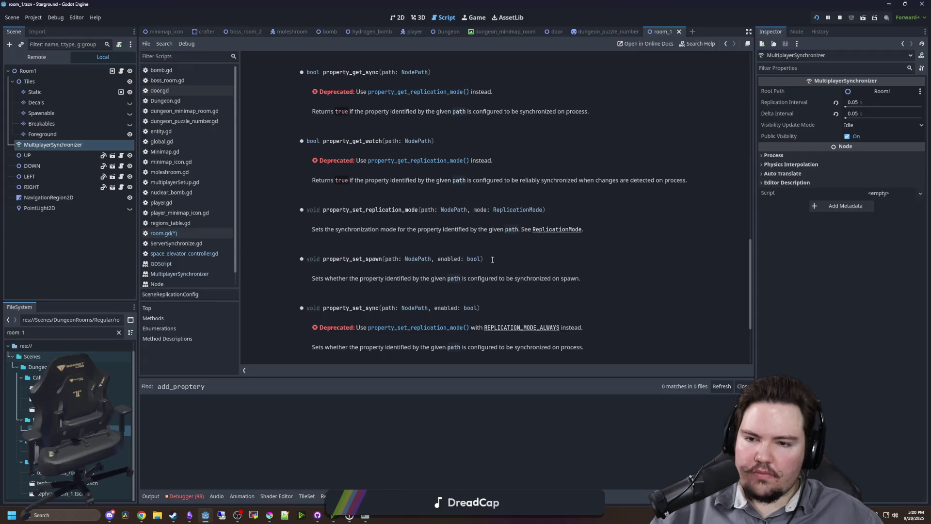
Step back through the script history from the door script's synchronizer handler to room.gd.
key("alt+Left")
key("alt+Left")
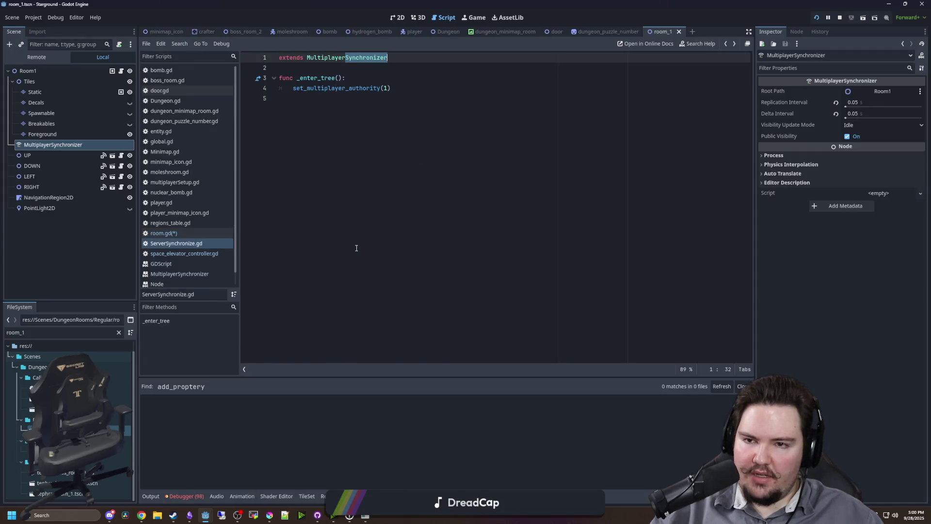
key("alt+Left")
key("alt+Left")
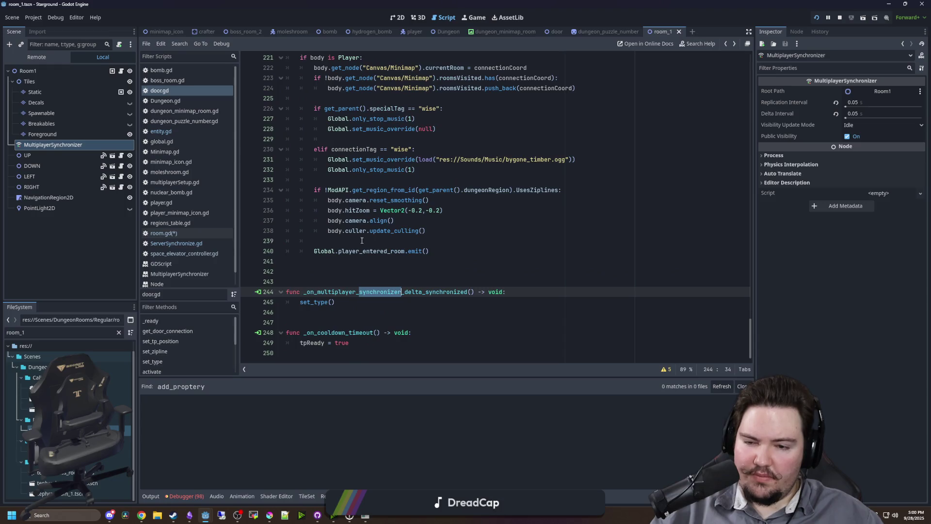
left_click(338, 302)
key("alt+Left")
key("alt+Left")
key("alt+Left")
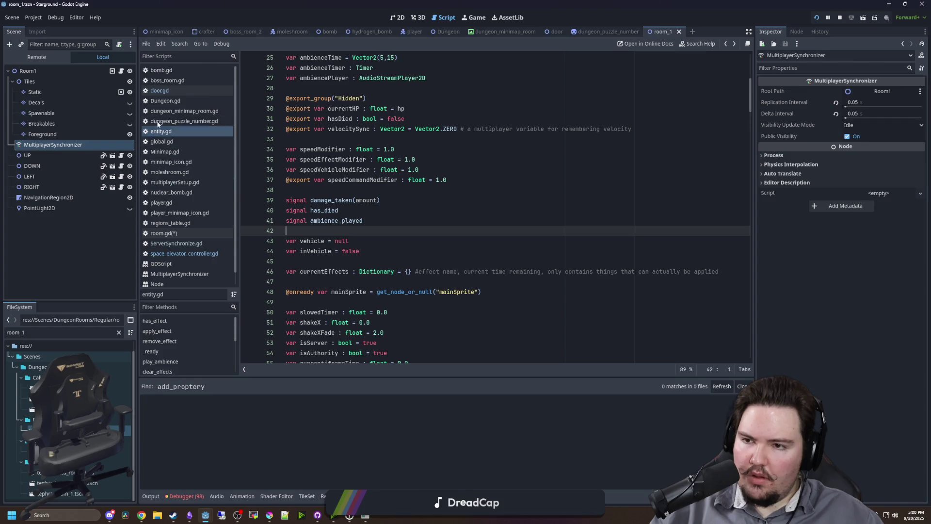
left_click(173, 234)
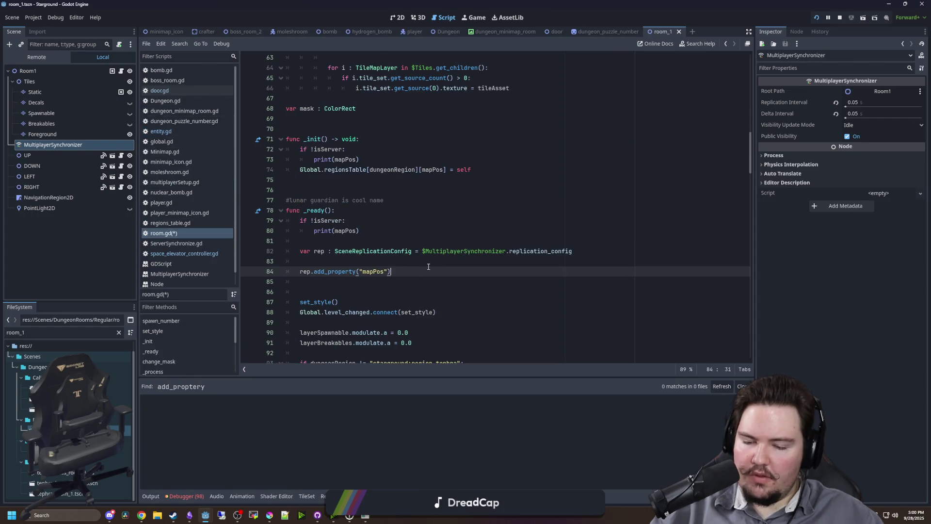
In _ready, add a rep.property_set_spawn("mapPos", true) line after add_property.
key("Return")
key("ctrl+v")
left_click(316, 286)
type("rep.")
left_click(424, 306)
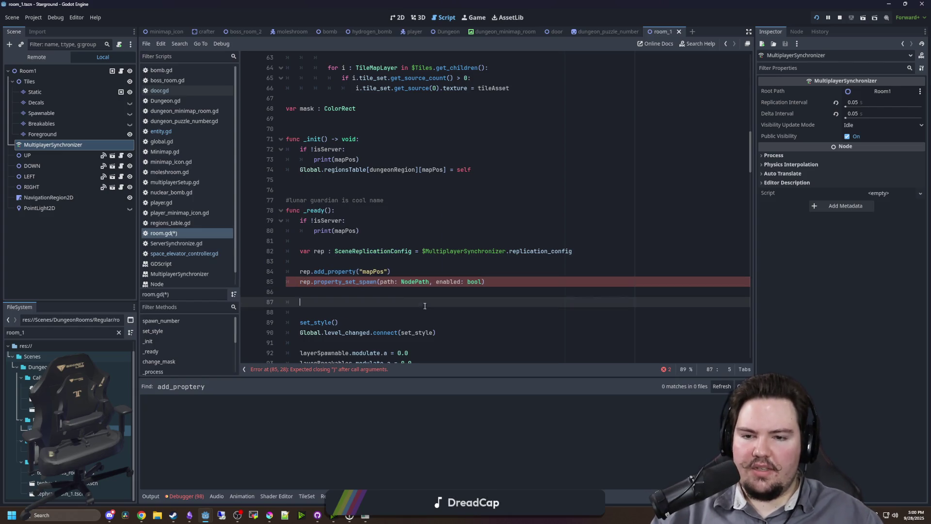
left_click_drag(426, 282, 383, 282)
type("p")
key("BackSpace")
type("\"mapPos")
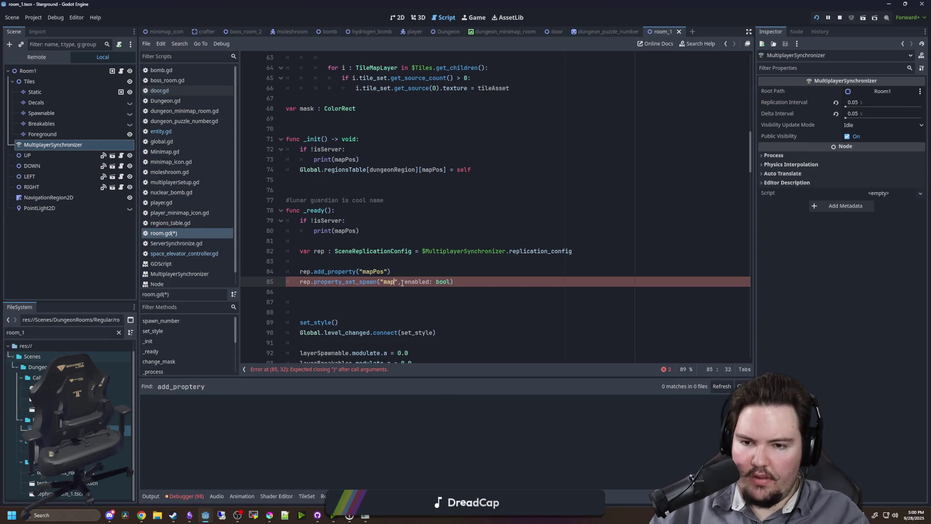
left_click_drag(462, 281, 416, 281)
type("true")
left_click(459, 280)
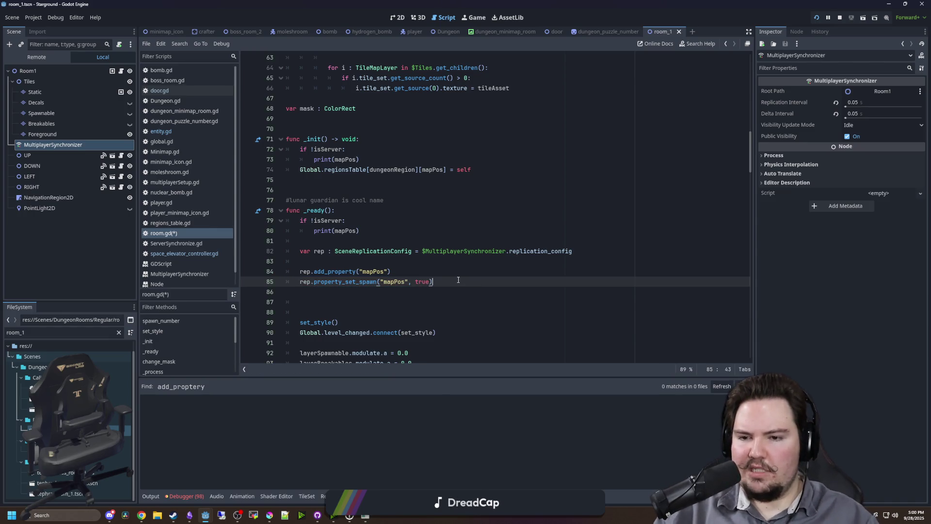
Add rep.property_set_replication_mode("mapPos", REPLICATION_MODE_NEVER) on the next line.
key("Return")
type("roperty_")
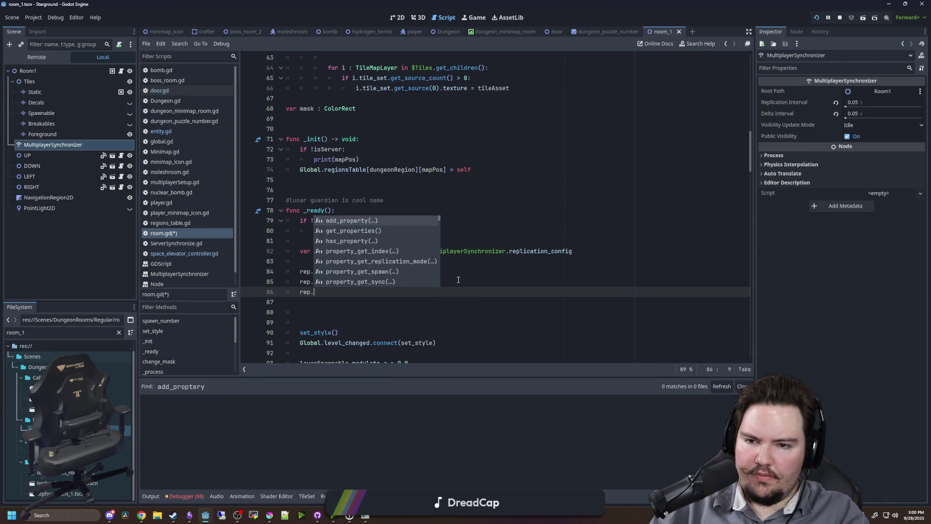
type("set_rep")
key("Return")
type("\"mapPos\", ")
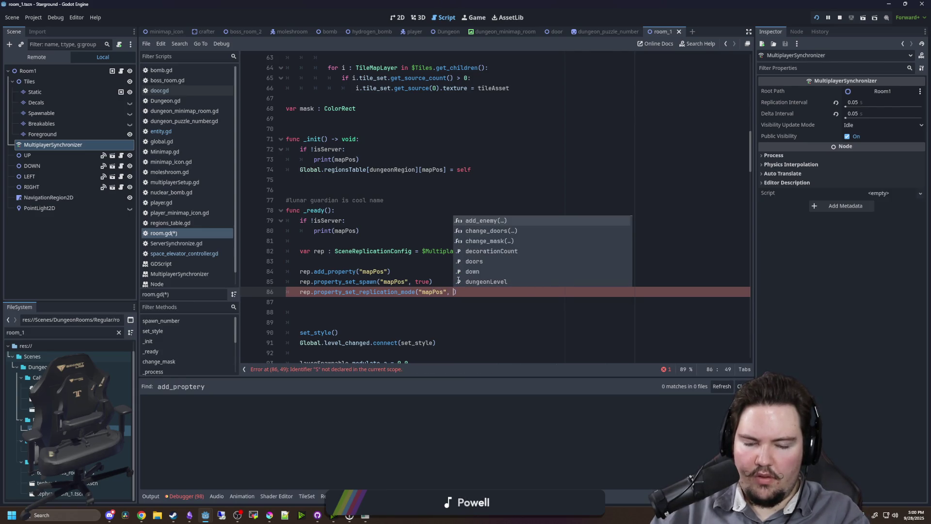
type("REPLIC")
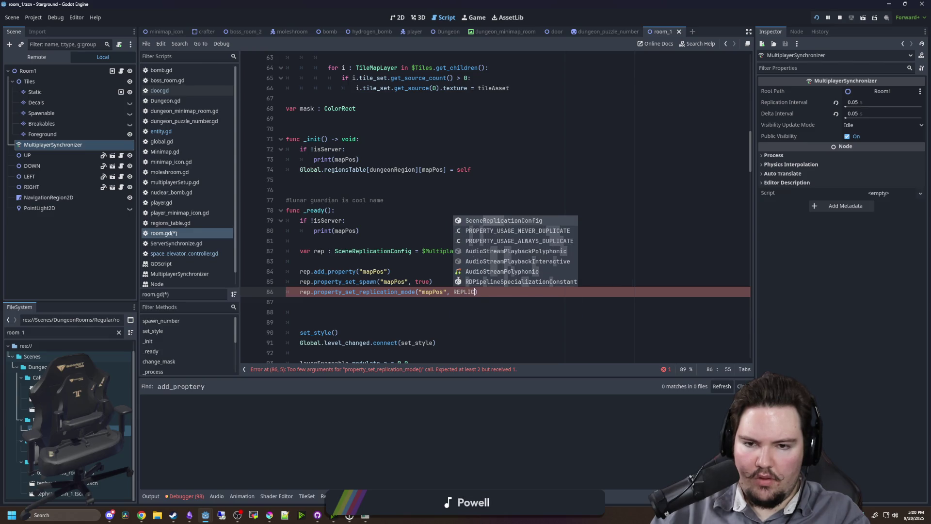
type("ATIO")
key("Return")
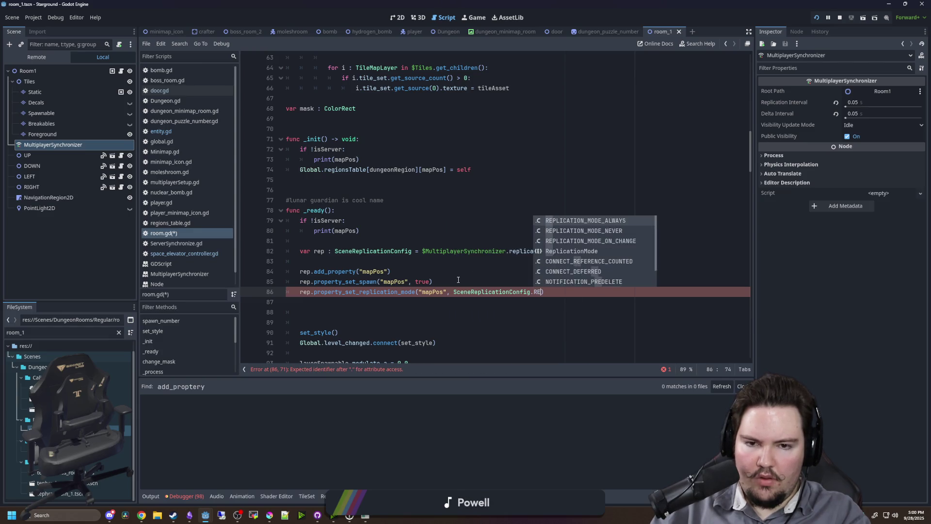
type("REP")
key("Down")
key("Return")
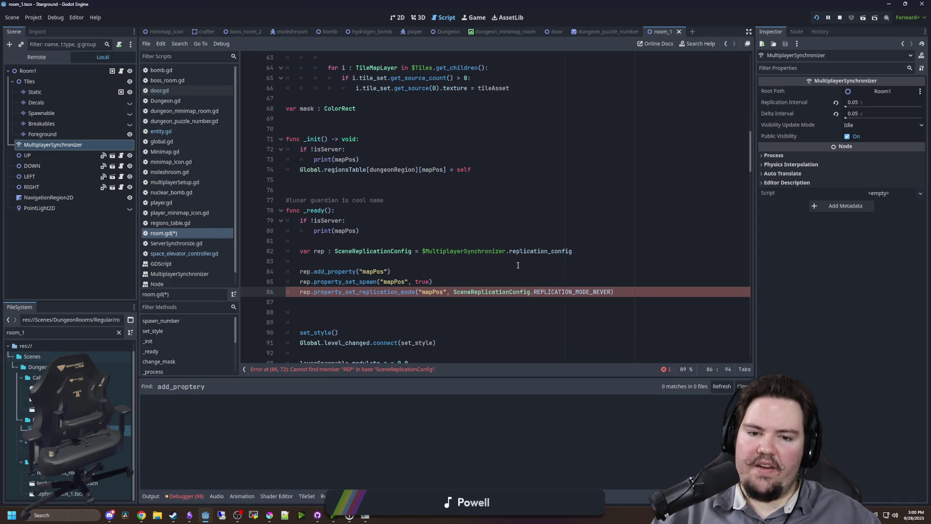
left_click(616, 288)
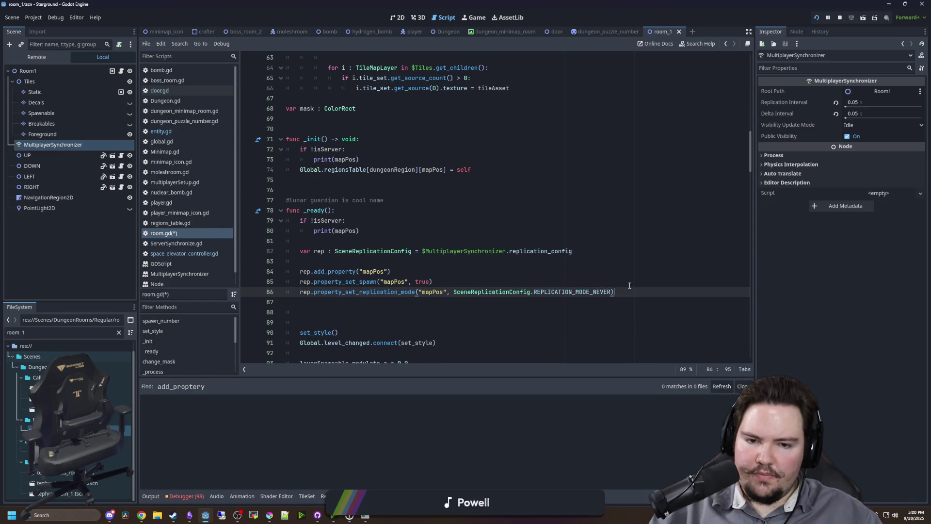
Reassign the synchronizer's replication_config to rep, then delete the whole replication block.
left_click_drag(572, 250, 422, 251)
key("ctrl+c")
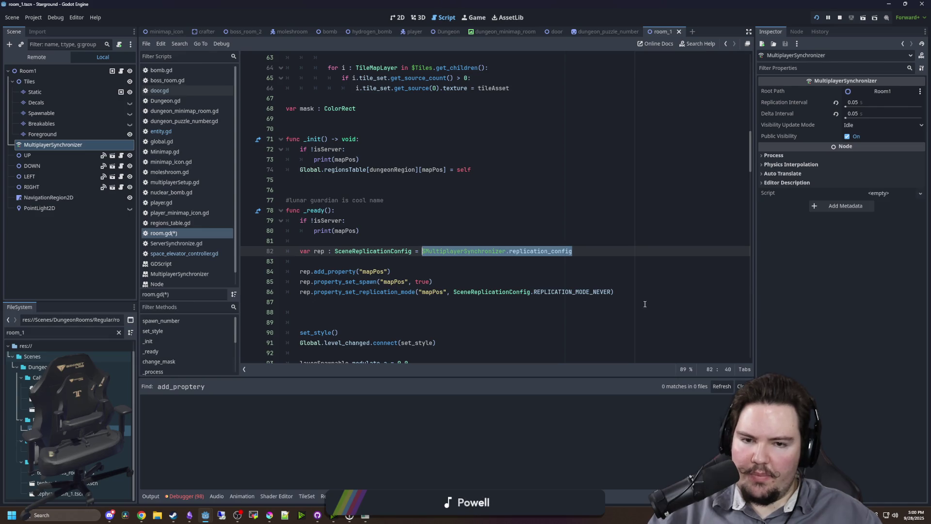
left_click(635, 291)
key("Return")
key("Return")
key("ctrl+v")
type("rep")
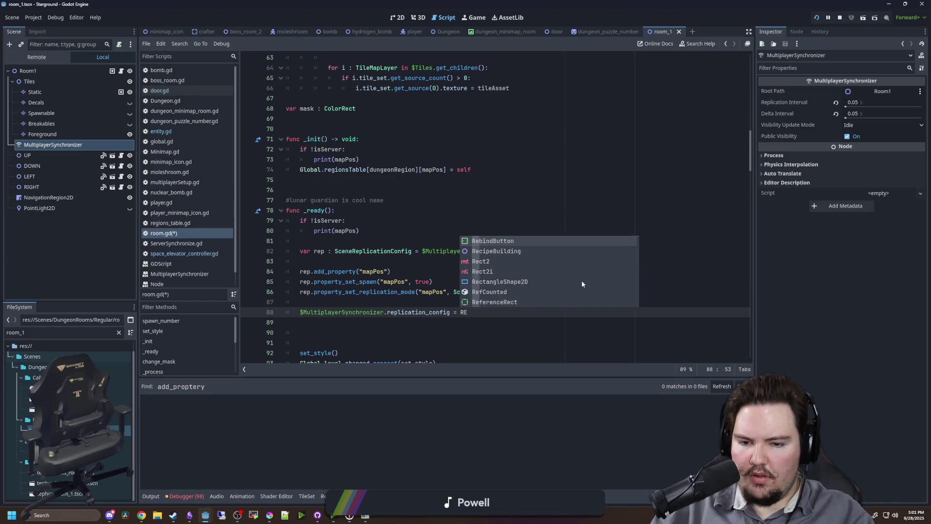
key("Escape")
key("Delete")
key("Delete")
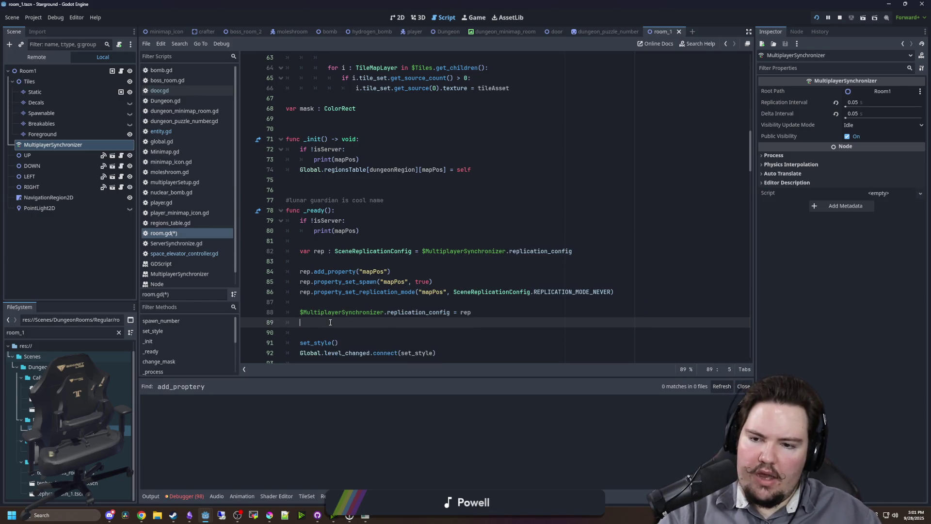
mouse_move(472, 312)
left_mouse_down()
mouse_move(257, 270)
mouse_move(273, 247)
left_mouse_up()
key("ctrl+c")
key("Delete")
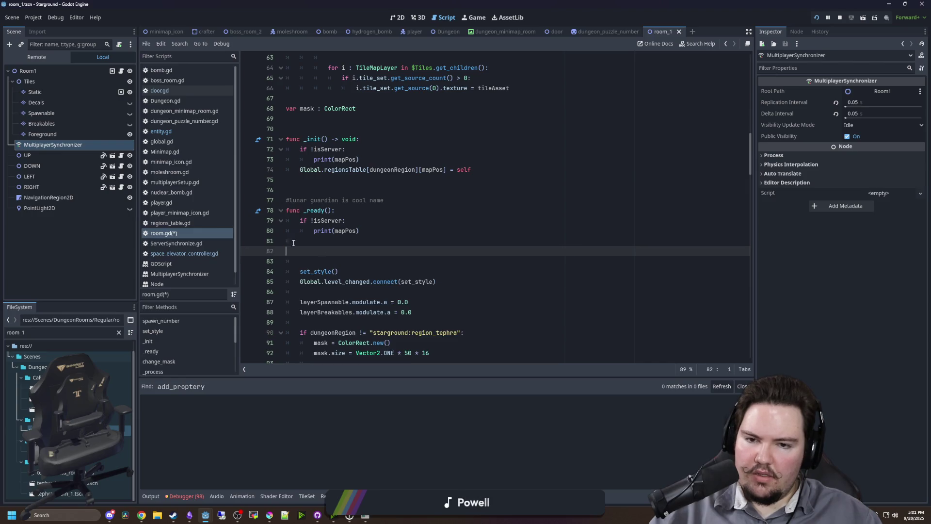
Paste the replication block into _init after line 74 and fix the var rep indentation.
key("BackSpace")
key("BackSpace")
key("BackSpace")
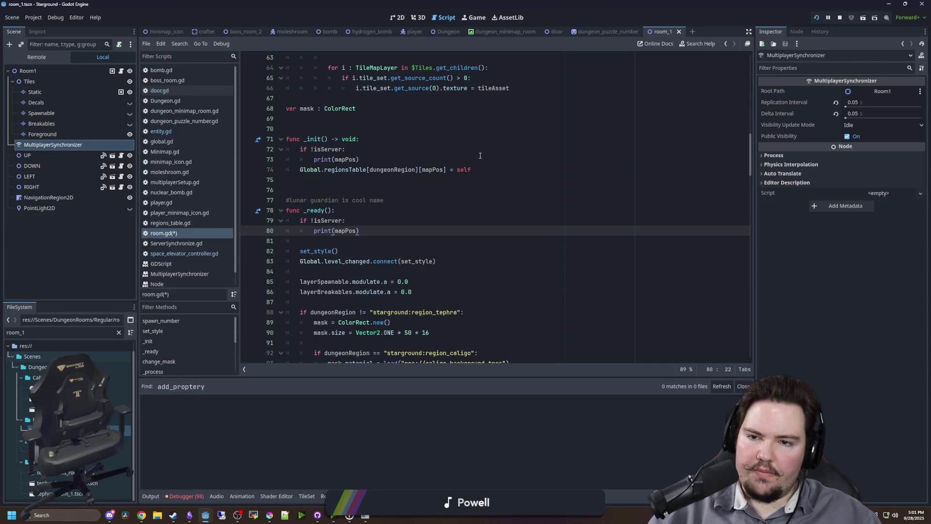
left_click(483, 169)
key("Return")
key("Return")
key("ctrl+v")
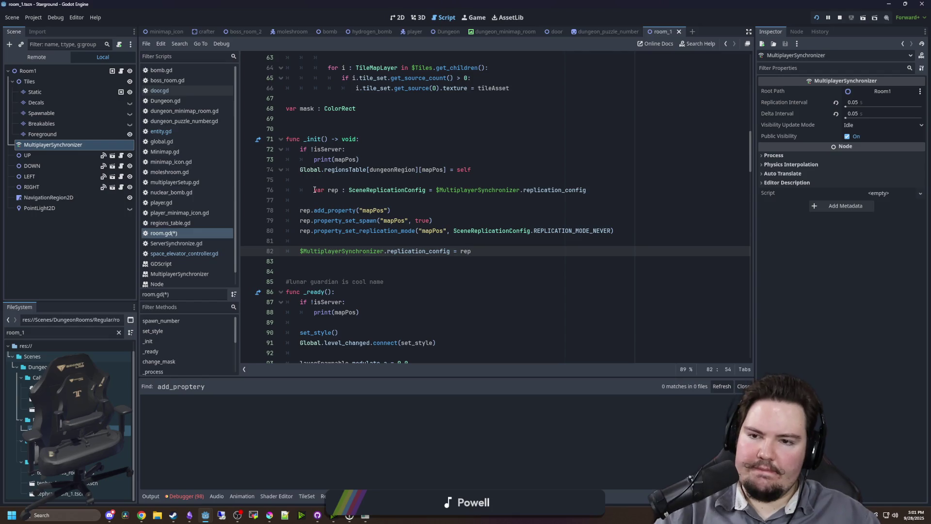
left_click(316, 190)
key("BackSpace")
left_click(349, 184)
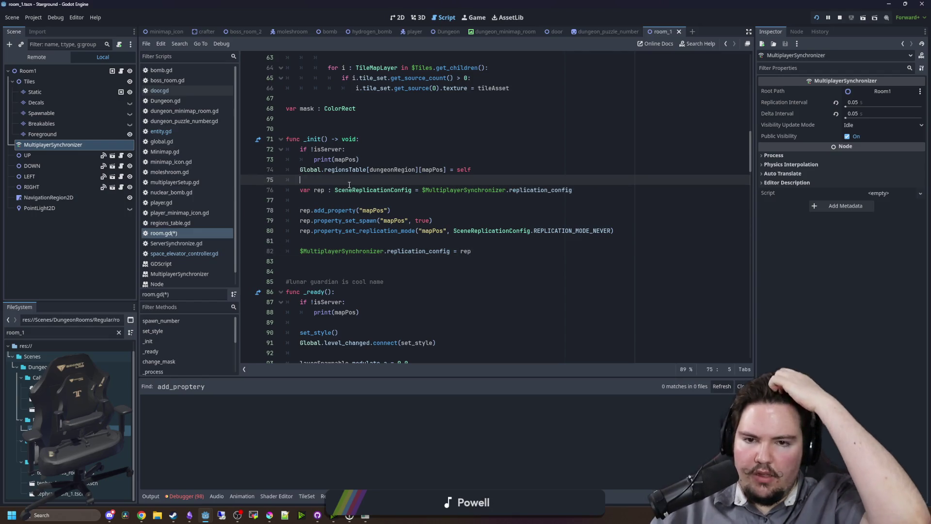
Remove the blank lines around add_property and the replication_config reassignment in _init.
scroll(508, 223, "up", 1)
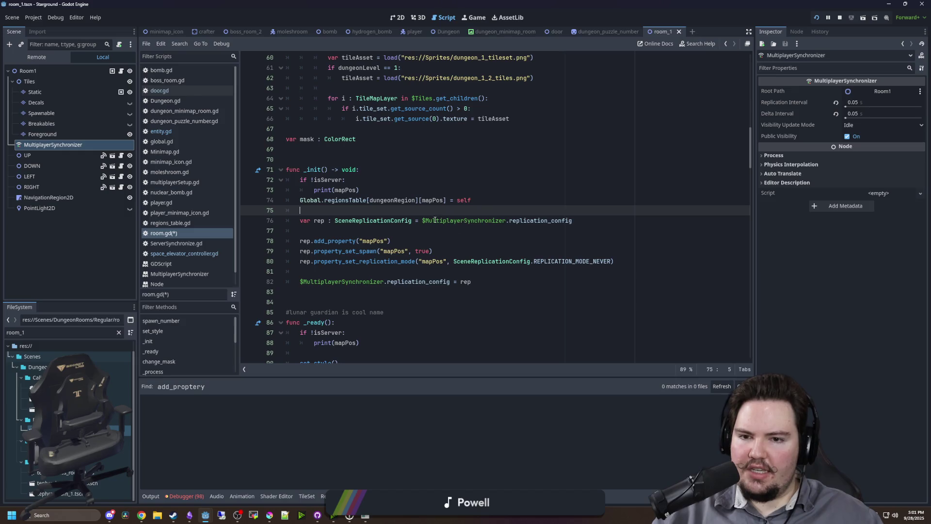
left_click_drag(439, 220, 573, 220)
left_click(589, 221)
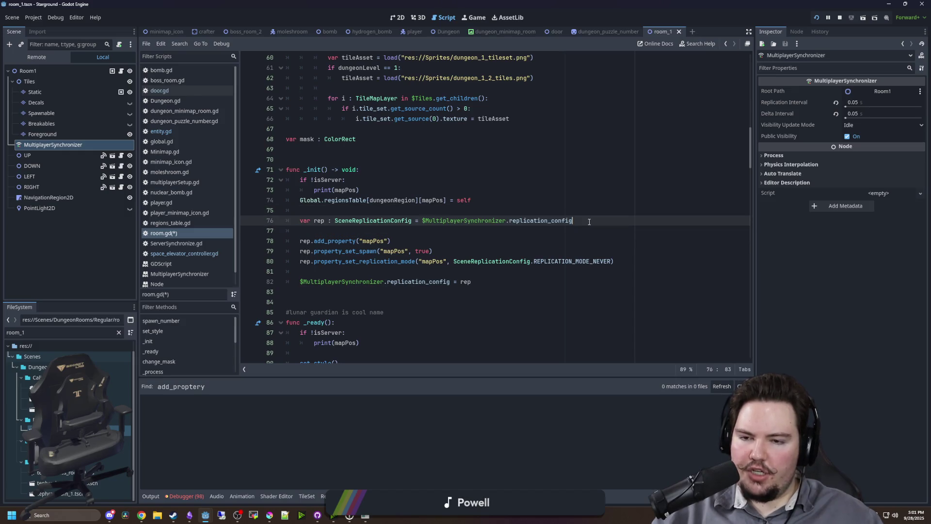
left_click(376, 209)
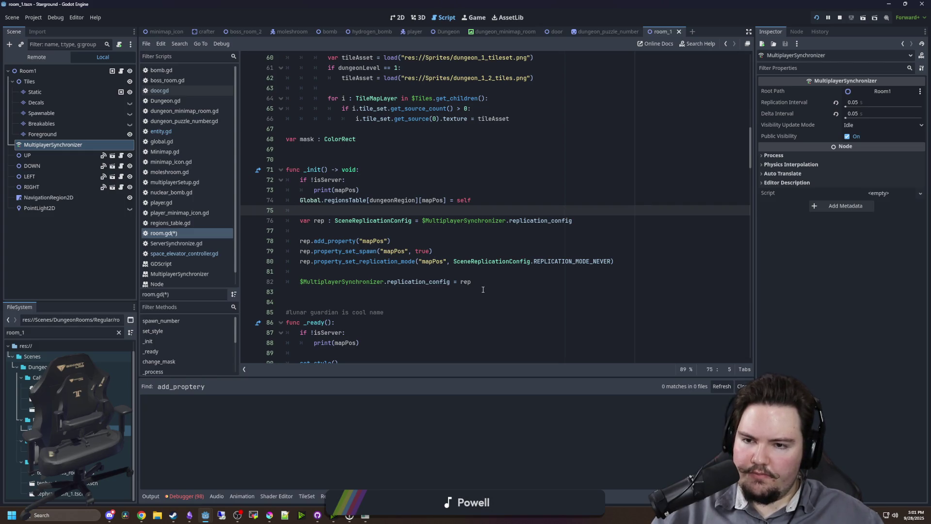
left_click(336, 239)
key("Up")
key("BackSpace")
key("Down")
key("Down")
key("Down")
key("BackSpace")
key("Up")
key("Up")
key("Up")
left_click(359, 211)
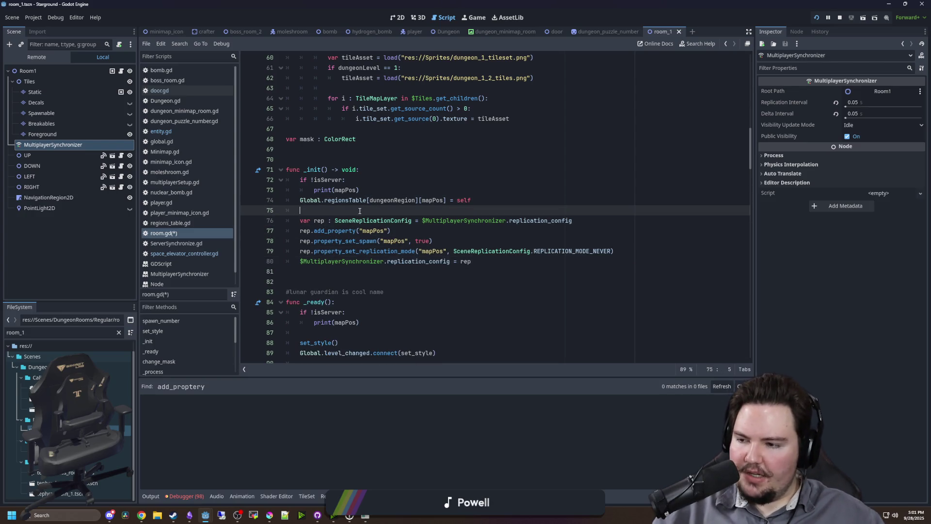
Check the UP door's MultiplayerSynchronizer replication settings, then cut the block out of _init.
mouse_move(383, 251)
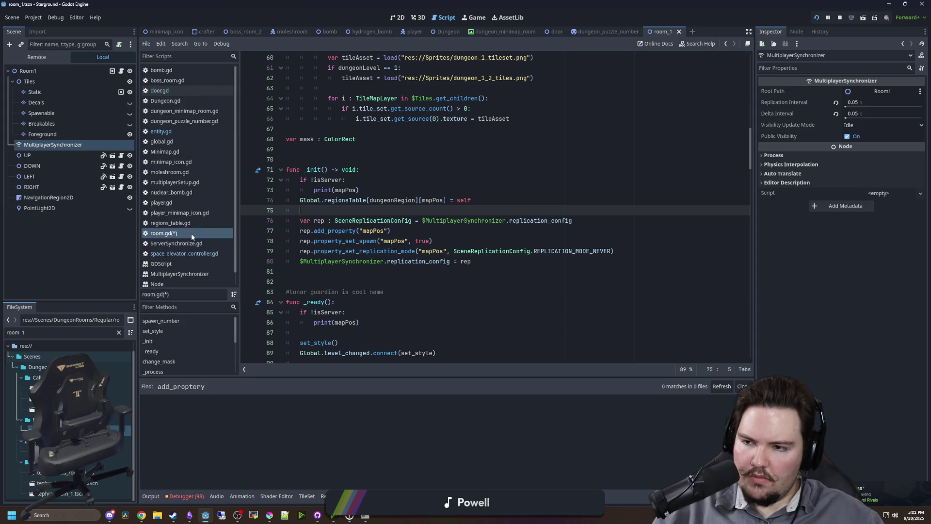
left_click(40, 155)
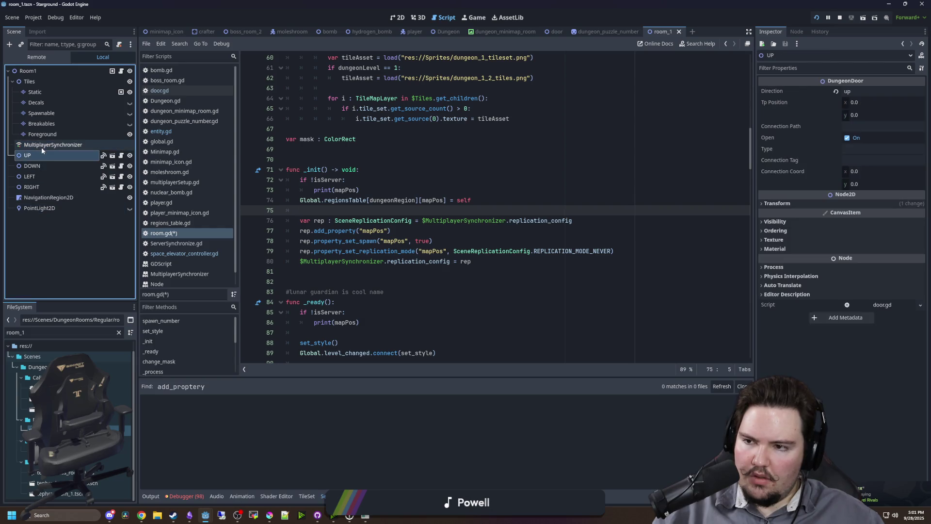
left_click(42, 147)
left_click_drag(494, 261, 299, 210)
key("BackSpace")
key("BackSpace")
key("BackSpace")
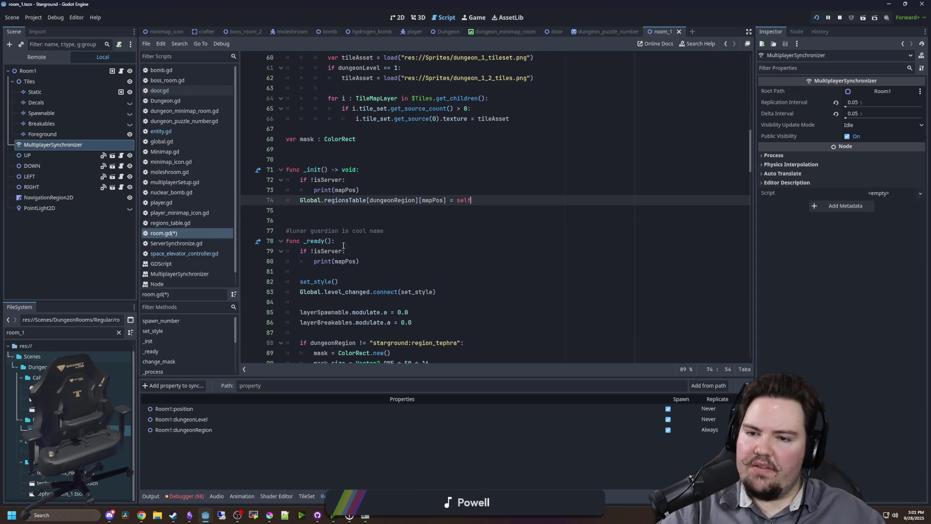
Paste the replication block under the if isServer check and indent it correctly.
left_click(347, 250)
scroll(373, 255, "down", 1)
scroll(373, 255, "down", 8)
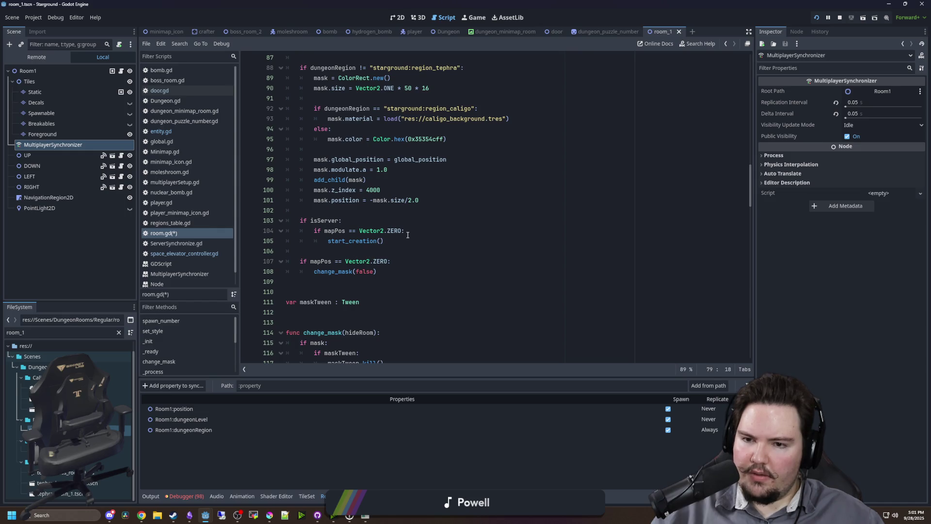
left_click(314, 230)
key("ctrl+v")
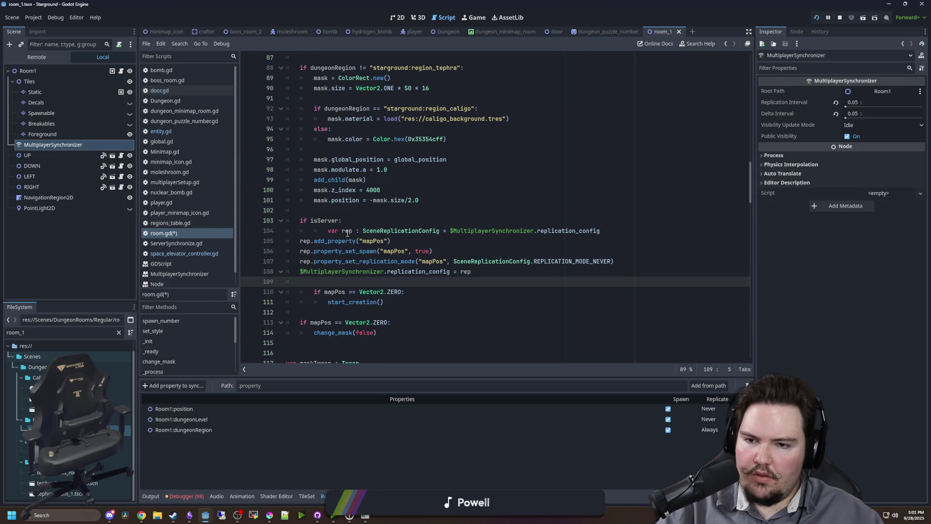
left_click(328, 231)
key("BackSpace")
left_click_drag(314, 230, 485, 271)
key("Tab")
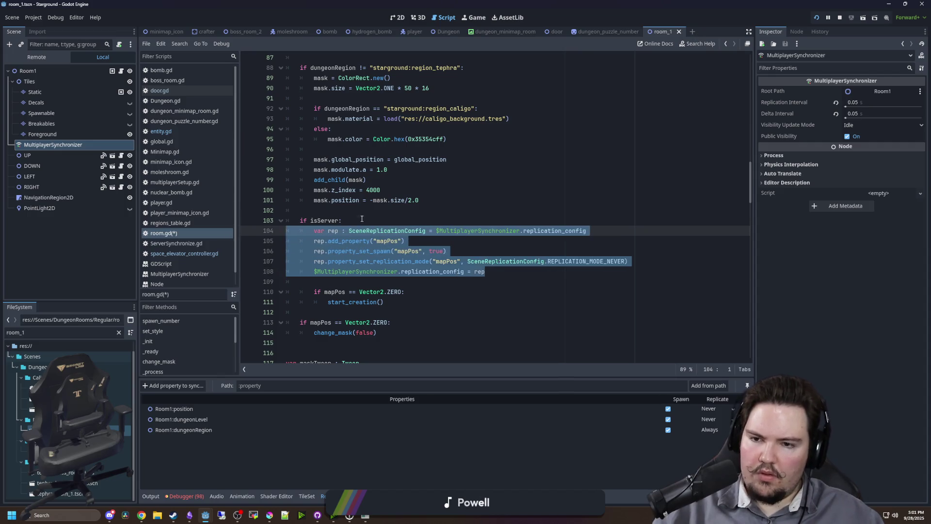
left_click(342, 220)
Save room.gd and launch the game in a debug window.
left_click(347, 210)
scroll(345, 199, "up", 8)
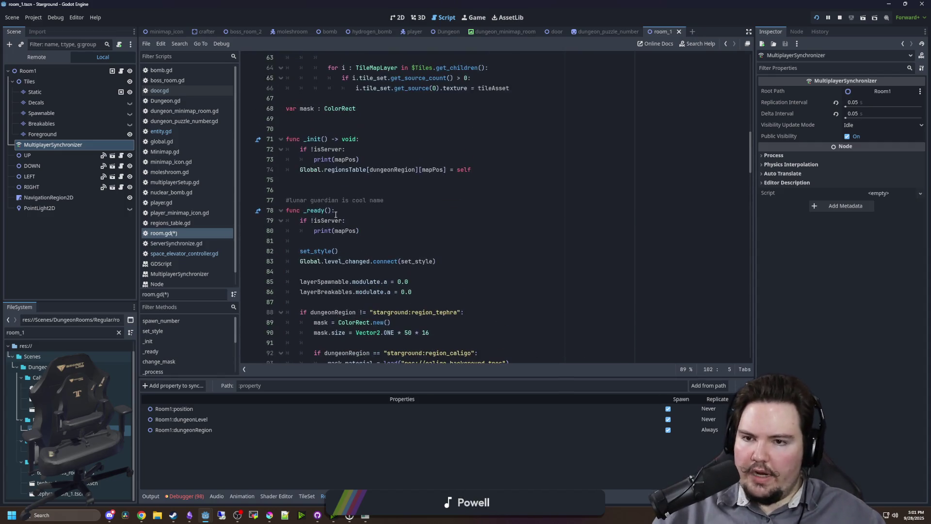
left_click(344, 199)
key("ctrl+s")
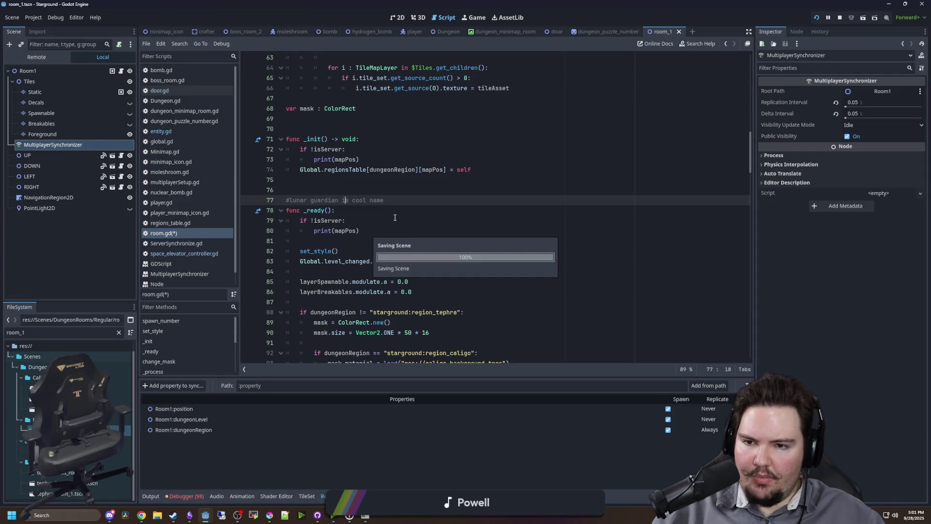
left_click(366, 189)
key("ctrl+s")
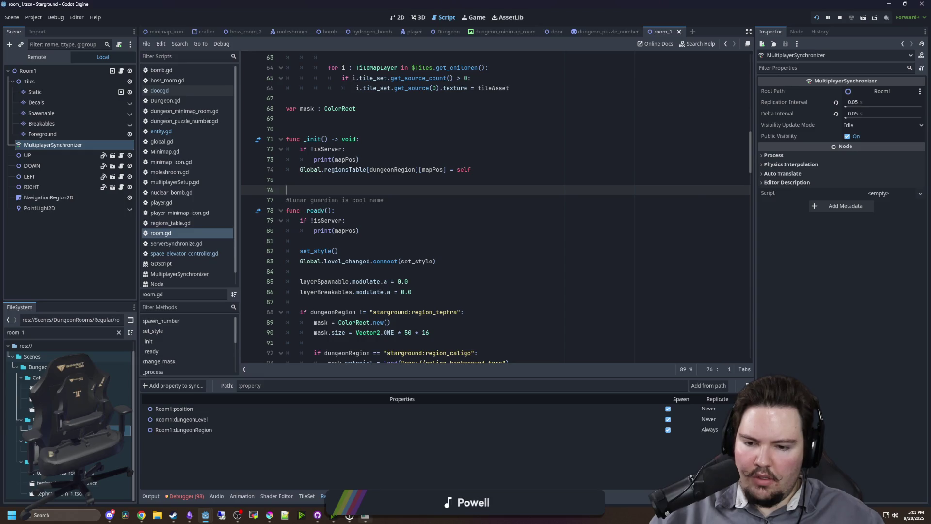
Walk west and north through the rooms, respawn after dying, and launch to the Enceladus dungeon.
key("a")
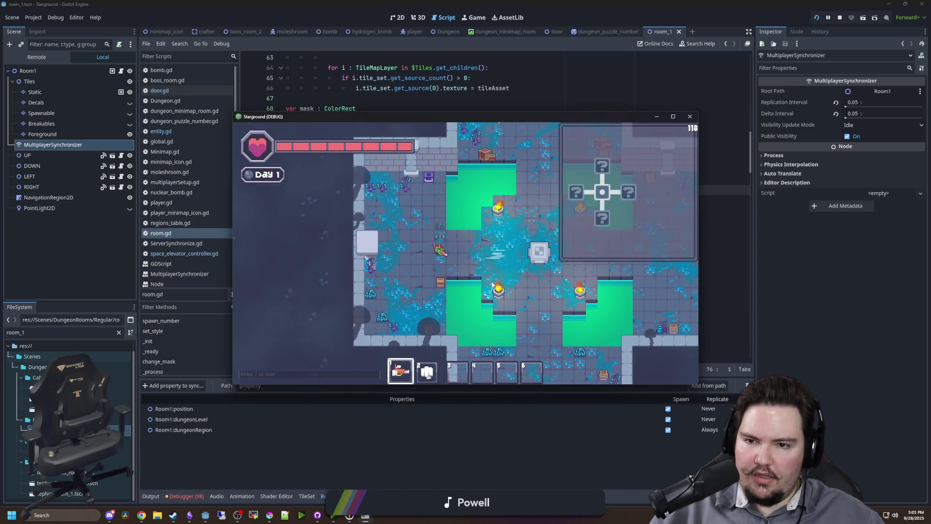
key("a")
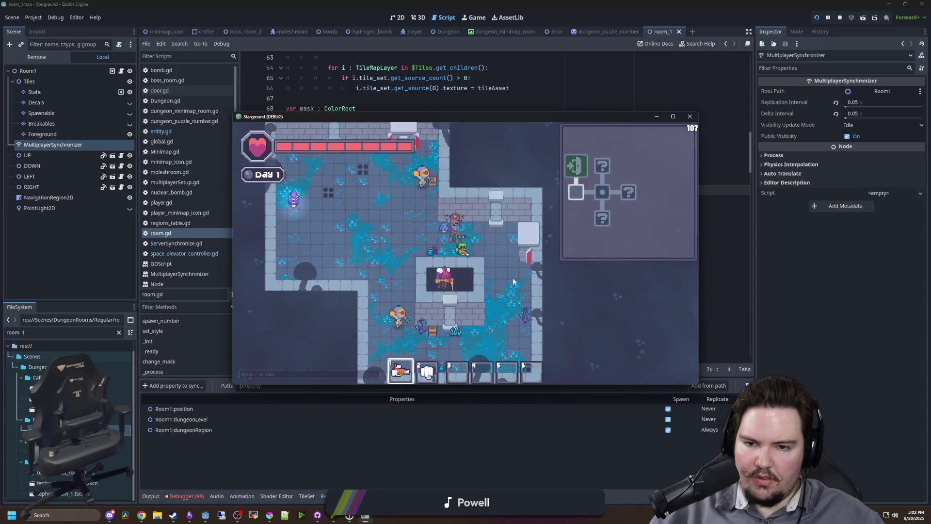
key("w")
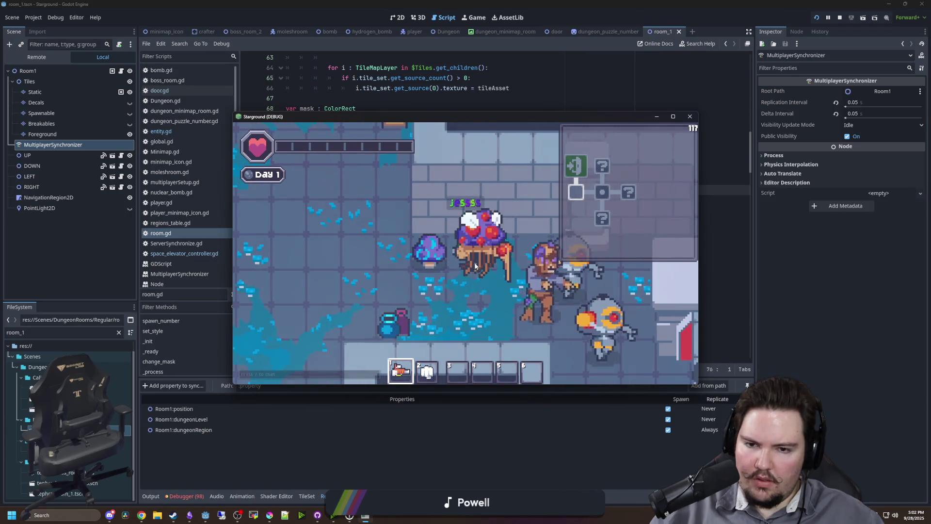
left_click(471, 261)
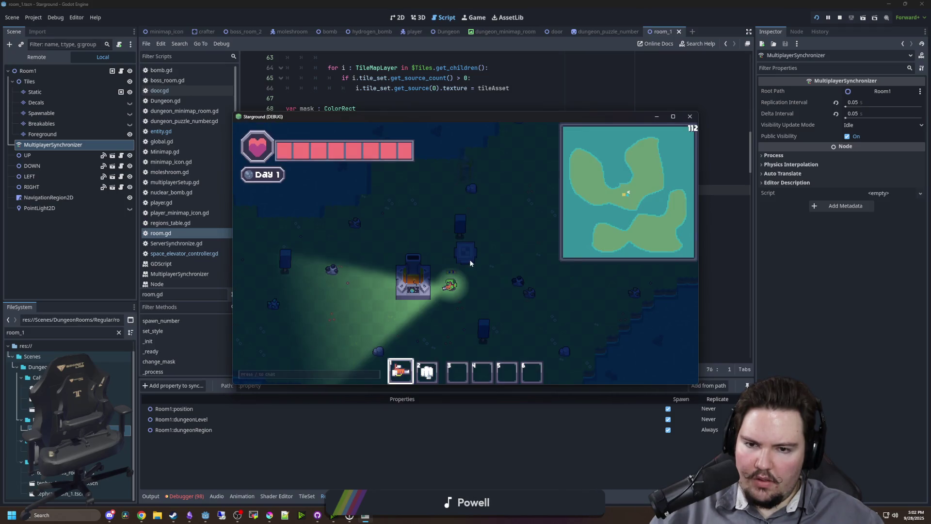
left_click(425, 290)
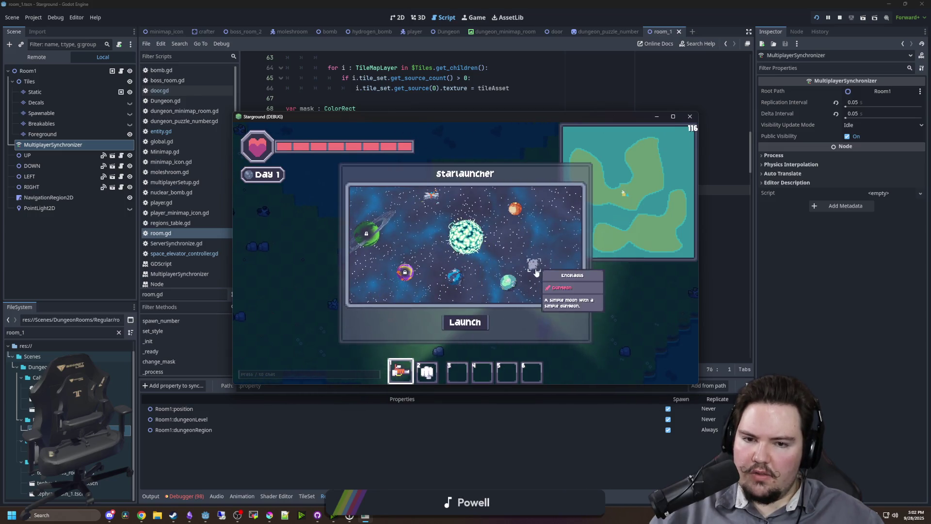
left_click(459, 331)
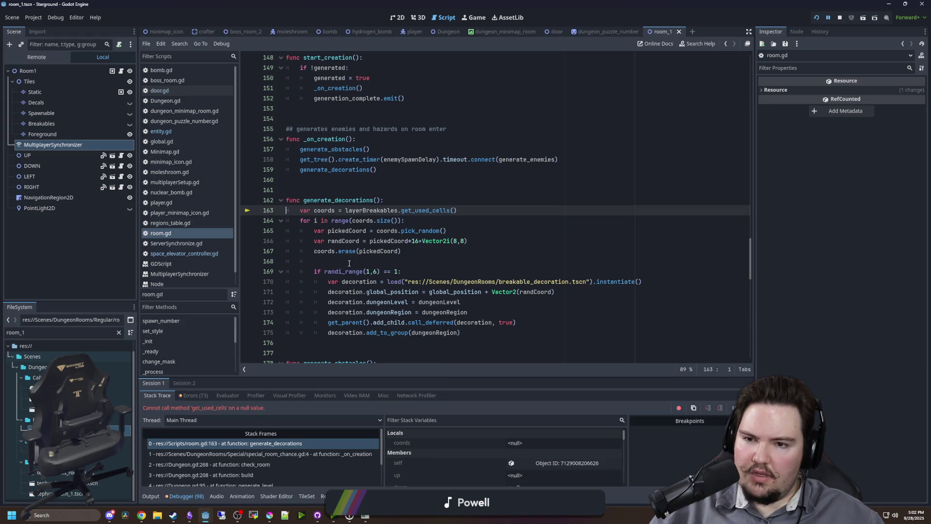
Inspect the stack frames for special_room_chance.gd, check_room, build, create_dungeon and Dungeon.gd's _ready.
left_click(304, 454)
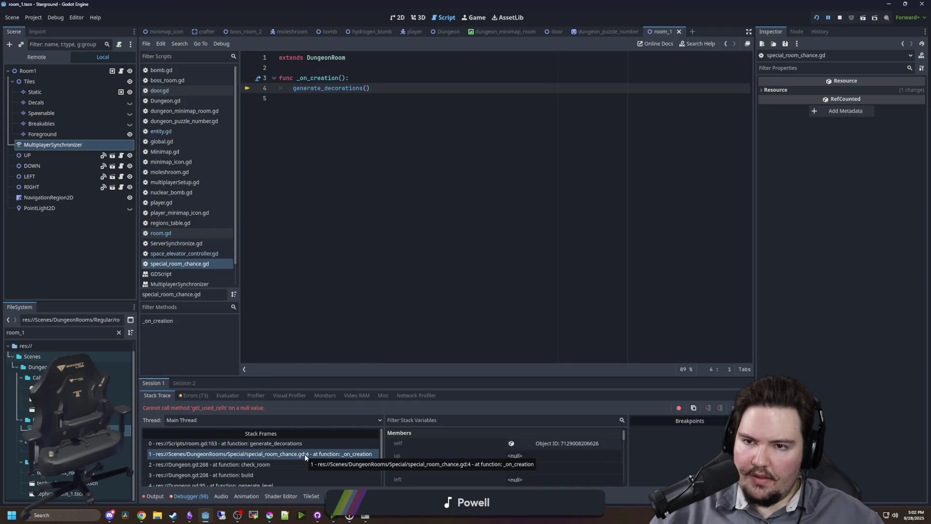
left_click(268, 466)
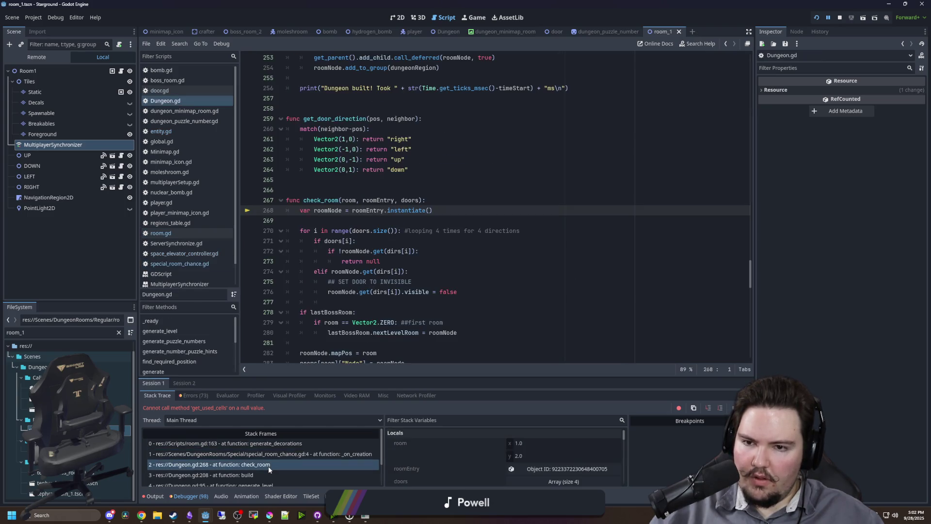
left_click(259, 474)
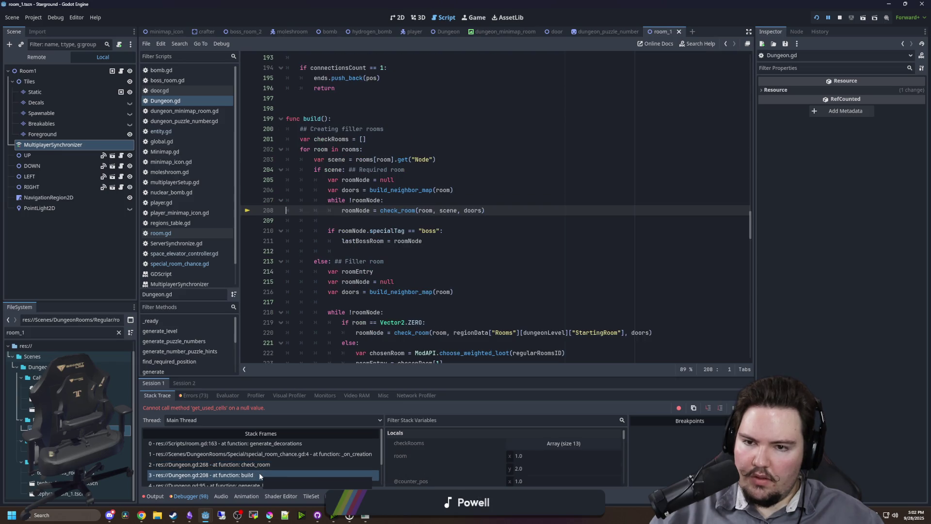
scroll(259, 472, "down", 3)
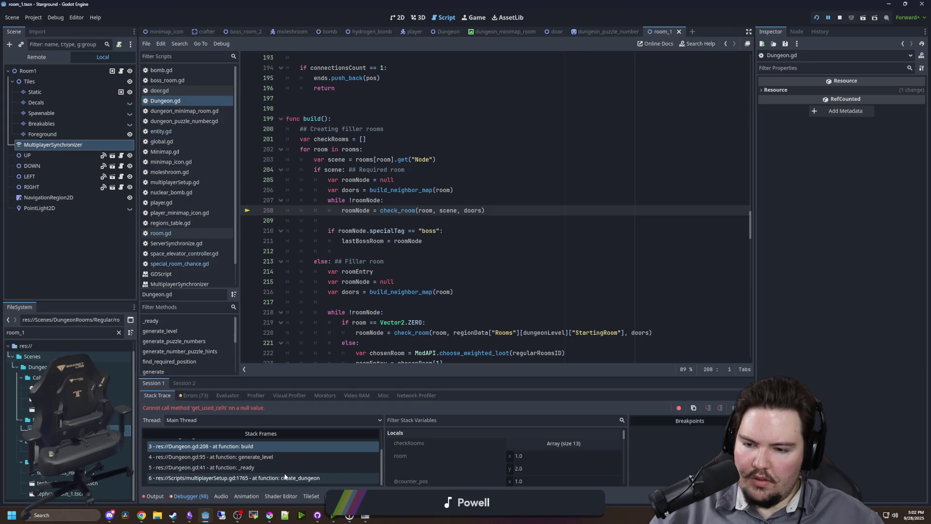
left_click(285, 477)
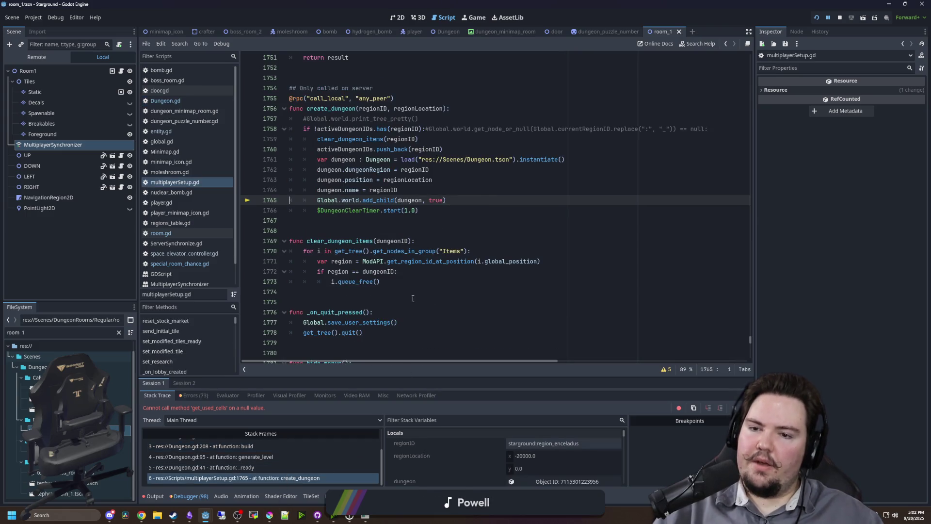
scroll(413, 298, "up", 2)
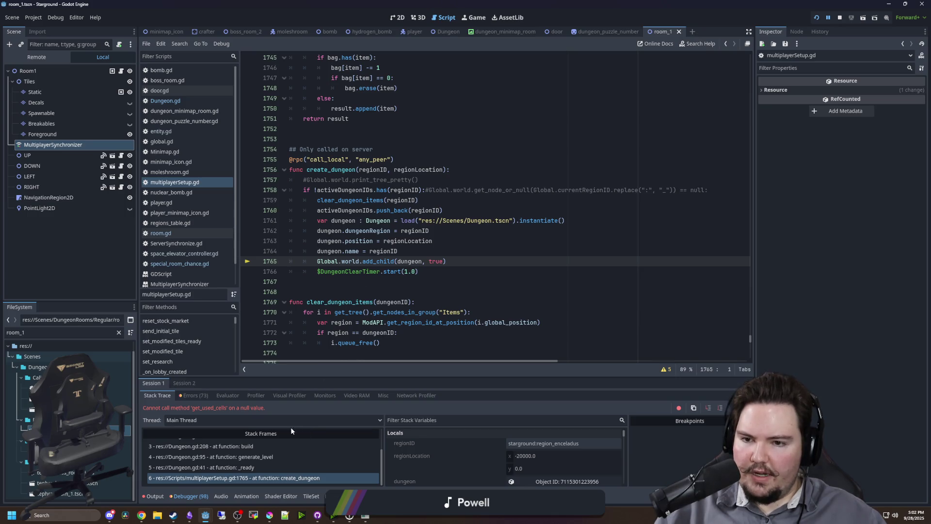
left_click(208, 467)
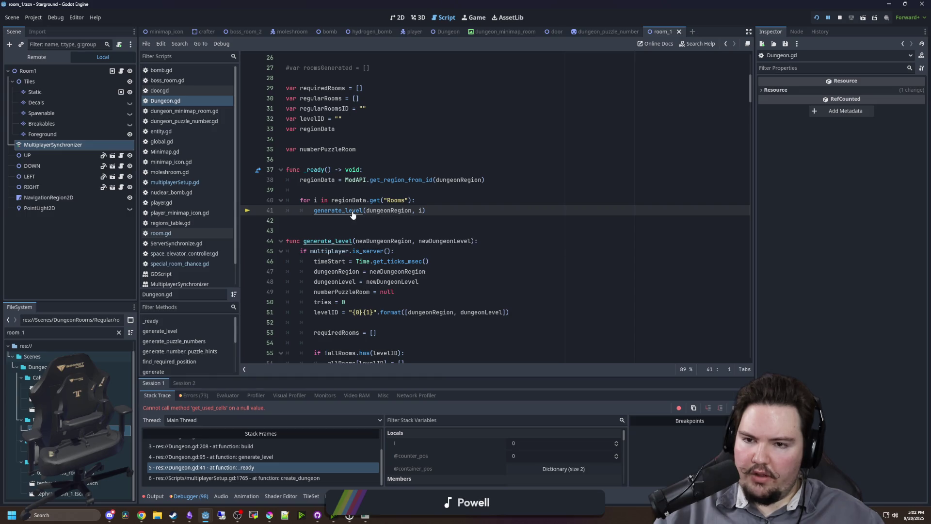
Revisit the generate_level, build and check_room frames in Dungeon.gd.
left_click(255, 461)
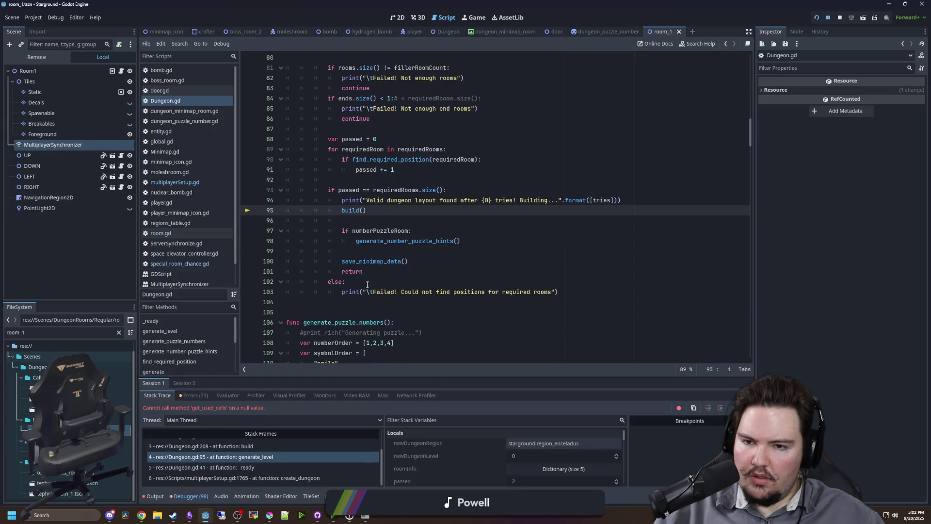
scroll(289, 462, "up", 1)
left_click(254, 458)
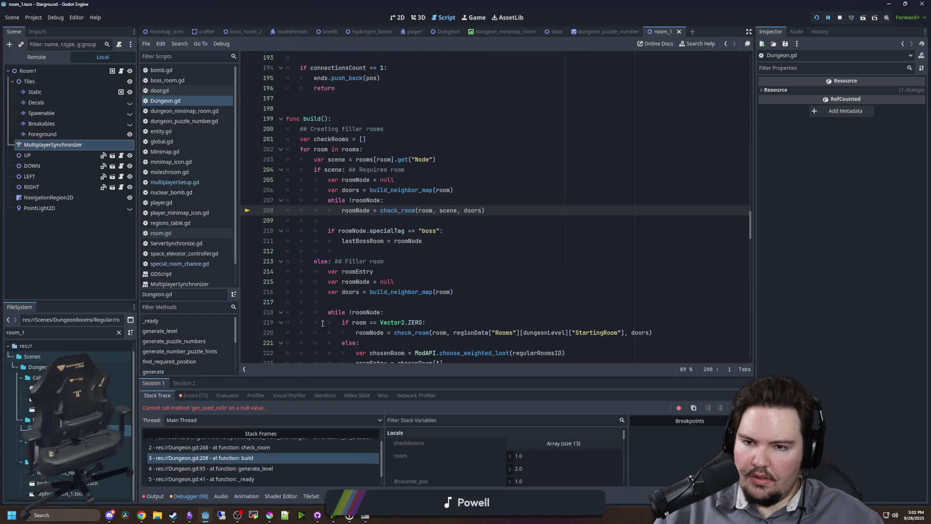
left_click(397, 223)
scroll(269, 467, "up", 1)
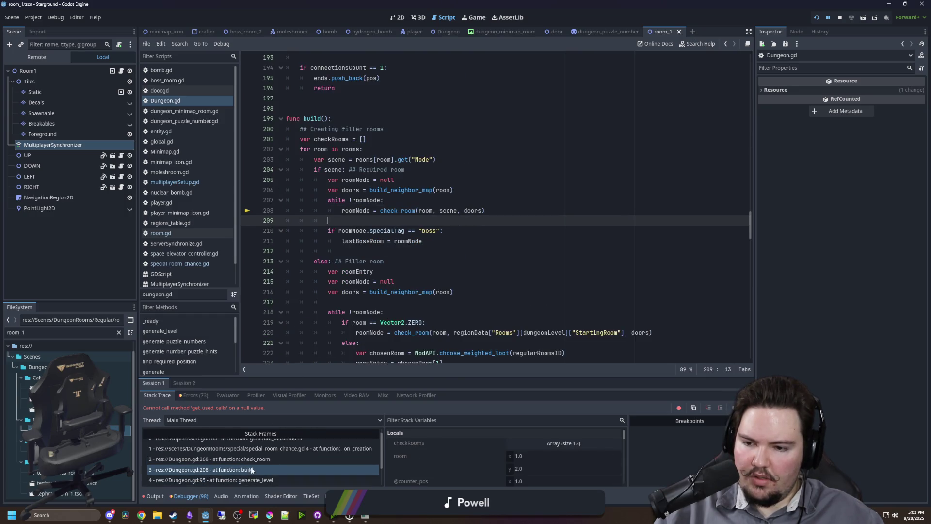
left_click(255, 459)
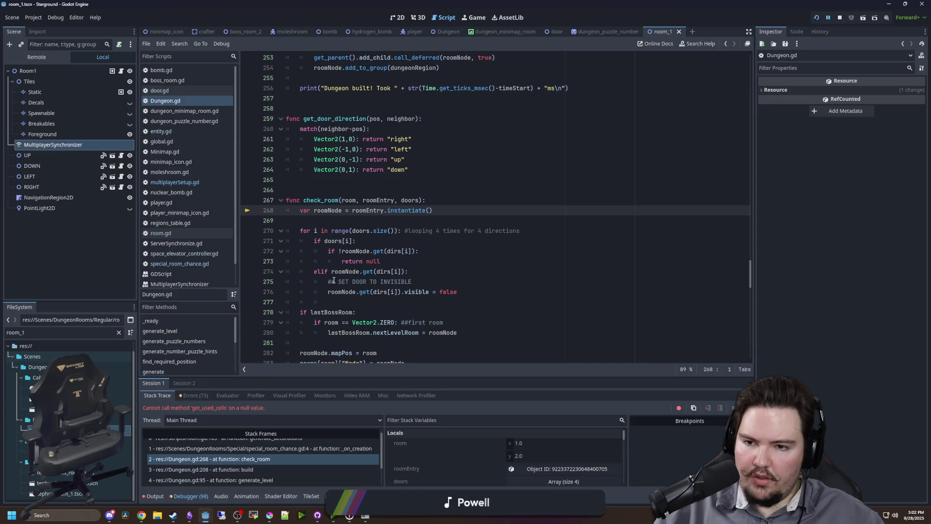
scroll(286, 461, "up", 1)
Go from the special_room_chance.gd frame into room.gd's generate_decorations and scroll up to _init and _ready.
left_click(272, 454)
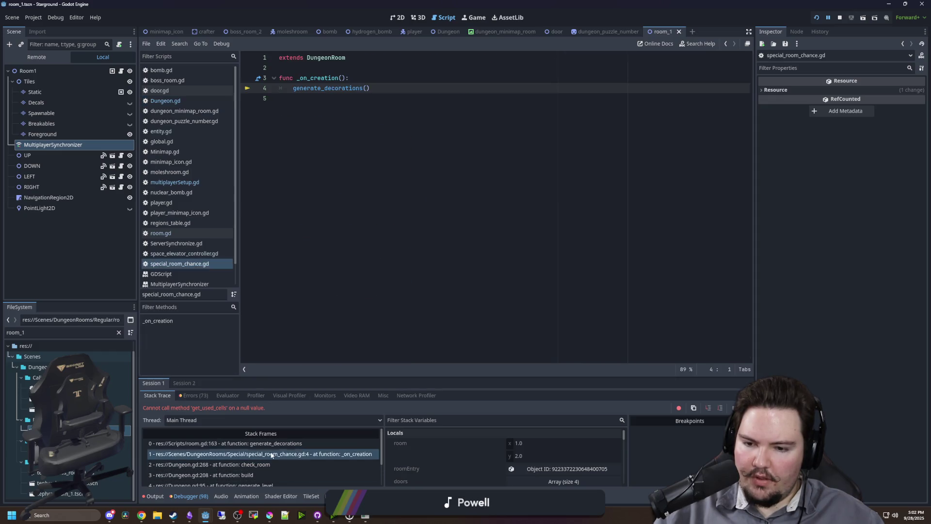
left_click(419, 187)
left_click(325, 89, "ctrl")
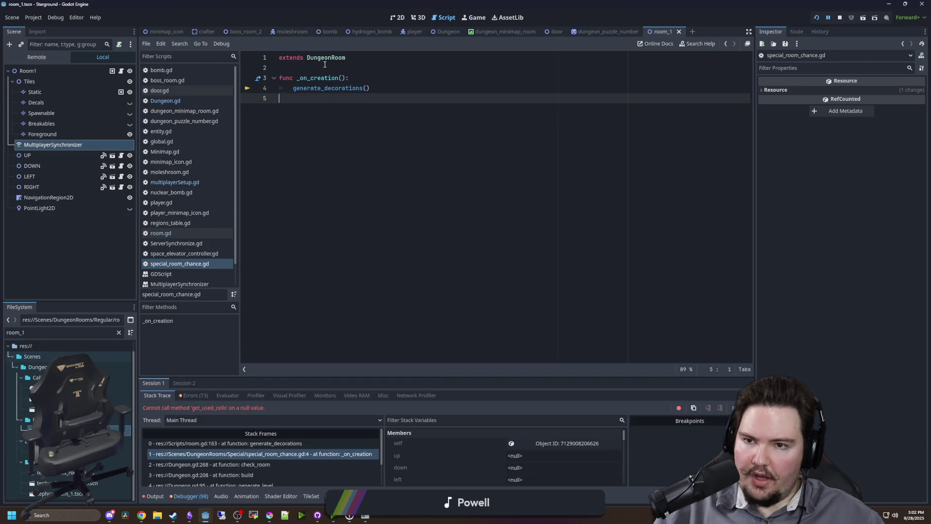
key("Up")
key("Up")
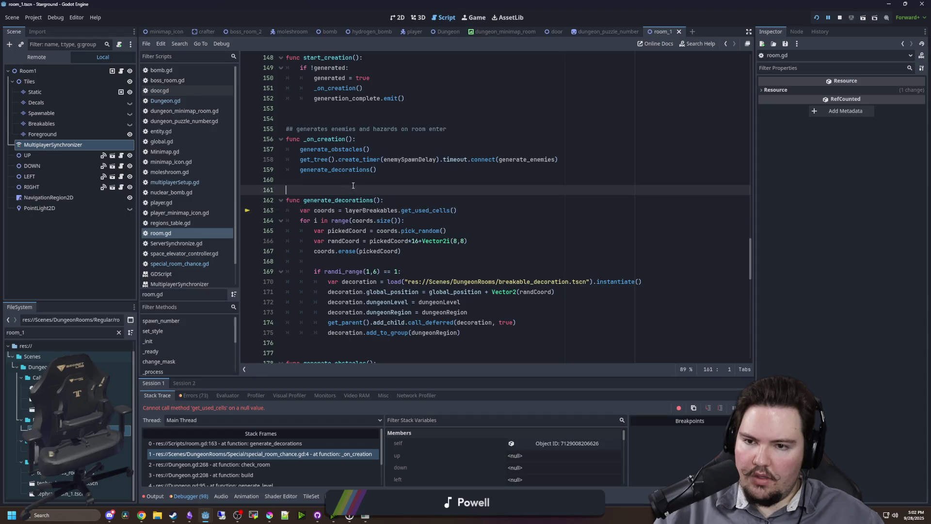
scroll(371, 209, "up", 6)
scroll(373, 212, "up", 17)
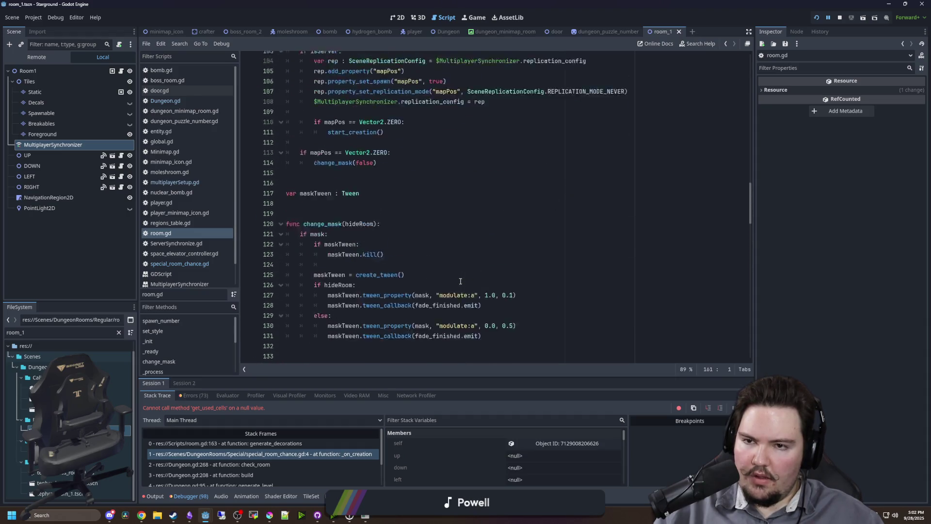
scroll(467, 279, "up", 5)
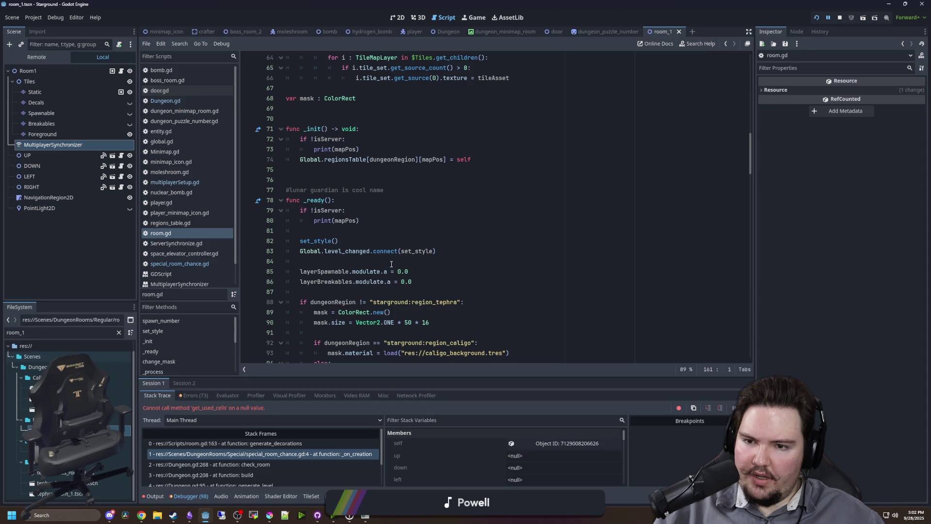
scroll(336, 232, "down", 8)
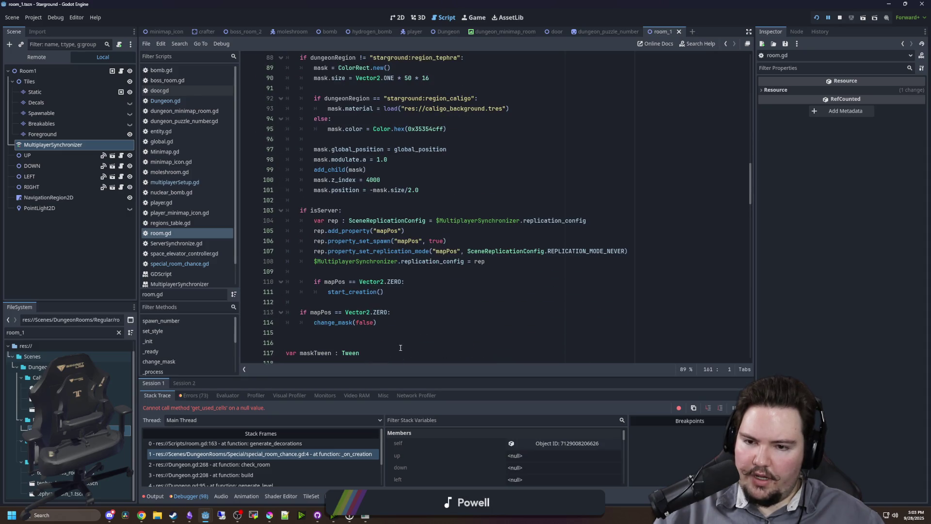
Review the mask setup and print(mapPos) code, save room.gd, and stop the running game.
left_click(361, 271)
left_click(320, 209)
left_click(350, 190)
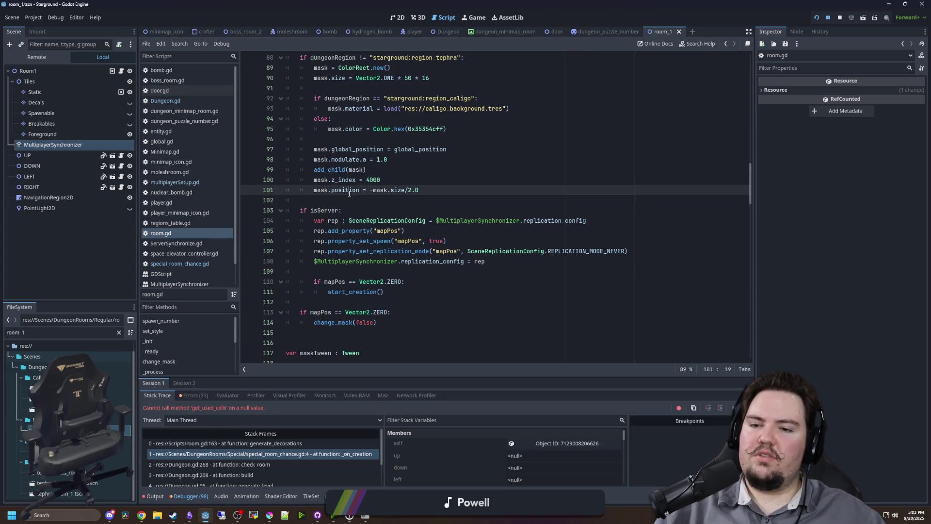
scroll(369, 230, "up", 6)
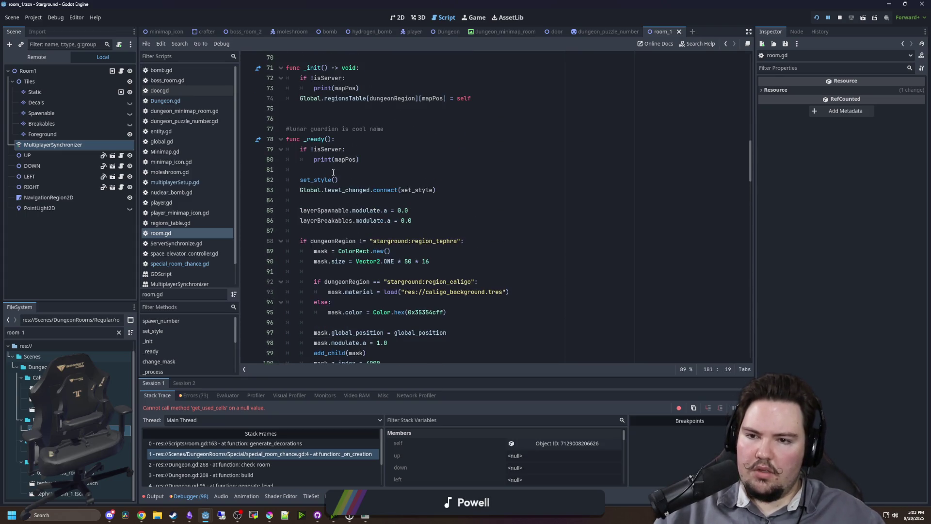
left_click(333, 170)
key("ctrl+s")
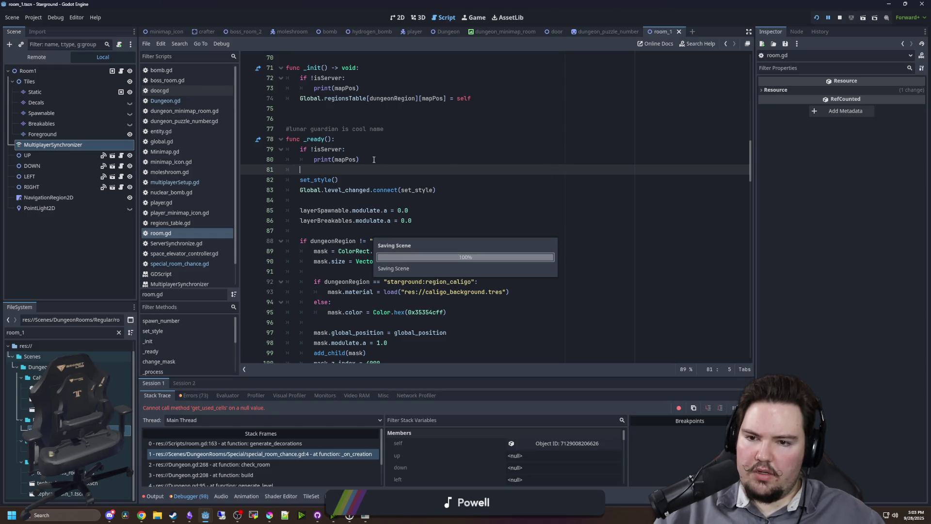
key("ctrl+s")
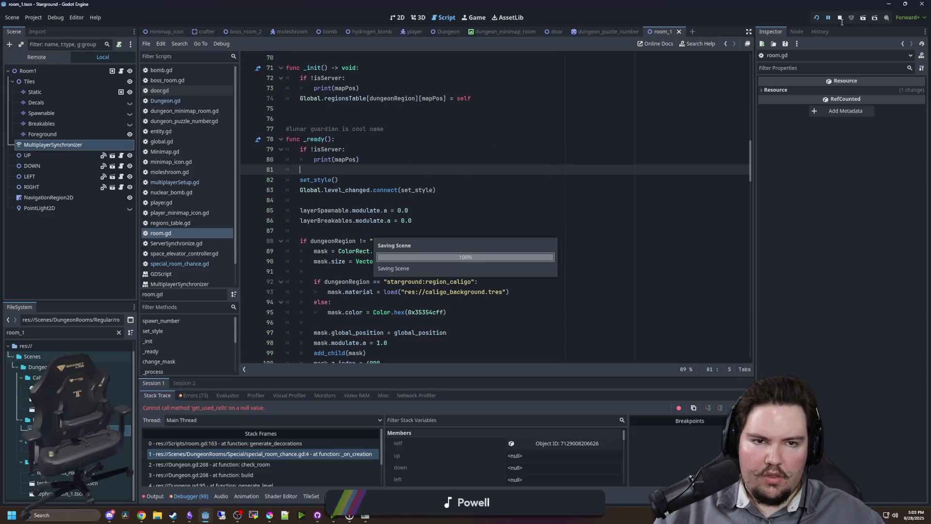
left_click(841, 20)
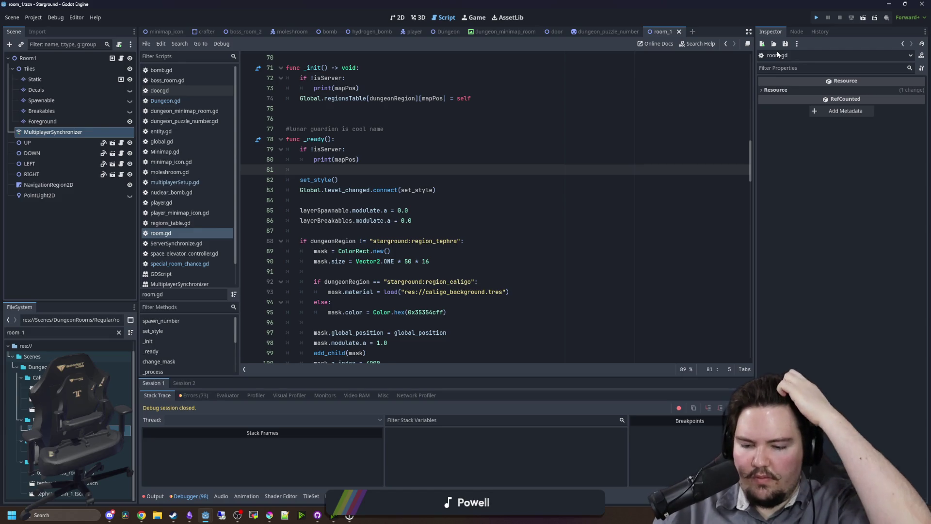
Save room.gd, check the room's MultiplayerSynchronizer, and host a new world via Multiplayer > Host New Game.
key("ctrl+s")
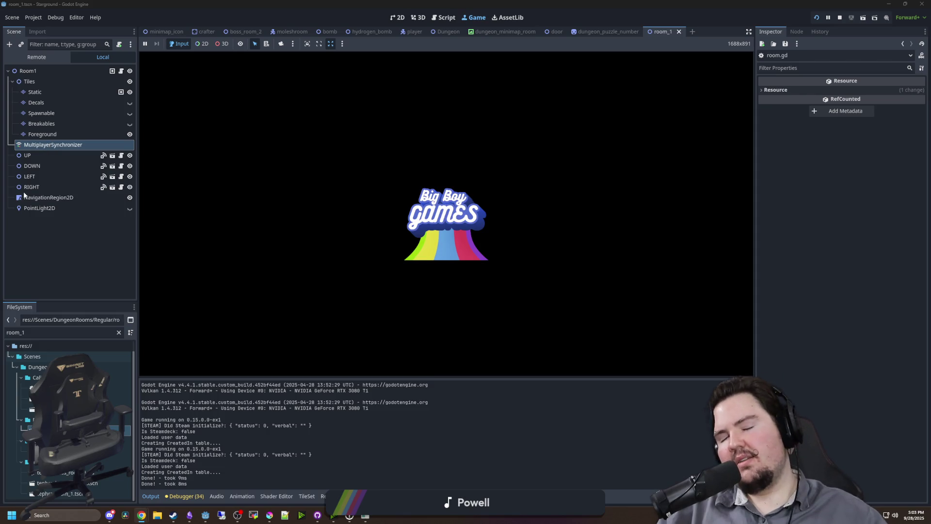
left_click(39, 145)
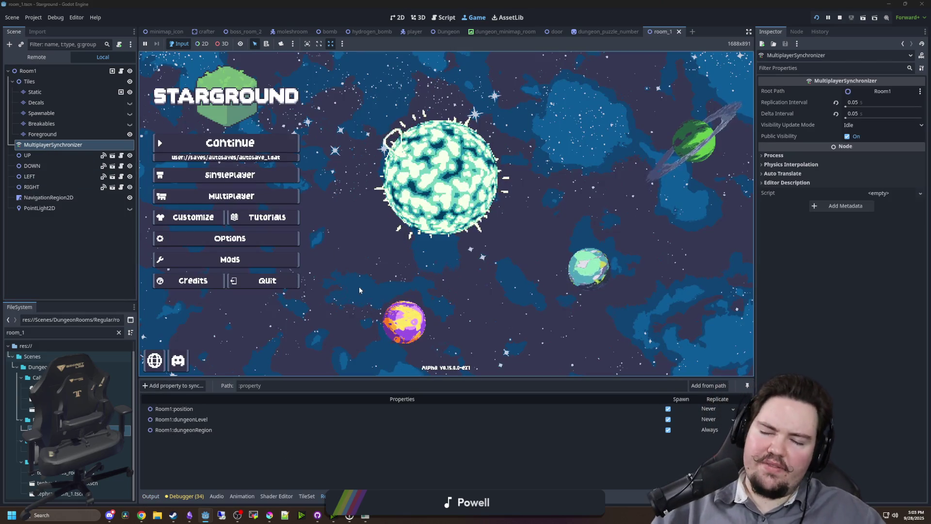
left_click(242, 195)
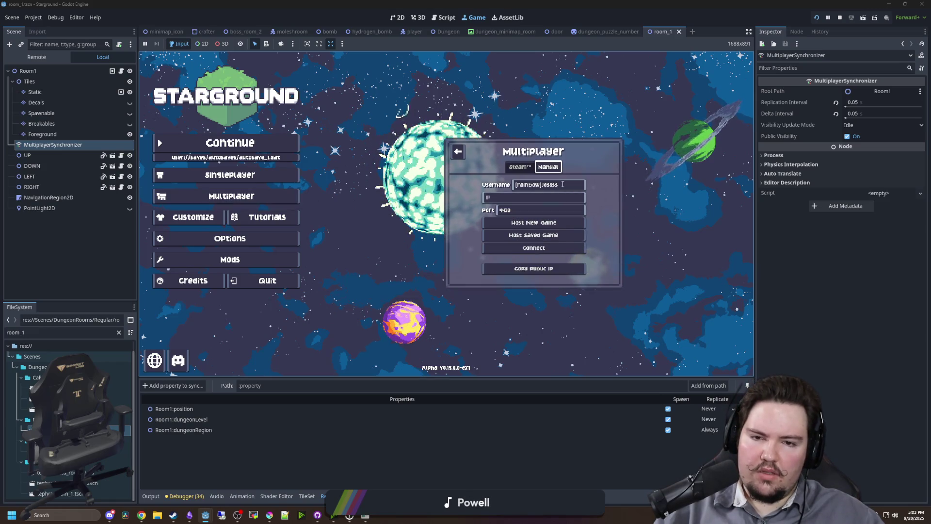
left_click(528, 222)
left_click(525, 266)
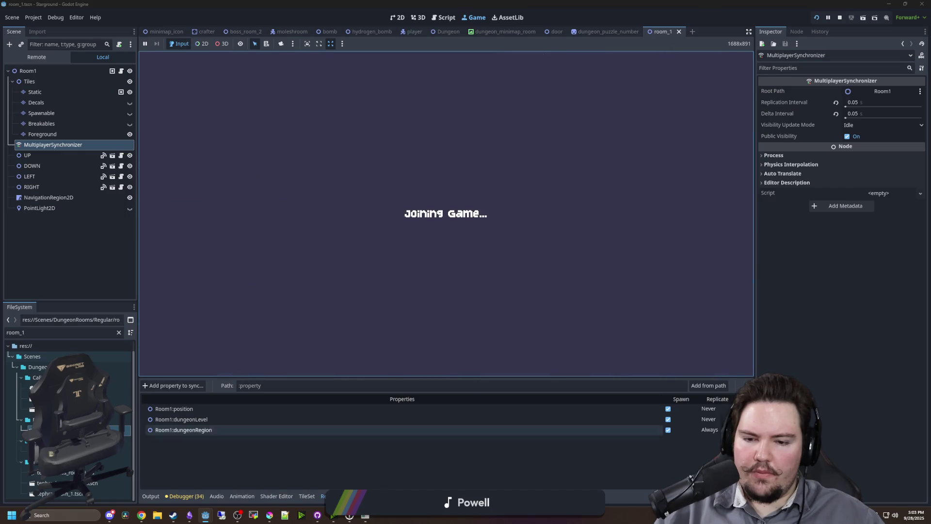
Connect the second game instance to the host at localhost.
left_click(297, 238)
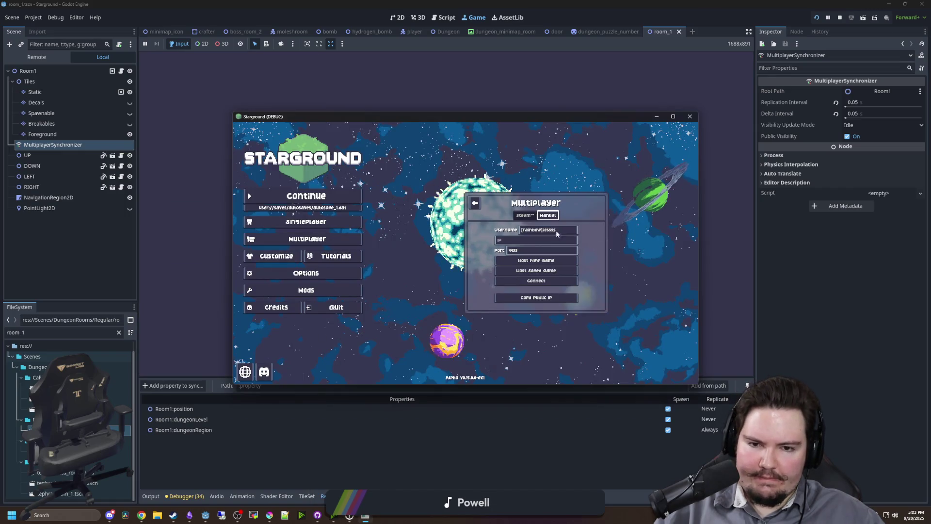
type("alhost")
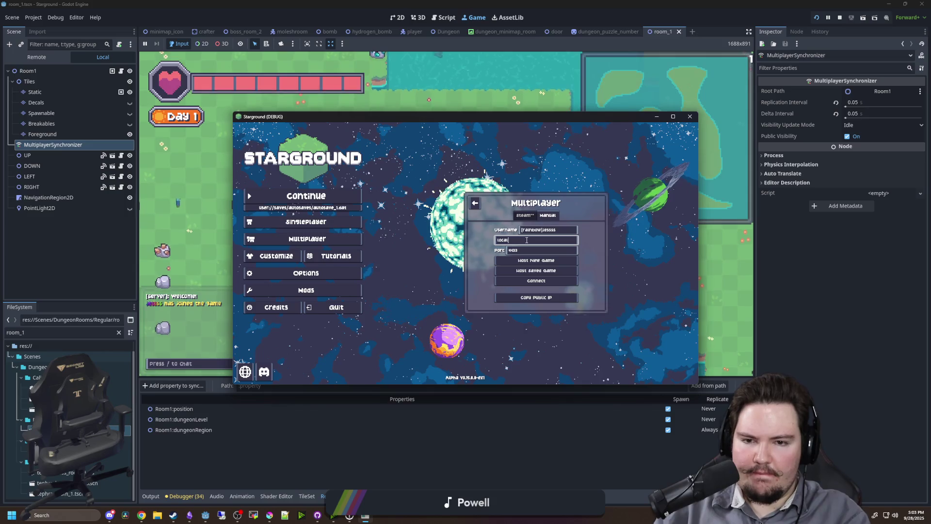
left_click(560, 230)
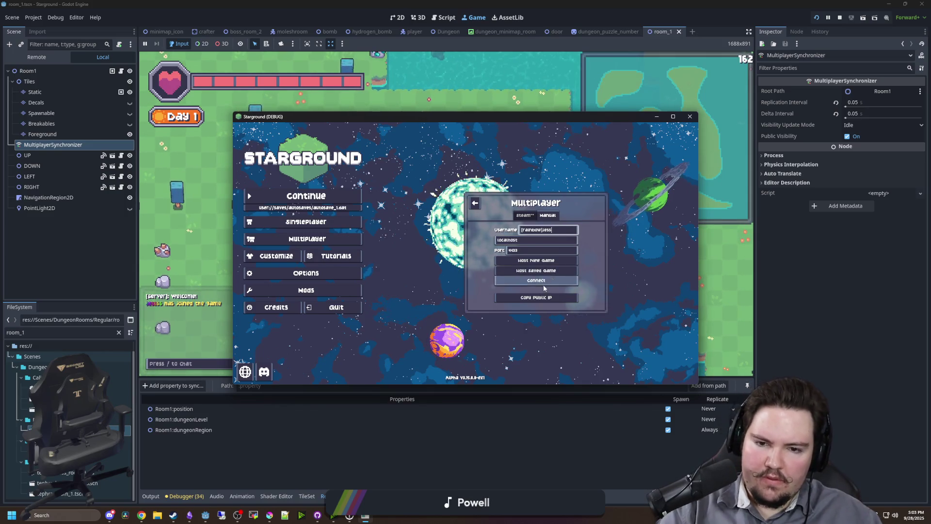
left_click(535, 280)
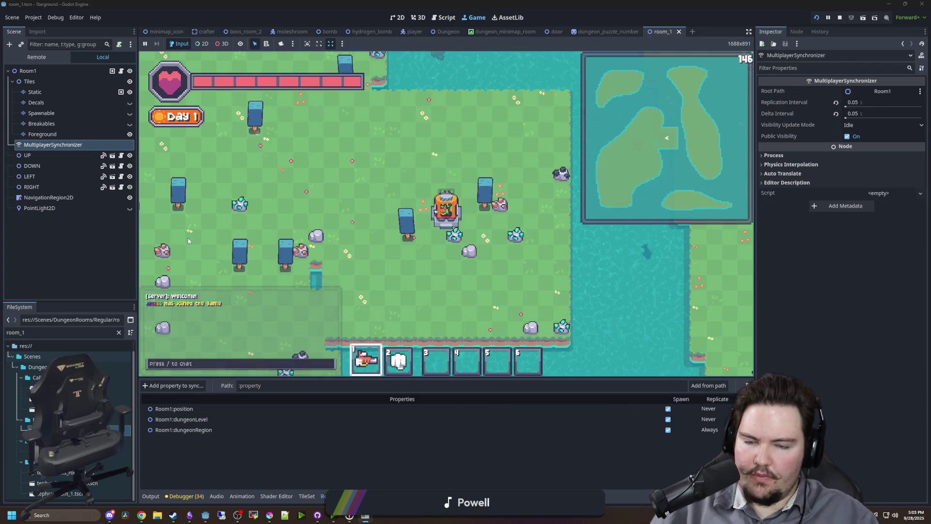
Switch the host to creative mode with /gamemode creative and place a starlauncher.
key("Escape")
left_click(443, 210)
left_click(414, 155)
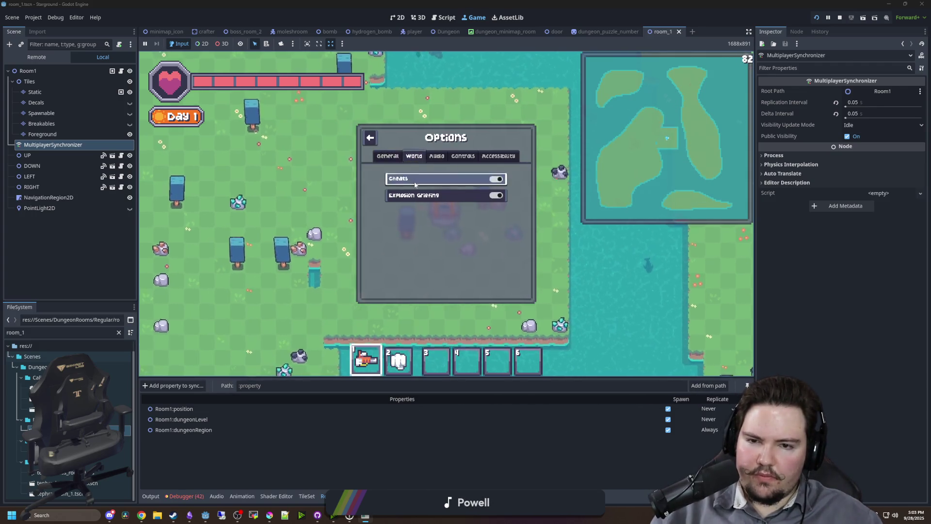
key("Escape")
type("/gamemode creativ")
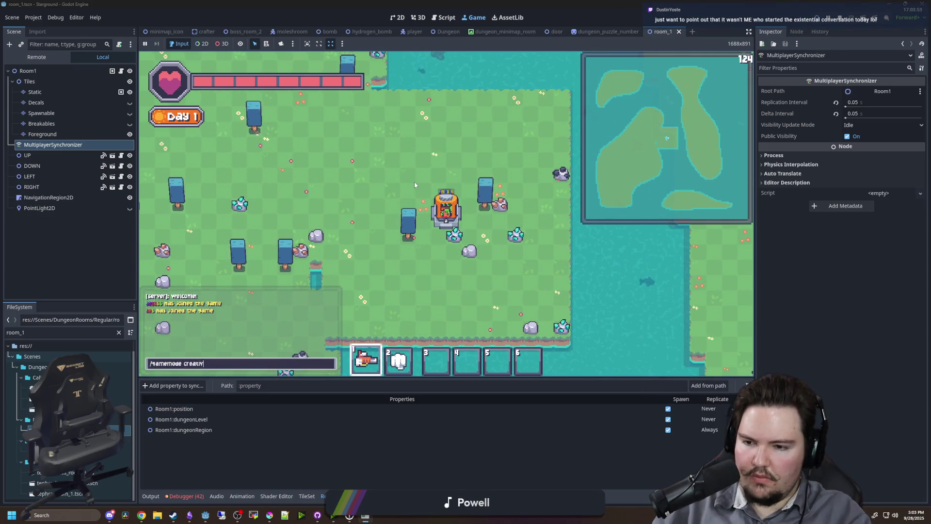
type("e")
key("Return")
left_click(379, 226)
left_click(460, 169)
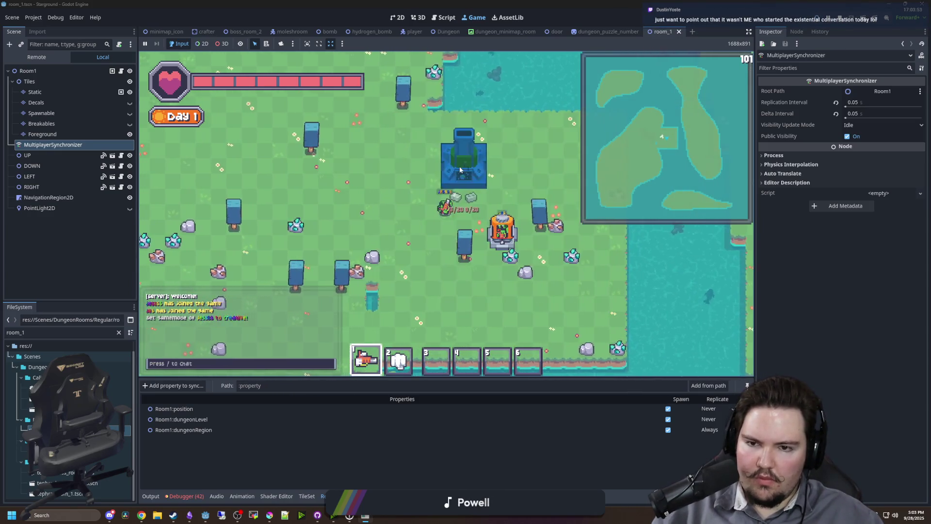
left_click(459, 169)
Launch the second instance into a planet's dungeon from its starlauncher and view the Output log.
mouse_move(365, 515)
left_click(371, 487)
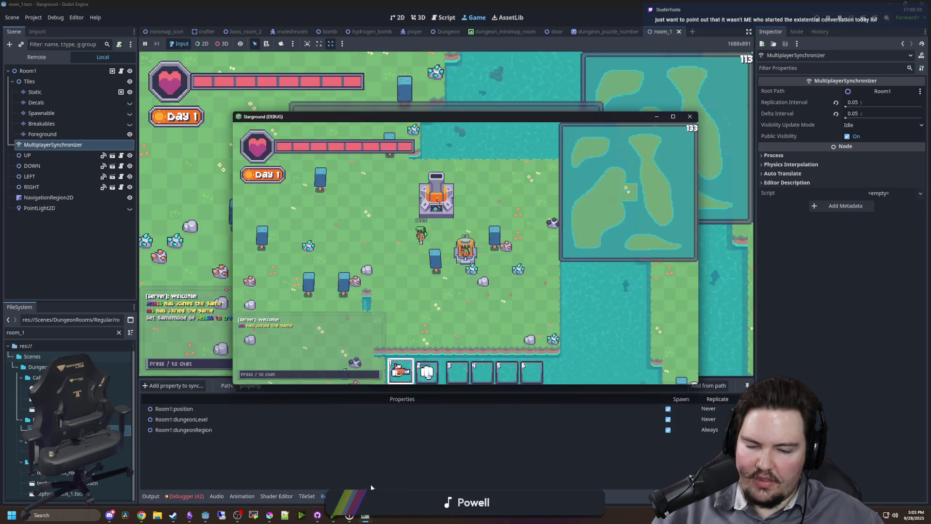
left_click(465, 198)
left_click(544, 281)
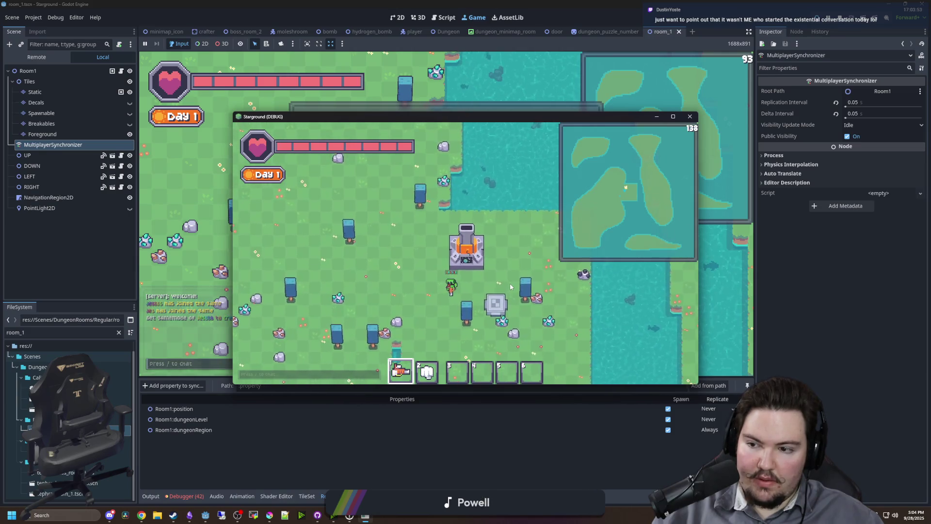
left_click(158, 495)
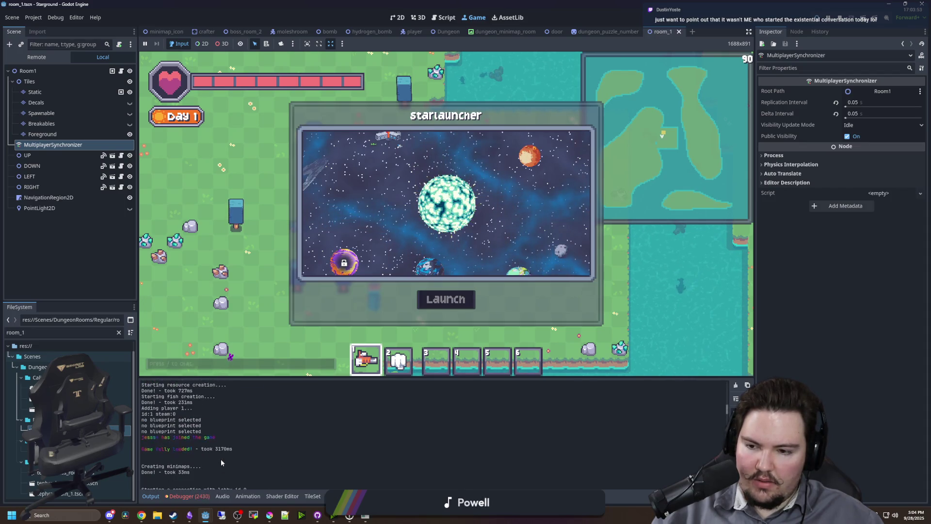
Read Session 2's 'Node not found' synchronizer errors in the Debugger, then return to room_1's 2D view.
left_click(188, 496)
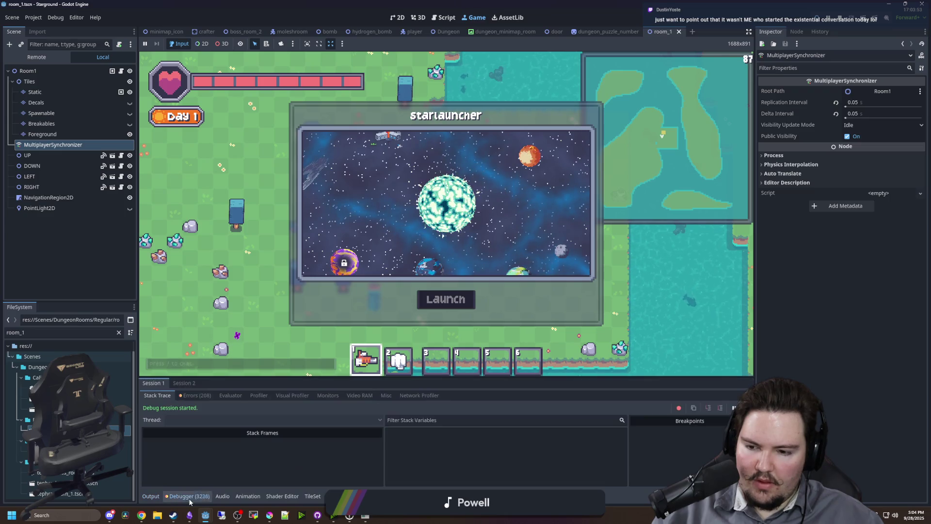
left_click(193, 395)
left_click(184, 383)
left_click(196, 395)
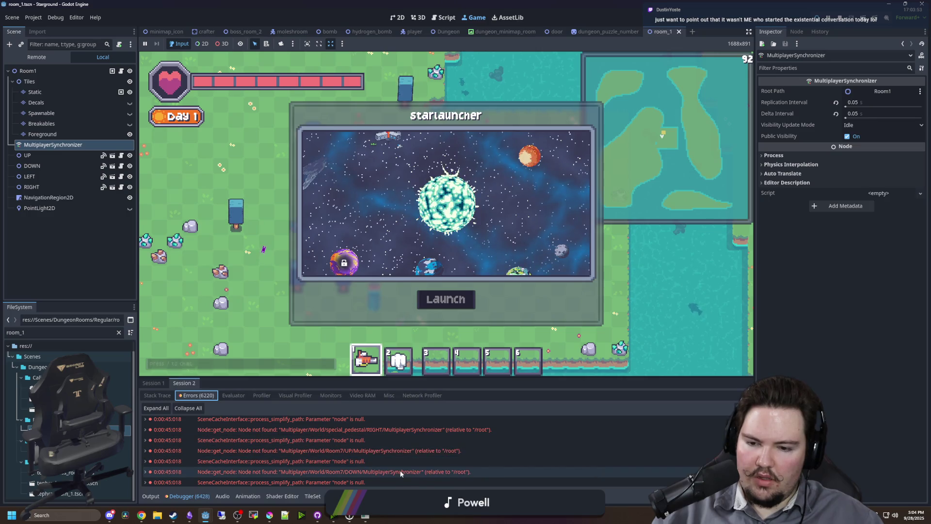
mouse_move(435, 455)
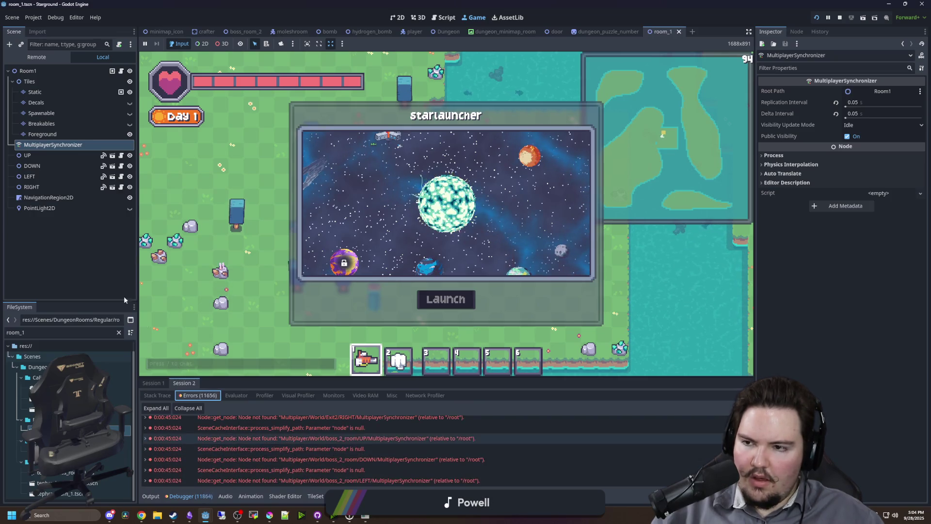
left_click(38, 146)
left_click(37, 146)
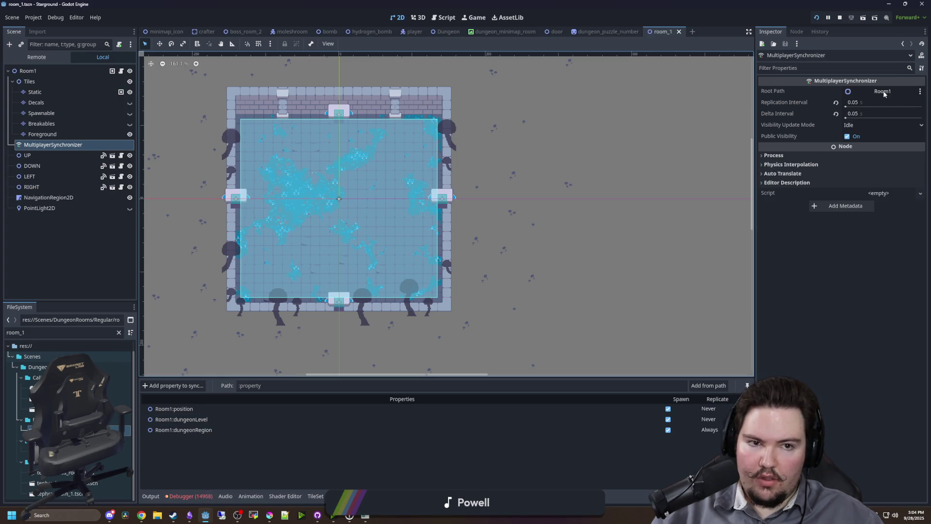
Open room.gd from Room1's script icon and scroll up to the top of the file.
left_click(121, 70)
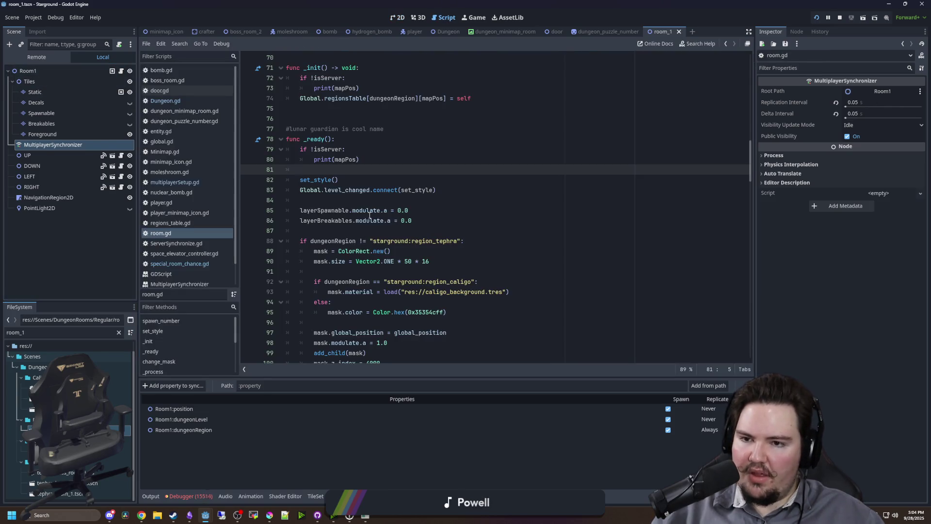
scroll(379, 205, "up", 7)
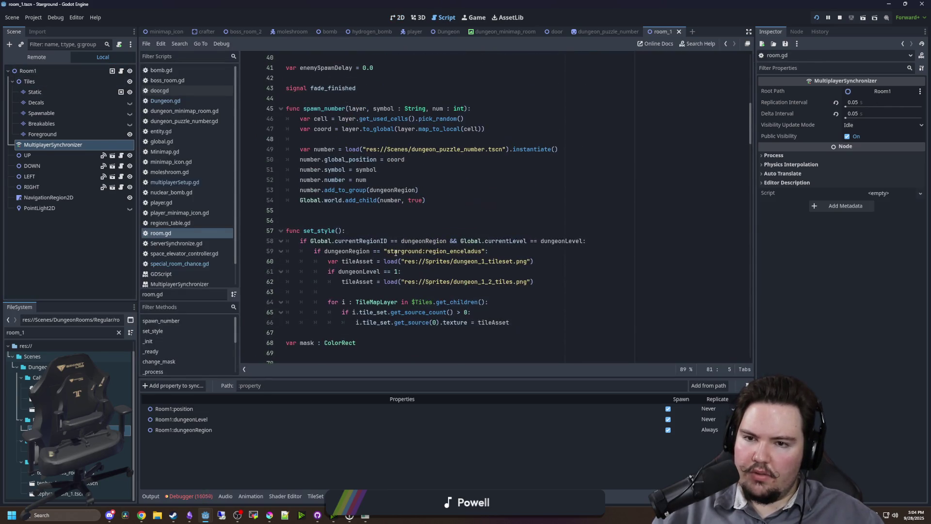
scroll(395, 253, "up", 8)
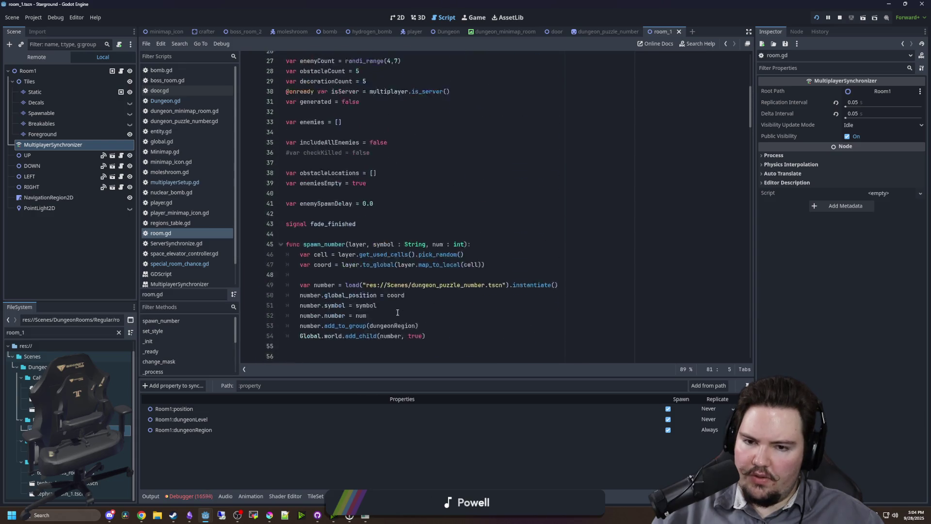
scroll(383, 303, "up", 3)
scroll(331, 263, "up", 5)
scroll(331, 262, "down", 12)
Glance at door.gd, then return to room.gd and scroll through its enemy-generation code.
left_click(183, 90)
left_click(182, 233)
scroll(418, 262, "down", 8)
scroll(418, 262, "down", 6)
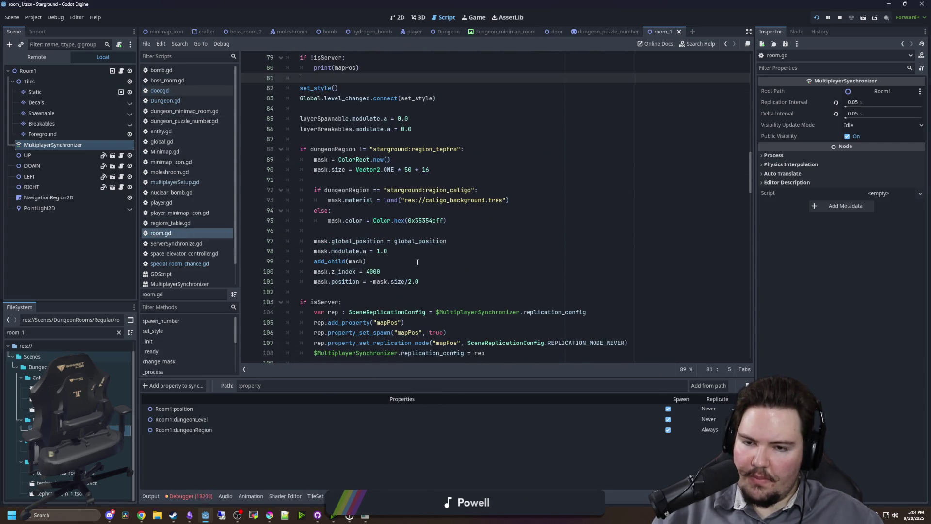
scroll(456, 210, "up", 15)
scroll(453, 215, "down", 20)
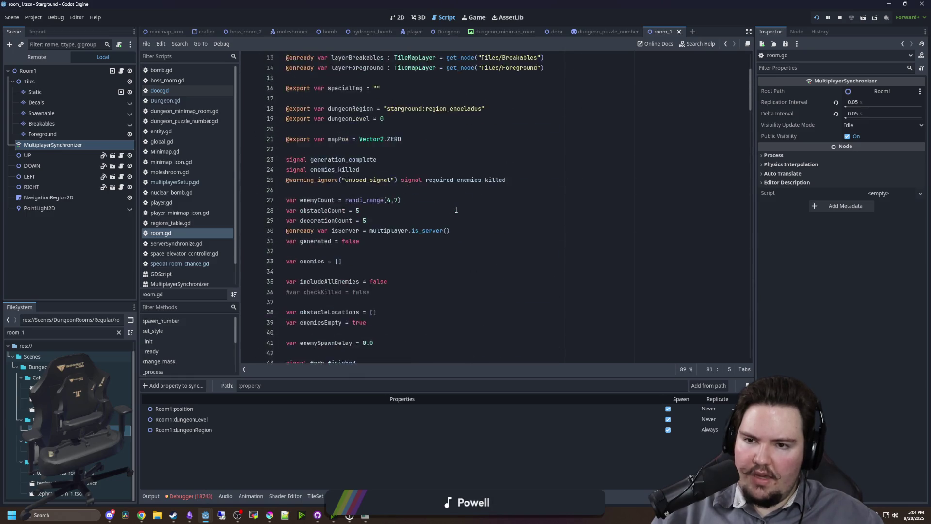
scroll(450, 221, "down", 20)
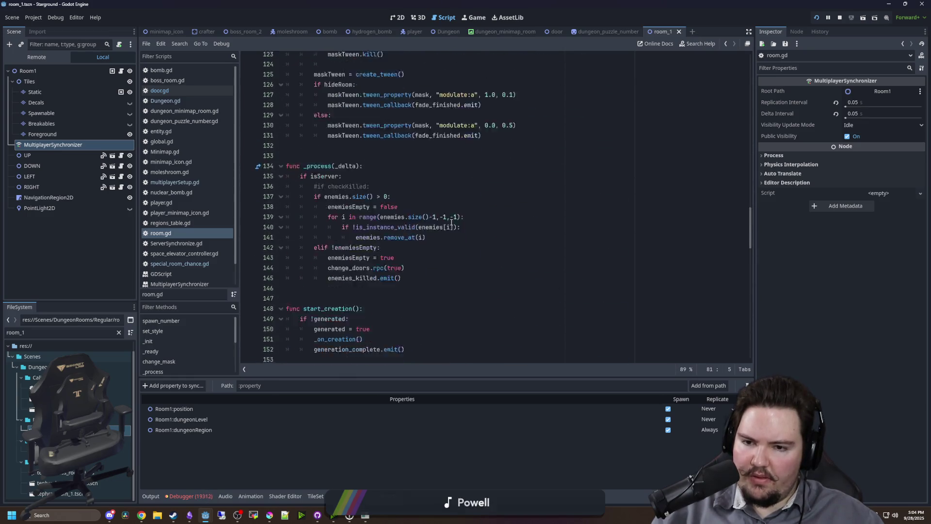
scroll(448, 222, "down", 7)
scroll(447, 221, "up", 5)
Search room.gd for 'mapPos' to find its uses around line 105.
left_click(374, 202)
key("ctrl+f")
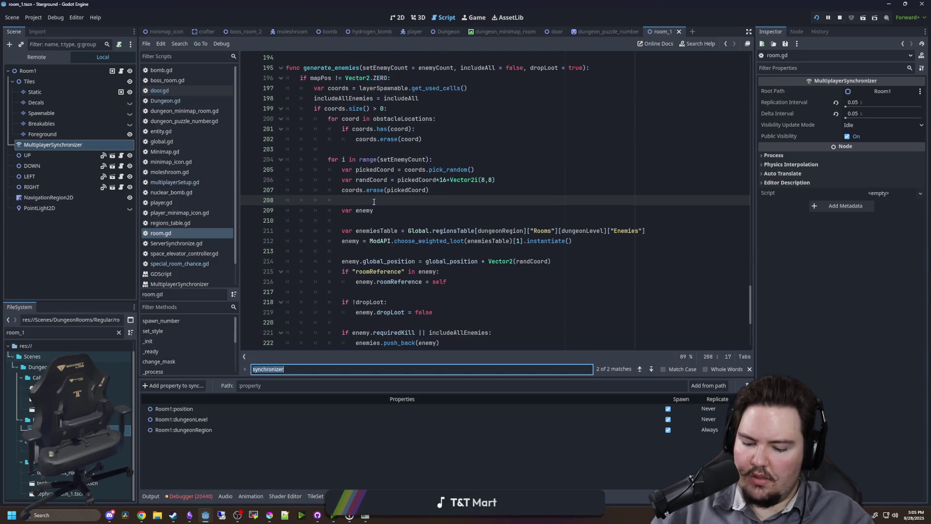
type("mapPos")
key("Return")
key("Return")
key("Return")
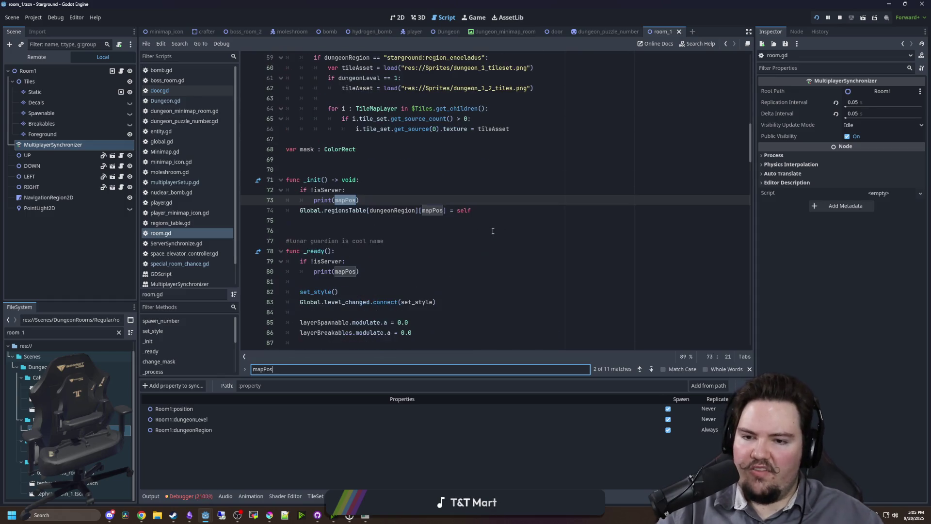
key("Return")
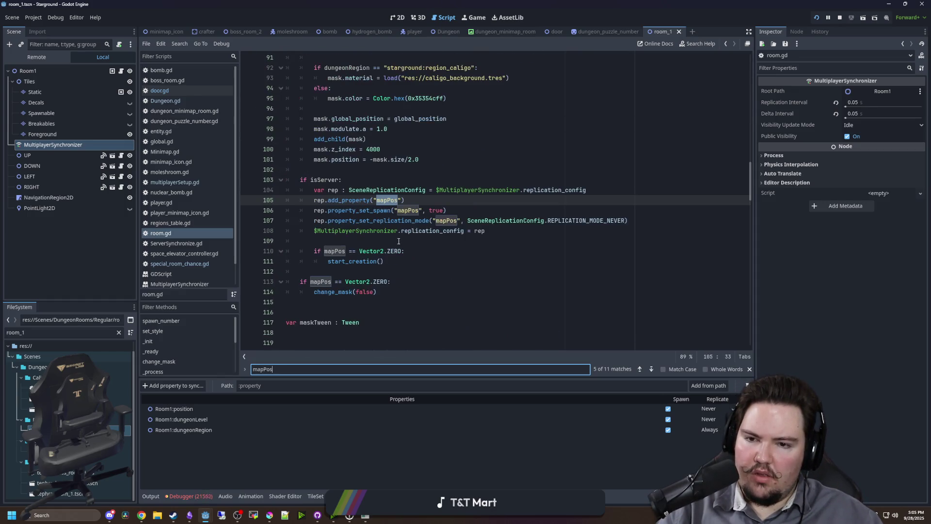
left_click(398, 232)
Add a colon before mapPos on line 105 so it reads ':mapPos'.
double_click(381, 200)
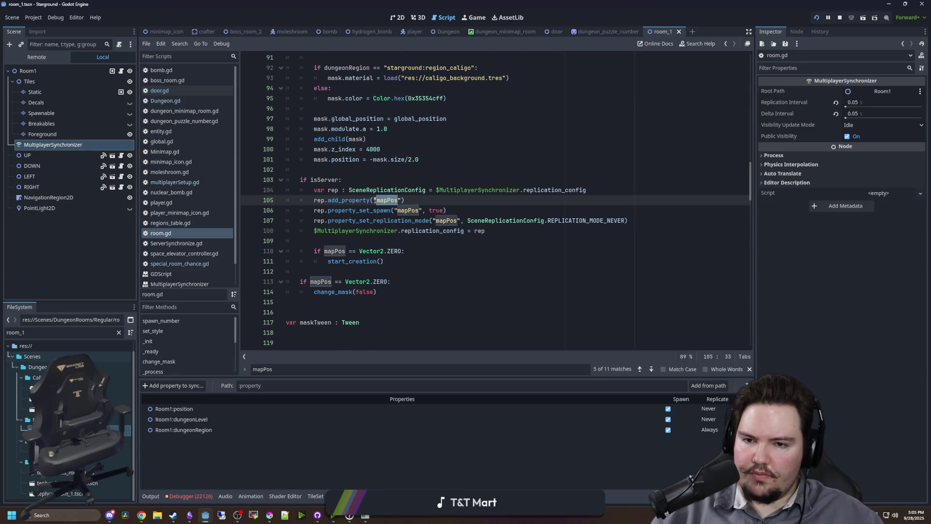
type(":")
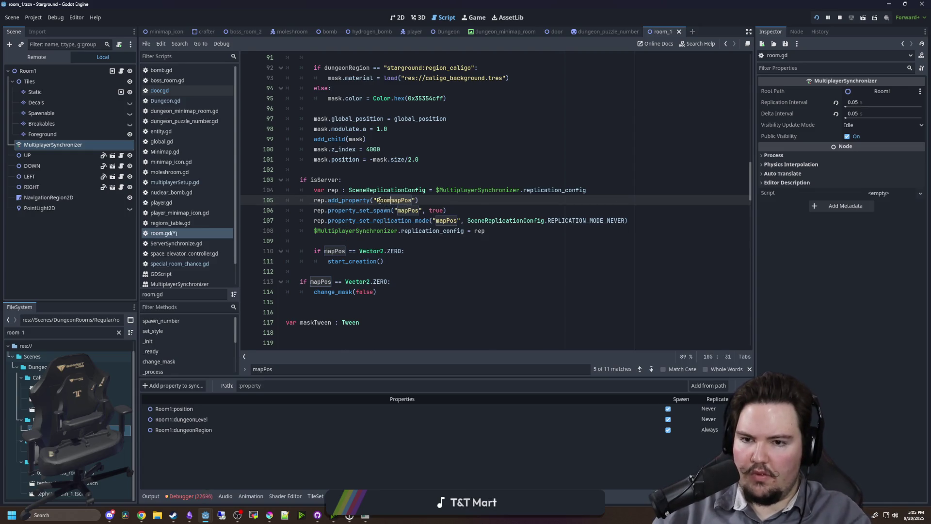
key("BackSpace")
key("BackSpace")
left_click(416, 210)
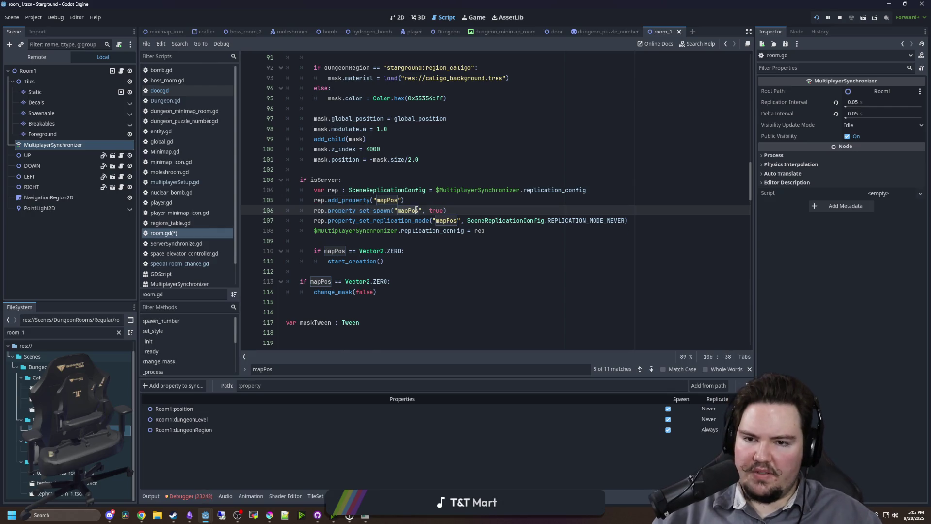
left_click(378, 200)
type(":")
Check the ':mapPos' strings on lines 103–108 and save room.gd.
left_click(446, 180)
left_click(398, 211)
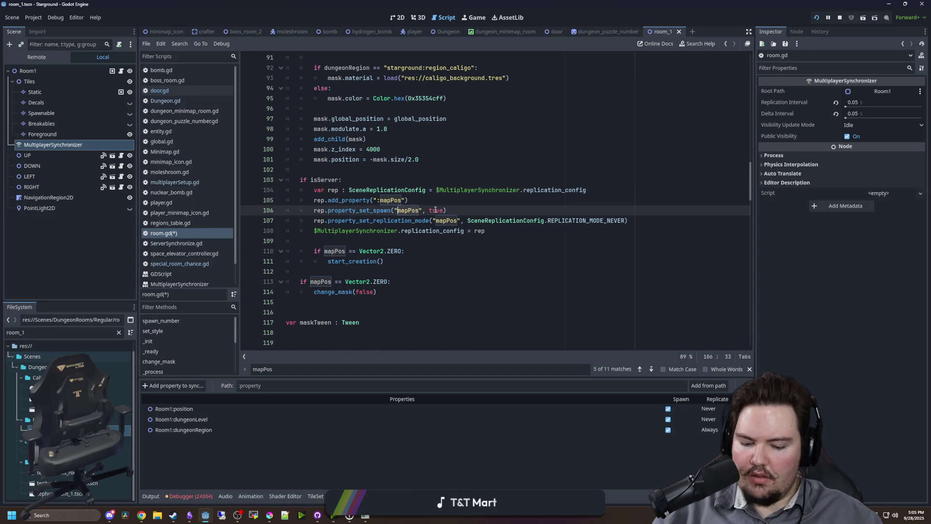
left_click(477, 184)
left_click(435, 221)
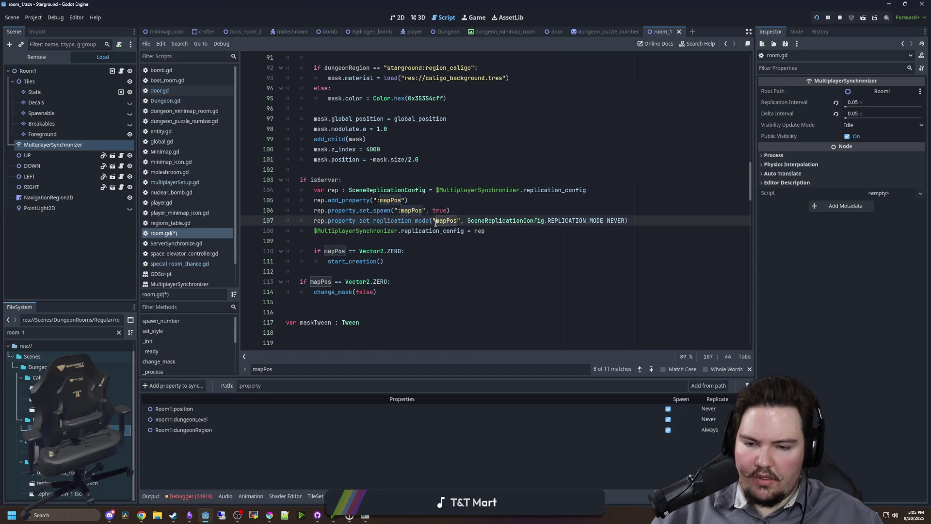
left_click(434, 180)
key("ctrl+s")
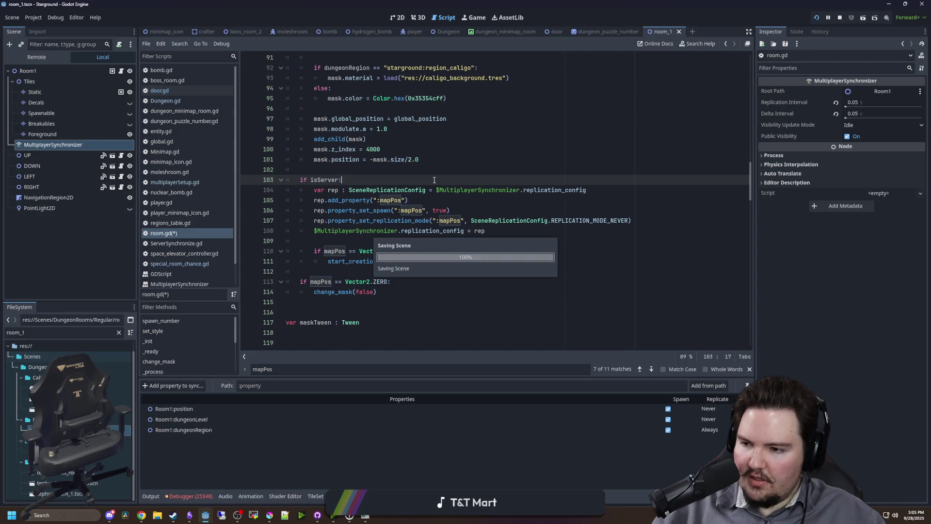
left_click(424, 219)
key("Down")
key("ctrl+s")
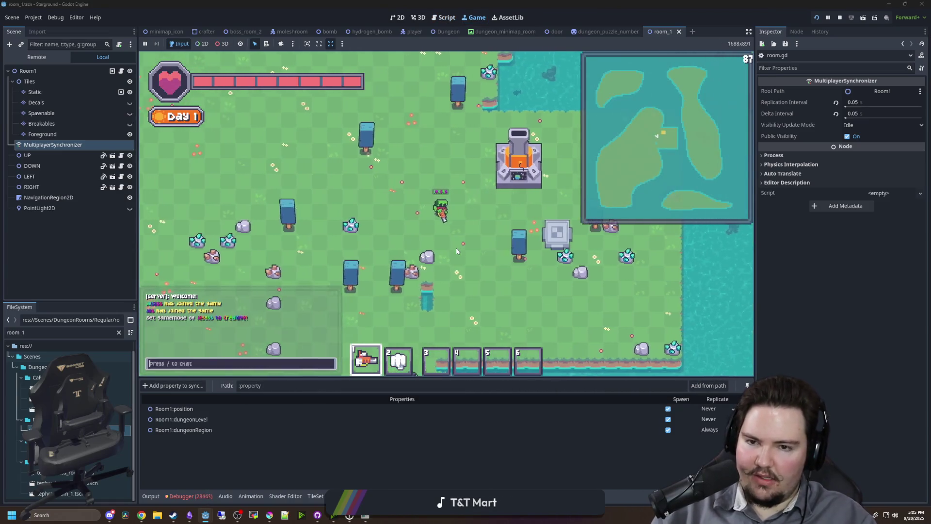
Send the /kill chat command and respawn the client player.
type("/k")
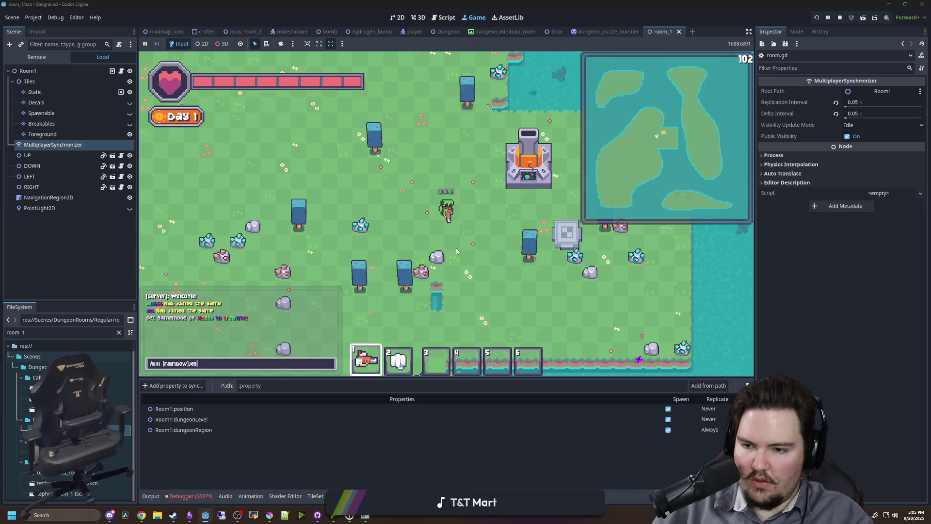
key("Return")
left_click(363, 517)
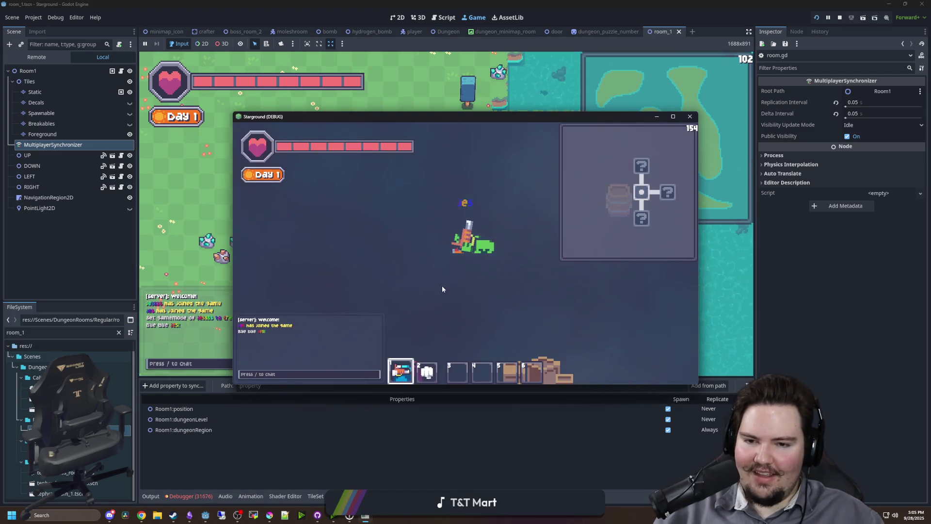
left_click(466, 257)
Launch the client from the Starlauncher and open the failing Dungeon.gd:268 stack frame.
key("w")
key("d")
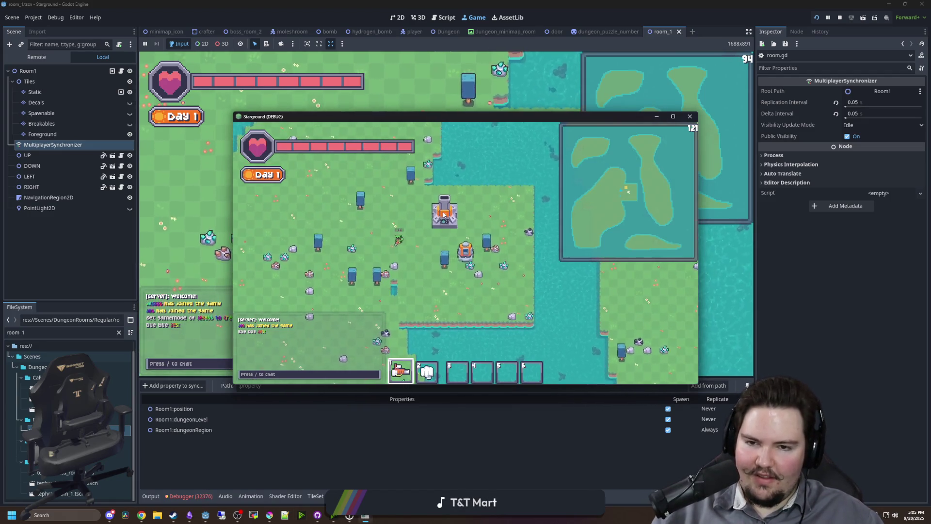
key("e")
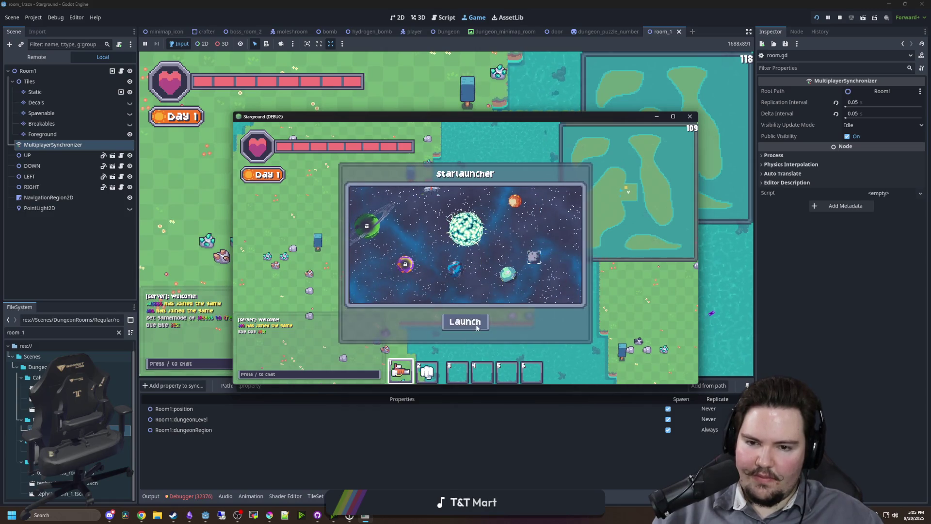
left_click(473, 325)
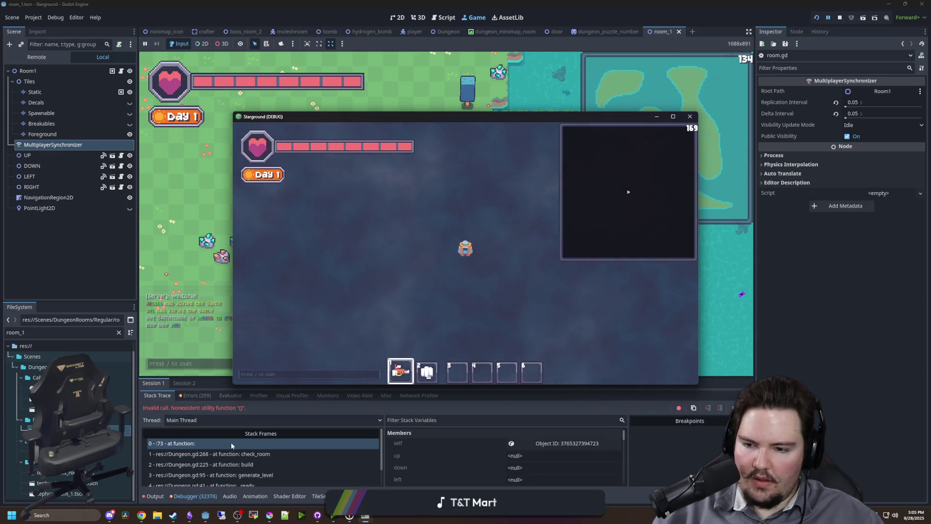
left_click(231, 442)
left_click(217, 453)
Inspect line 274 in check_room, stop the errored debug session, and rerun the project.
left_click(443, 262)
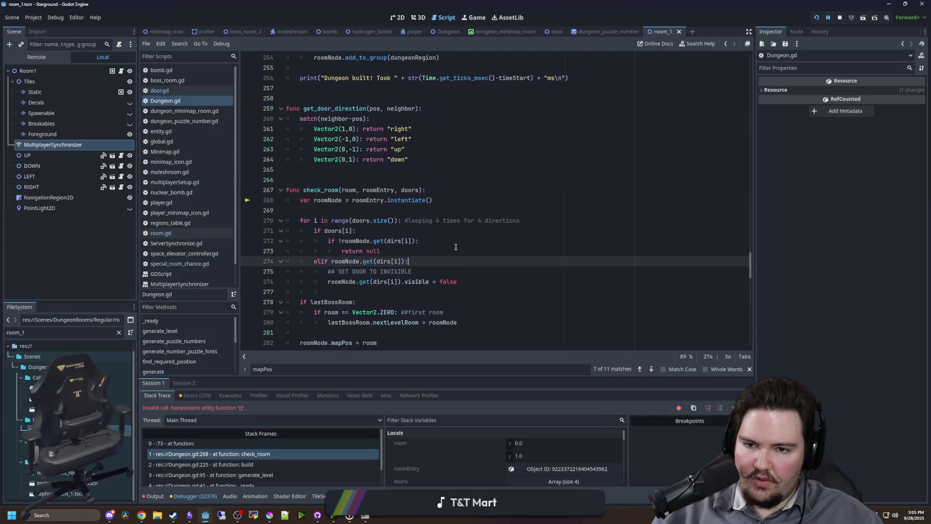
left_click(839, 18)
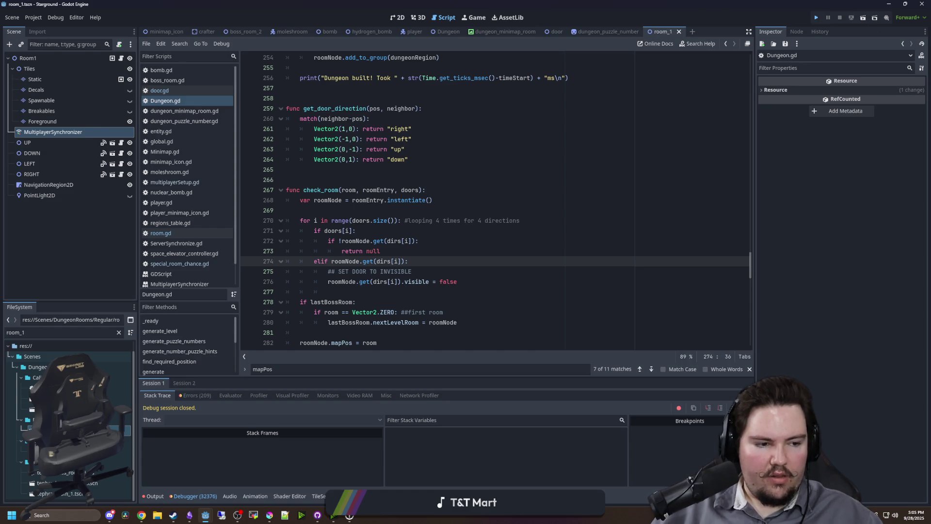
key("ctrl+s")
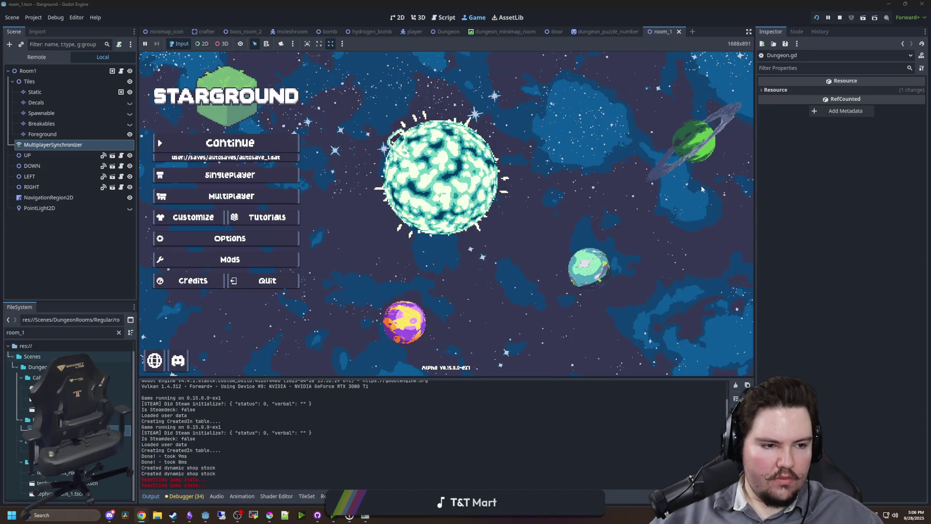
In the first game window, host the saved game from the Multiplayer menu.
left_click(238, 196)
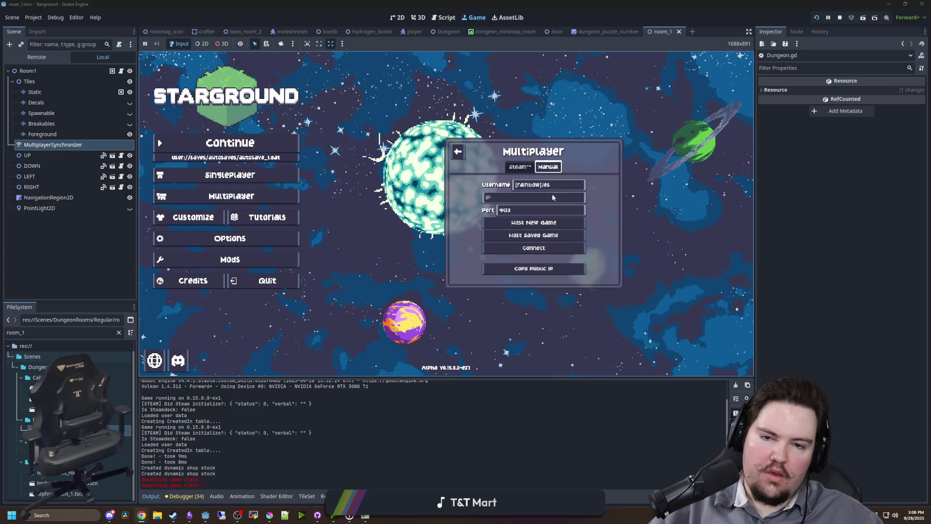
left_click(552, 198)
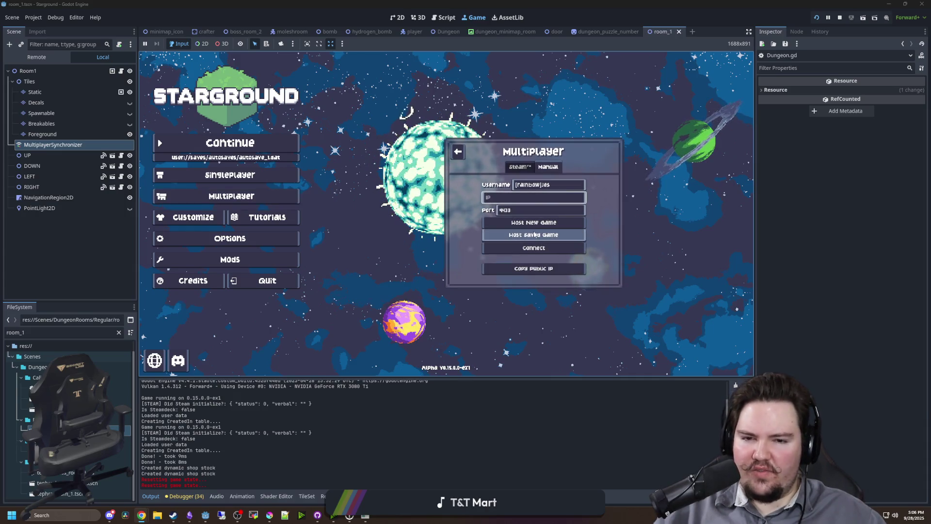
left_click(533, 222)
left_click(533, 269)
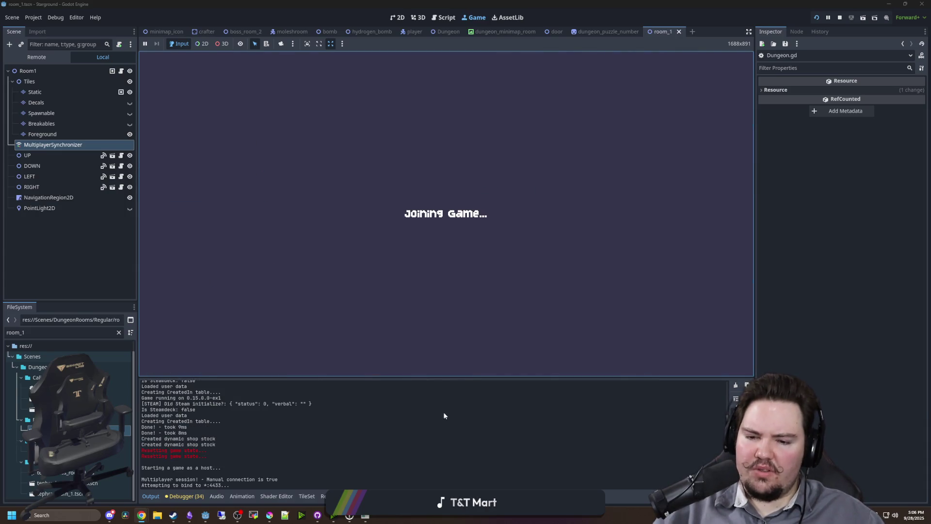
In the second window, connect manually to the IP 'localhost'.
left_click(354, 518)
left_click(330, 237)
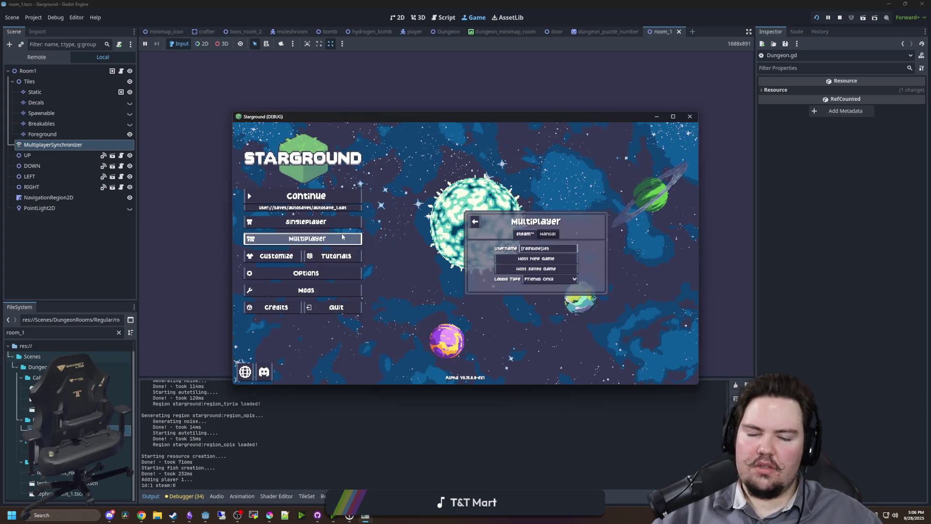
left_click(547, 234)
left_click(515, 240)
type("localhost")
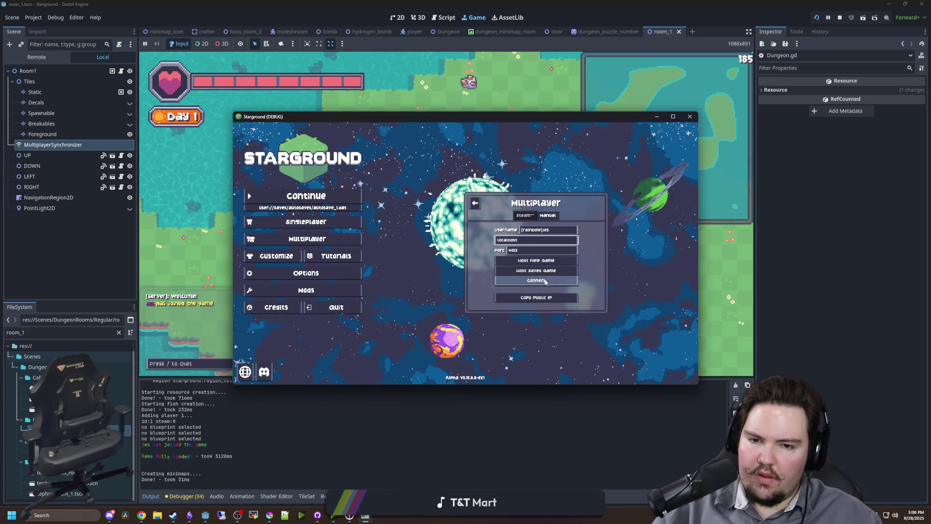
left_click(536, 280)
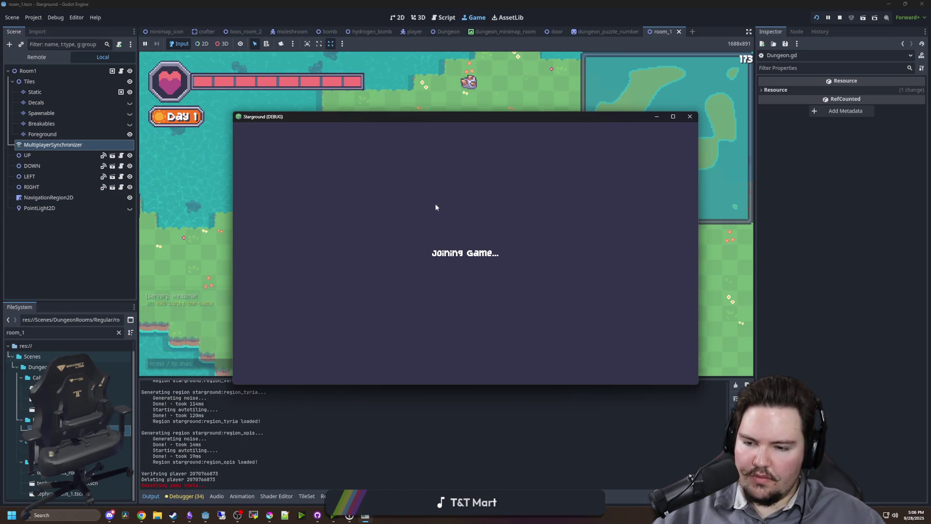
Dismiss the disconnect message, adjust the username, and connect again.
left_click(465, 266)
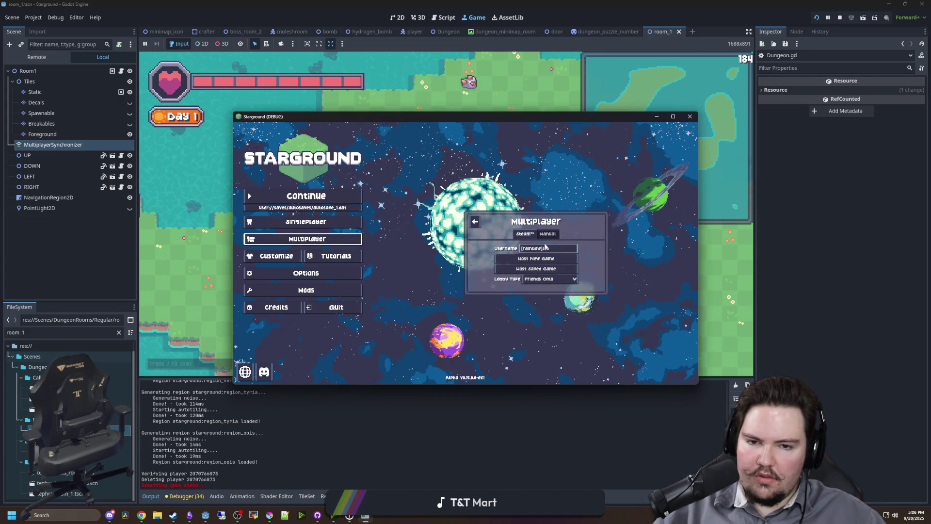
left_click(549, 266)
left_click(456, 210)
left_click(563, 231)
type("s")
left_click(565, 280)
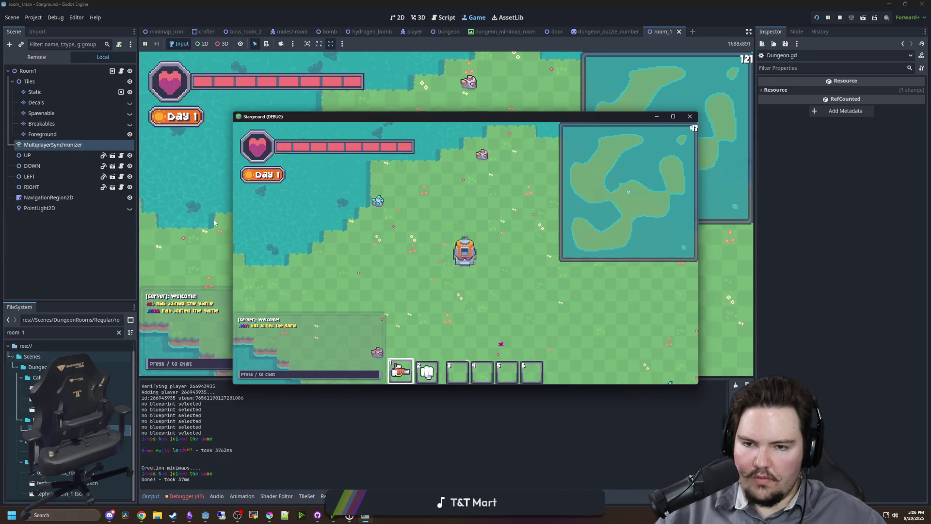
In the host, check World options, run /gamemode creative, and browse the Building Menu.
key("alt+Tab")
key("Escape")
left_click(445, 206)
left_click(413, 154)
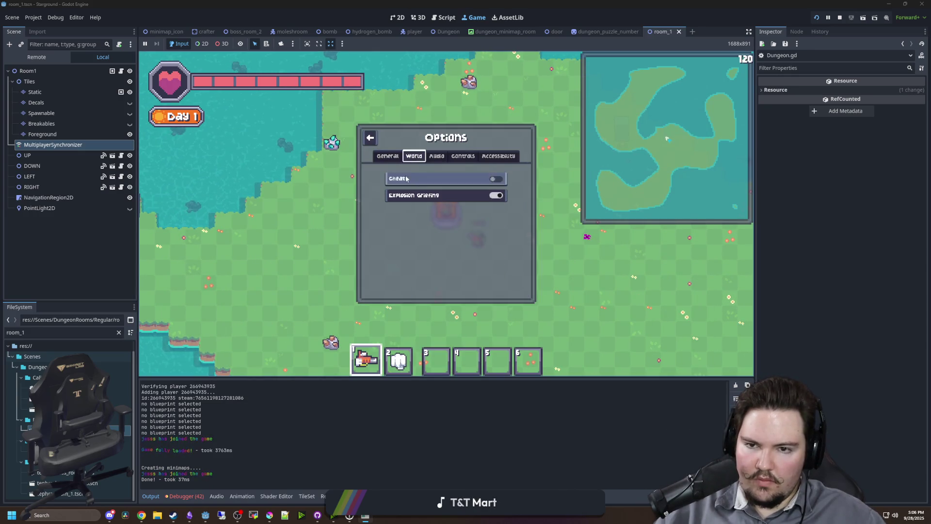
key("Escape")
type("/gamemode creative")
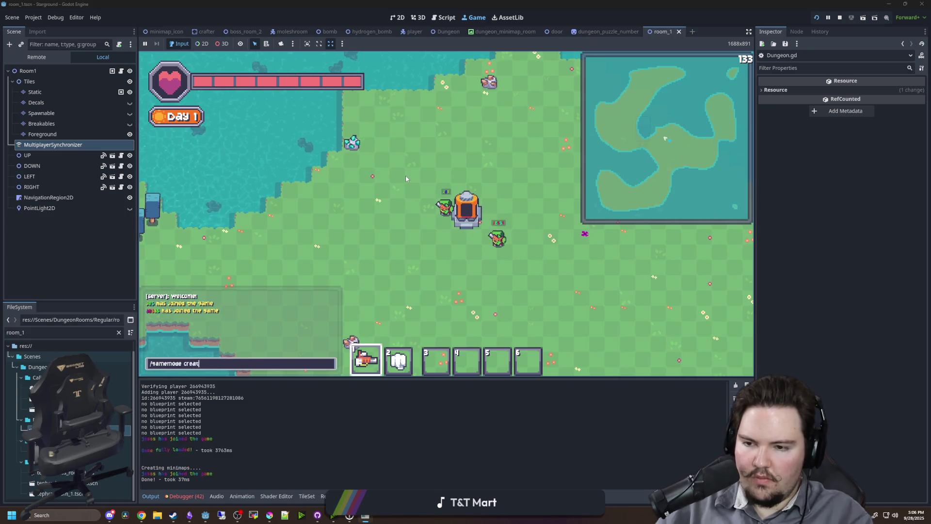
key("Return")
key("b")
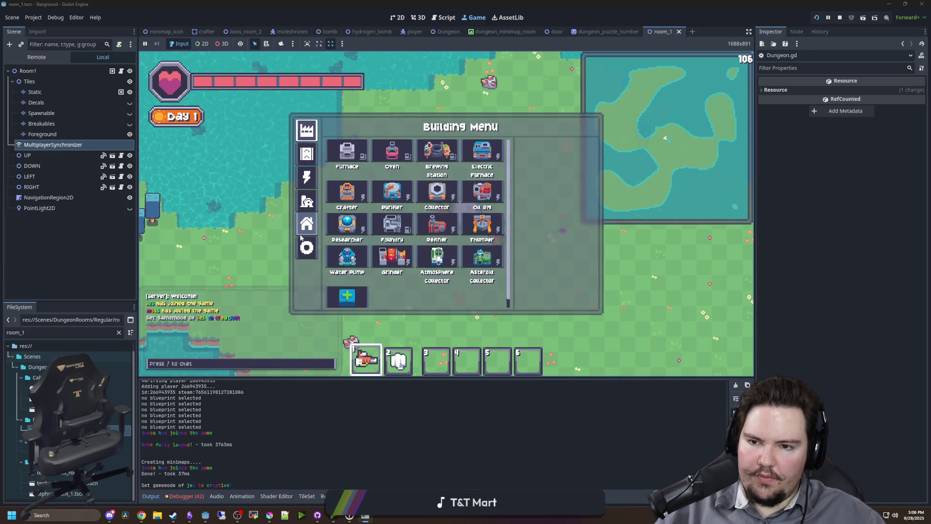
left_click(307, 247)
key("b")
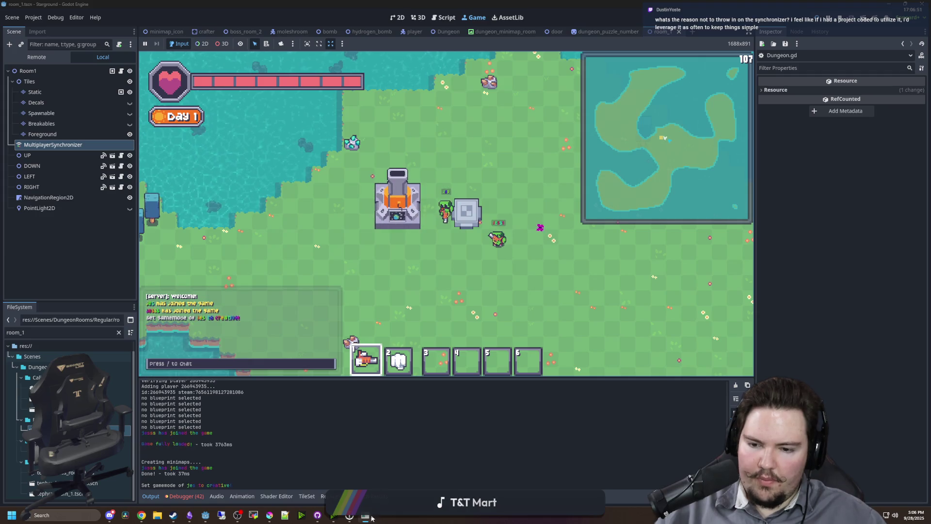
Launch the client from the Starlauncher into the dungeon, then stop the game.
left_click(366, 517)
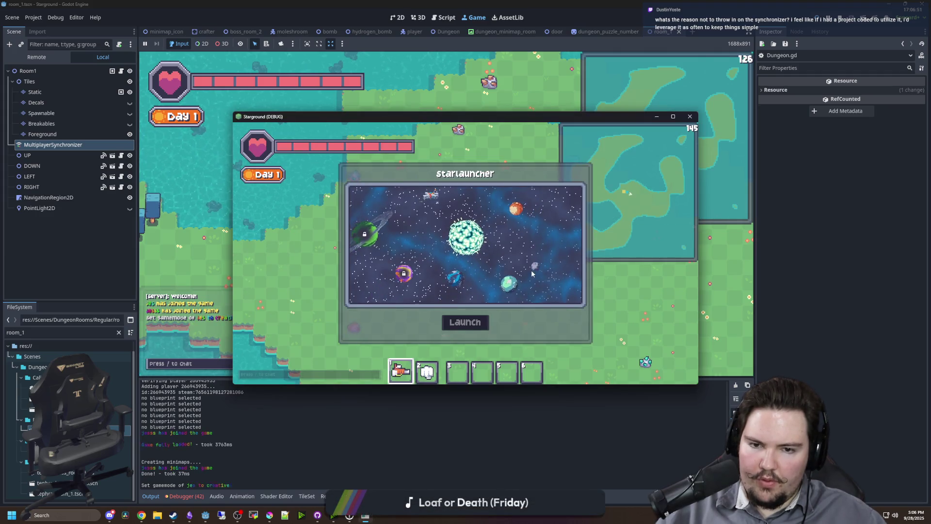
left_click(483, 324)
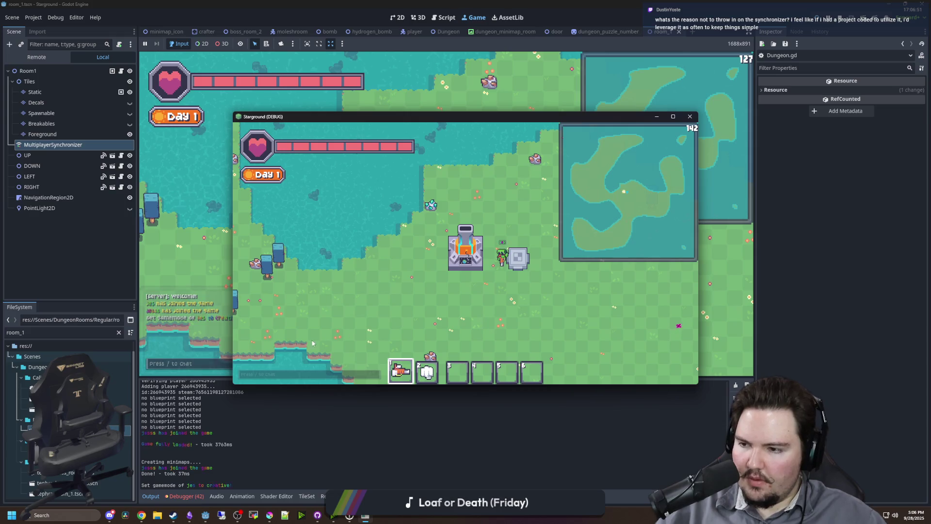
key("m")
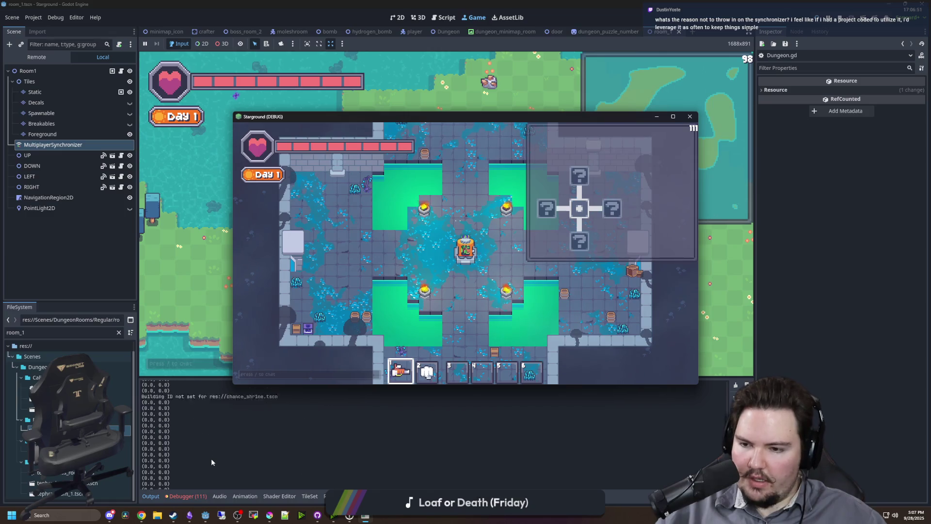
scroll(216, 468, "up", 10)
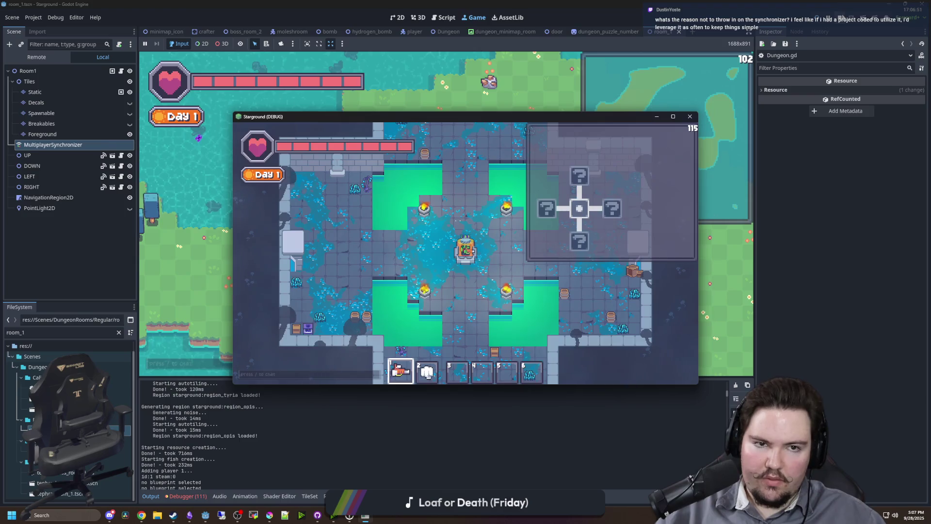
key("F8")
left_click(557, 193)
key("ctrl+s")
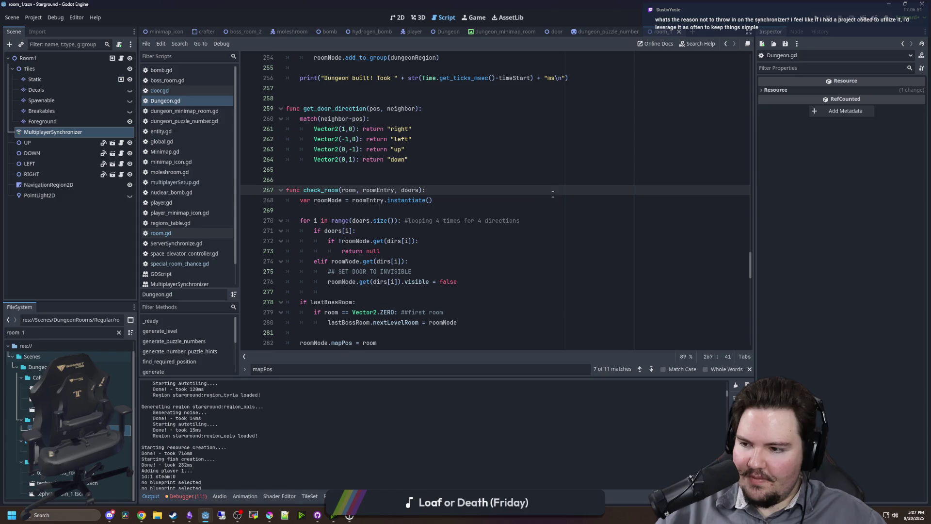
left_click(327, 171)
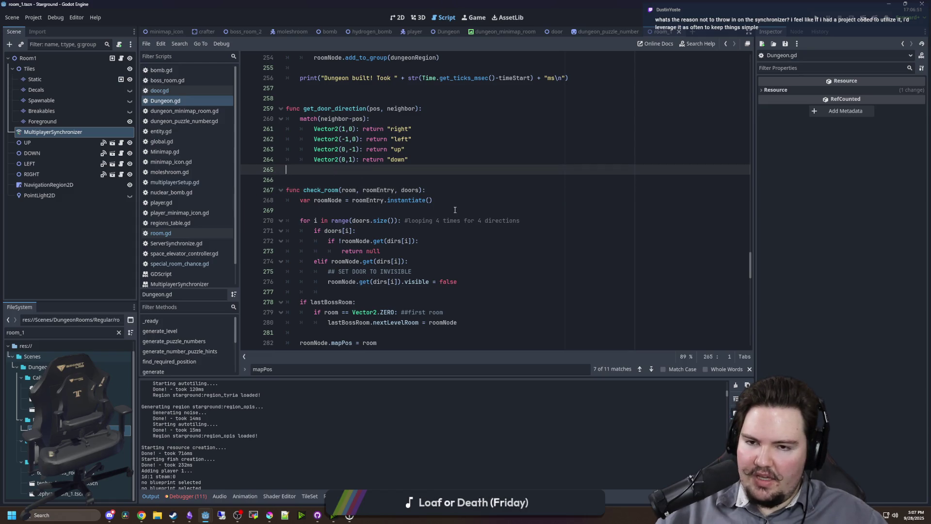
left_click(190, 234)
left_click(396, 240)
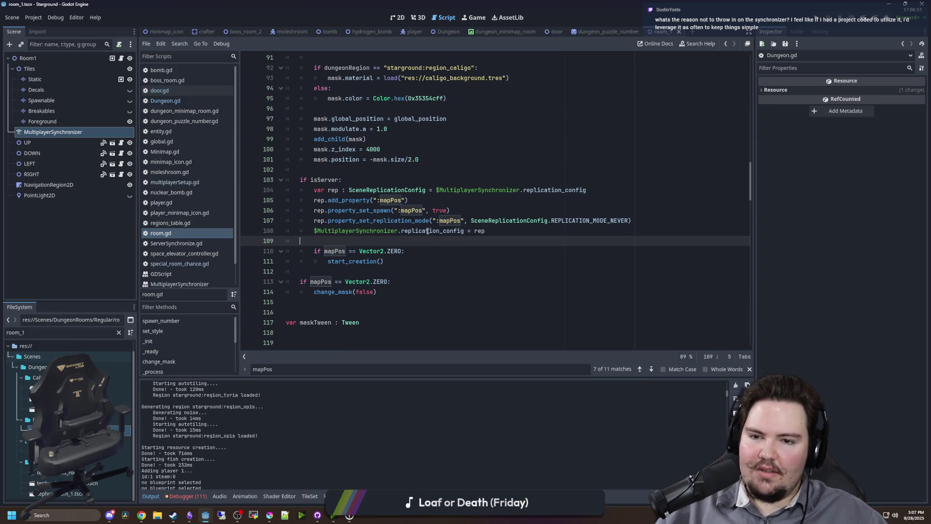
mouse_move(429, 238)
left_mouse_down()
mouse_move(485, 231)
mouse_move(343, 189)
left_mouse_up()
left_click(505, 210)
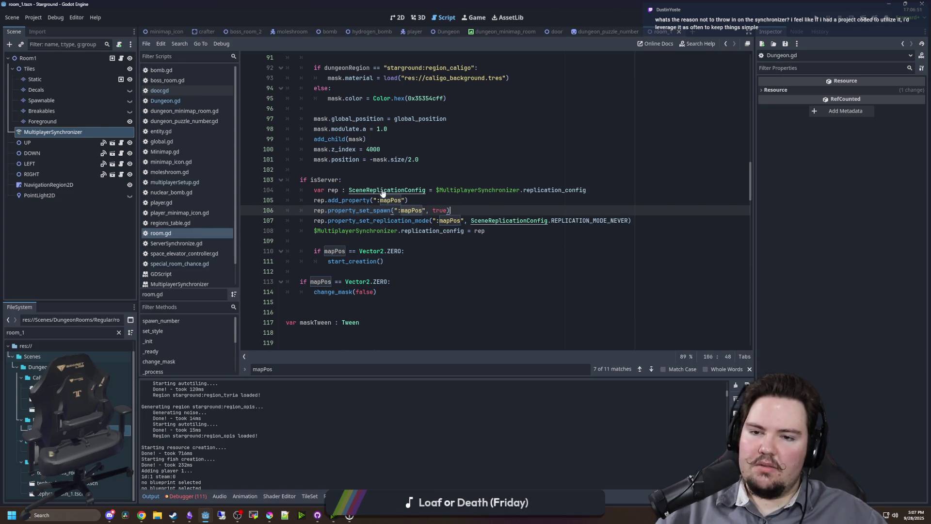
left_click(346, 167)
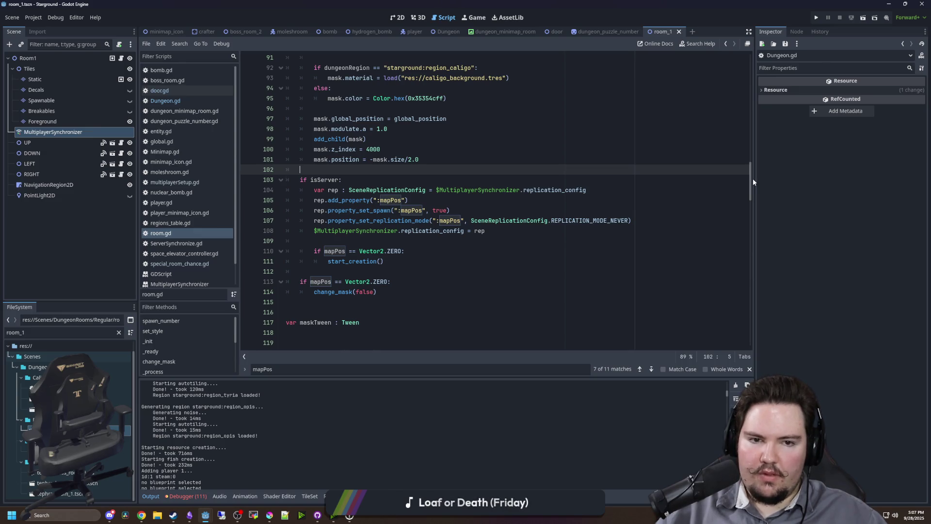
left_click_drag(750, 180, 751, 43)
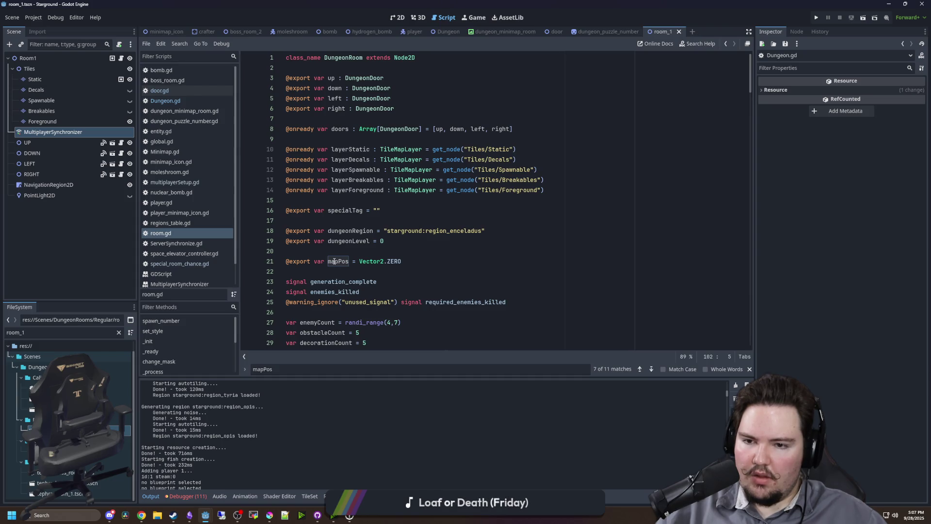
double_click(334, 261)
scroll(448, 248, "down", 20)
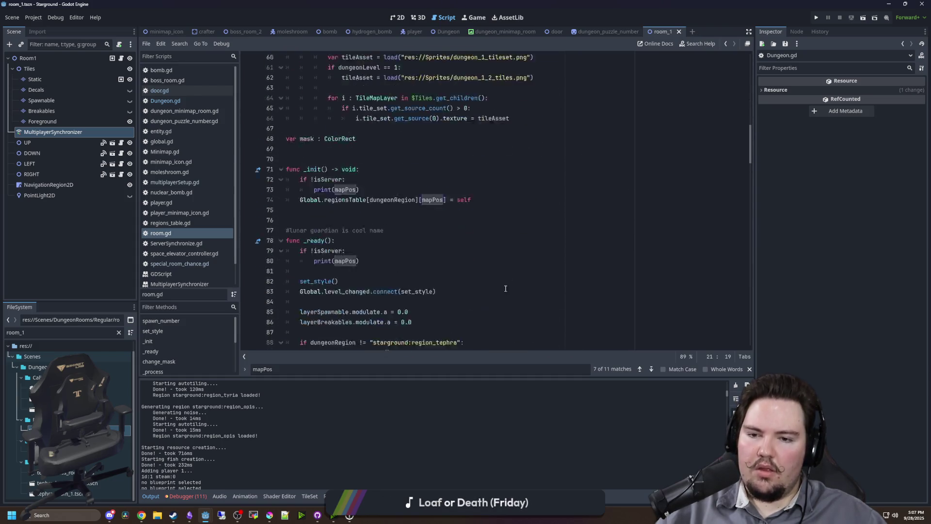
scroll(433, 282, "down", 20)
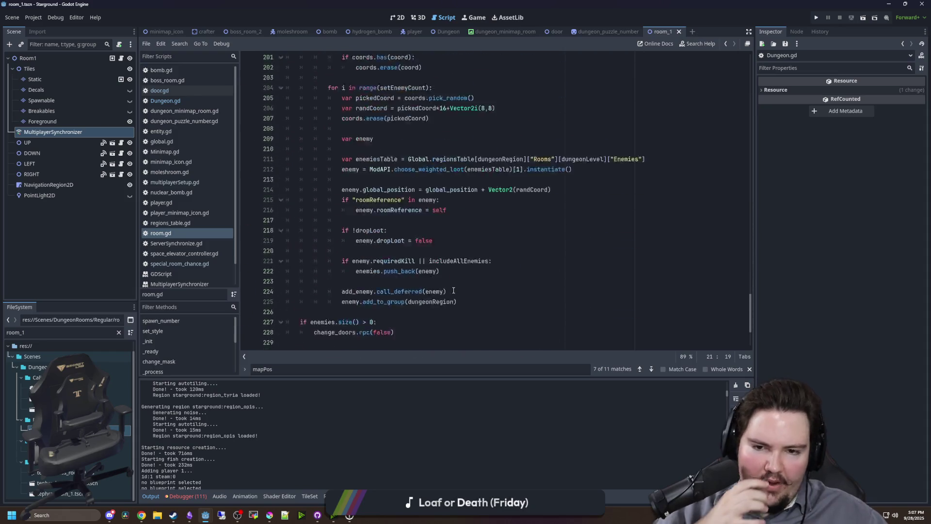
scroll(453, 290, "up", 17)
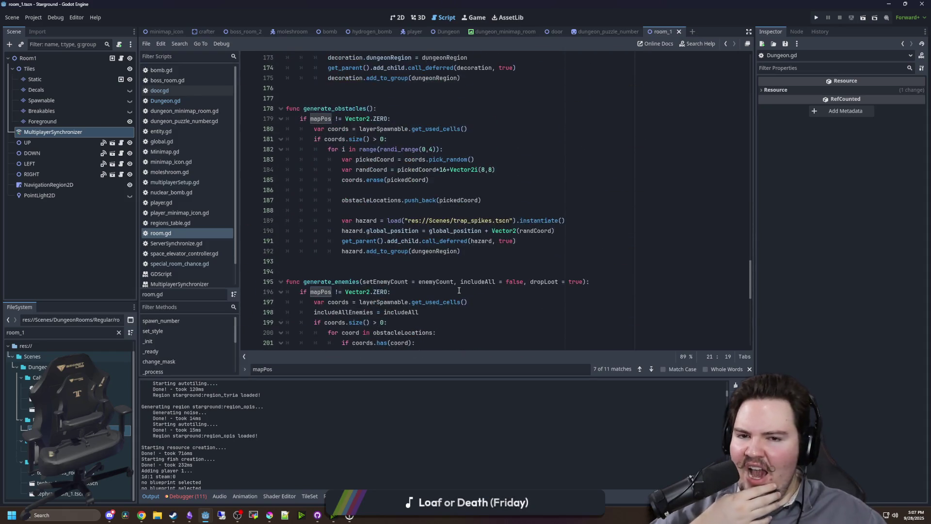
scroll(459, 290, "up", 18)
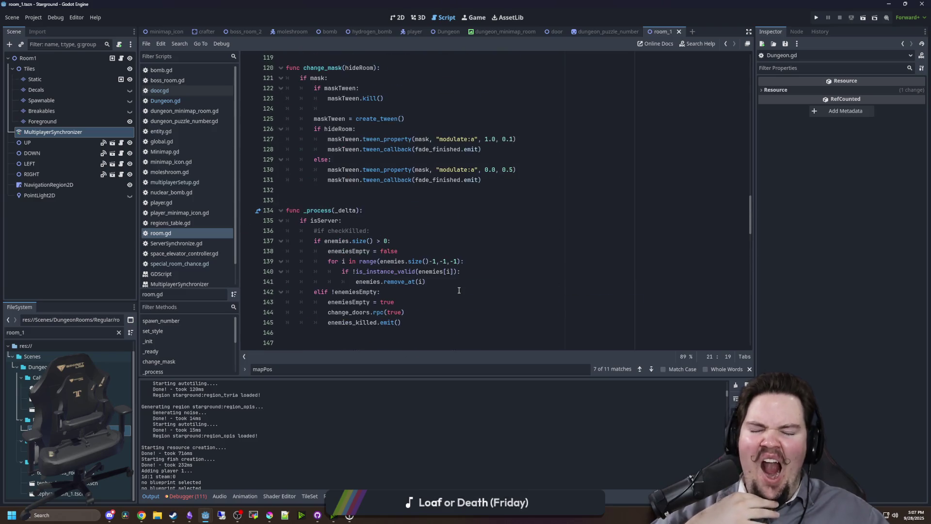
scroll(459, 290, "up", 1)
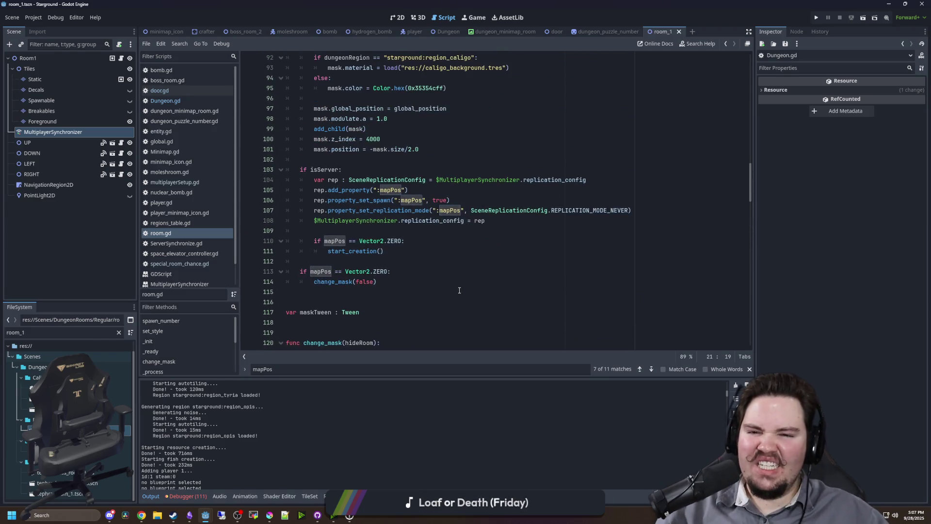
scroll(458, 290, "up", 2)
left_click(410, 294)
mouse_move(497, 292)
left_mouse_down()
mouse_move(397, 283)
mouse_move(287, 240)
left_mouse_up()
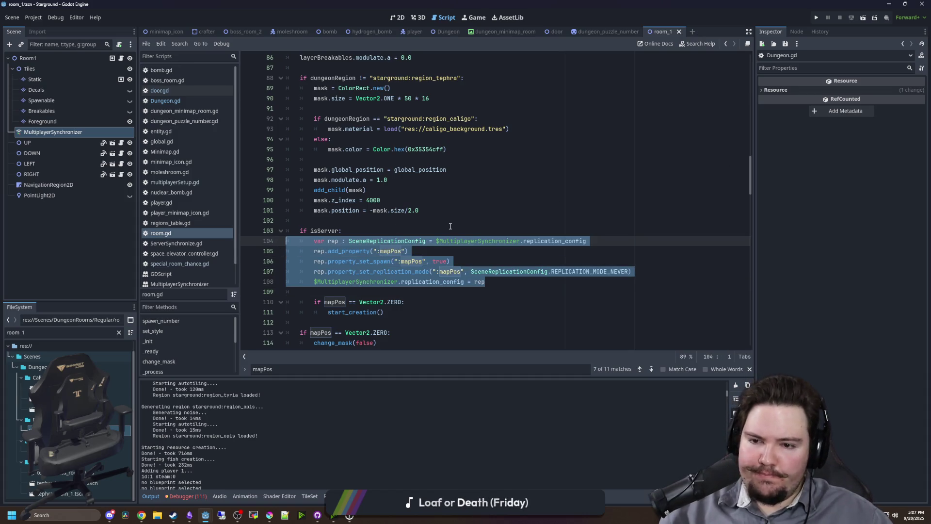
Delete the mapPos replication block from room.gd's _ready and save.
key("BackSpace")
key("Delete")
key("Delete")
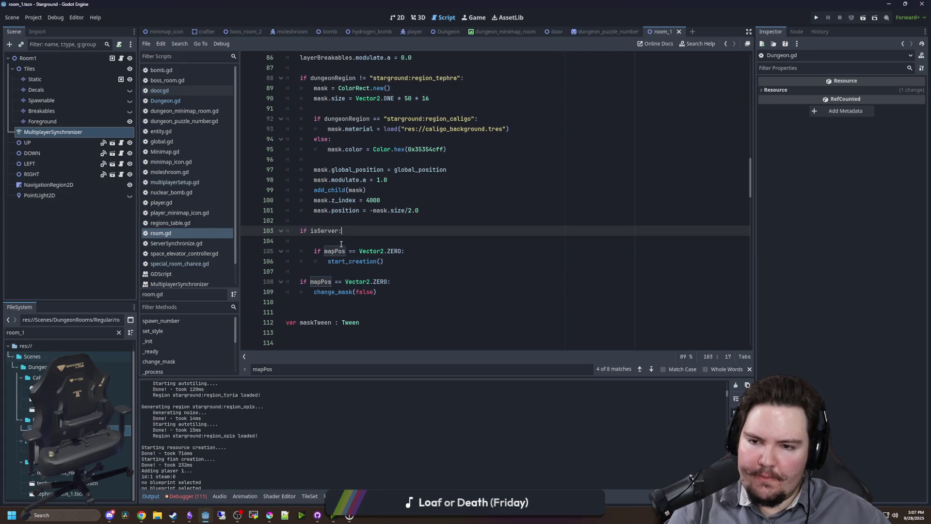
left_click(351, 219)
key("ctrl+s")
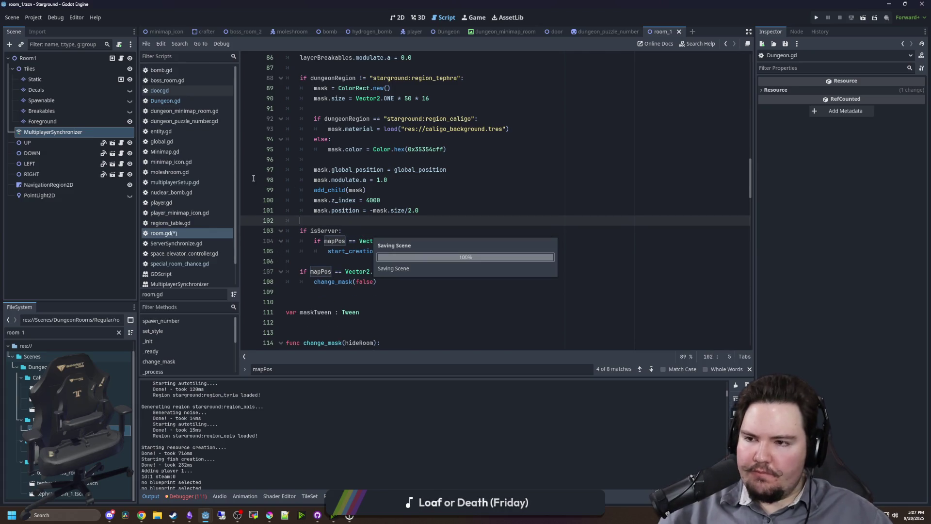
Inspect the UP door's MultiplayerSynchronizer replicated properties and show the debugger output.
left_click(45, 142)
left_click(46, 133)
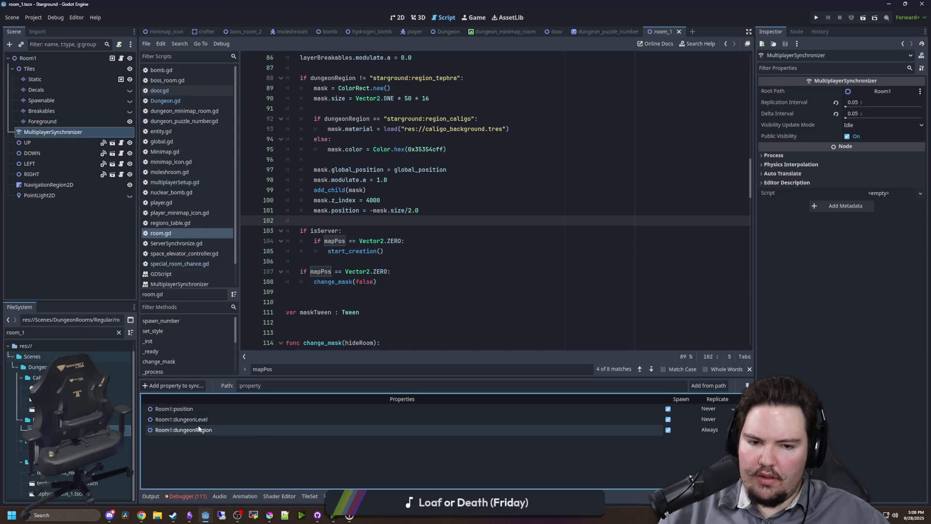
left_click(309, 294)
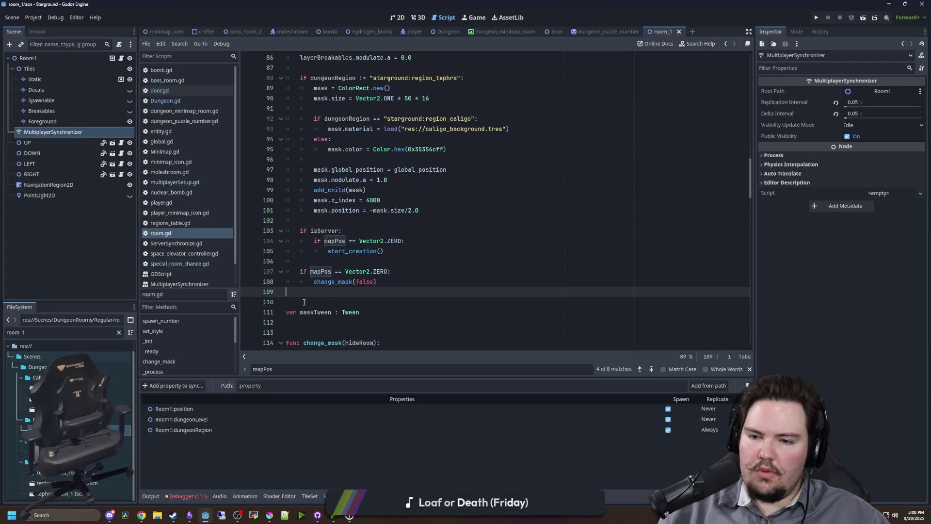
left_click(332, 262)
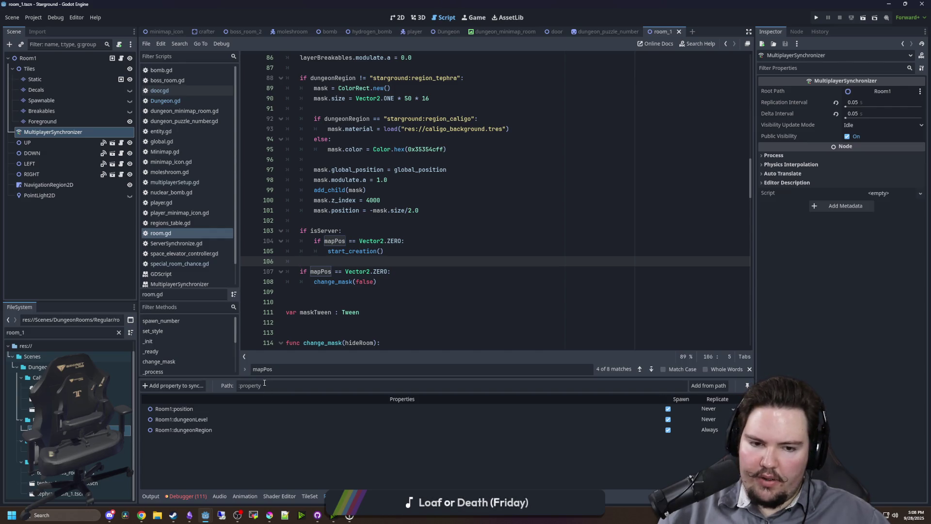
left_click(187, 495)
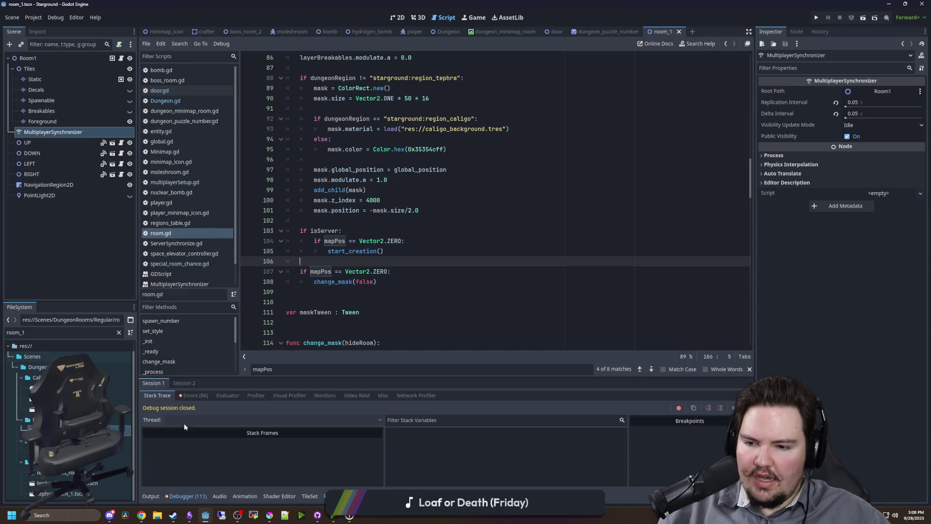
Browse the debug sessions' error lists and jump to the Dungeon.gd:244 error.
left_click(192, 386)
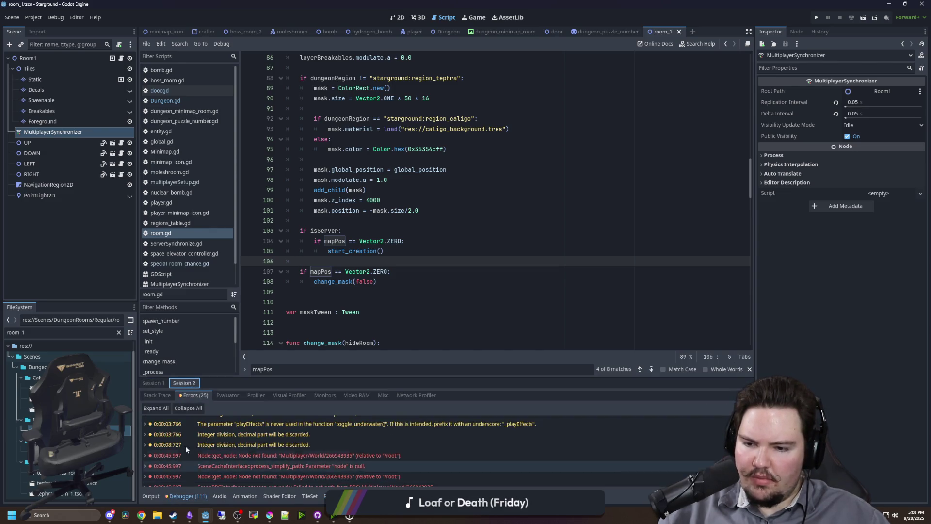
left_click(154, 383)
left_click(193, 395)
scroll(217, 449, "down", 10)
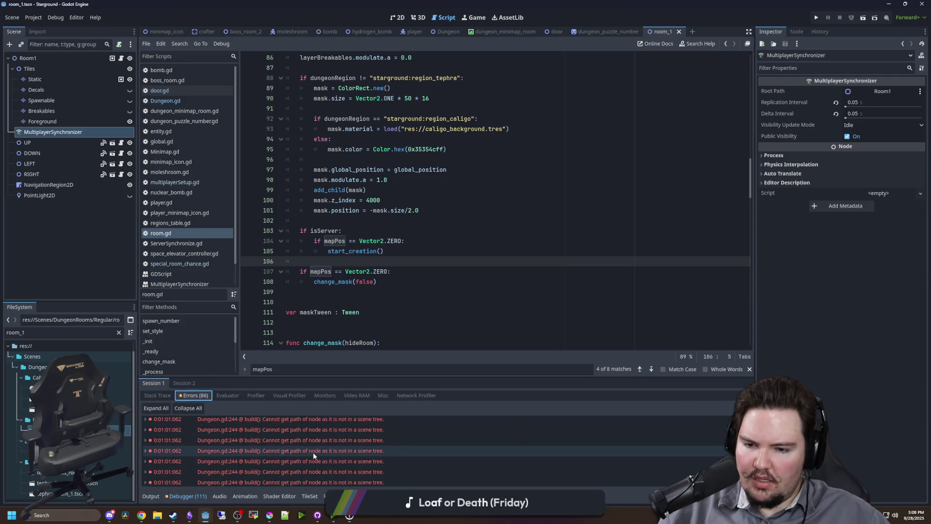
scroll(312, 452, "down", 5)
scroll(309, 460, "up", 5)
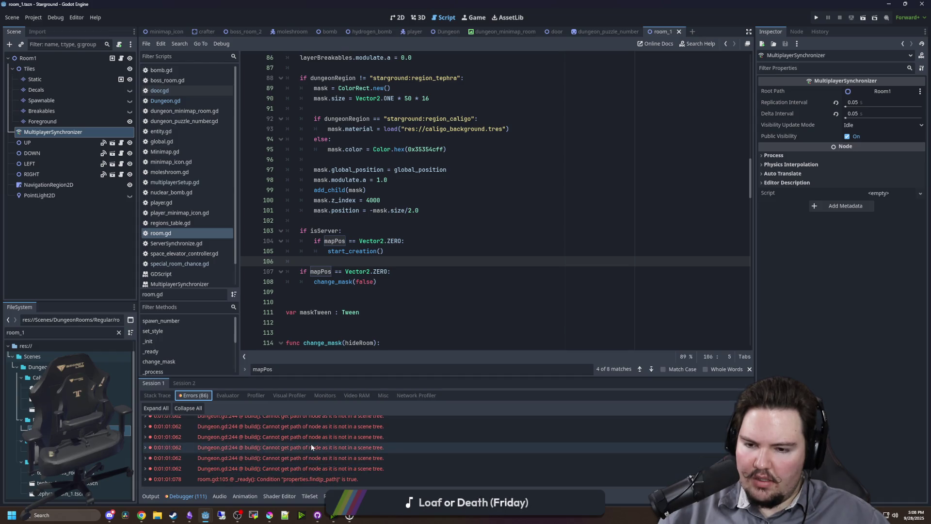
left_click(310, 446)
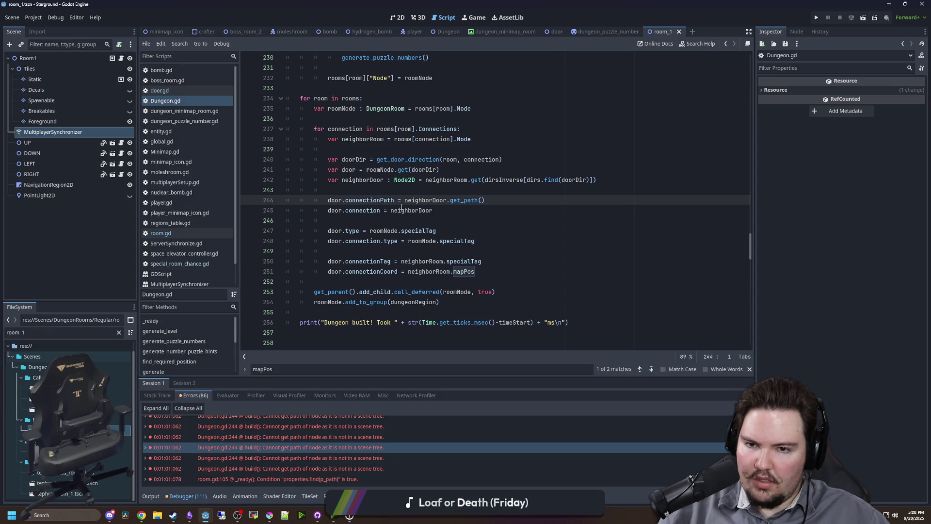
Delete Dungeon.gd's door.connectionPath assignment line and switch to door.gd.
key("Down")
key("Down")
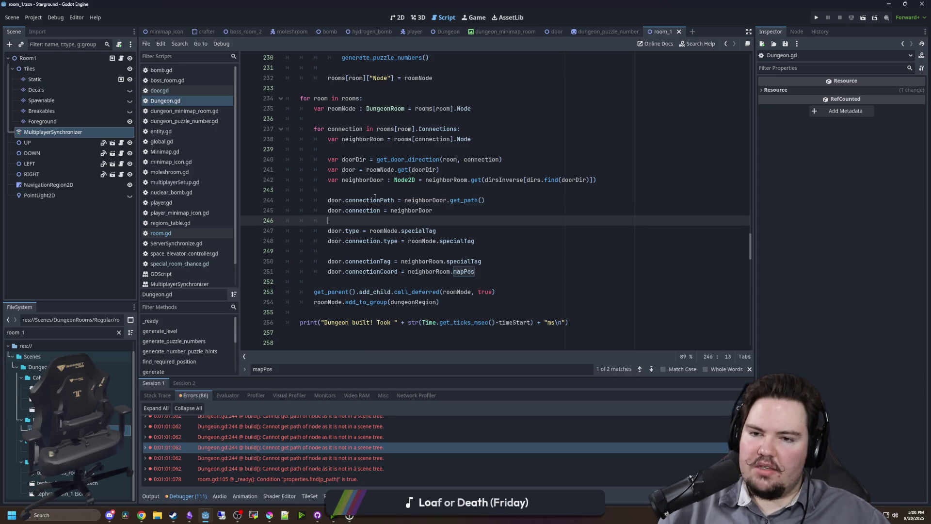
mouse_move(330, 201)
left_mouse_down()
mouse_move(485, 201)
mouse_move(347, 194)
left_mouse_up()
key("BackSpace")
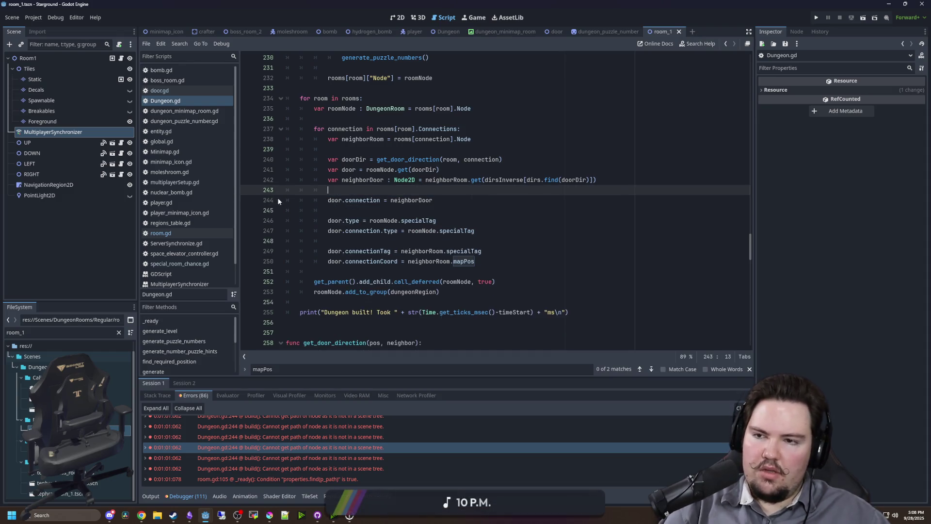
left_click(218, 232)
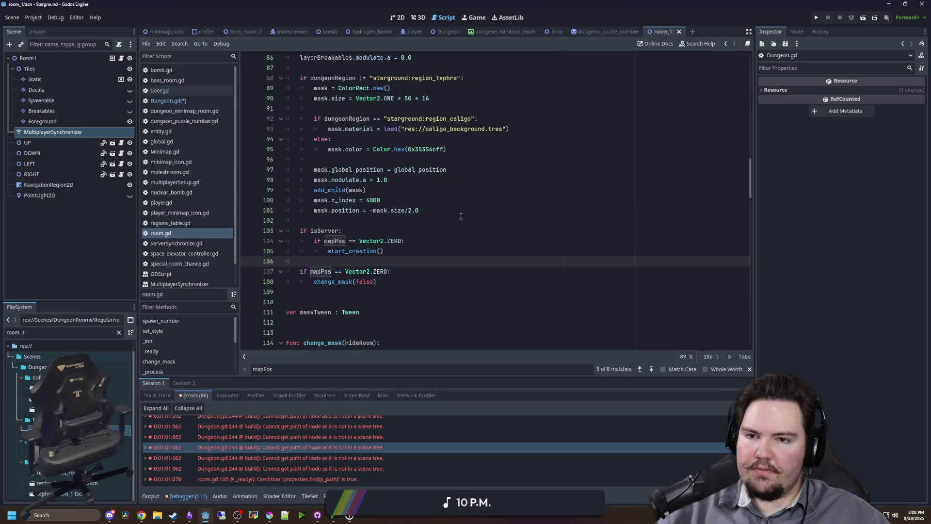
left_click(173, 91)
left_click(396, 151)
left_click_drag(429, 129, 267, 127)
key("BackSpace")
key("BackSpace")
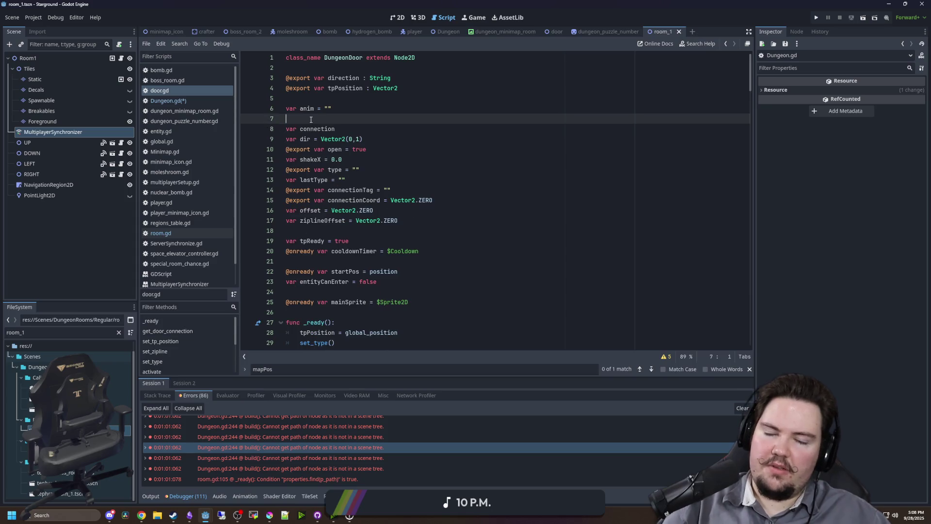
left_click(354, 97)
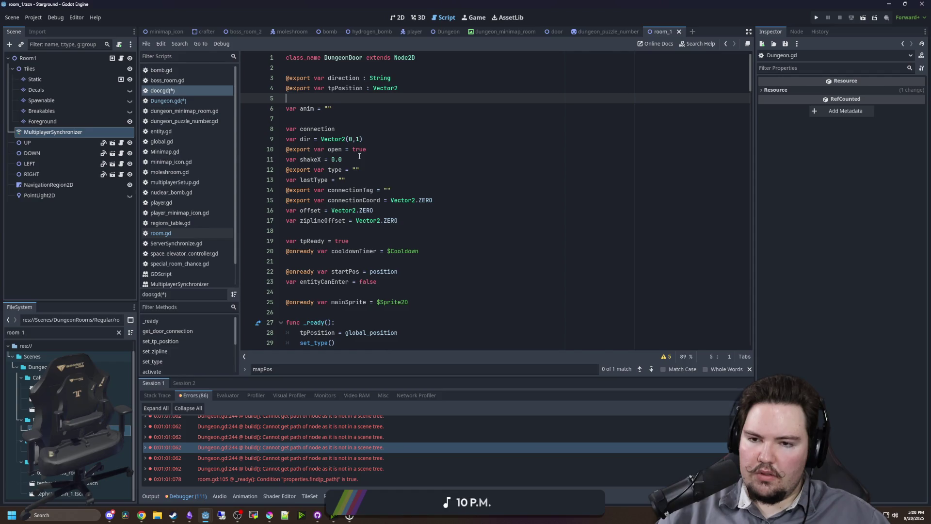
left_click(397, 241)
key("ctrl+s")
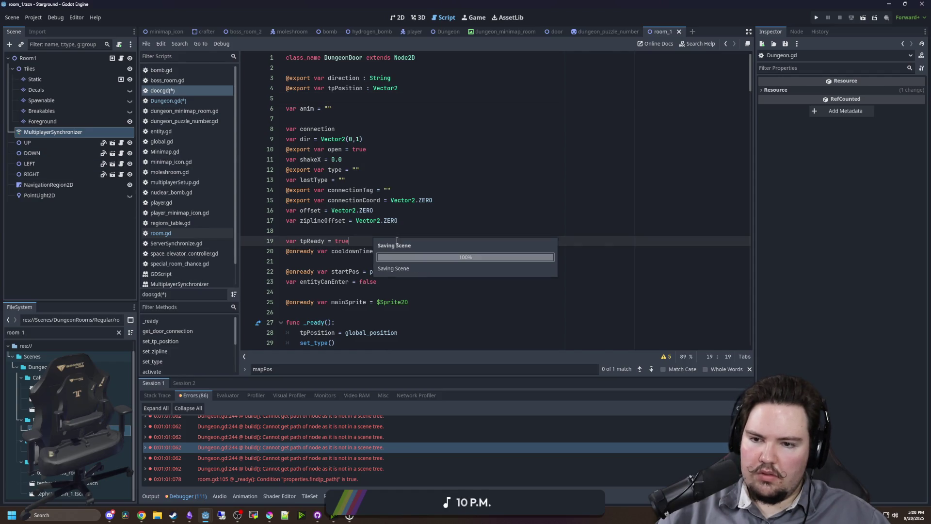
left_click(339, 265)
key("BackSpace")
left_click_drag(382, 270, 286, 270)
key("ctrl+x")
left_click(354, 231)
key("ctrl+v")
left_click(365, 238)
key("Return")
left_click_drag(347, 180, 286, 180)
key("ctrl+x")
left_click(442, 201)
key("Return")
key("ctrl+v")
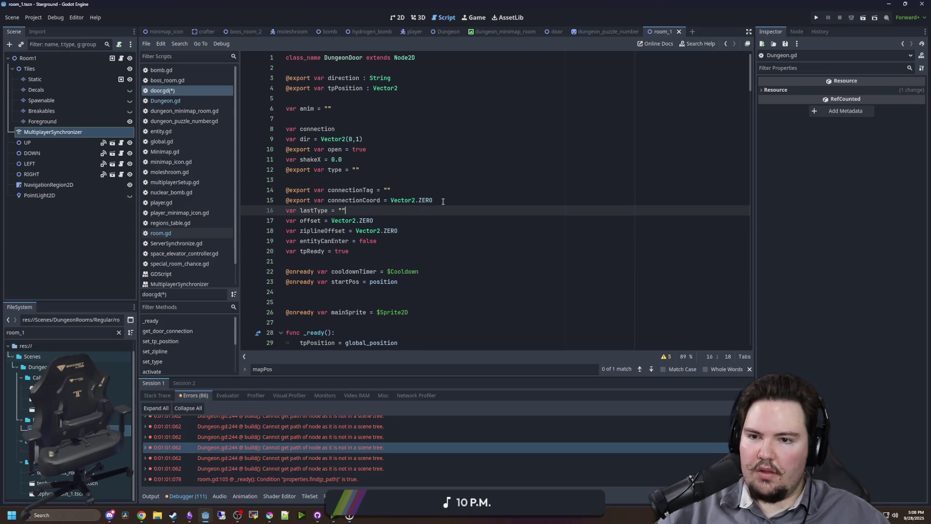
left_click(453, 179)
key("BackSpace")
left_click(454, 159)
key("shift+Home")
key("BackSpace")
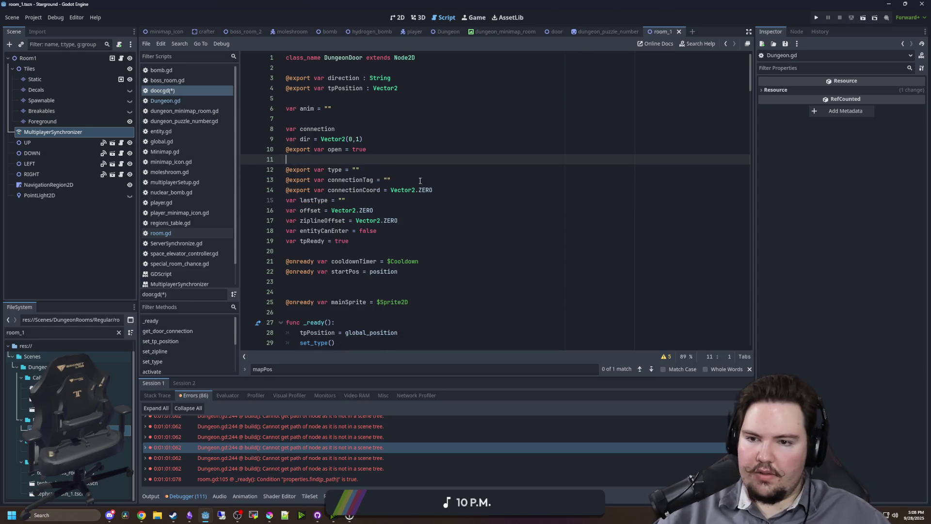
left_click(453, 189)
key("Return")
key("Up")
key("Up")
key("Up")
key("BackSpace")
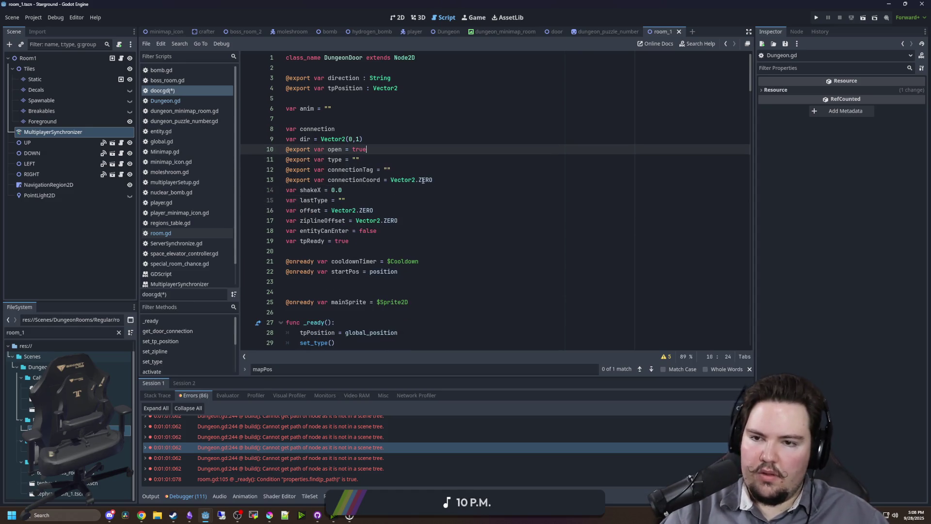
left_click(454, 179, "shift")
key("alt+Up")
key("alt+Up")
key("alt+Up")
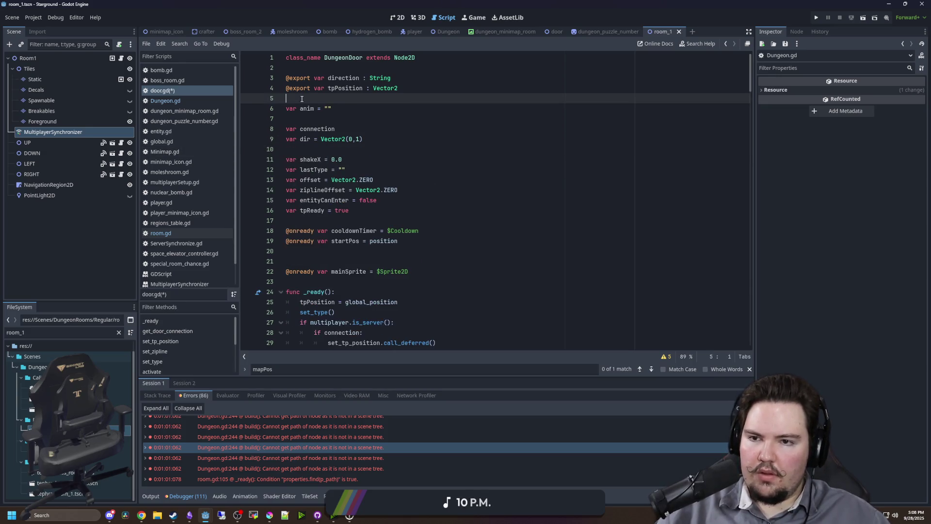
key("Down")
key("alt+Down")
key("Down")
key("BackSpace")
key("Down")
key("Down")
key("Down")
key("BackSpace")
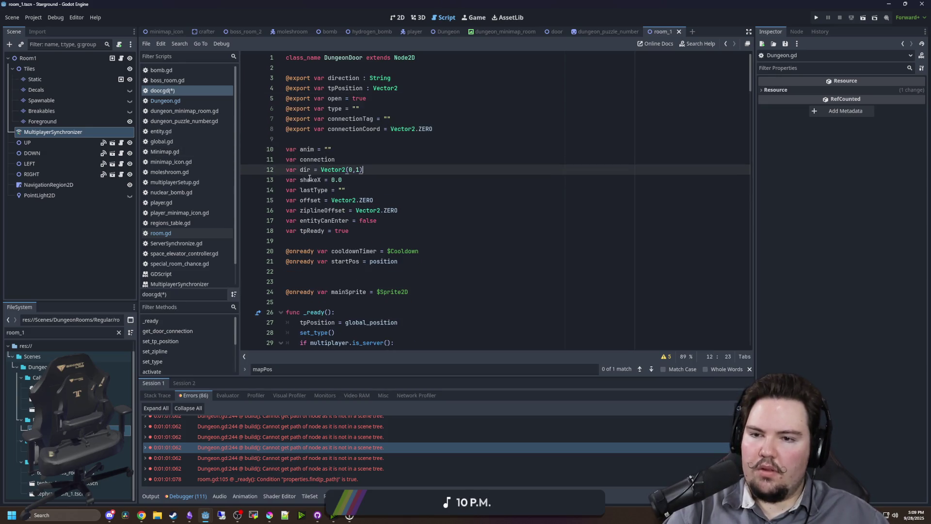
left_click(321, 240)
key("Down")
key("Down")
key("Down")
key("BackSpace")
key("BackSpace")
left_click(340, 241)
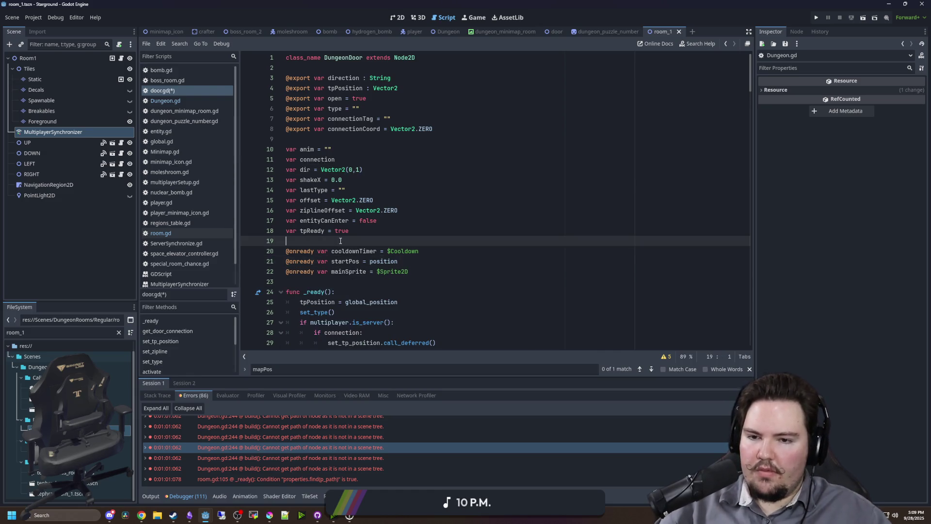
left_click(303, 140)
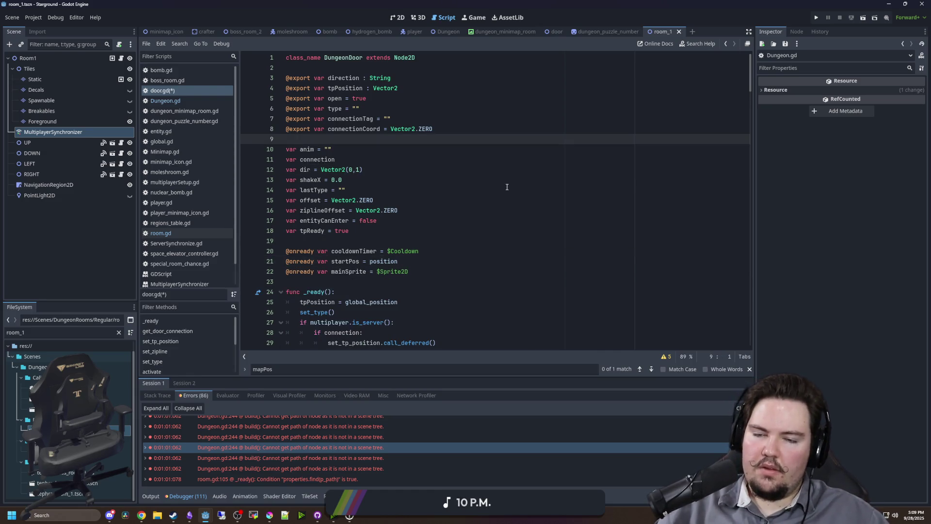
key("ctrl+s")
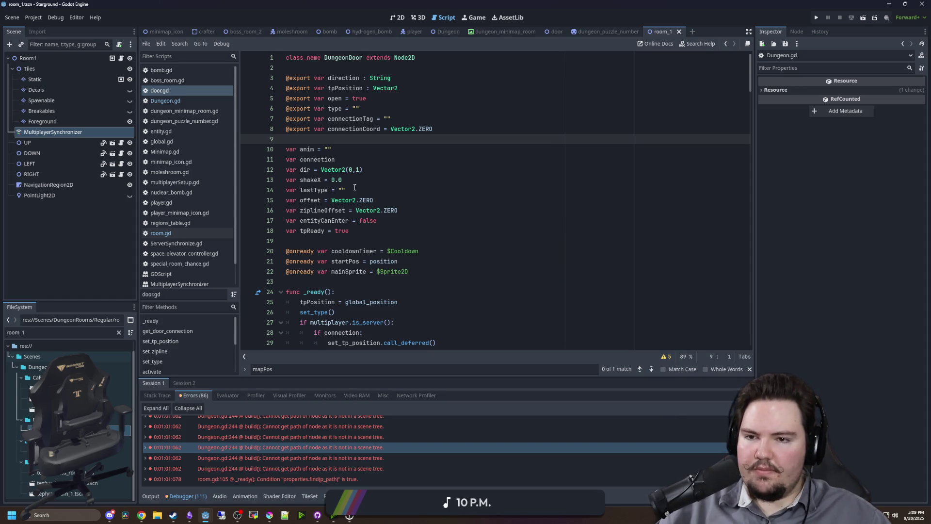
left_click(329, 241)
key("ctrl+s")
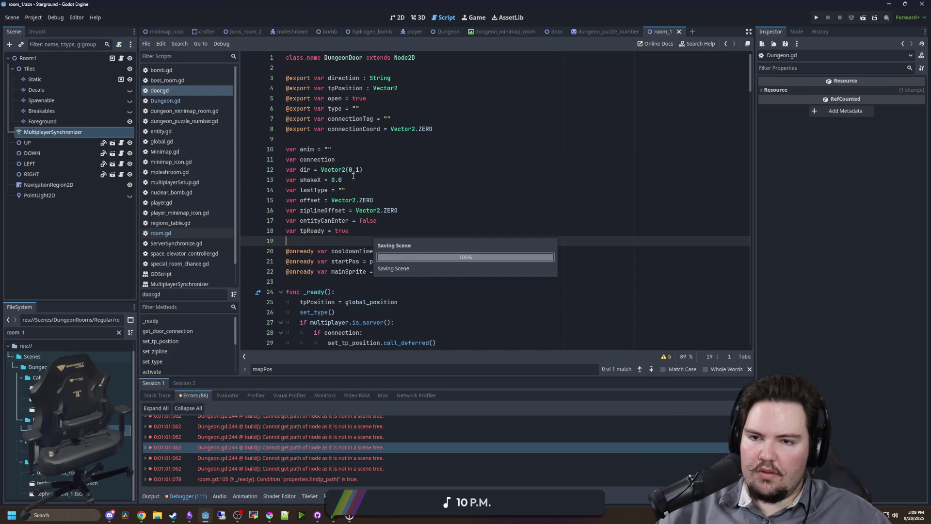
scroll(359, 186, "down", 4)
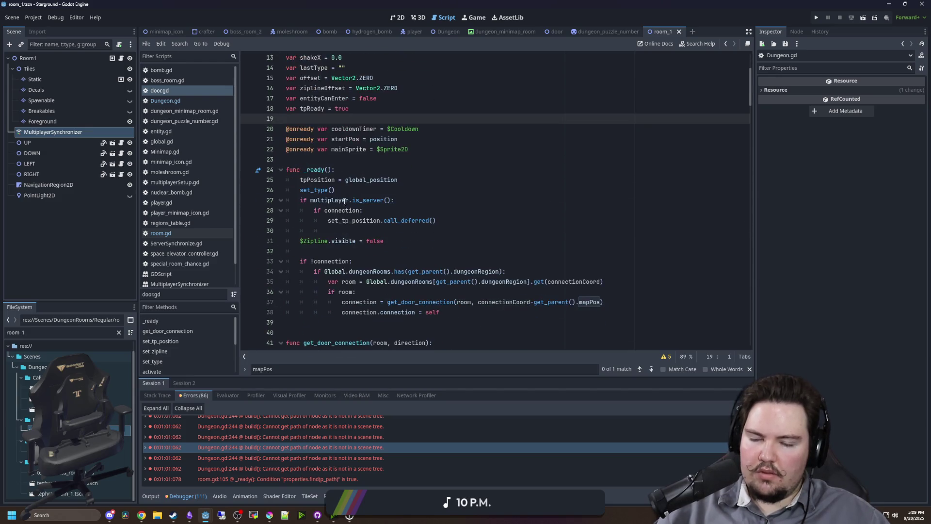
left_click(310, 161)
key("ctrl+s")
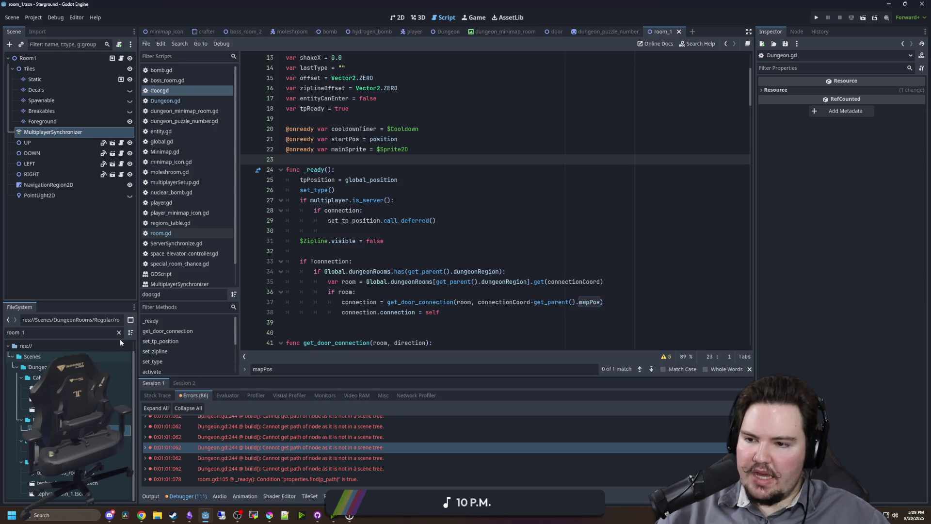
scroll(363, 255, "up", 4)
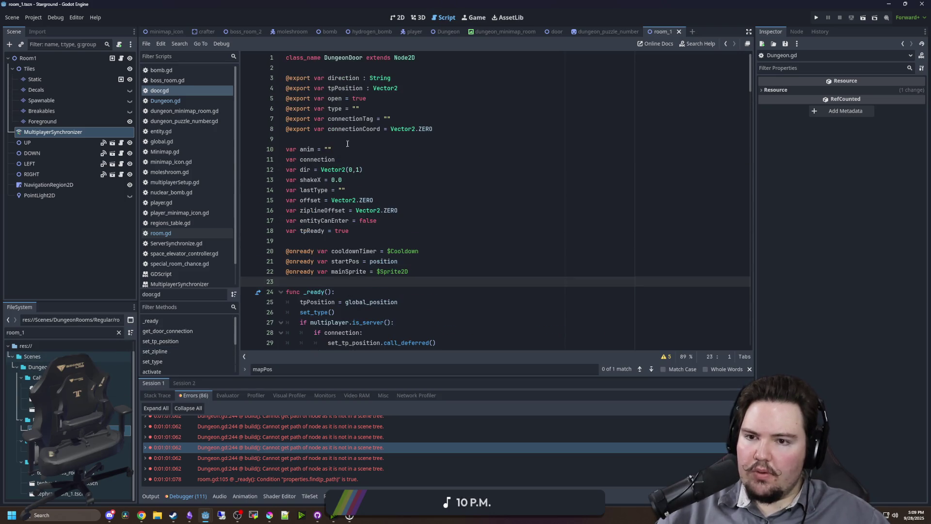
left_click(308, 138)
key("ctrl+s")
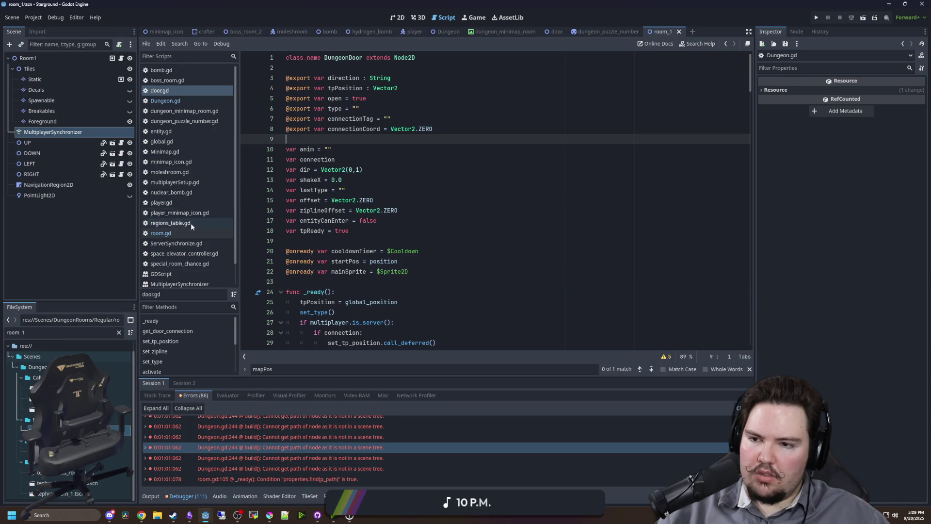
left_click(176, 231)
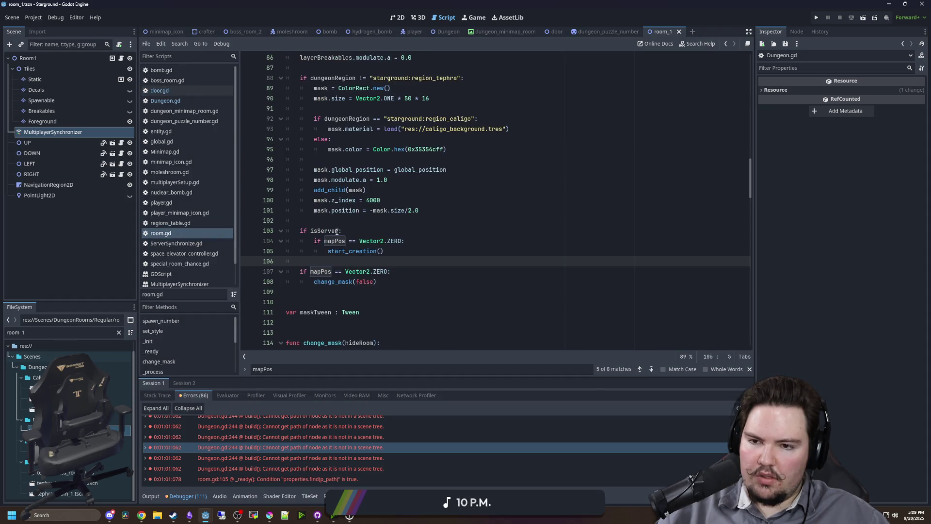
left_click(299, 220)
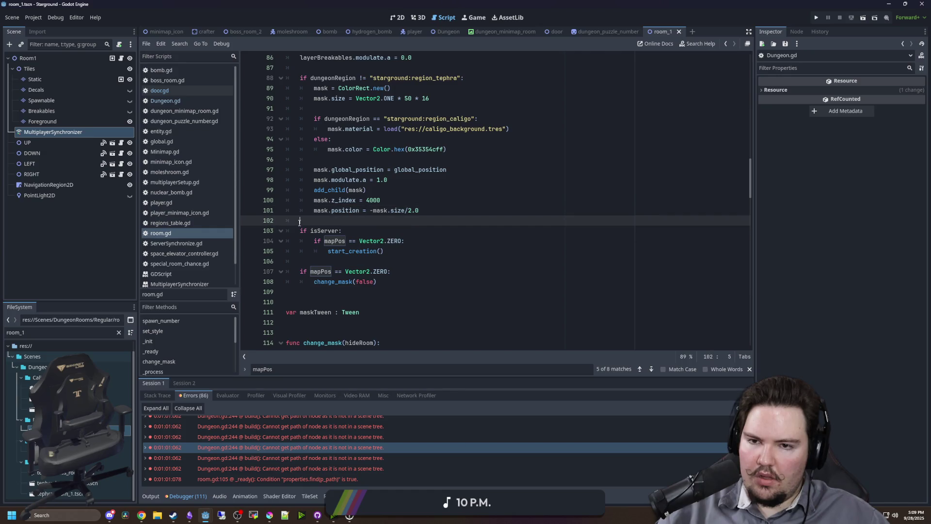
key("ctrl+s")
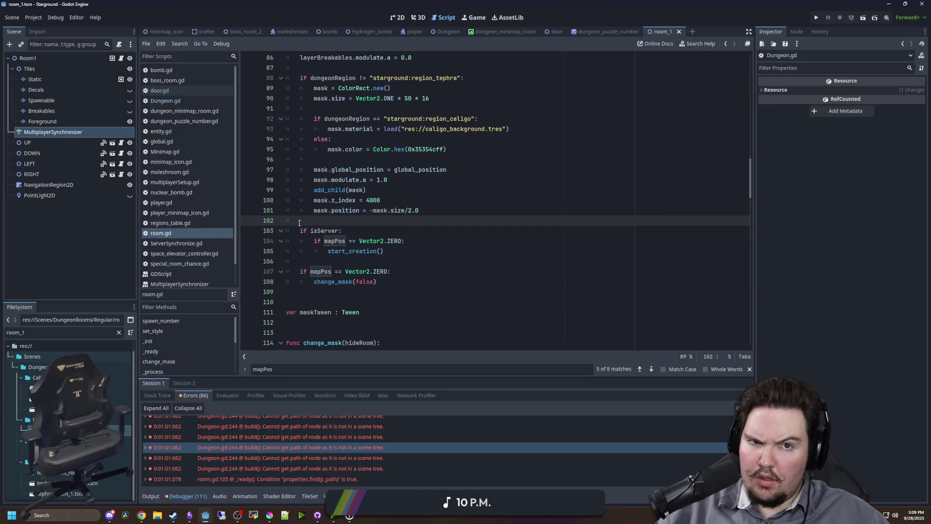
left_click(172, 91)
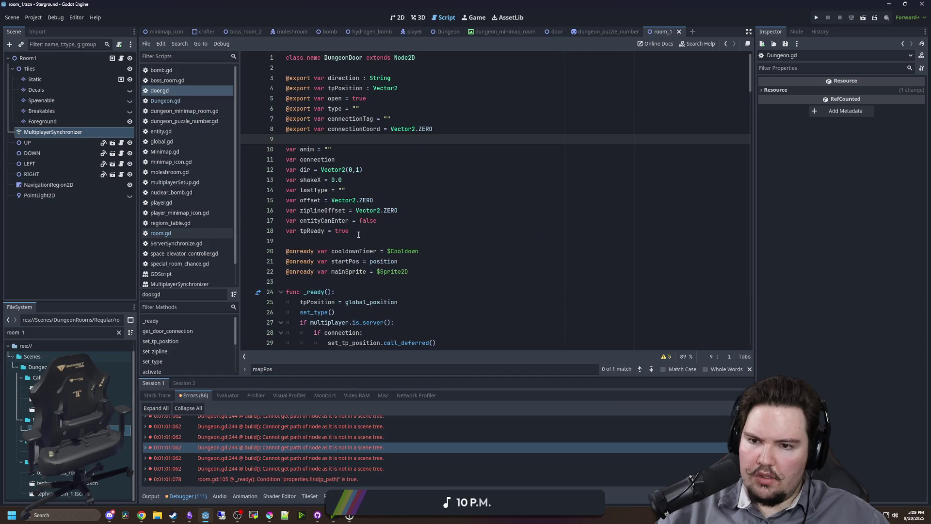
Remove 'get_parent().' on line 37 so the connection lookup uses mapPos directly.
scroll(357, 237, "down", 2)
left_click(324, 262)
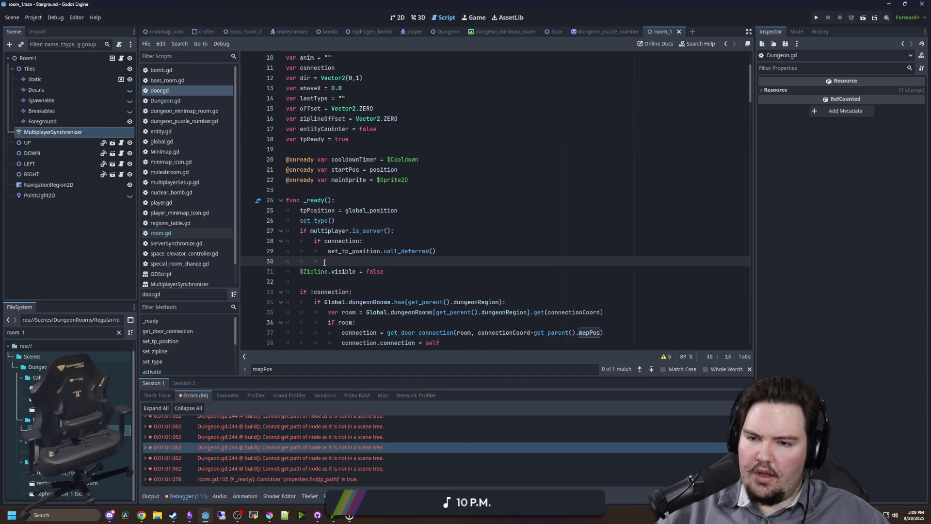
scroll(324, 262, "down", 3)
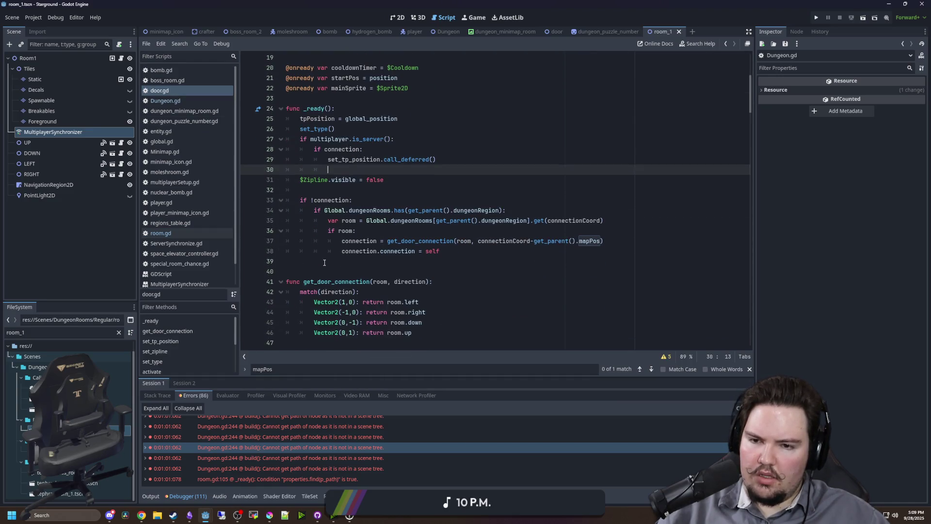
left_click(367, 270)
key("Up")
left_click_drag(578, 241, 538, 241)
key("BackSpace")
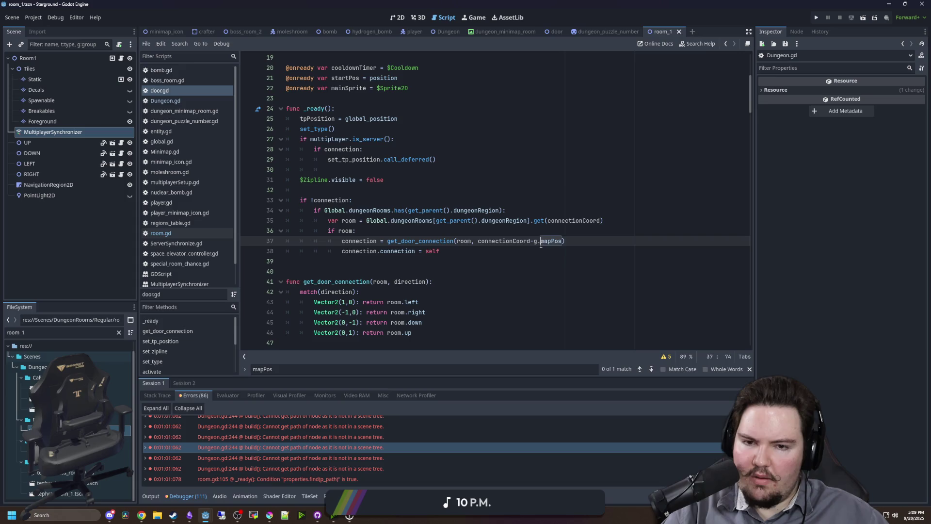
double_click(540, 241)
scroll(319, 222, "up", 6)
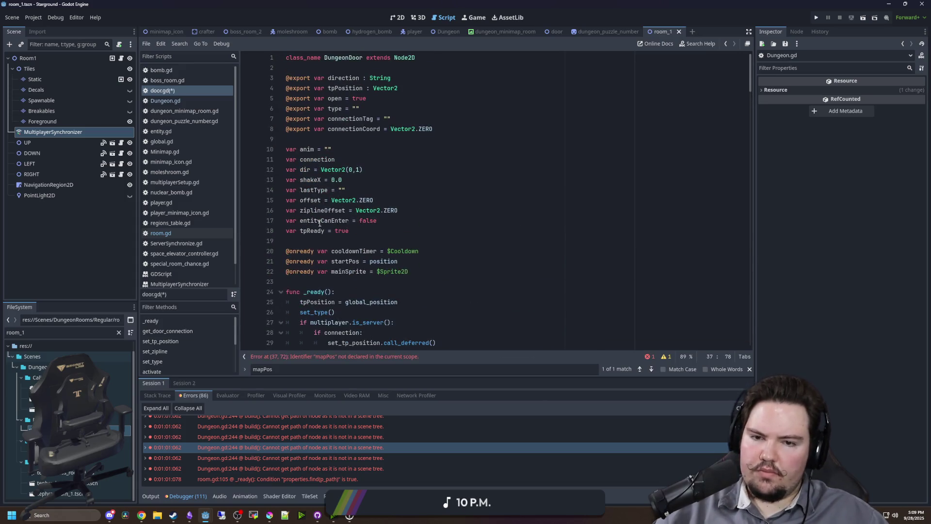
left_click(462, 130)
key("Return")
type("var mapP")
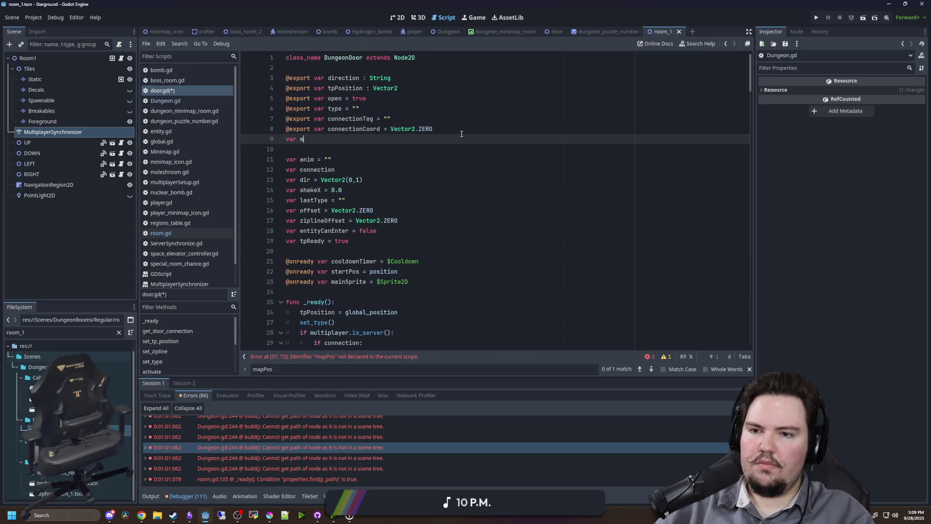
type("os")
key("Down")
key("BackSpace")
left_click(462, 134)
key("Return")
key("Down")
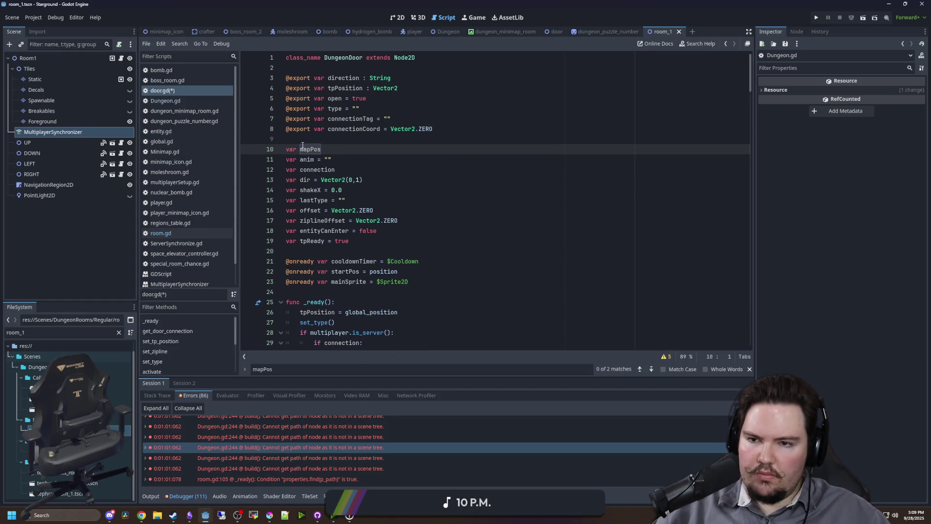
type("@export")
key("Home")
key("BackSpace")
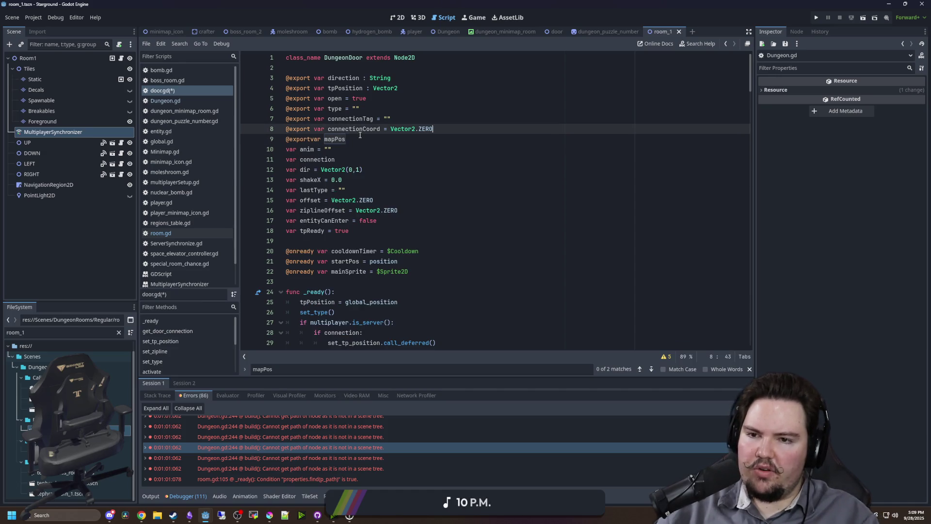
left_click(360, 135)
key("Left")
key("Left")
key("Left")
key("Right")
key("Right")
key("Right")
key("Return")
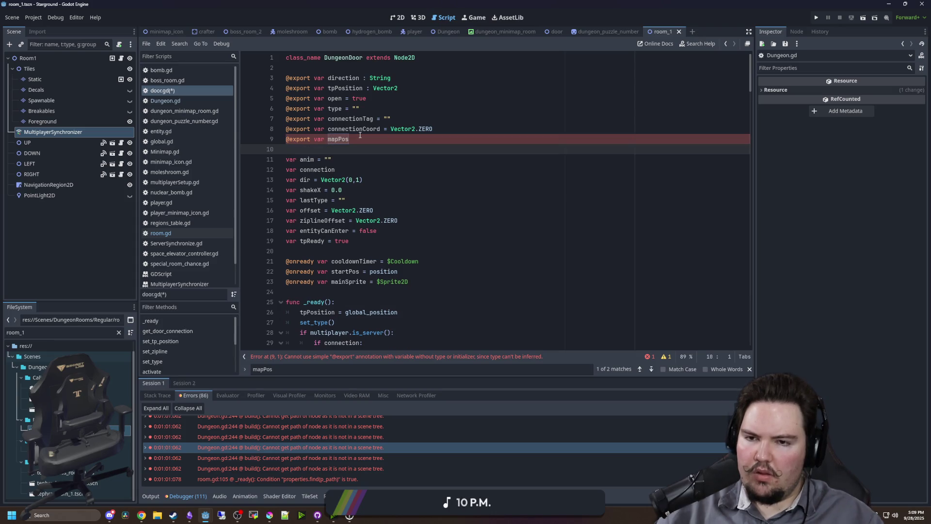
type("tor2")
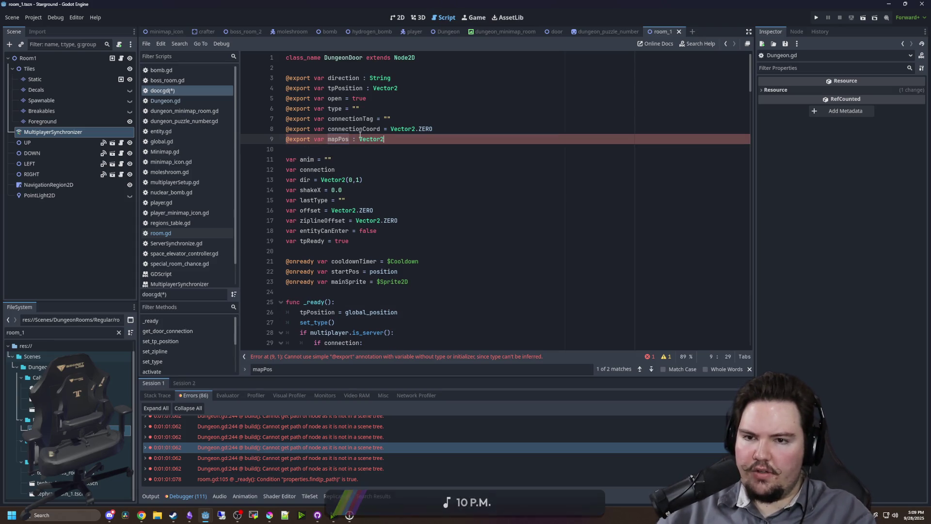
left_click(316, 140)
left_click(304, 150)
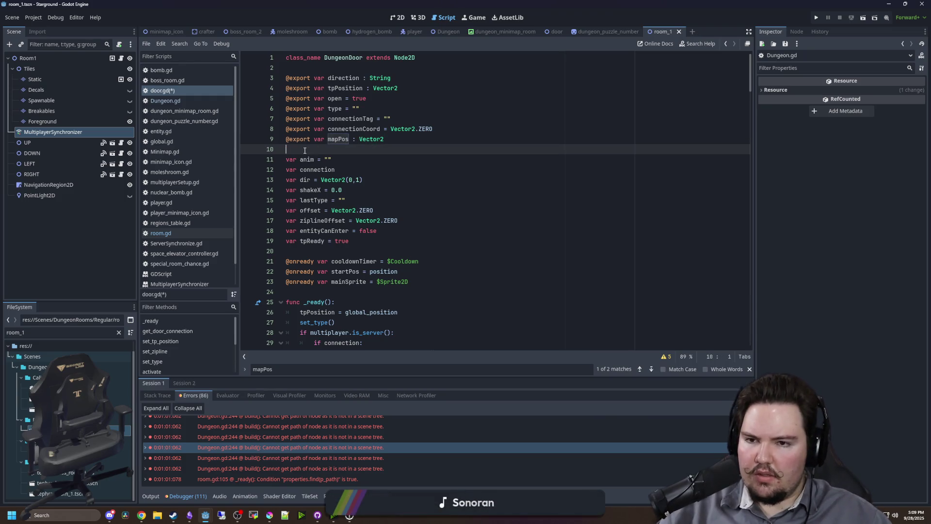
key("ctrl+s")
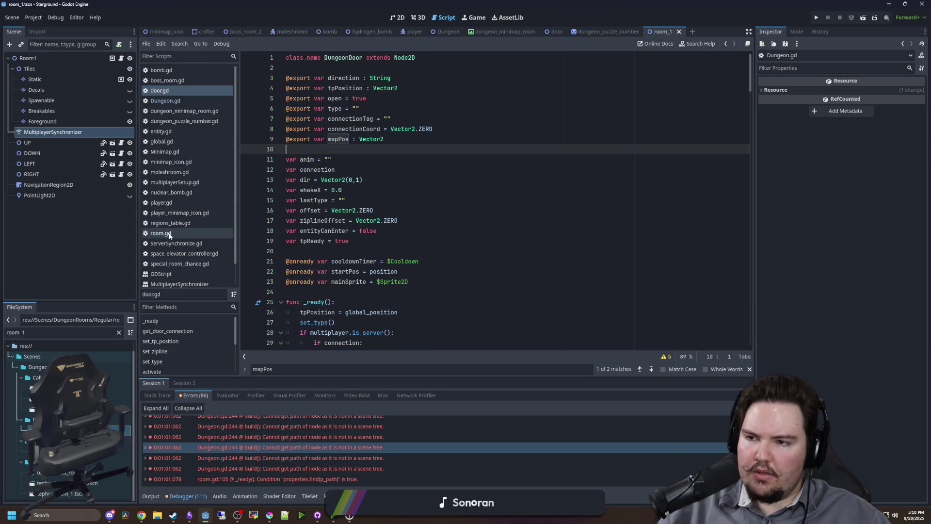
Filter the FileSystem for 'door' and open door.tscn.
left_click(119, 333)
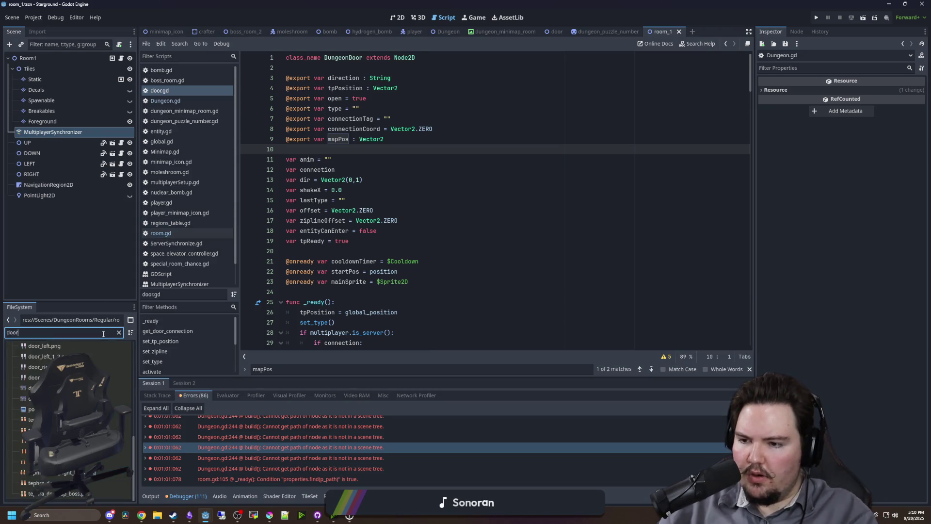
type("door")
double_click(34, 378)
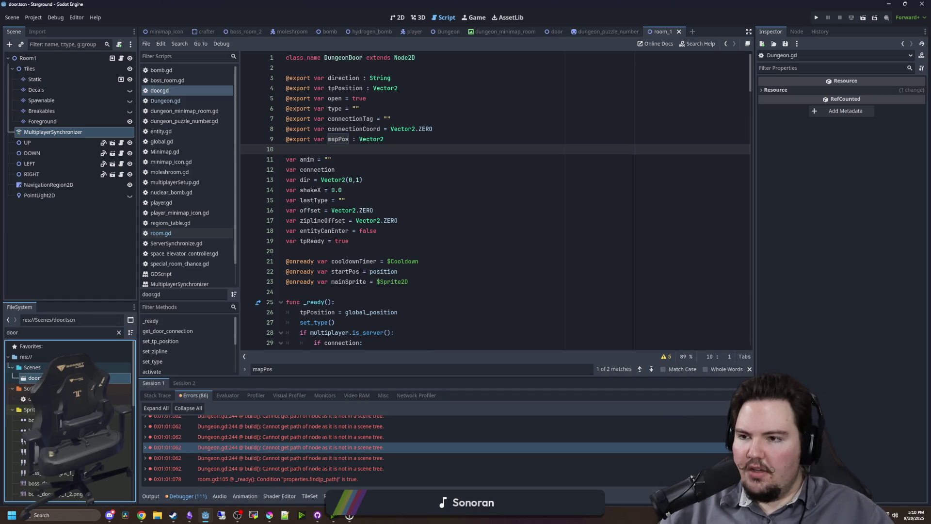
Add Door:mapPos to the MultiplayerSynchronizer's replicated properties and save door.tscn.
left_click(53, 122)
left_click(196, 387)
double_click(426, 157)
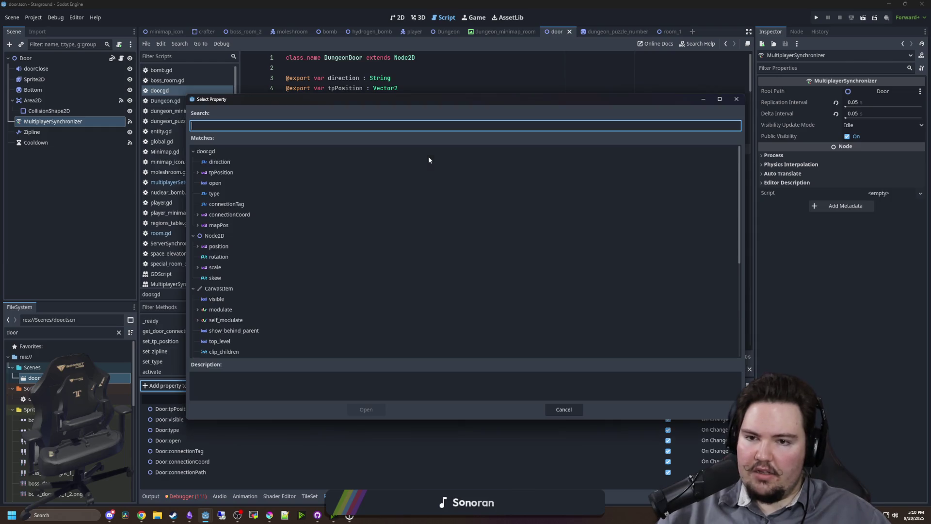
double_click(226, 228)
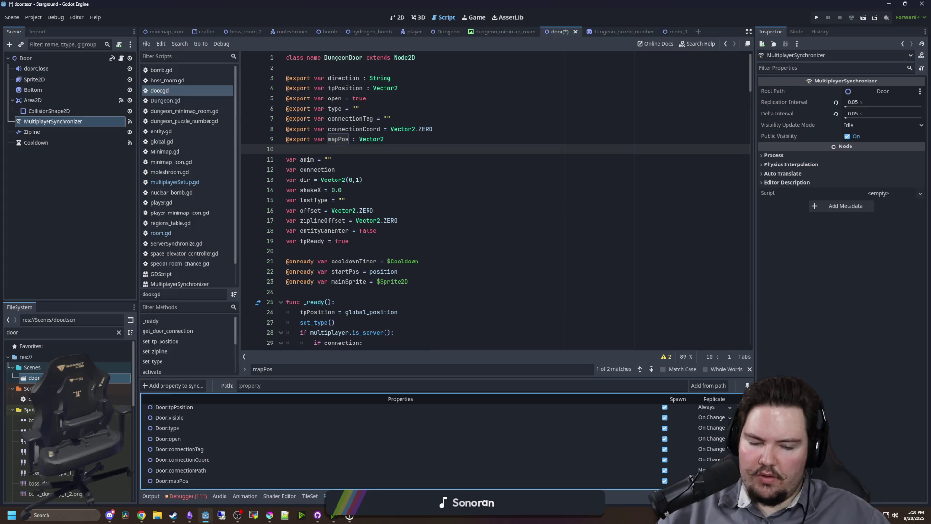
key("ctrl+shift+s")
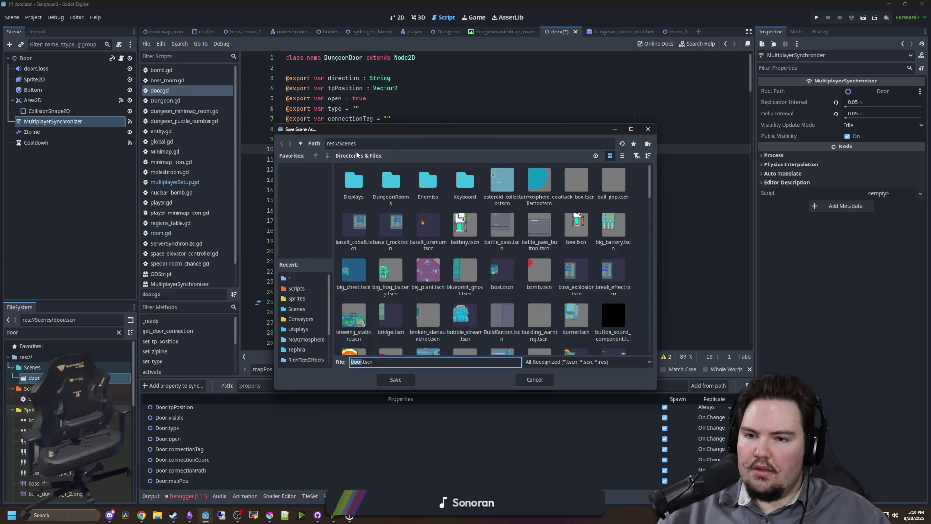
left_click(648, 128)
key("ctrl+s")
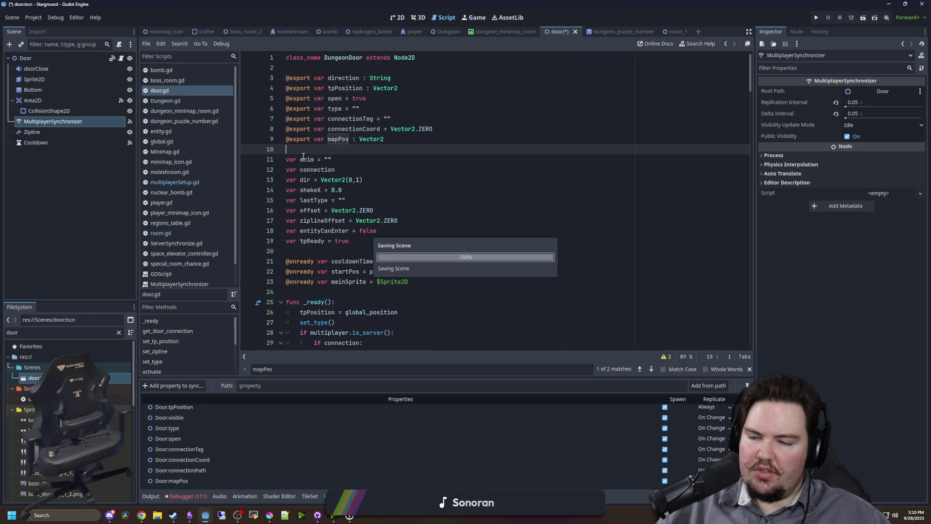
Filter the FileSystem for 'dungeon' and open Dungeon.gd in the script editor.
left_click(167, 235)
scroll(179, 181, "down", 2)
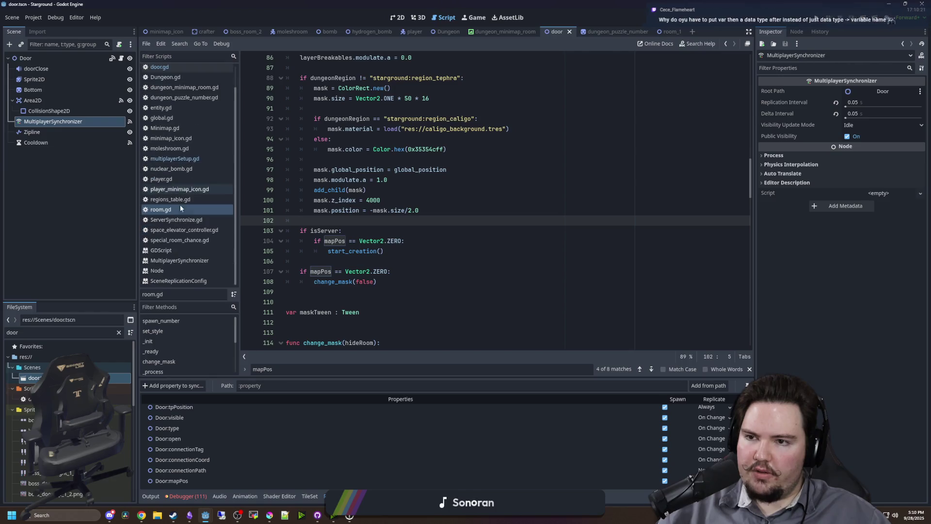
double_click(103, 332)
type("dungeon")
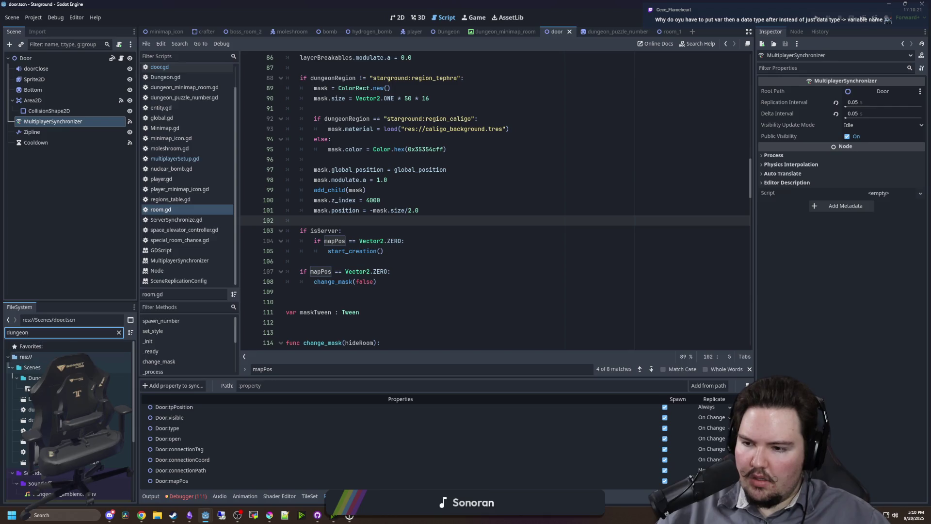
scroll(68, 417, "down", 5)
double_click(39, 493)
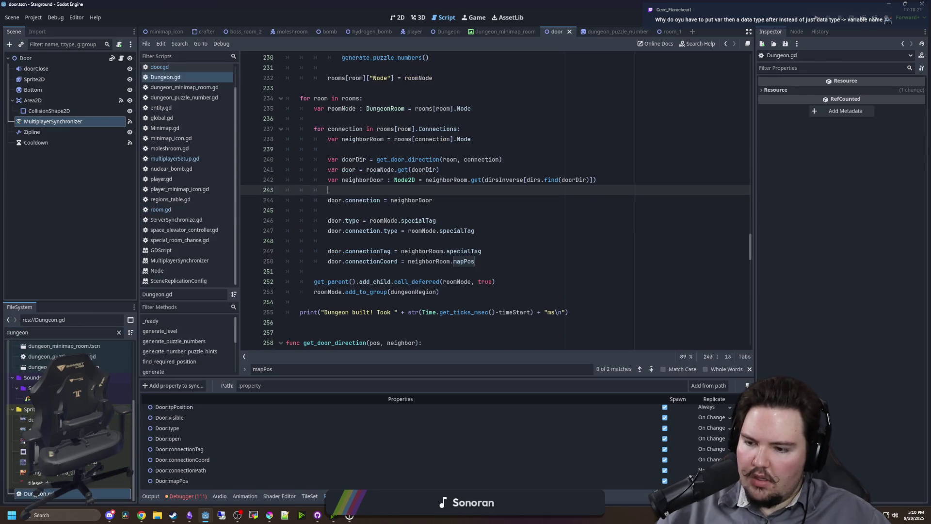
Add a new line 245 reading door.mapPos = mapPos below the door connection.
left_click(394, 212)
left_click(449, 201)
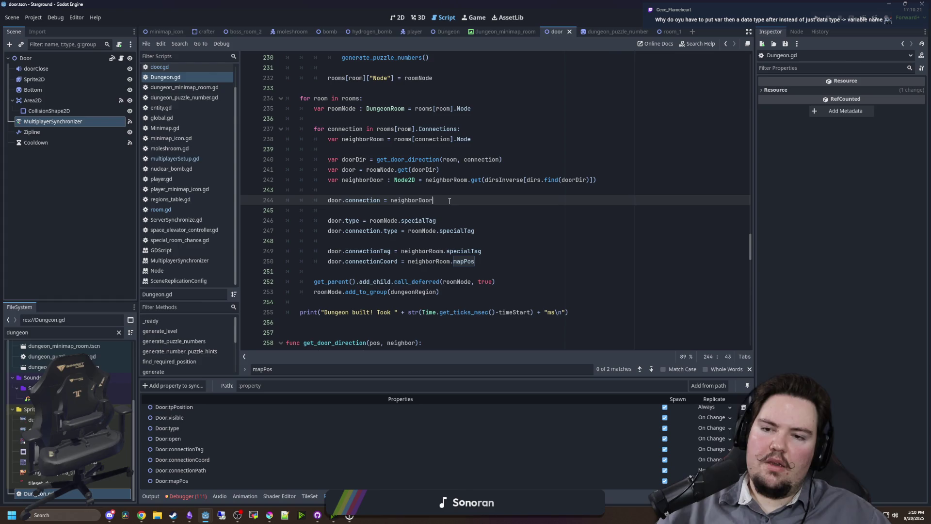
key("Return")
type("door.mapPos = ")
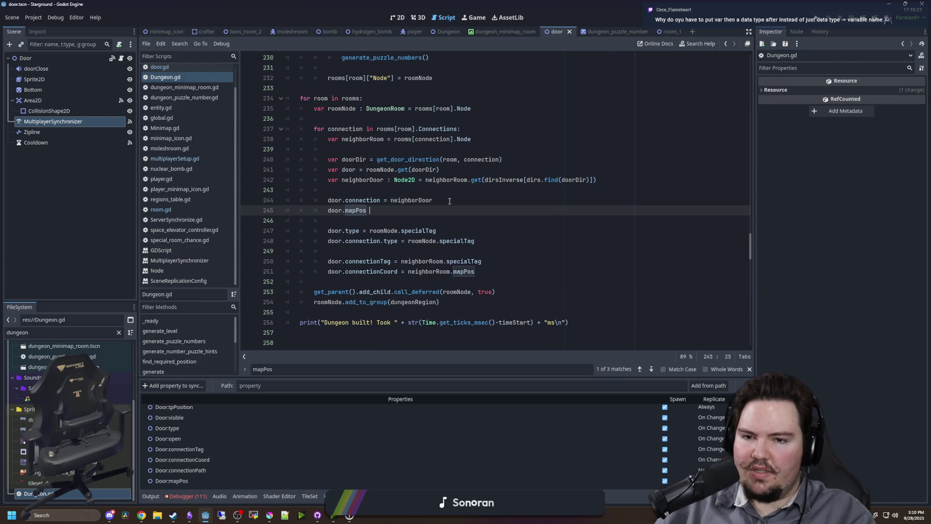
type("mapPos")
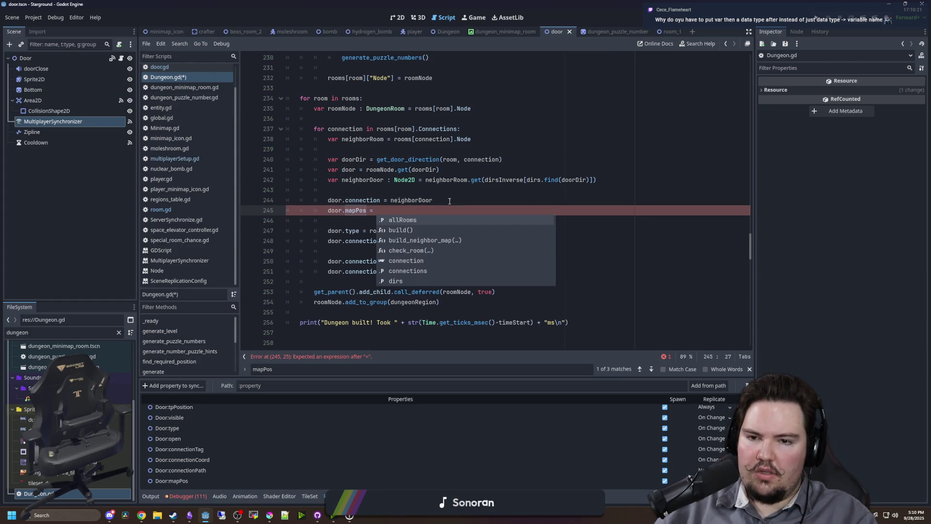
left_click(449, 201)
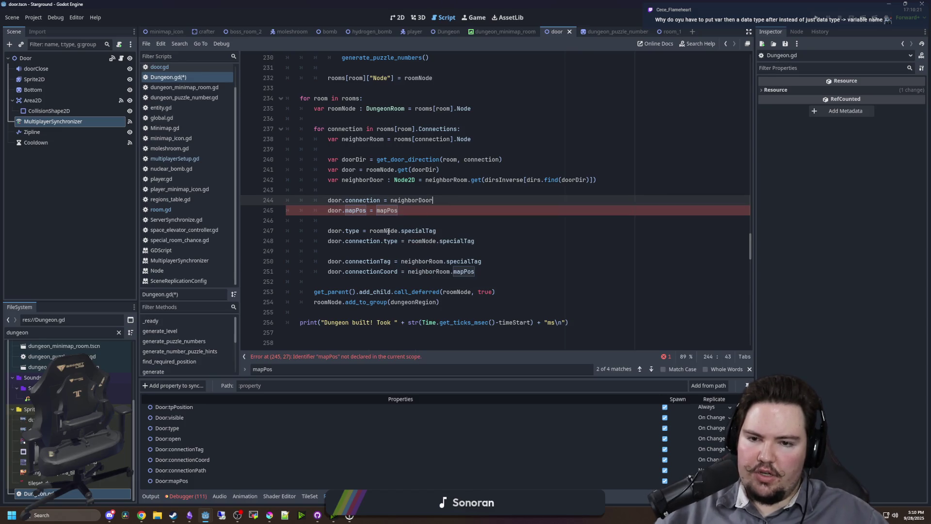
Check the mapPos usage on line 251 and try a prefix before mapPos on line 245.
left_click(500, 291)
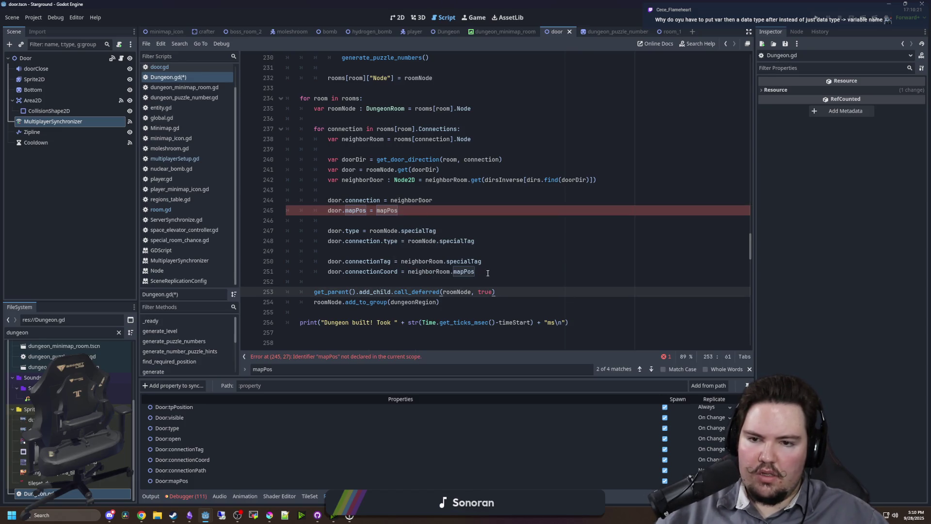
double_click(455, 271)
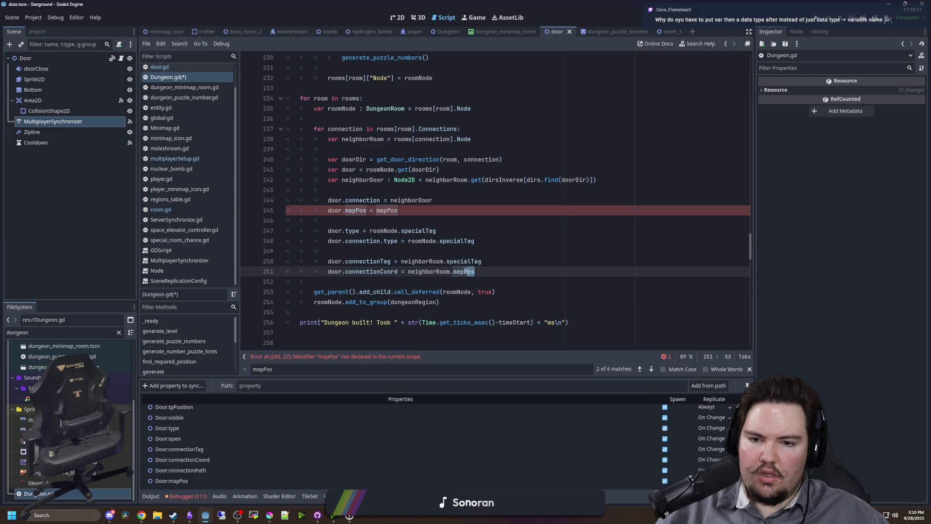
left_click(377, 211)
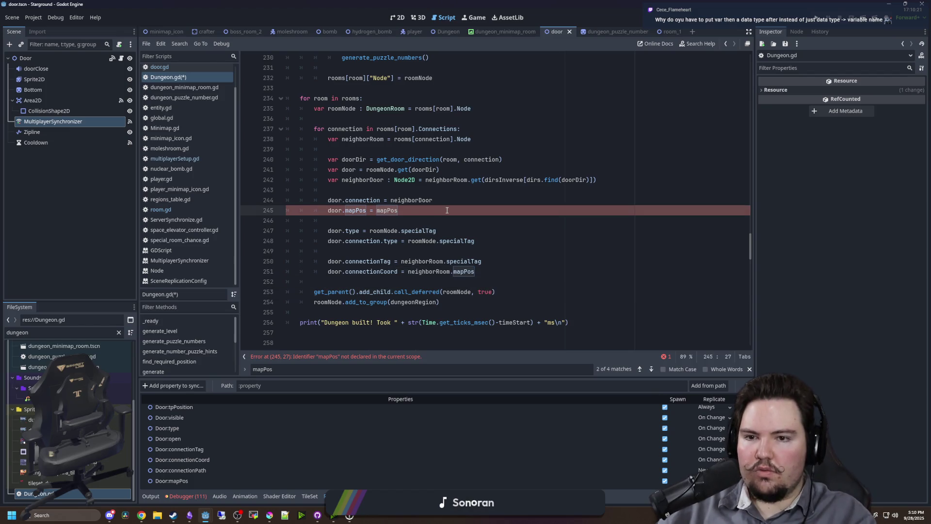
type("conn")
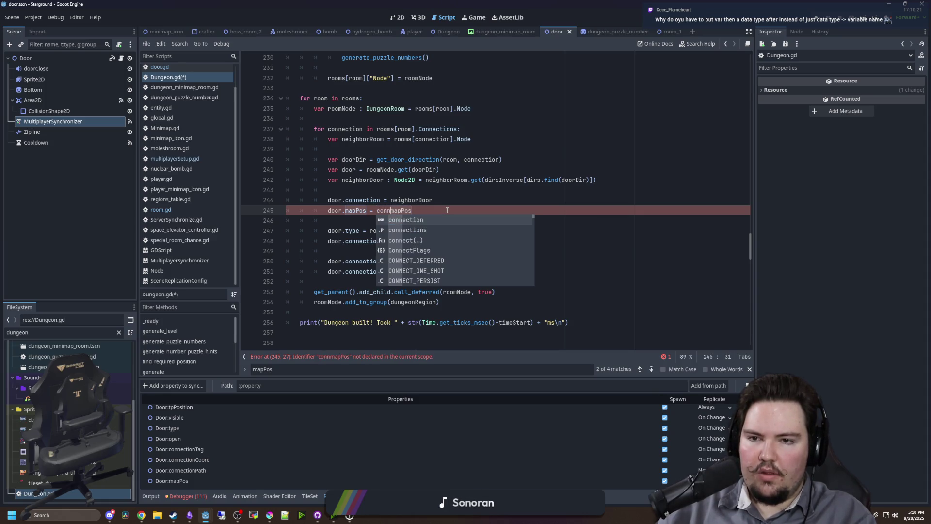
key("BackSpace")
key("BackSpace")
key("BackSpace")
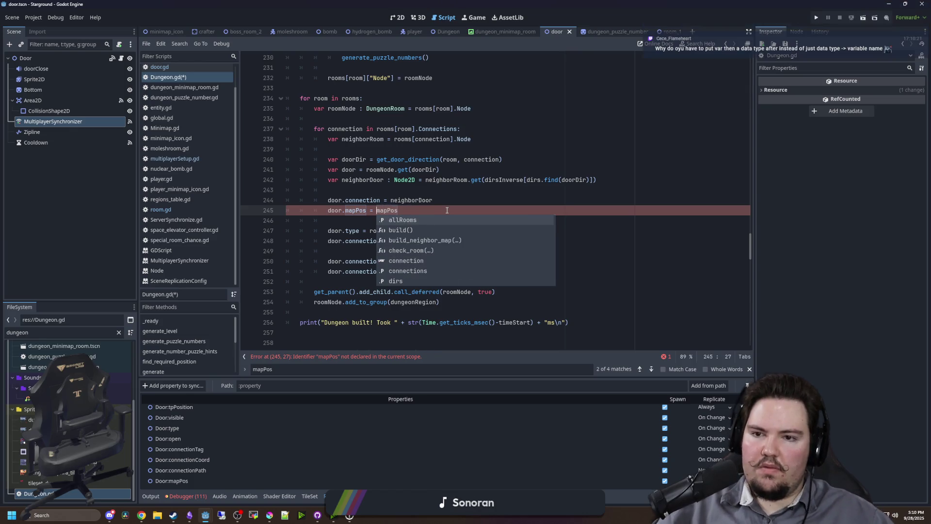
left_click(435, 180)
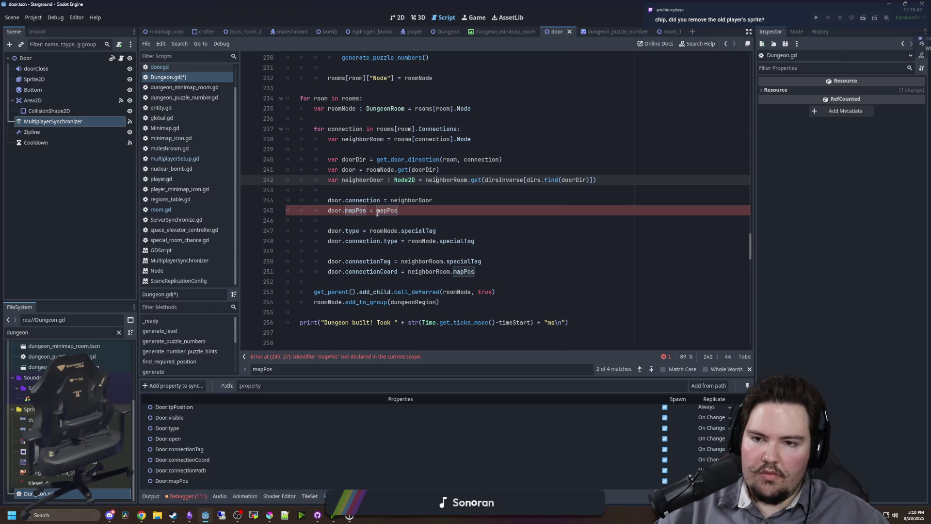
Paste roomNode from line 241 so line 245 reads door.mapPos = roomNode.mapPos, and save.
double_click(381, 169)
key("ctrl+c")
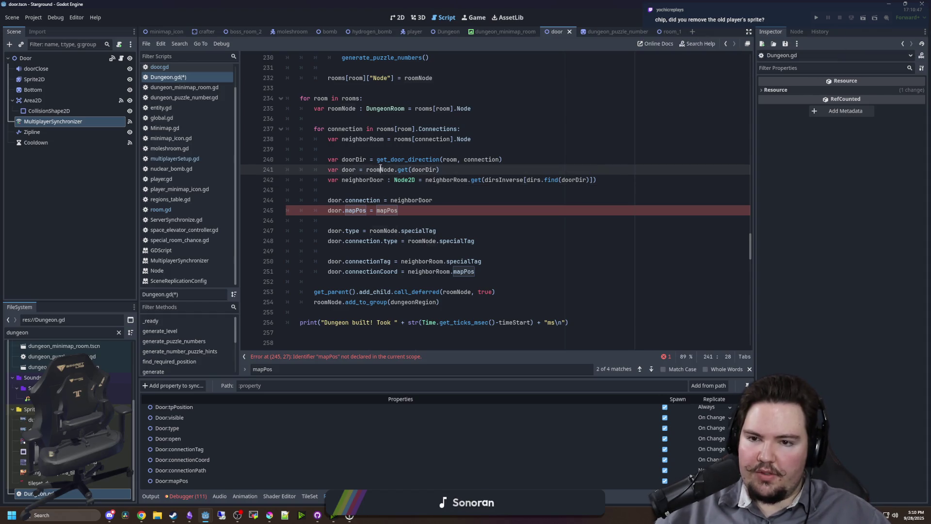
left_click(376, 210)
key("ctrl+v")
type(".")
left_click(502, 189)
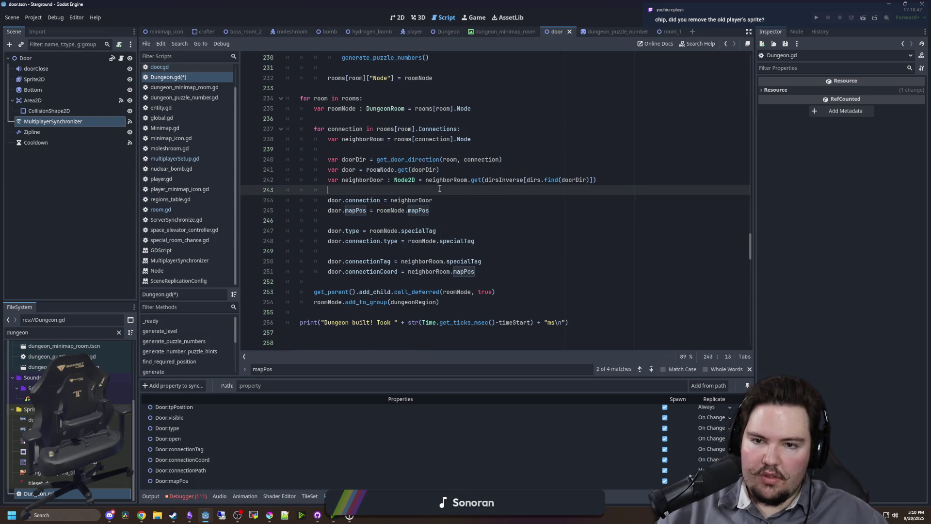
key("ctrl+s")
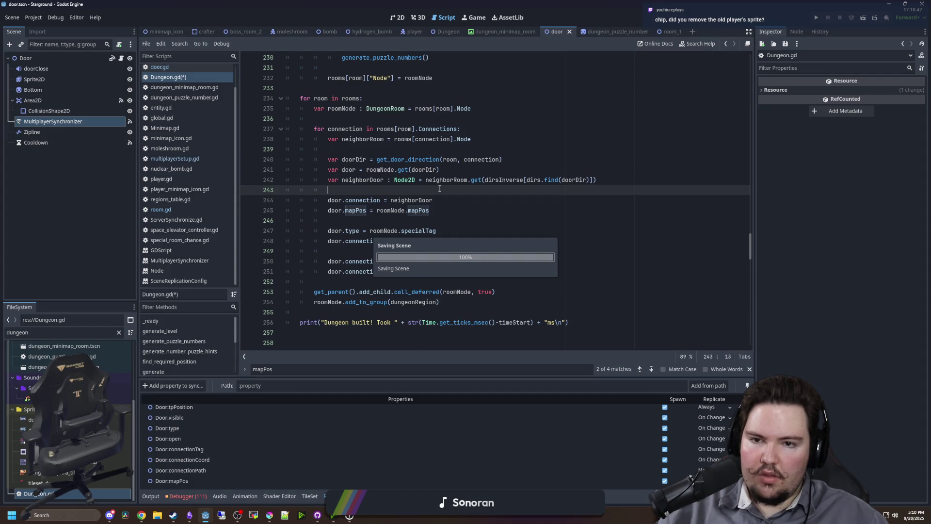
left_click(341, 118)
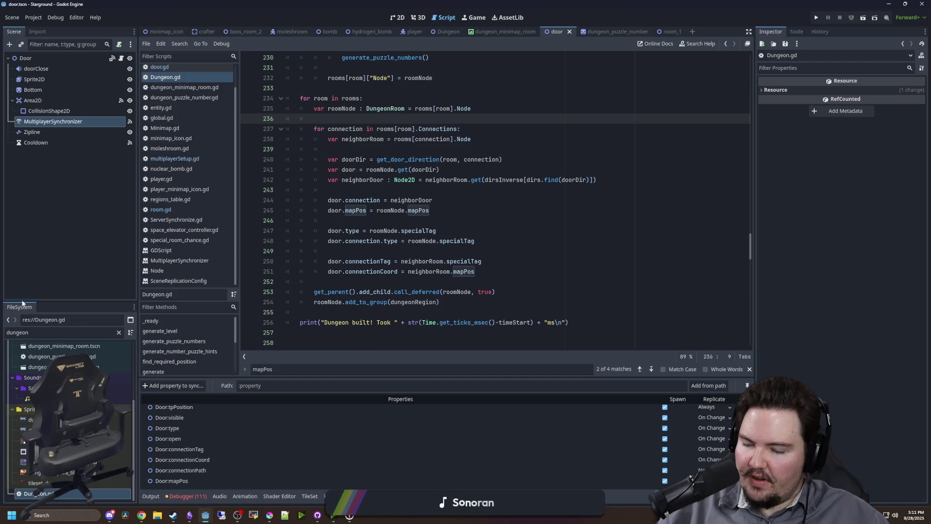
Save Dungeon.gd, then type and delete a test 'var dwasd : int = 1' on line 246.
left_click(368, 189)
key("Down")
key("Down")
key("Down")
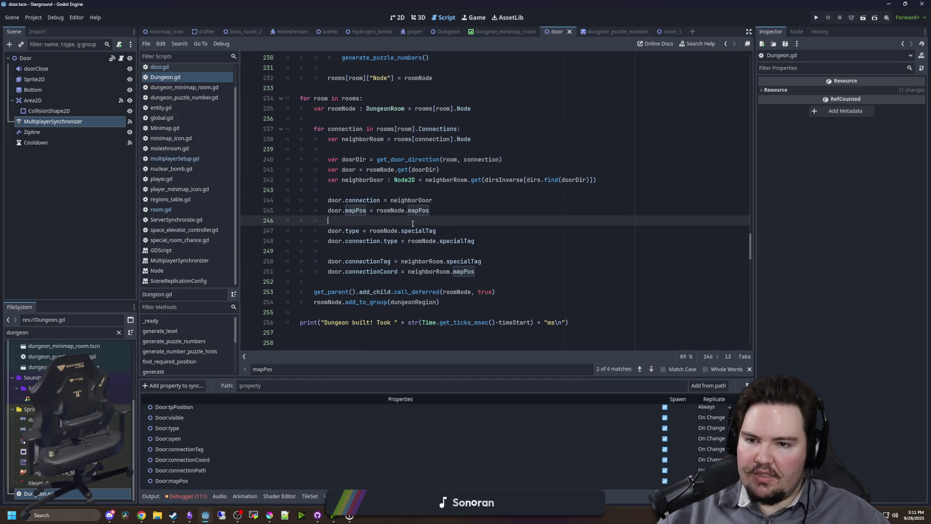
left_click(415, 192)
key("ctrl+s")
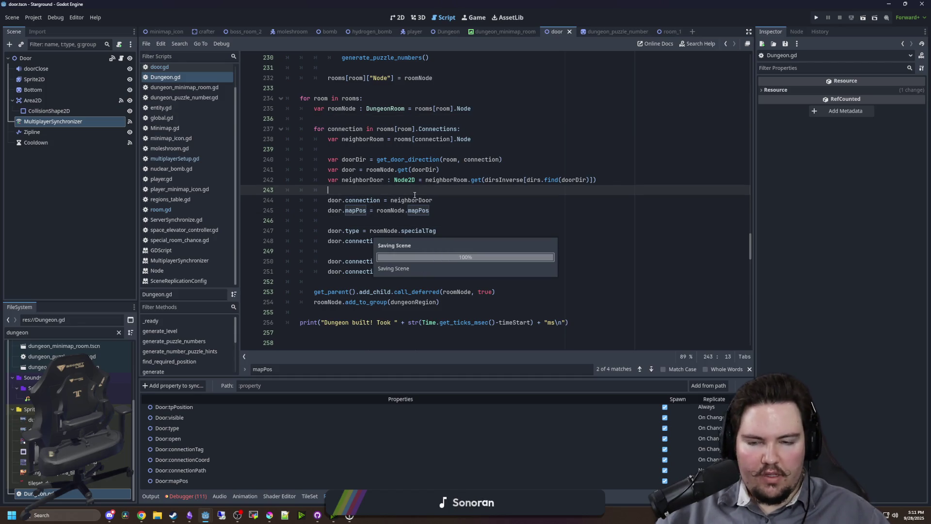
left_click(345, 220)
type("var ")
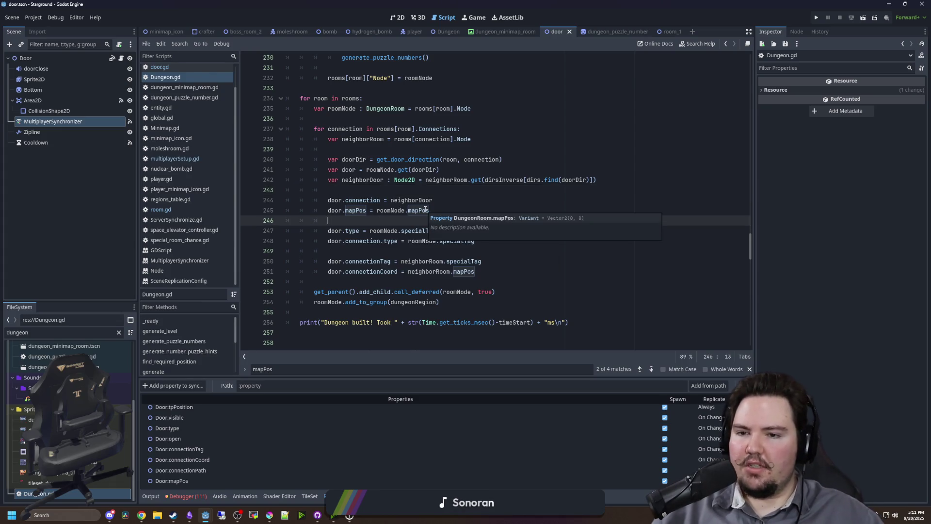
type("dwasd : i")
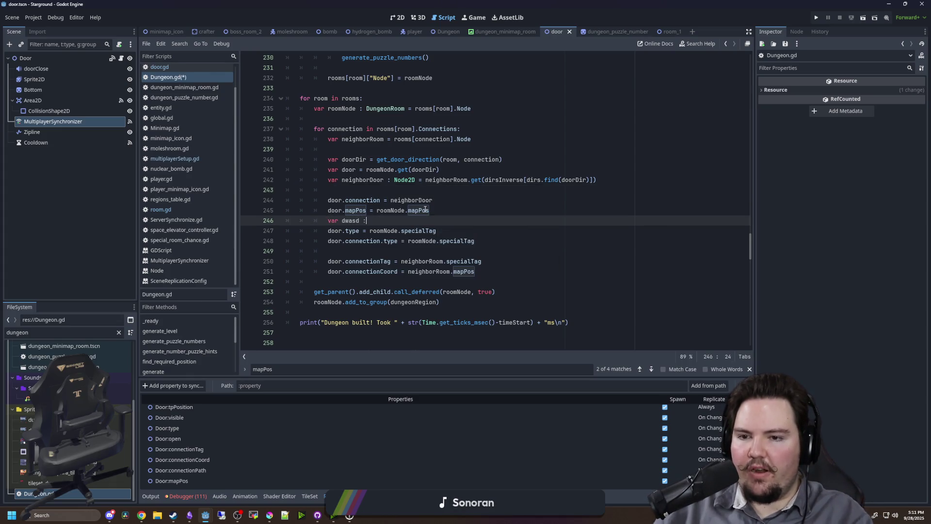
type("nt = 1")
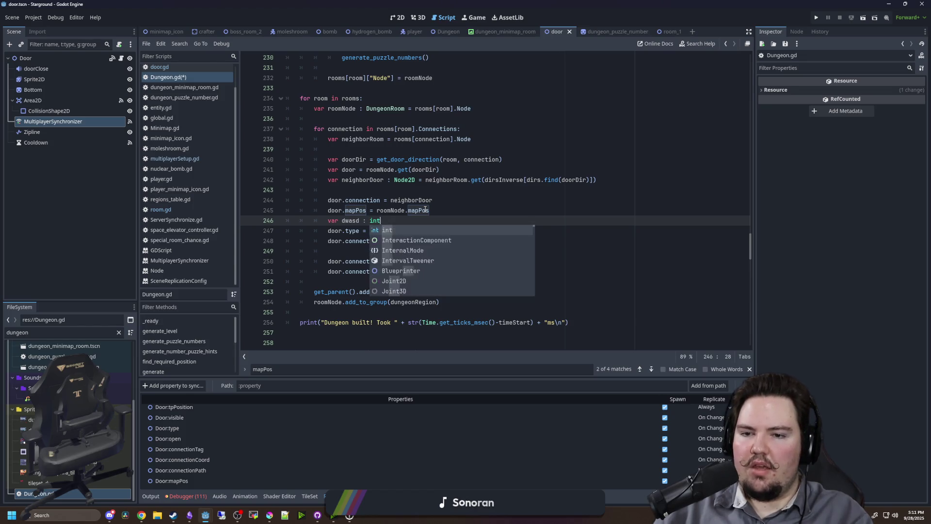
key("BackSpace")
key("BackSpace")
key("BackSpace")
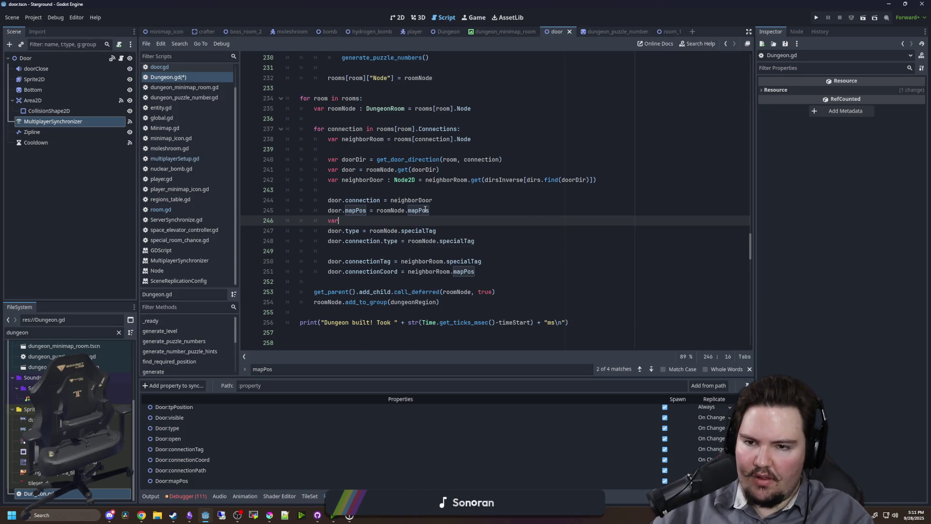
left_click(426, 209)
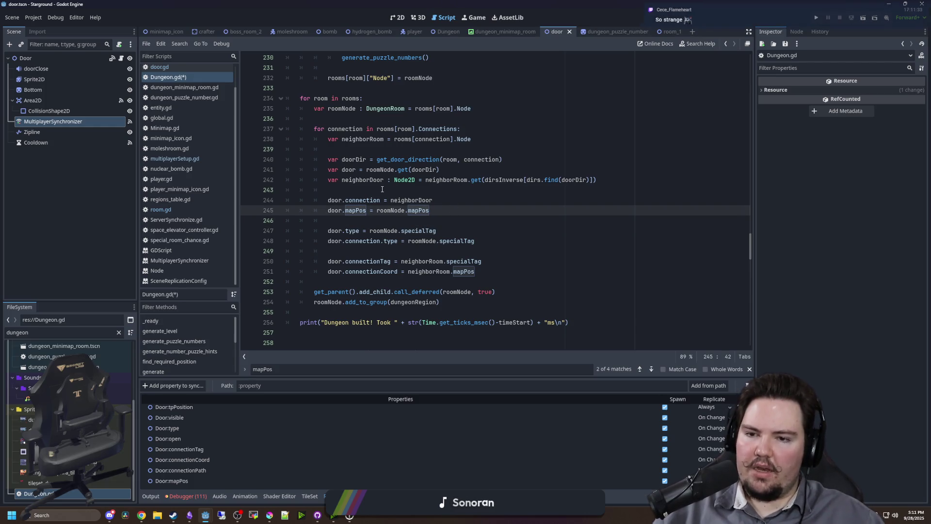
Filter the FileSystem for 'player', save Dungeon.gd again, and switch to door.gd.
left_click(118, 332)
type("player")
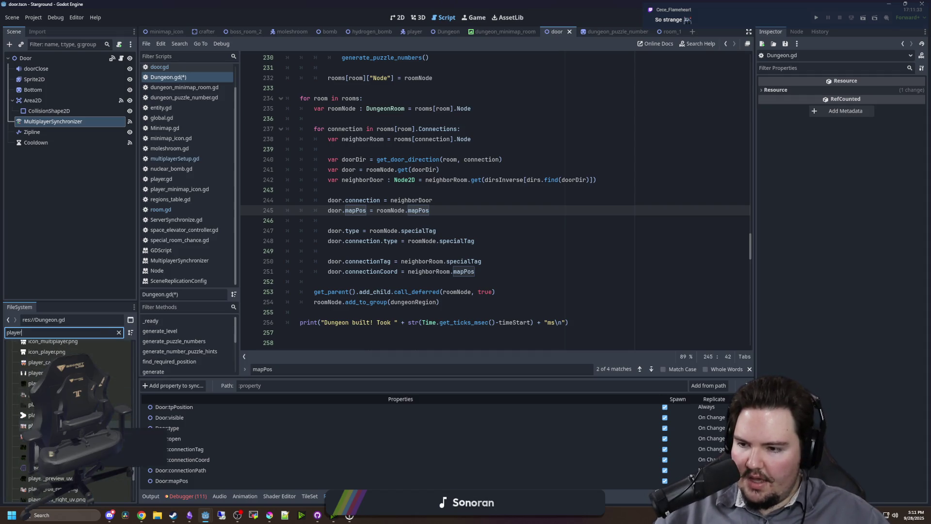
scroll(67, 413, "up", 3)
scroll(68, 420, "down", 3)
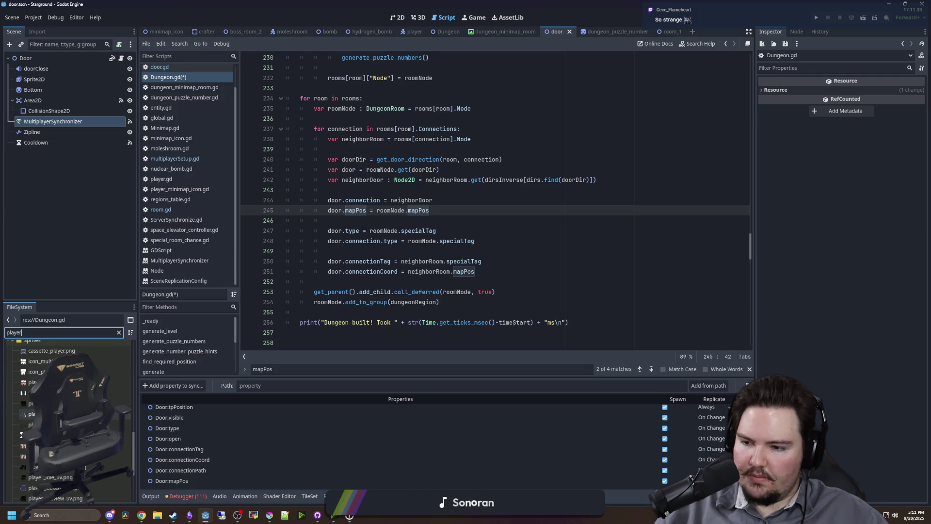
left_click(368, 222)
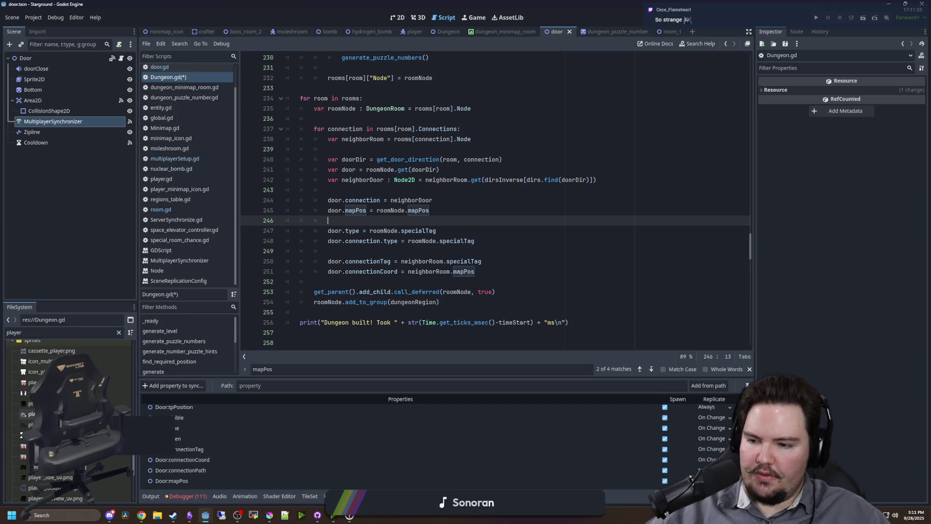
key("ctrl+s")
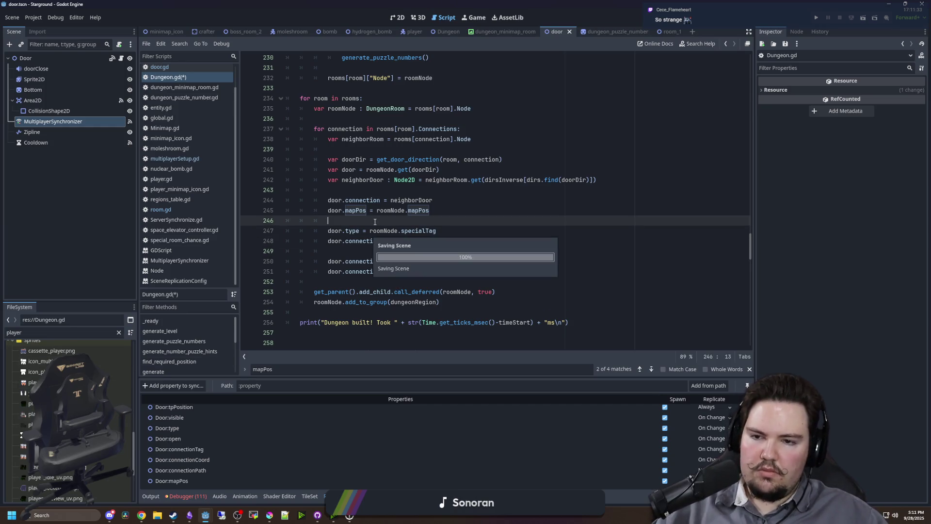
left_click(377, 191)
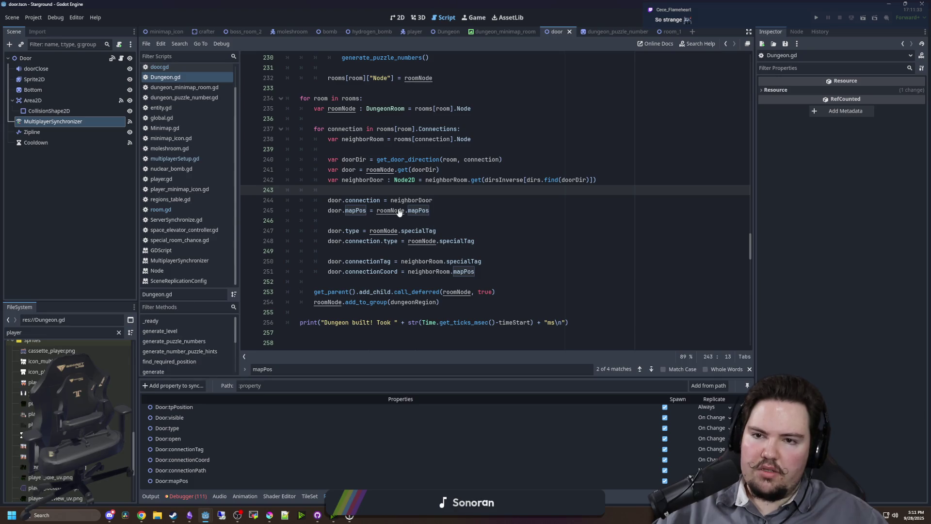
scroll(426, 227, "up", 5)
scroll(434, 245, "down", 4)
scroll(434, 245, "down", 2)
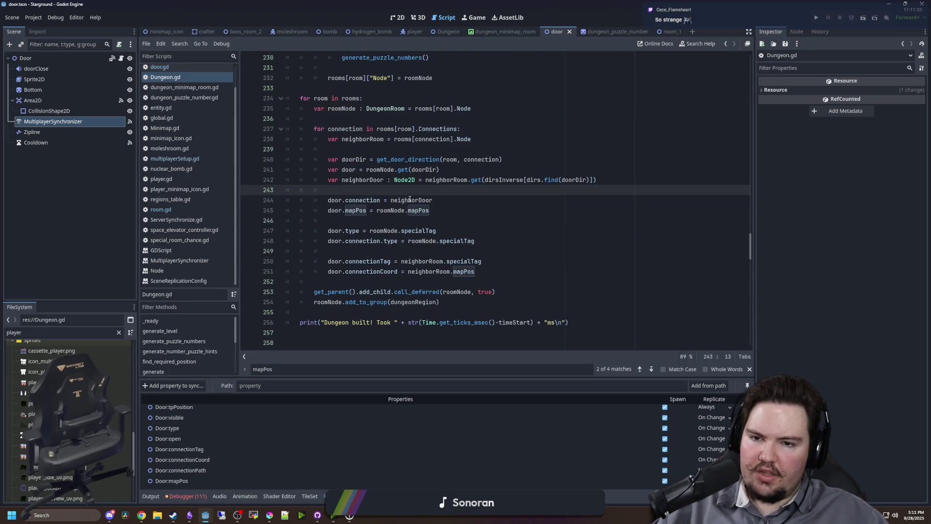
key("ctrl+s")
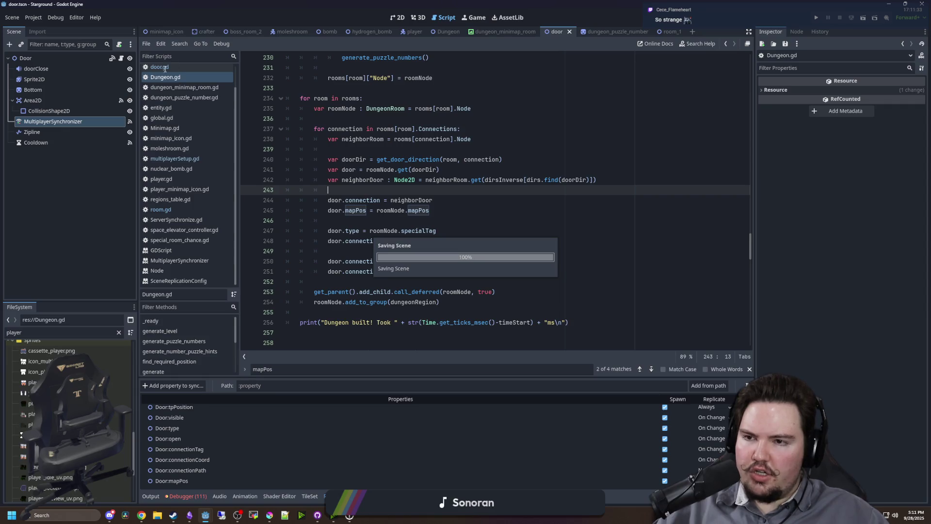
left_click(160, 67)
Add print(mapPos) on a new line under 'if room:' in door.gd and save.
scroll(345, 169, "down", 4)
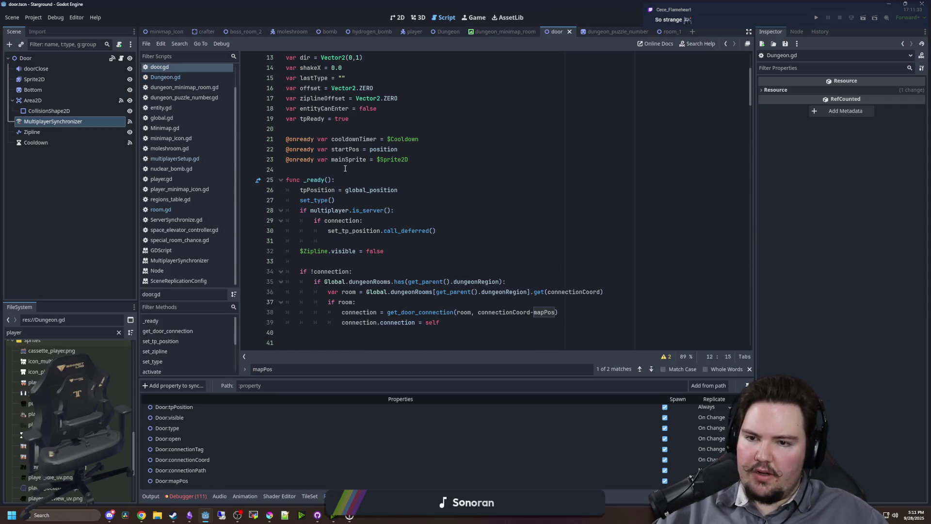
scroll(345, 168, "down", 3)
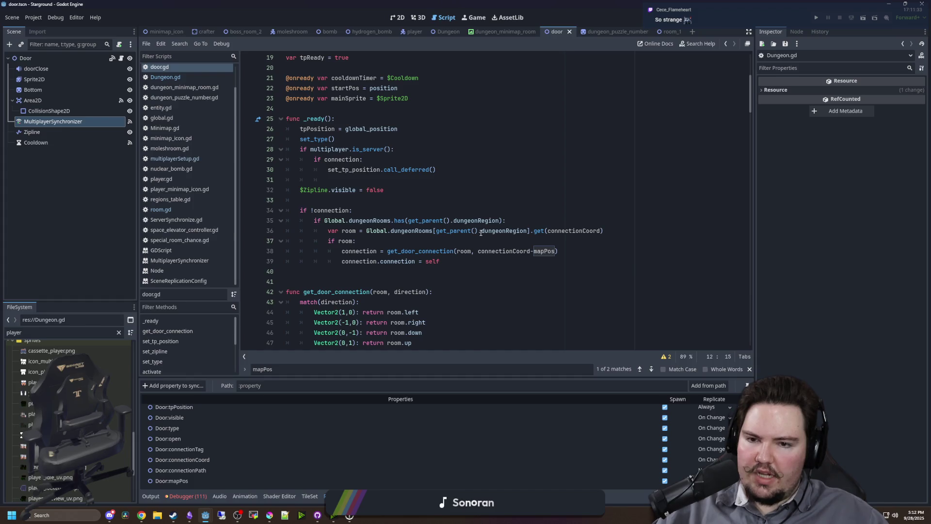
left_click_drag(492, 251, 534, 241)
left_click(534, 241)
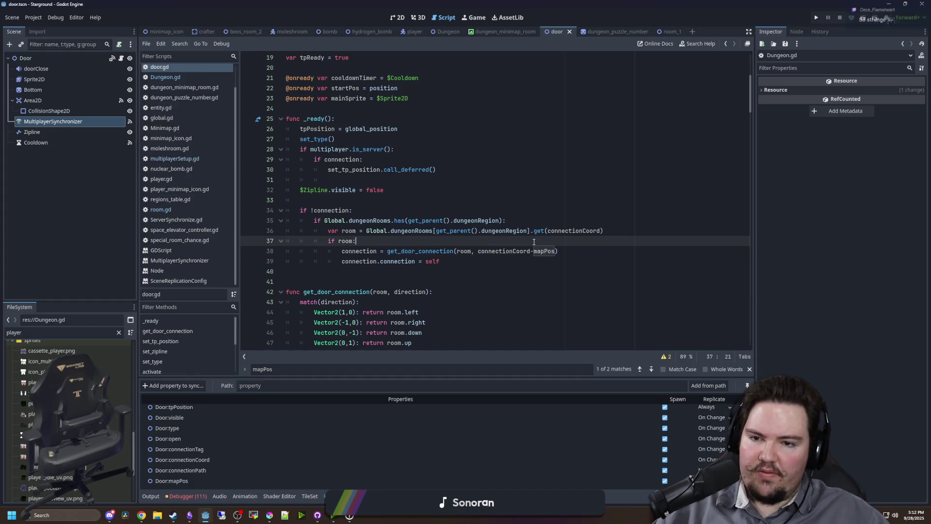
key("Return")
type("print(mapPos)")
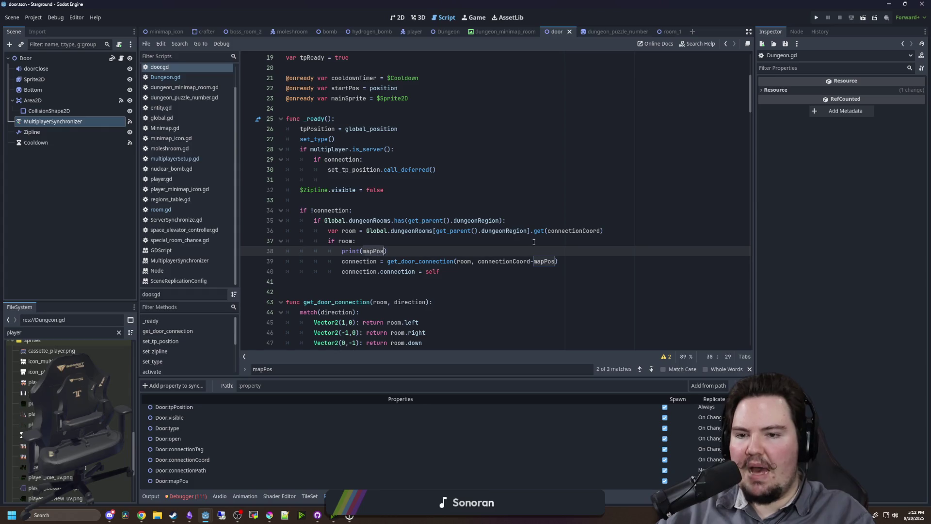
left_click(534, 241)
key("ctrl+s")
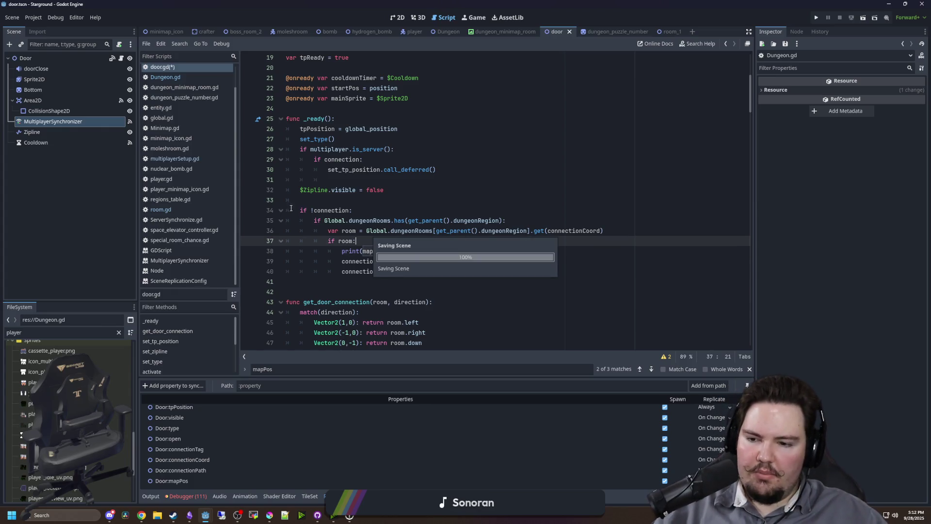
Insert an 'if !Server:' condition and indent print(mapPos) beneath it.
key("Return")
type("if !S")
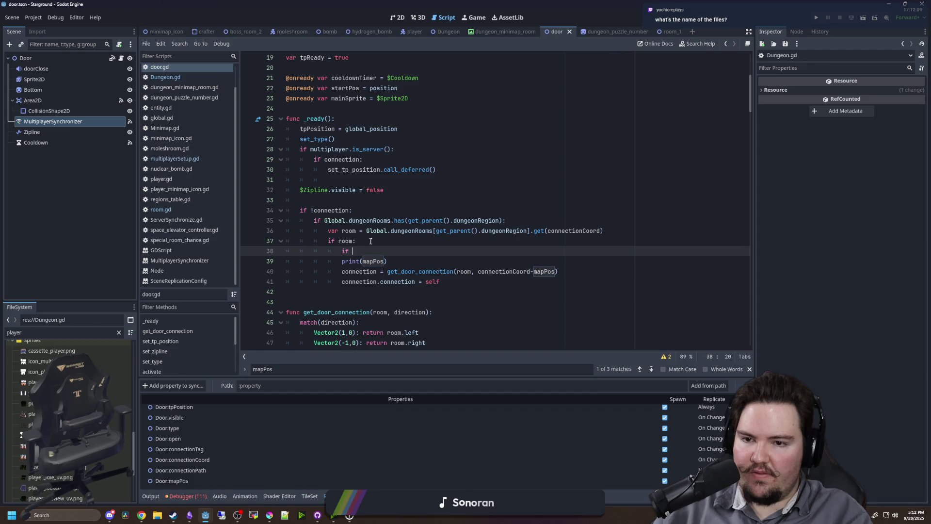
type("erver:")
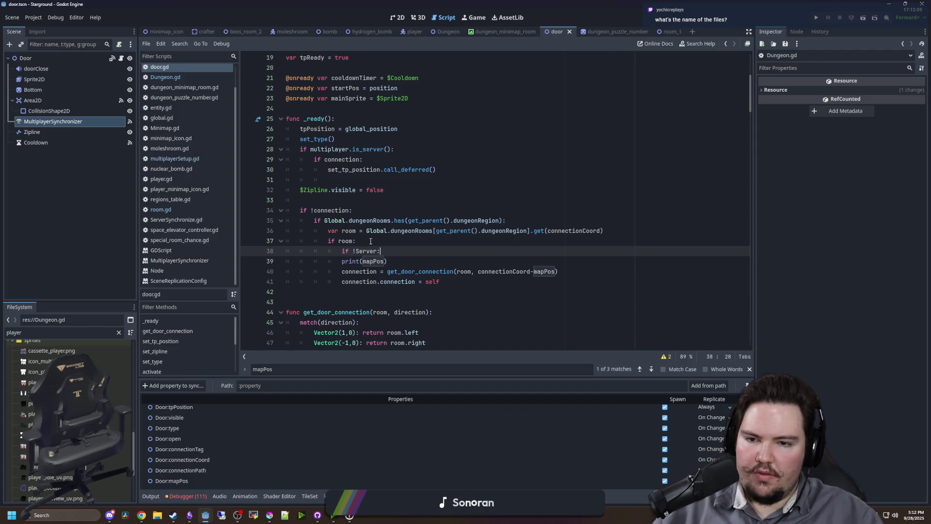
left_click(340, 262)
key("Tab")
key("End")
key("Return")
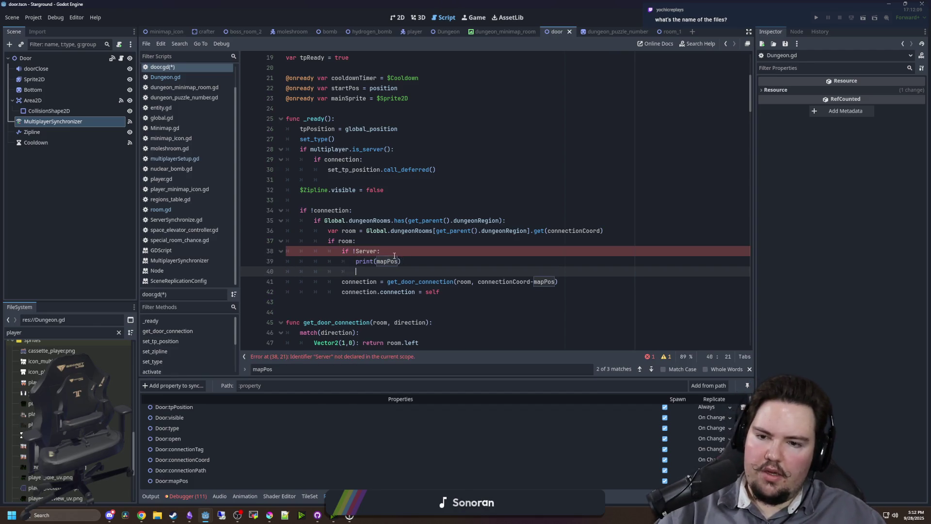
Correct the condition to 'if !multiplayer.is_server():' and save door.gd.
left_click(380, 240)
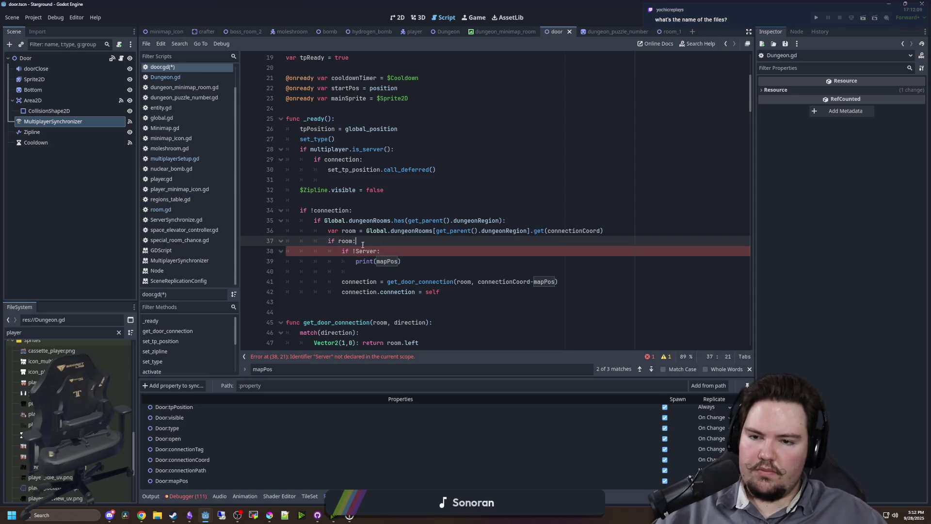
key("Down")
type("is")
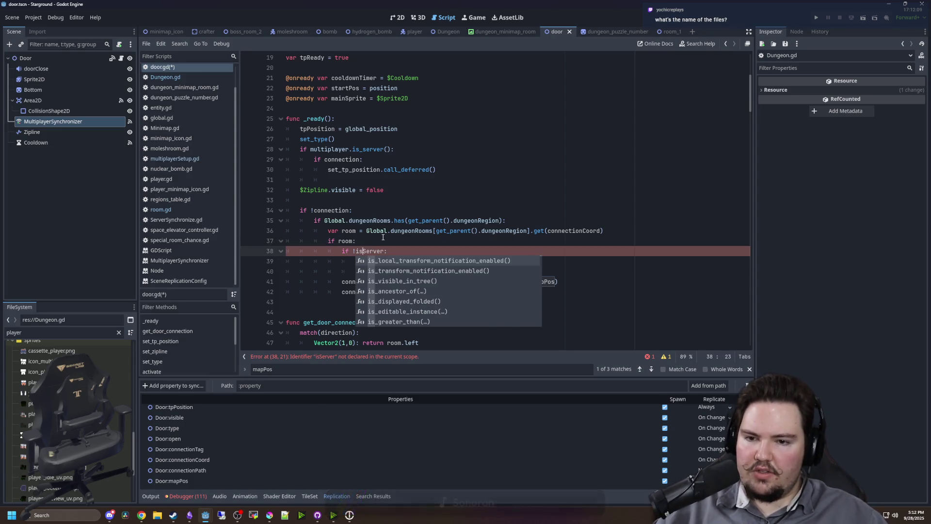
key("Escape")
double_click(364, 251)
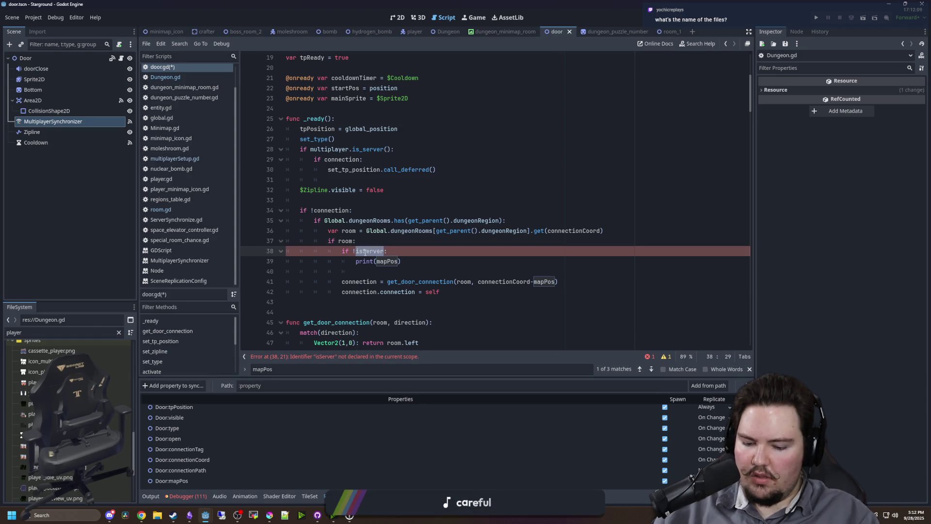
type("is_mult")
key("BackSpace")
key("BackSpace")
key("BackSpace")
type("ultiplayer")
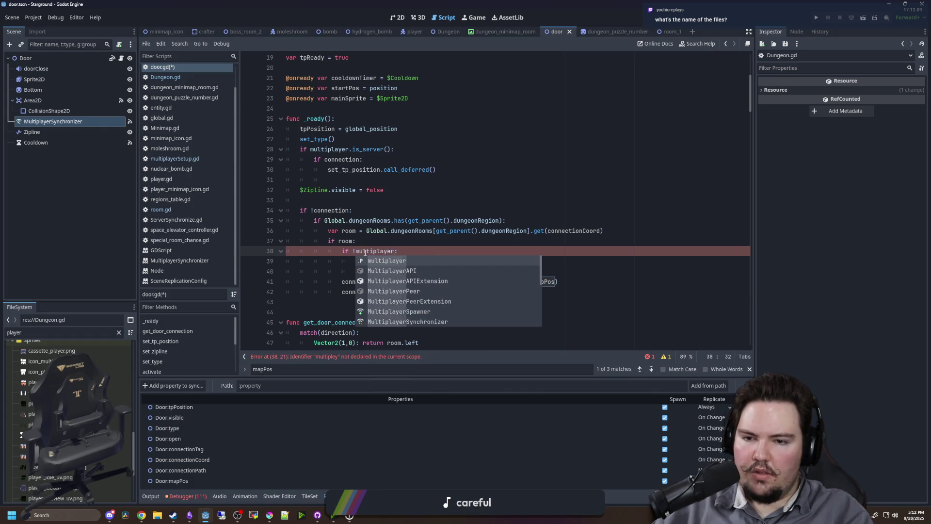
type(".is_server()")
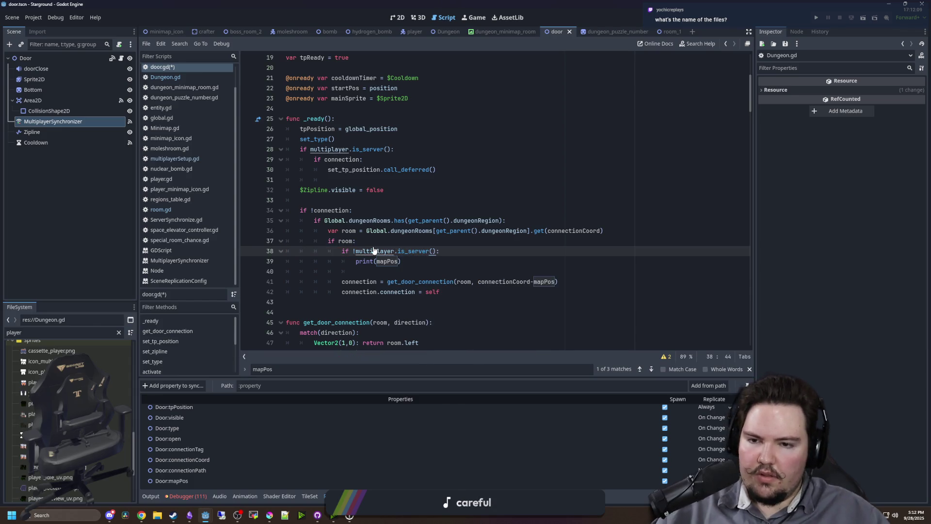
left_click(364, 241)
key("ctrl+s")
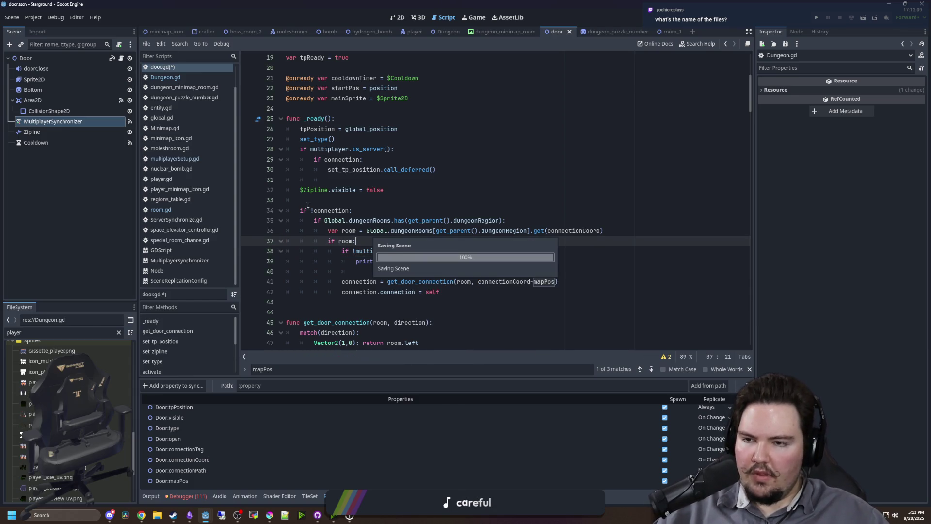
Review how room.gd uses mapPos and save the scene.
left_click(162, 209)
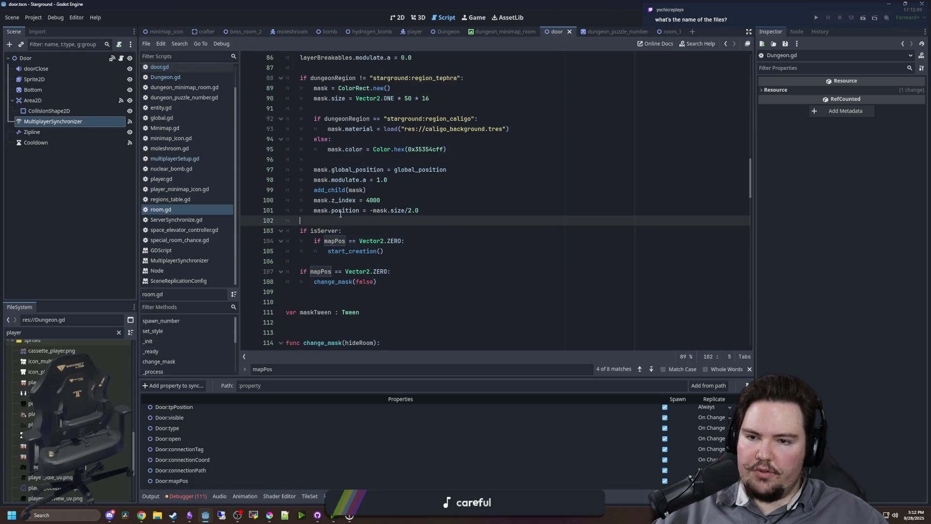
scroll(341, 224, "up", 1)
left_click(338, 193)
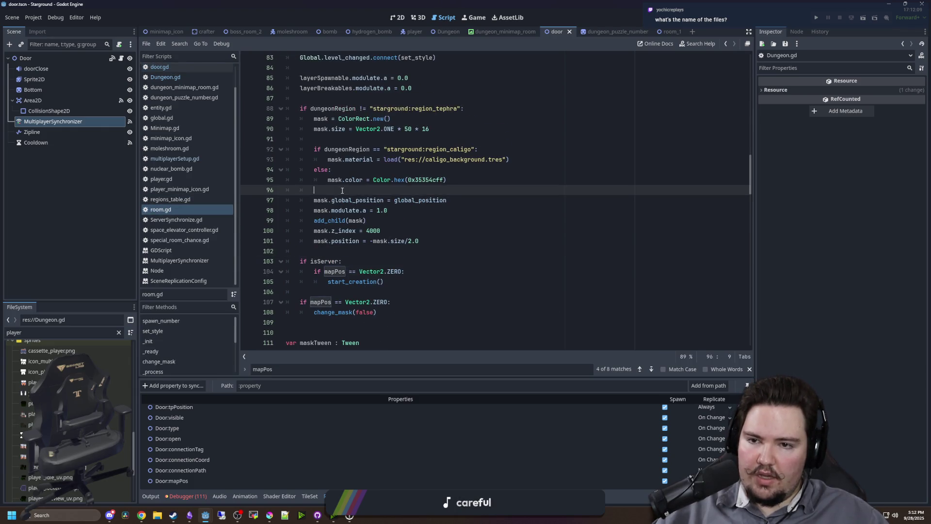
scroll(339, 195, "down", 1)
left_click(338, 194)
key("ctrl+s")
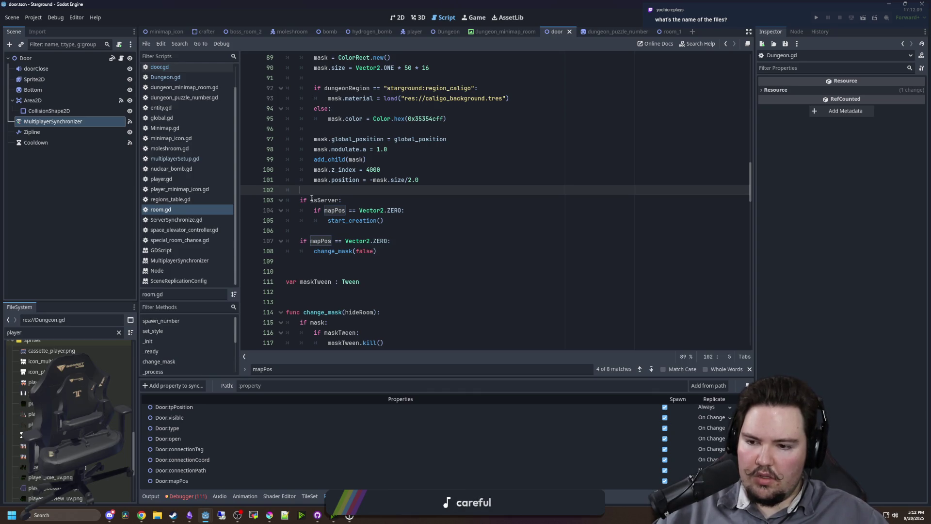
key("ctrl+s")
In door.gd, add get_parent().mapPos = mapPos below the print, then widen the left dock.
left_click(159, 67)
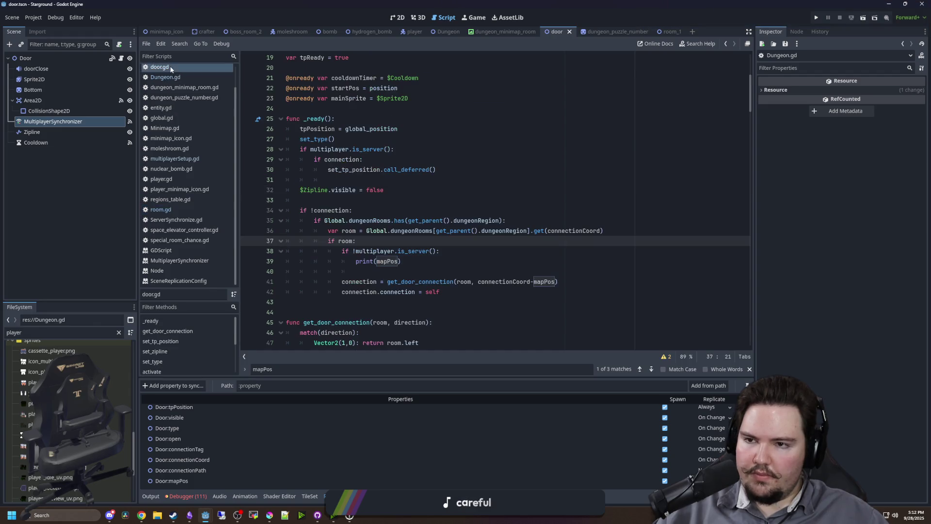
left_click(436, 199)
key("ctrl+s")
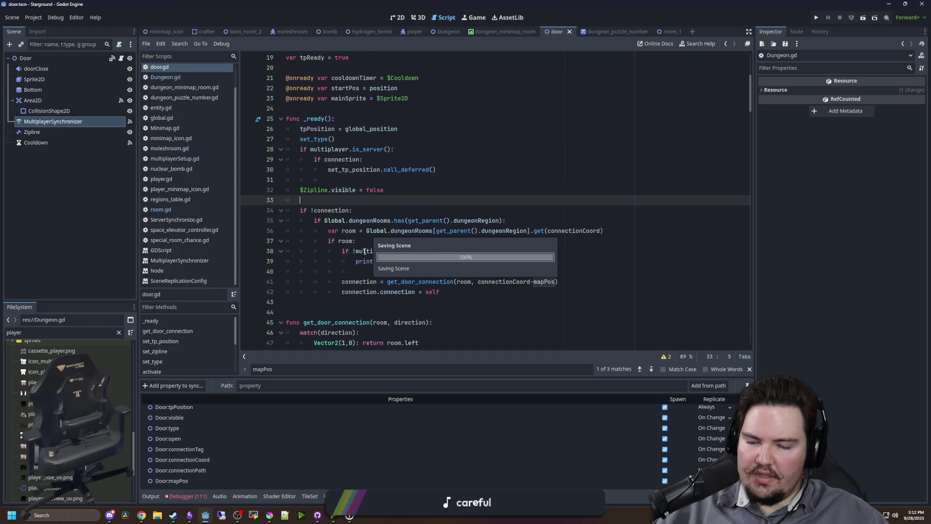
left_click(432, 250)
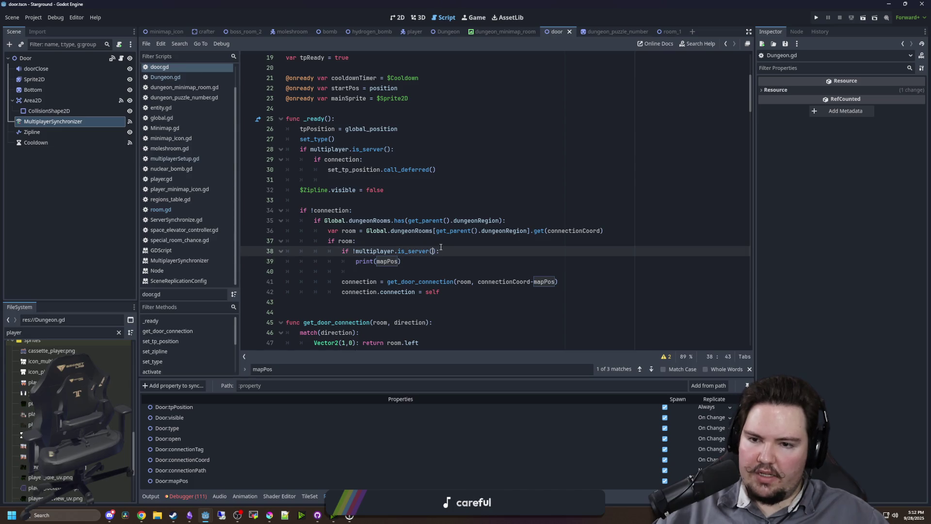
left_click(430, 261)
left_click(381, 276)
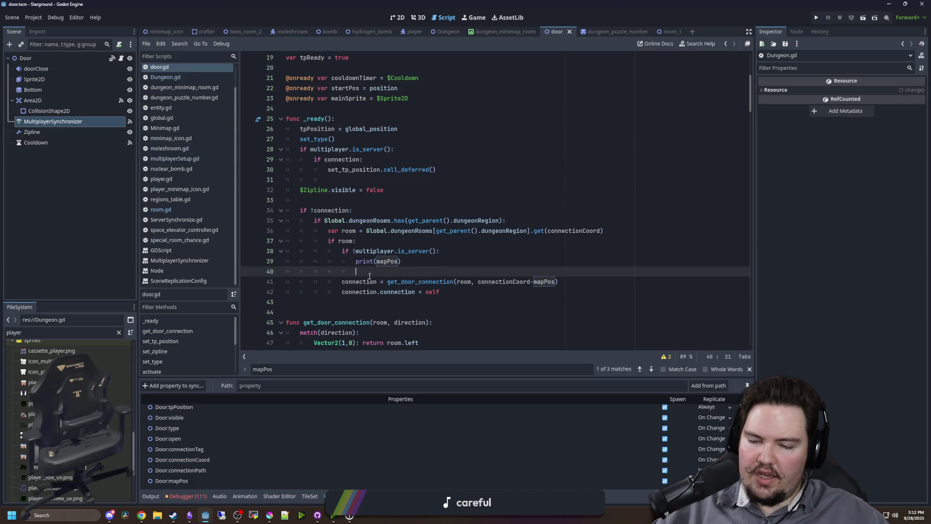
key("Return")
key("Return")
key("Up")
type("get_par")
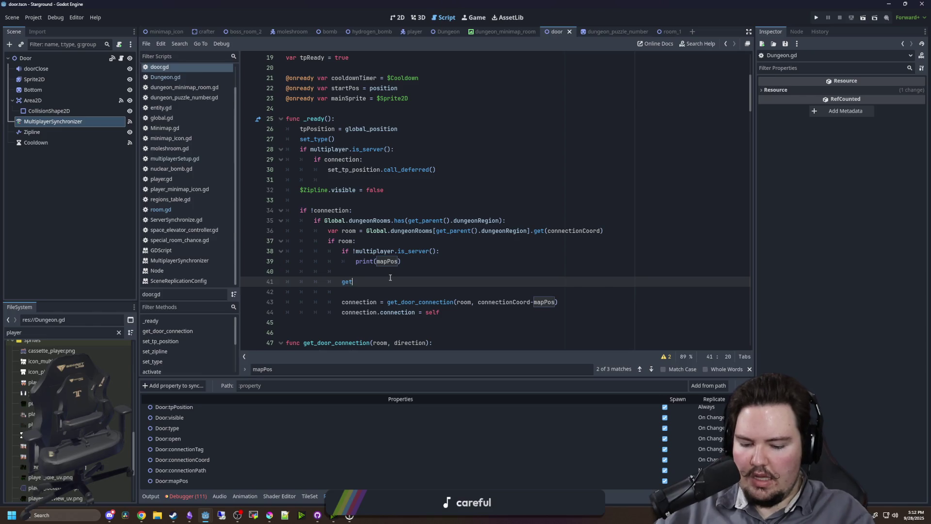
type("ent().mapPos = ")
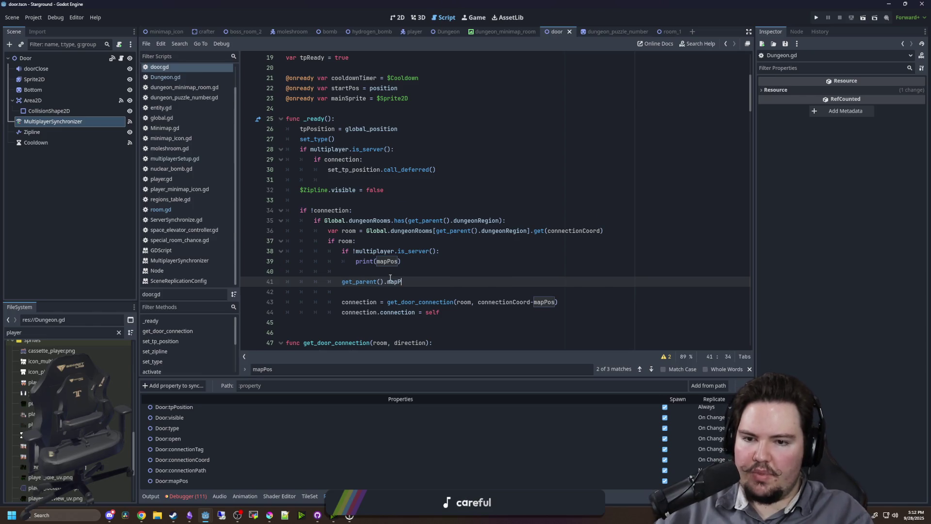
type("mapPos")
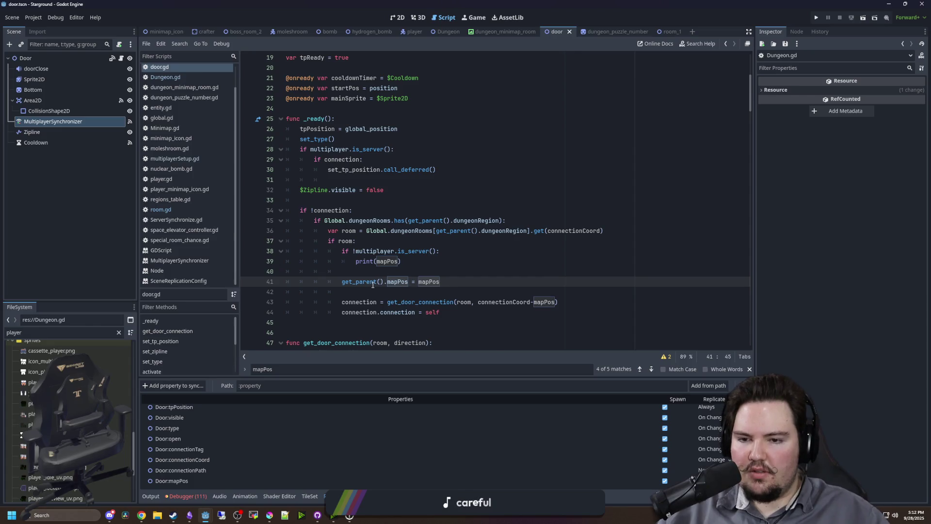
left_click(370, 276)
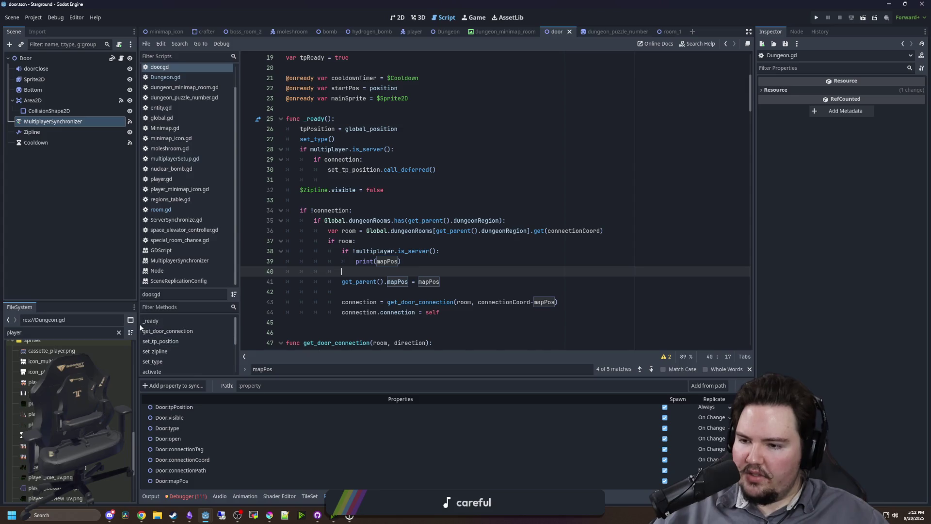
left_click_drag(139, 305, 265, 305)
Browse the FileSystem list in the widened dock and save the scene.
scroll(131, 417, "down", 1)
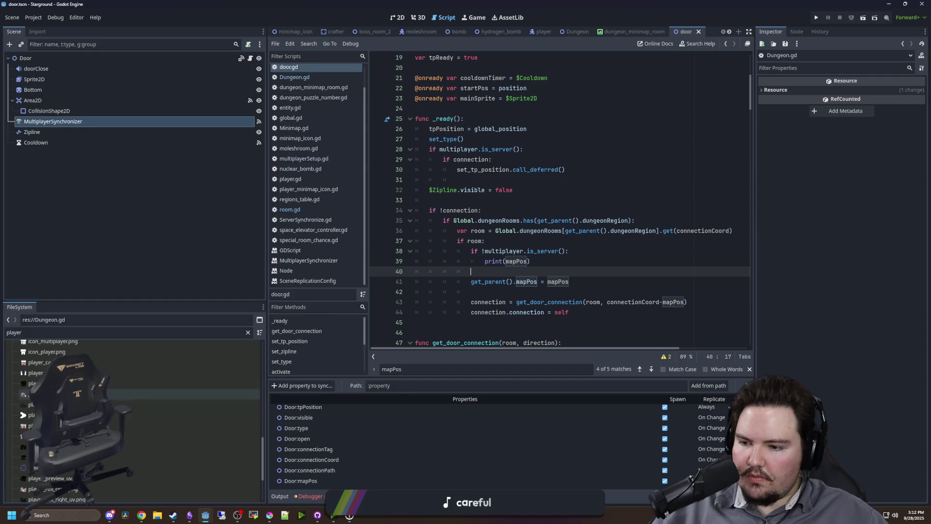
scroll(121, 425, "up", 1)
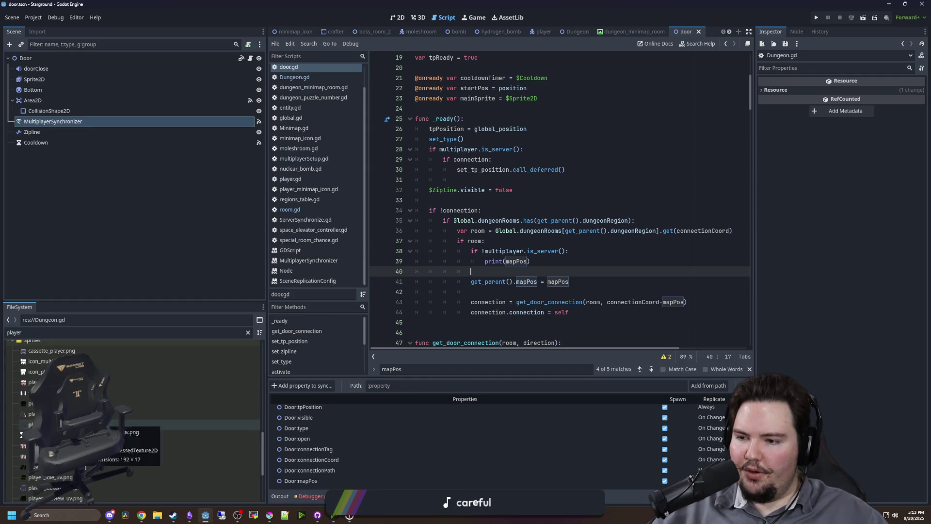
scroll(121, 409, "down", 5)
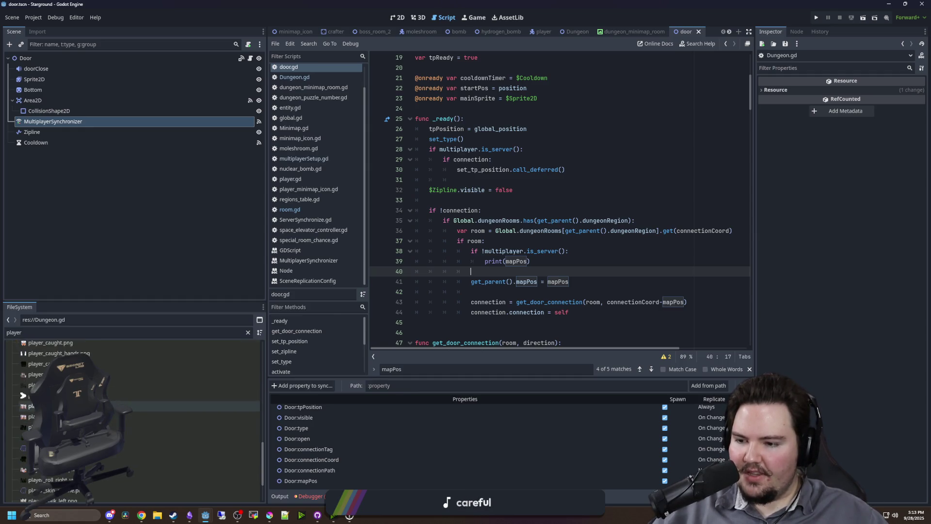
scroll(122, 409, "up", 2)
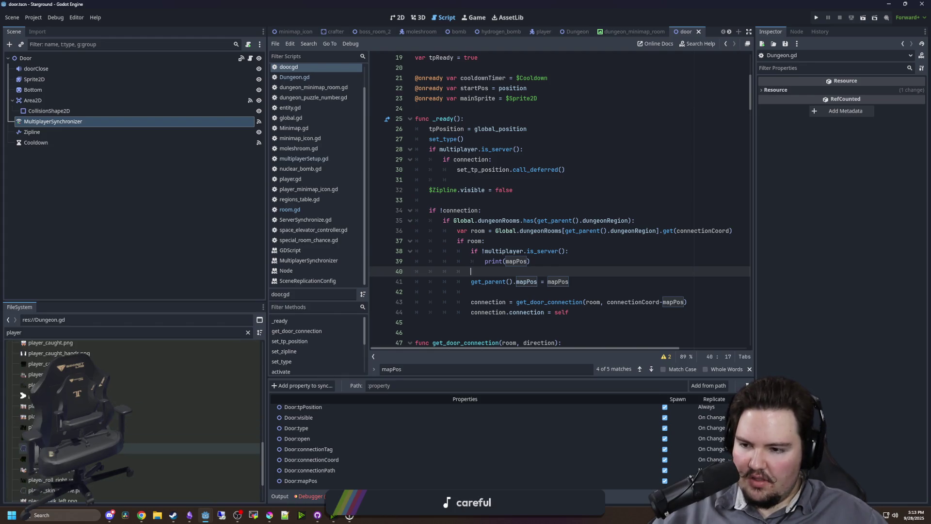
scroll(121, 448, "up", 1)
left_click(543, 261)
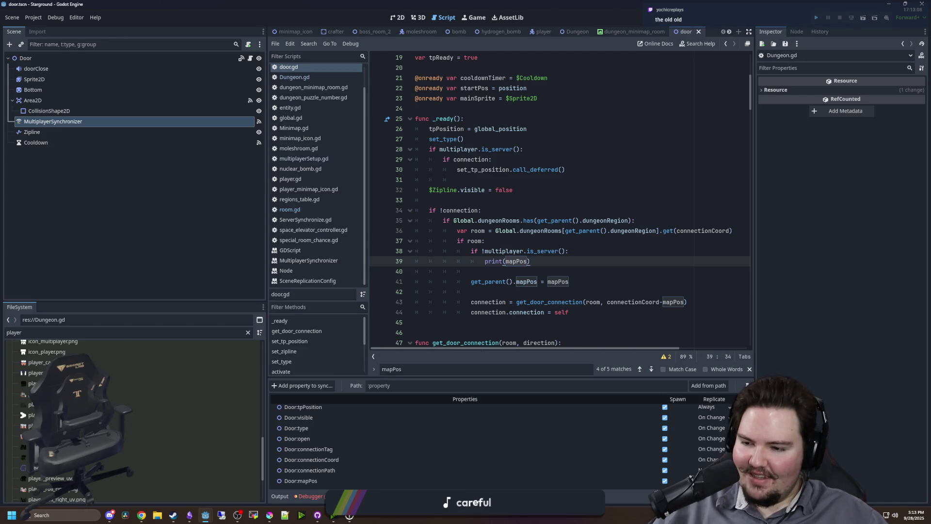
key("ctrl+s")
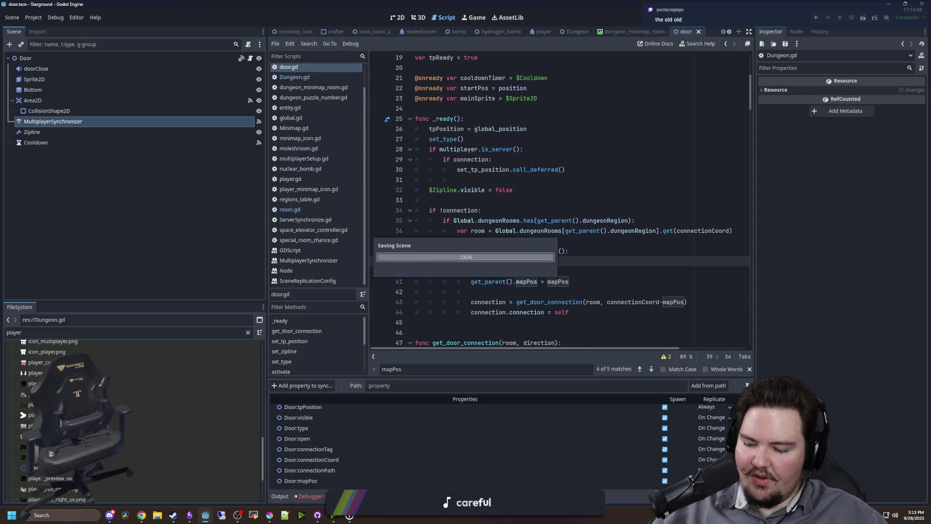
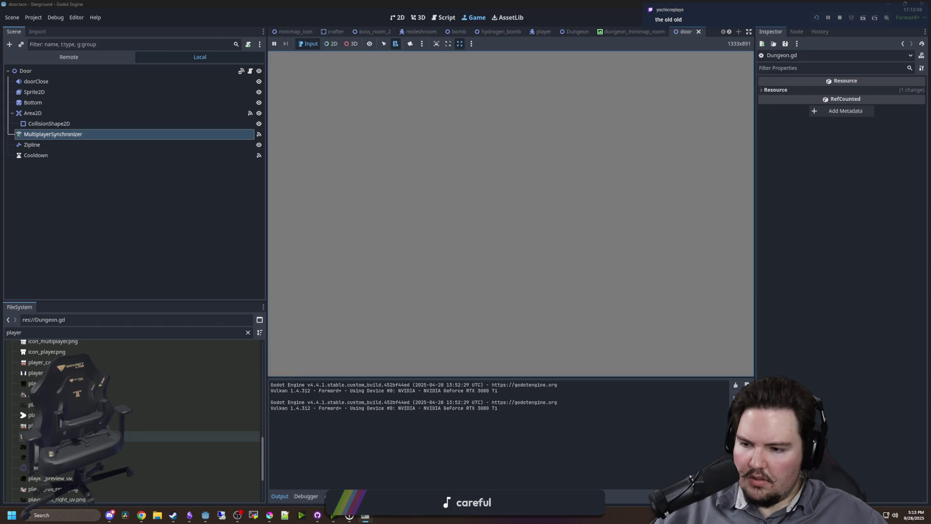
Preview the player_idle_right.png and player_walk_left.png sprite sheets in the FileSystem.
left_click(73, 436)
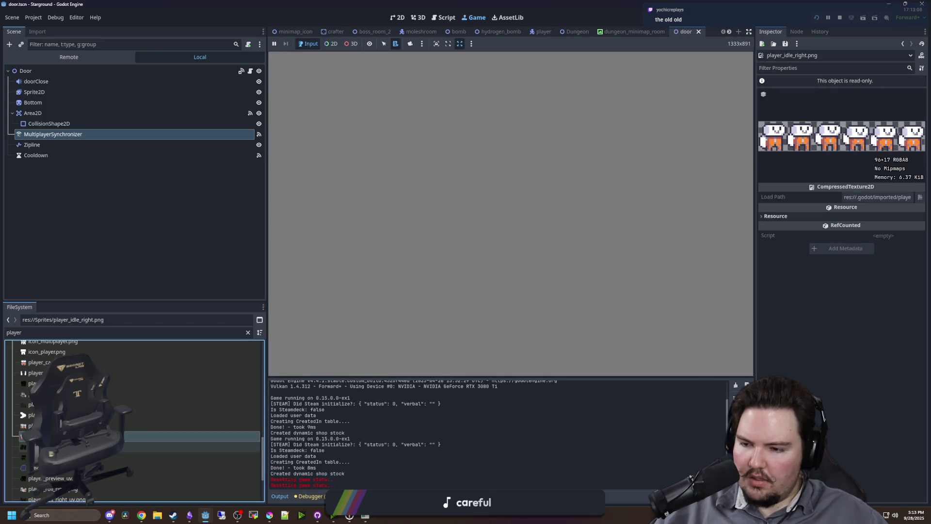
scroll(136, 417, "down", 3)
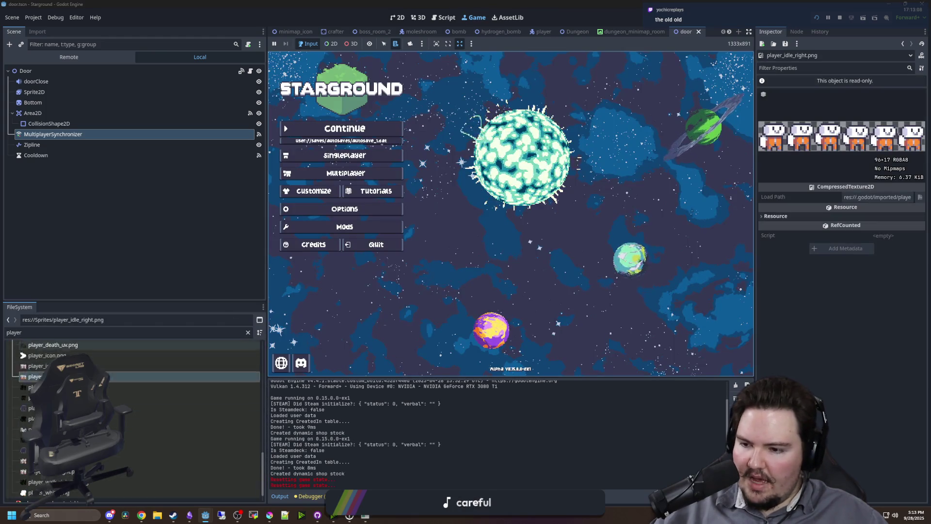
left_click(73, 441)
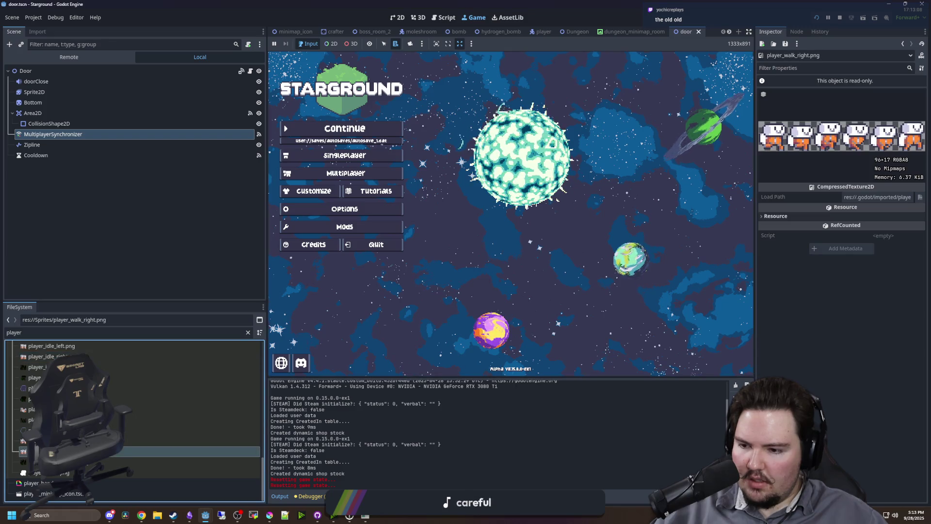
scroll(136, 417, "up", 3)
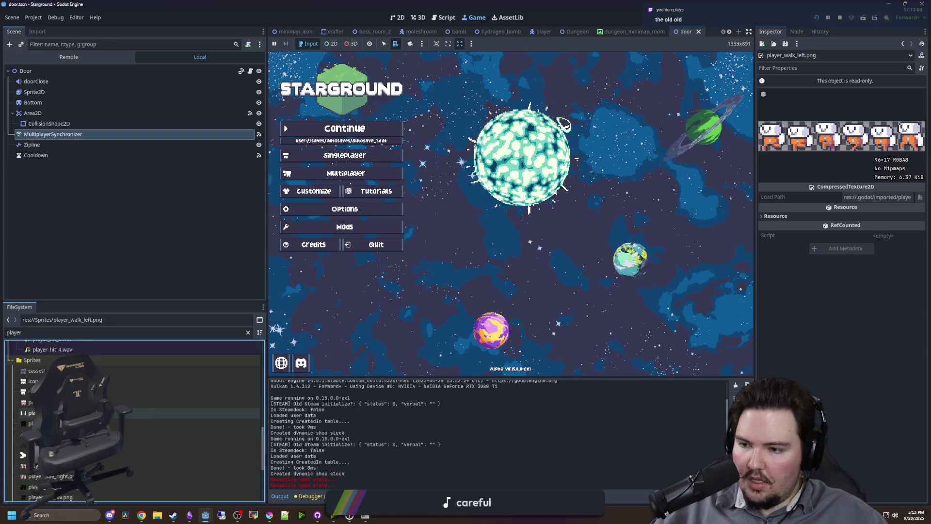
scroll(124, 433, "down", 5)
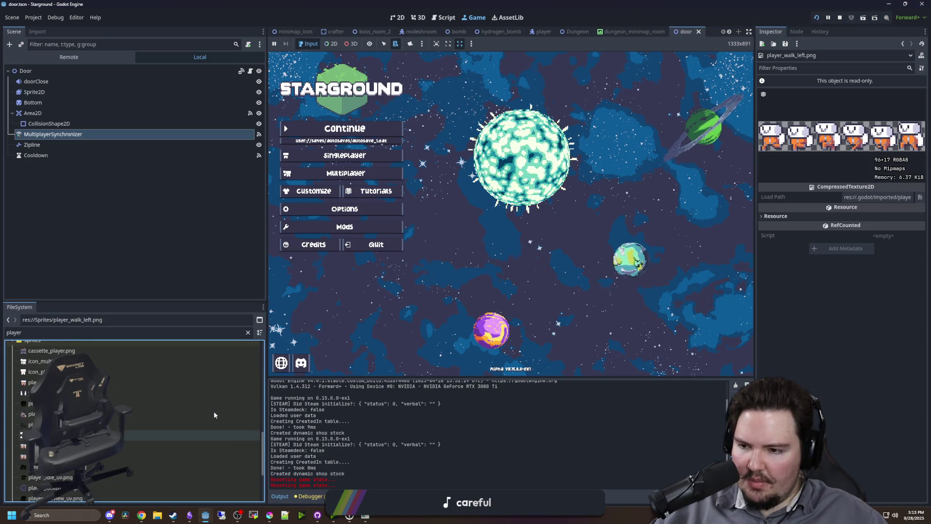
Change the FileSystem filter to 'right' and preview walk_right.png.
left_click(248, 332)
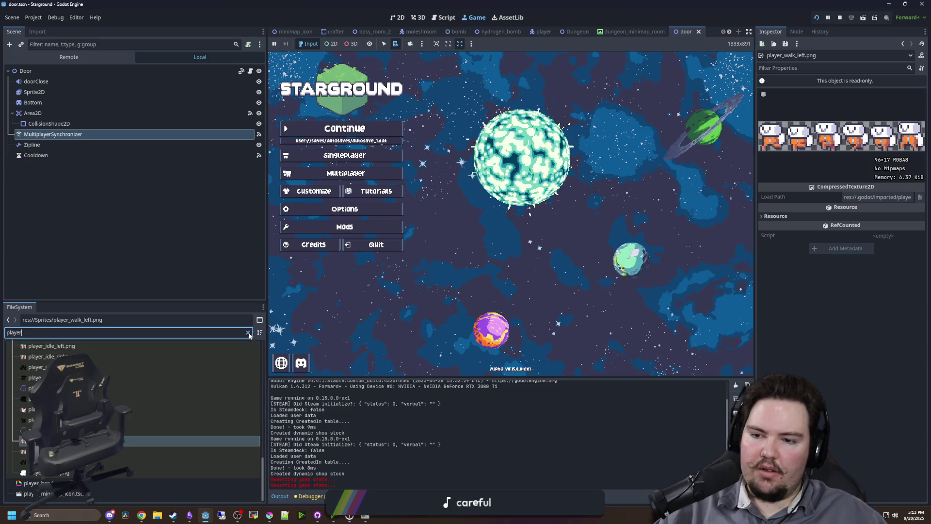
scroll(167, 381, "up", 5)
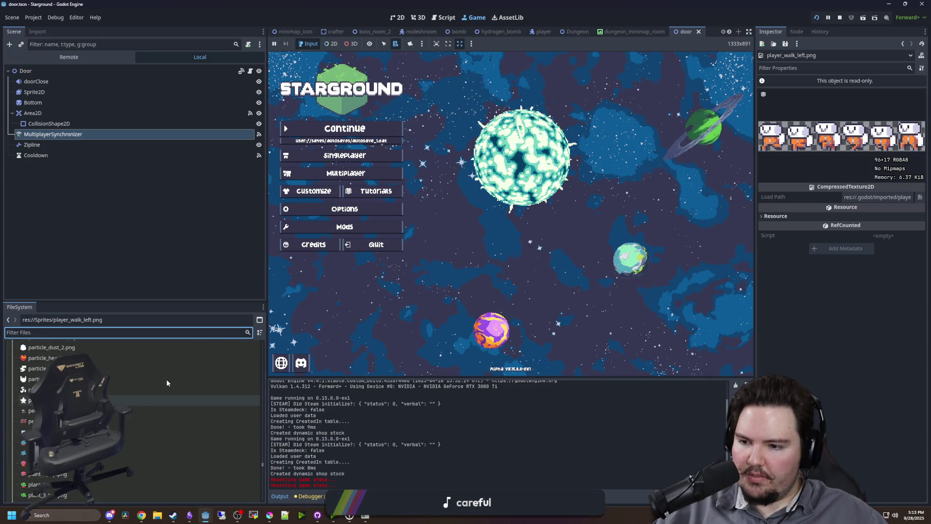
type("c")
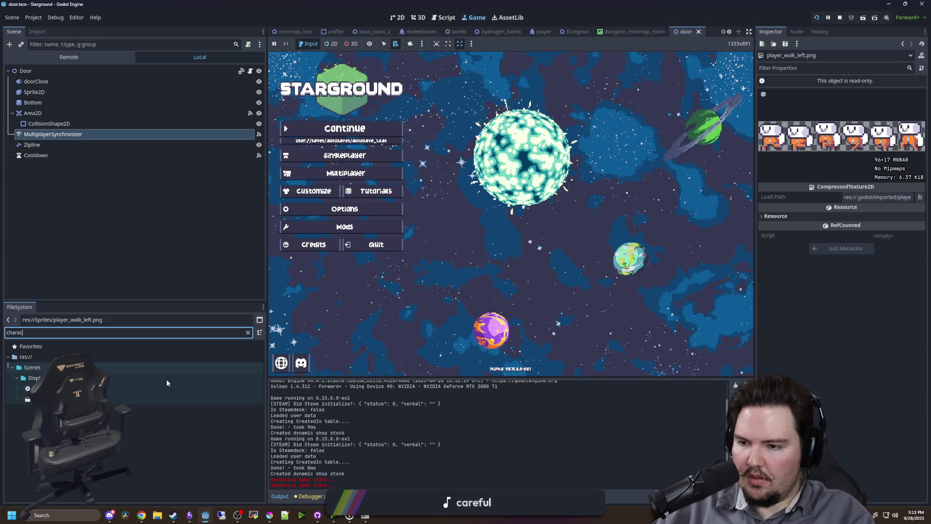
key("BackSpace")
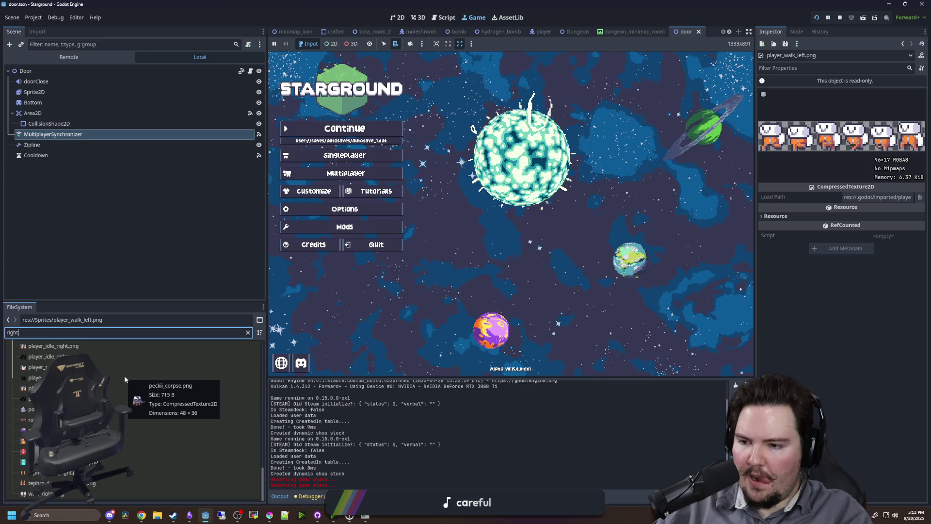
type("right")
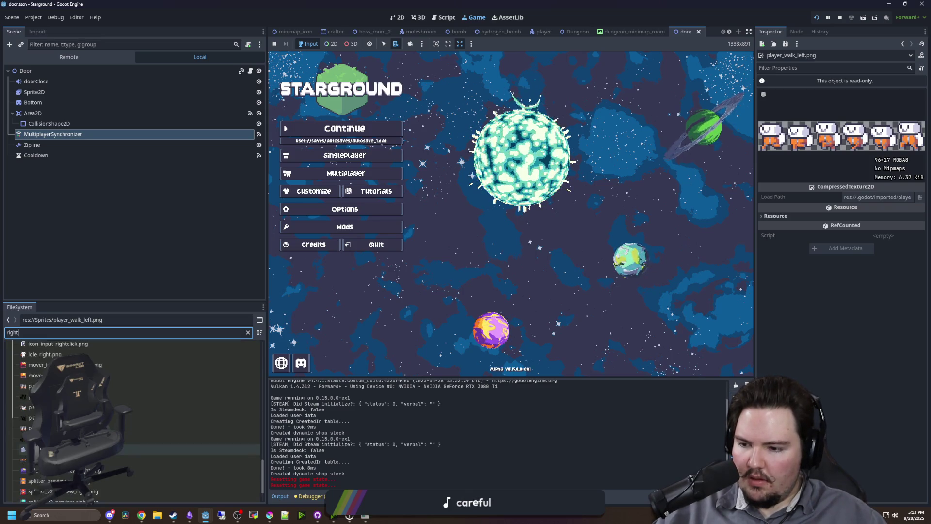
left_click(54, 495)
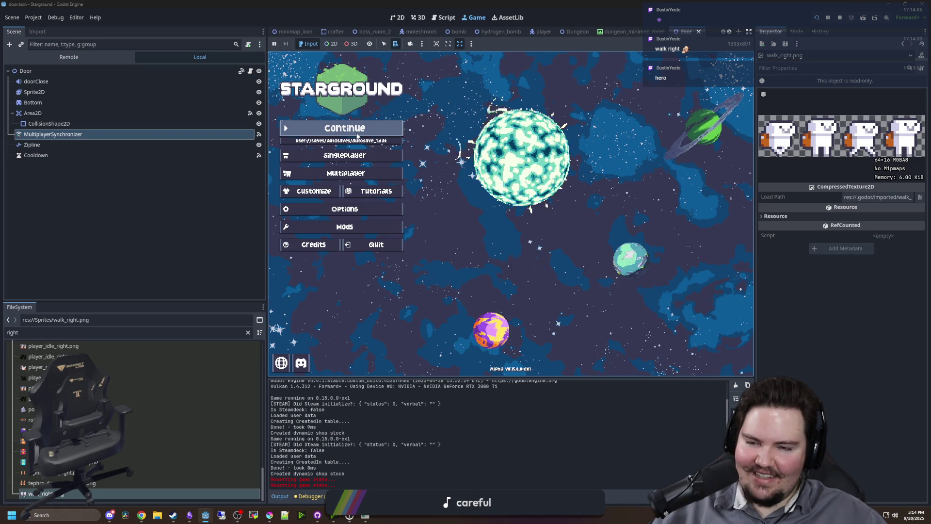
Continue the latest autosave, walk briefly left, then quit back to the title screen.
left_click(356, 133)
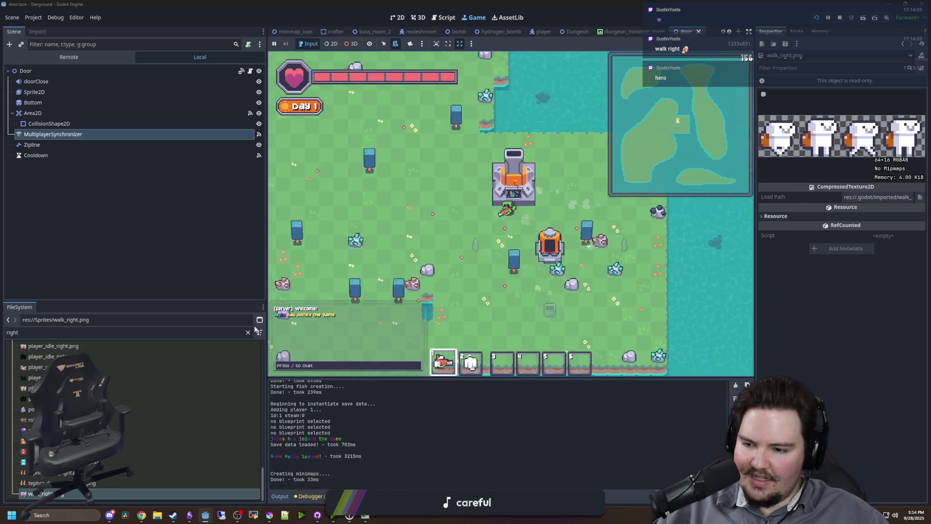
key("a")
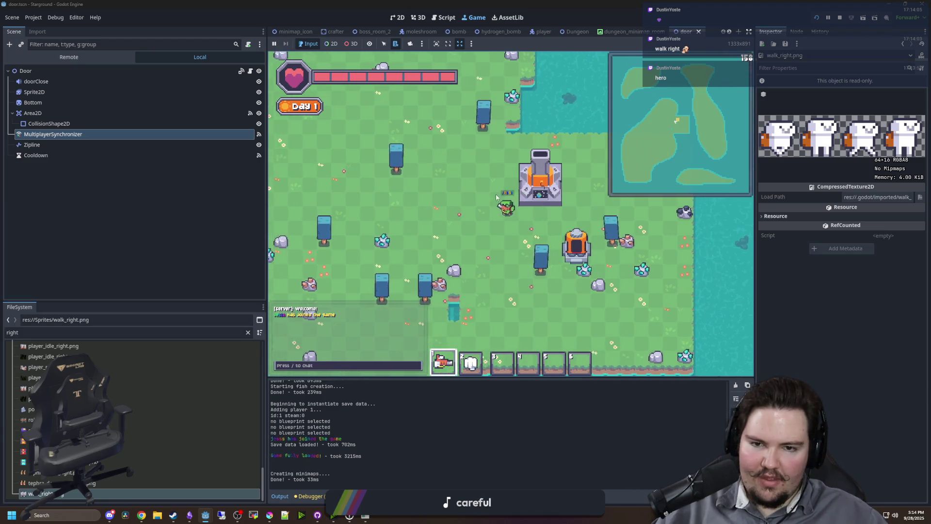
key("Escape")
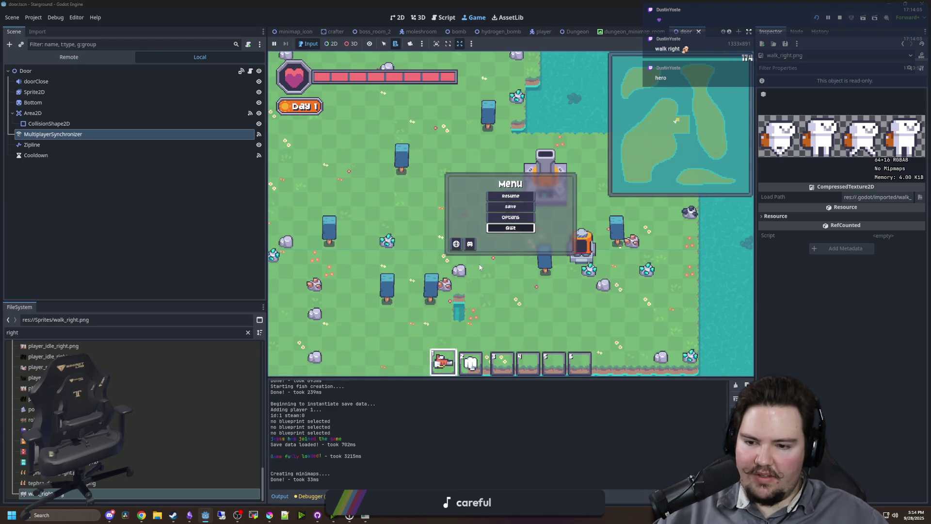
key("Return")
Host the saved world through Multiplayer > Manual > Host Saved Game.
left_click(341, 173)
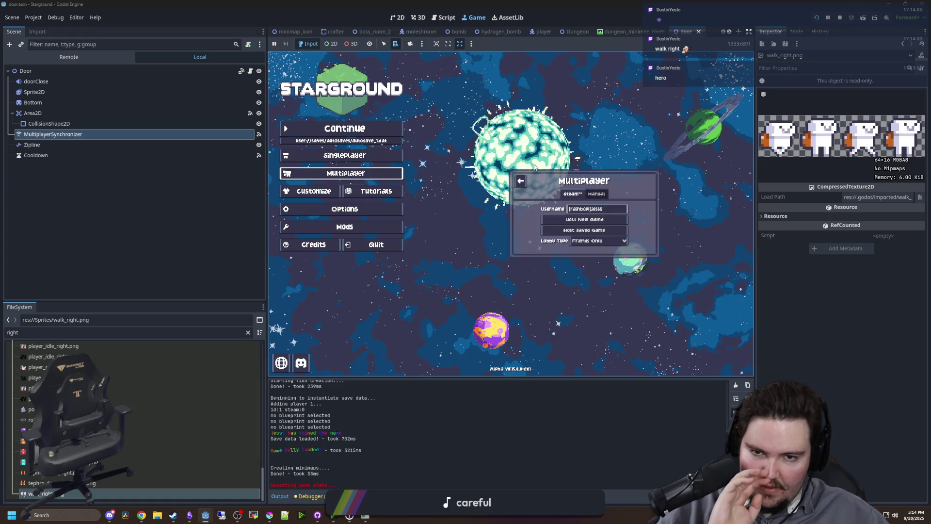
left_click(597, 193)
left_click(581, 231)
left_click(584, 261)
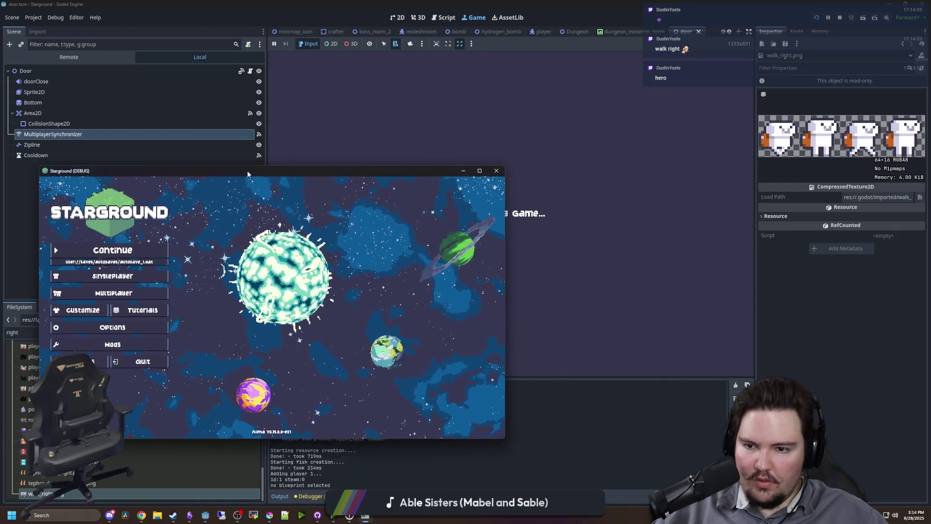
In the second game window, open Manual multiplayer and focus the IP field.
left_click(113, 293)
left_click(344, 292)
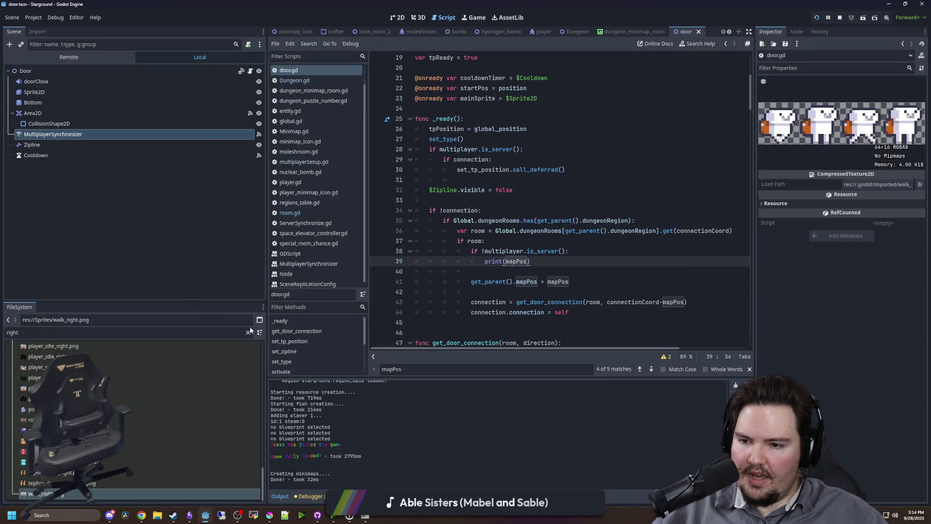
Filter the FileSystem for 'room' and open room.gd.
left_click(248, 332)
type("room")
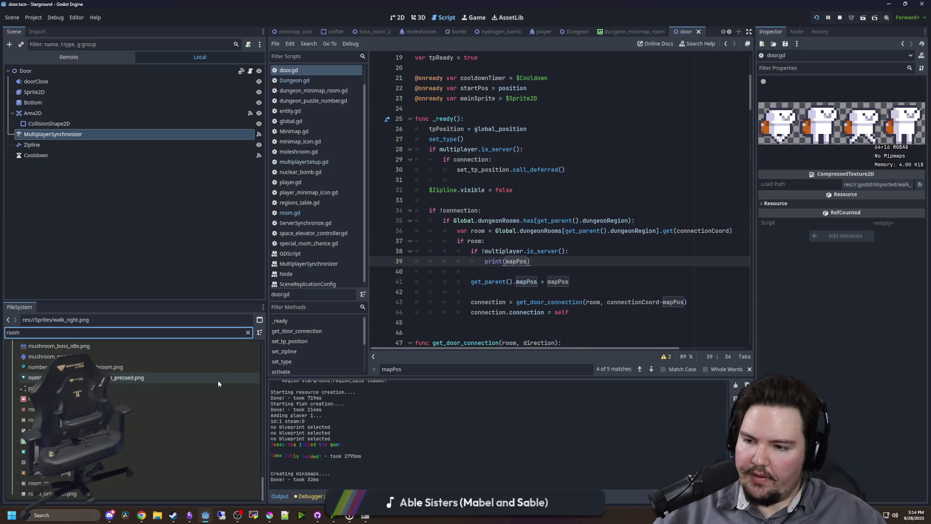
scroll(218, 383, "up", 10)
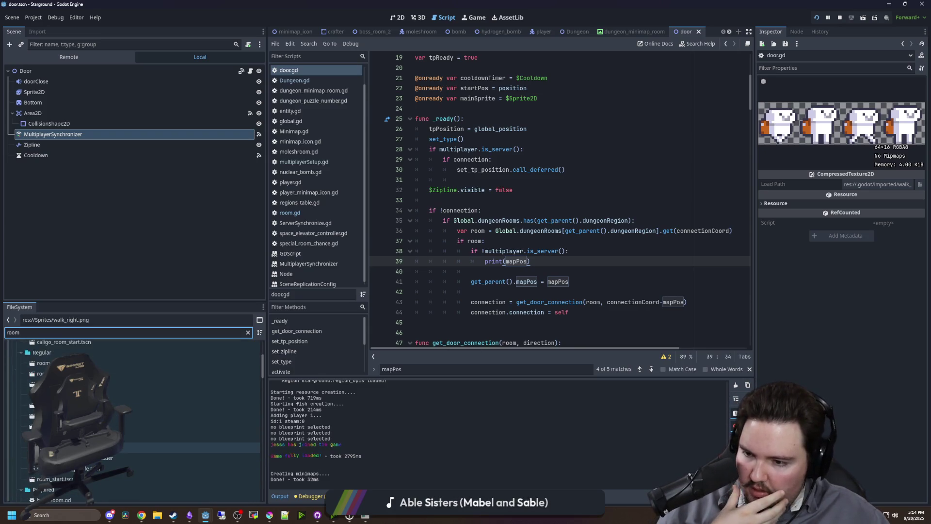
scroll(130, 422, "down", 3)
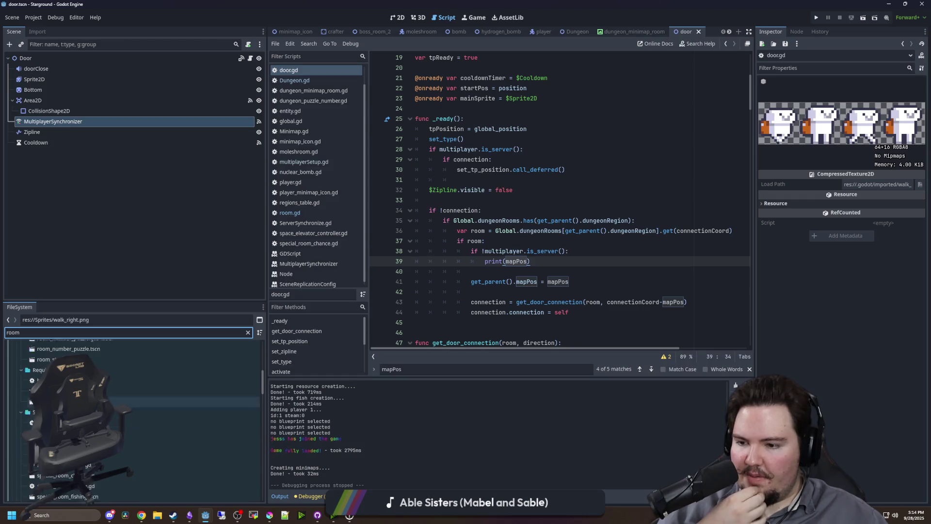
left_click(290, 212)
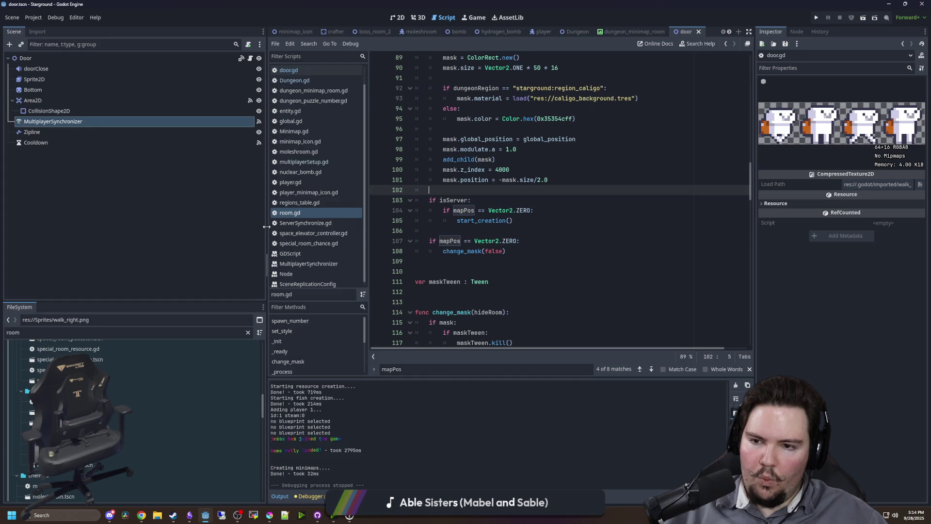
Delete the _init function block after the mask variable and save room.gd.
left_click_drag(265, 228, 213, 228)
scroll(432, 246, "up", 9)
scroll(432, 246, "up", 6)
scroll(485, 252, "down", 3)
left_click(558, 281)
mouse_move(558, 271)
left_mouse_down()
mouse_move(291, 271)
mouse_move(272, 242)
mouse_move(256, 271)
left_mouse_up()
left_click_drag(417, 277, 404, 226)
key("BackSpace")
left_click(403, 226)
key("ctrl+s")
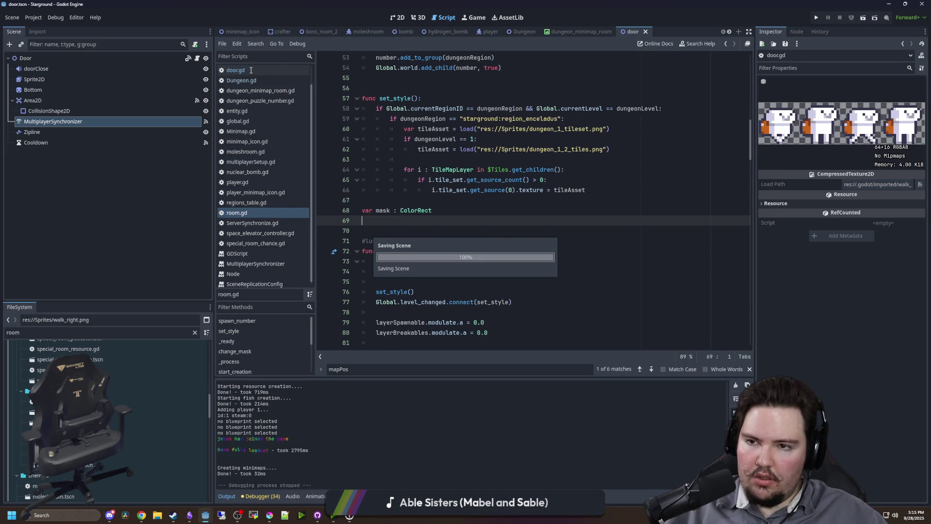
In door.gd's _ready, add blank lines after the print in the room branch and fix indentation.
left_click(250, 70)
left_click(402, 204)
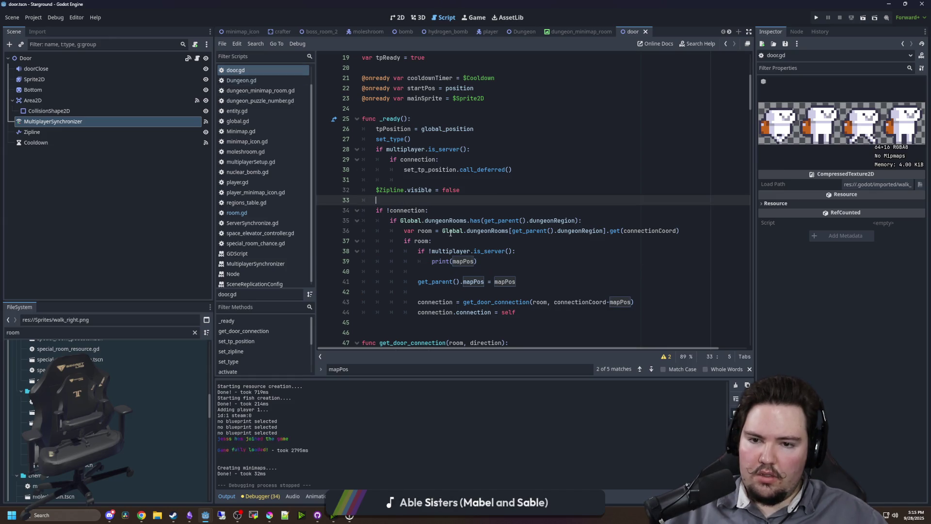
left_click(426, 270)
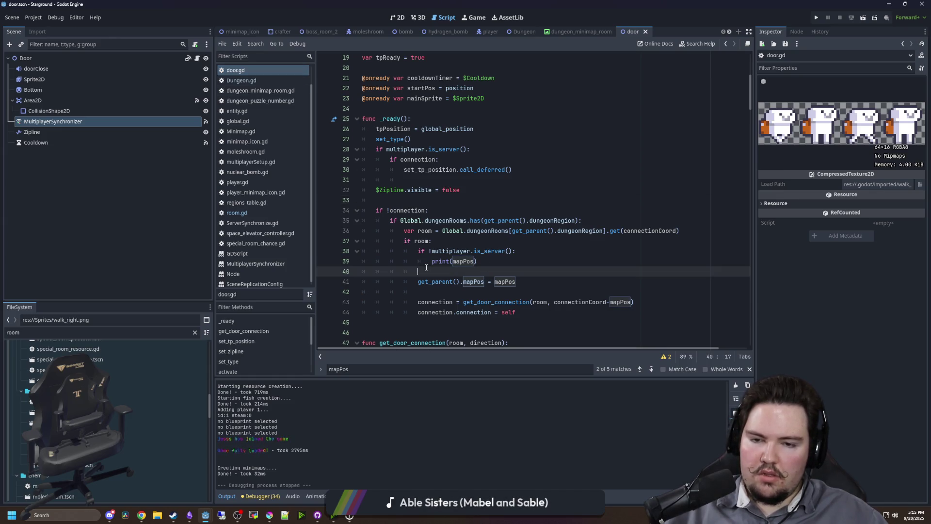
key("Return")
key("Return")
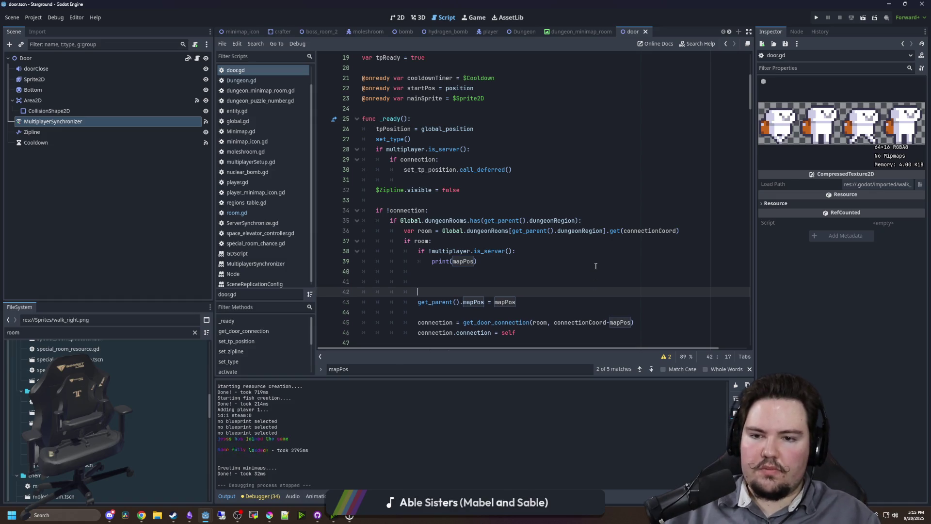
key("Up")
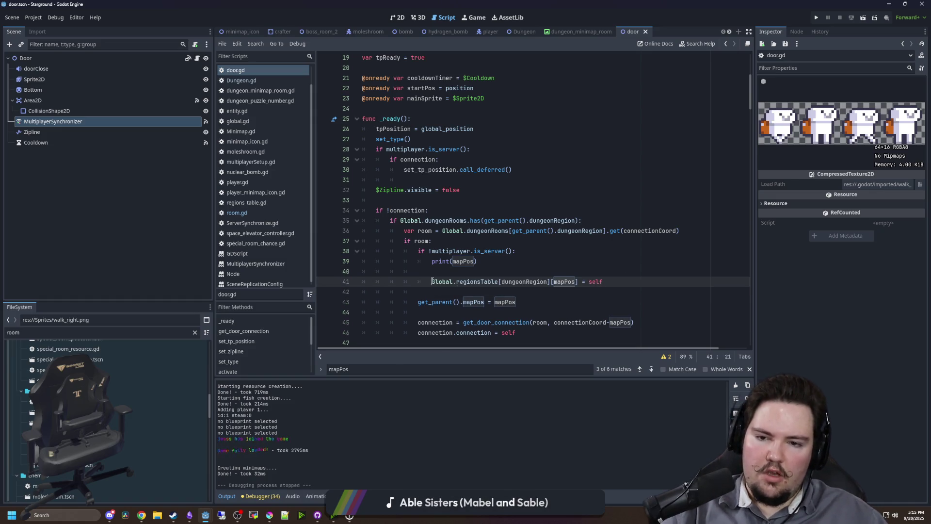
key("BackSpace")
key("Up")
scroll(563, 216, "down", 2)
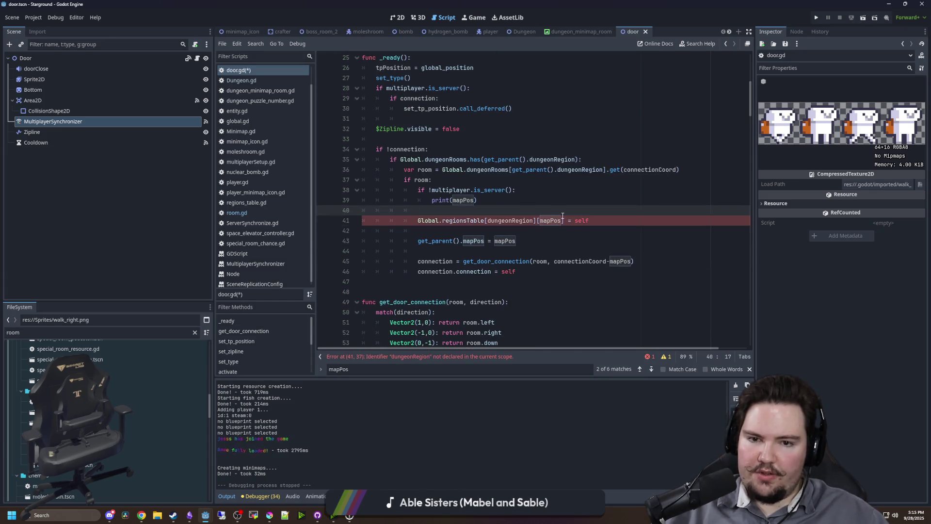
Save door.gd with the regionsTable changes and run the project.
left_click(559, 189)
key("ctrl+s")
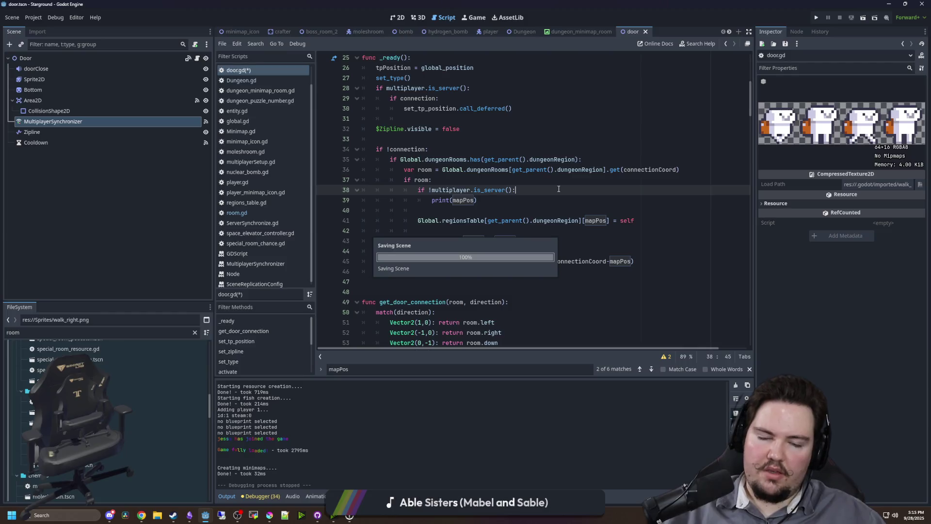
left_click(438, 232)
key("ctrl+s")
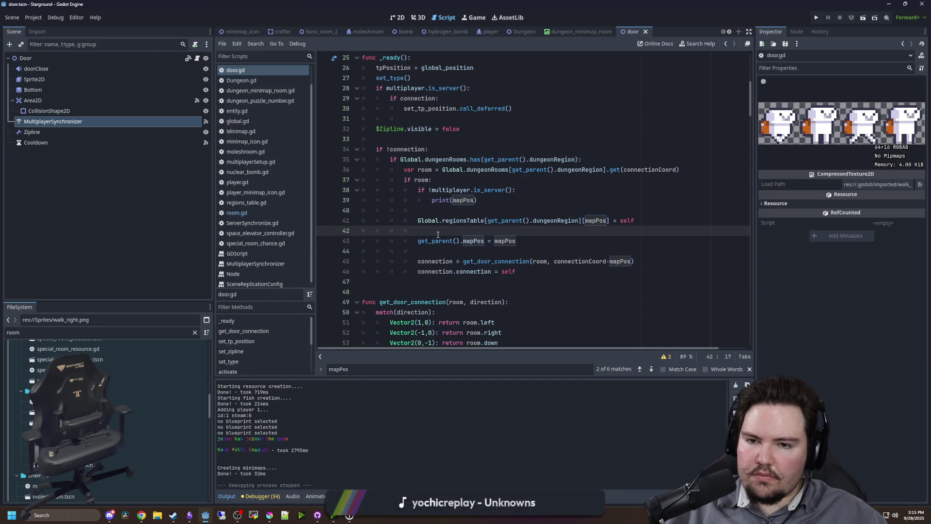
key("ctrl+s")
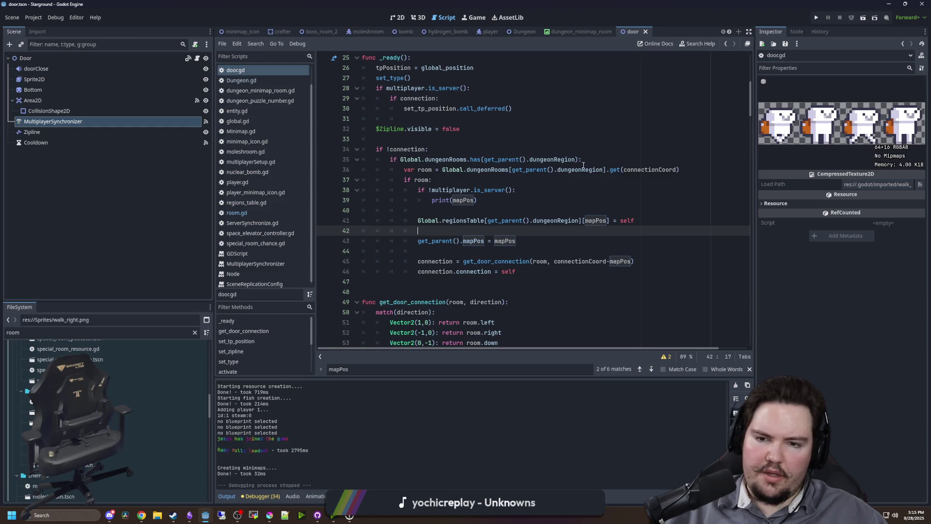
left_click(817, 18)
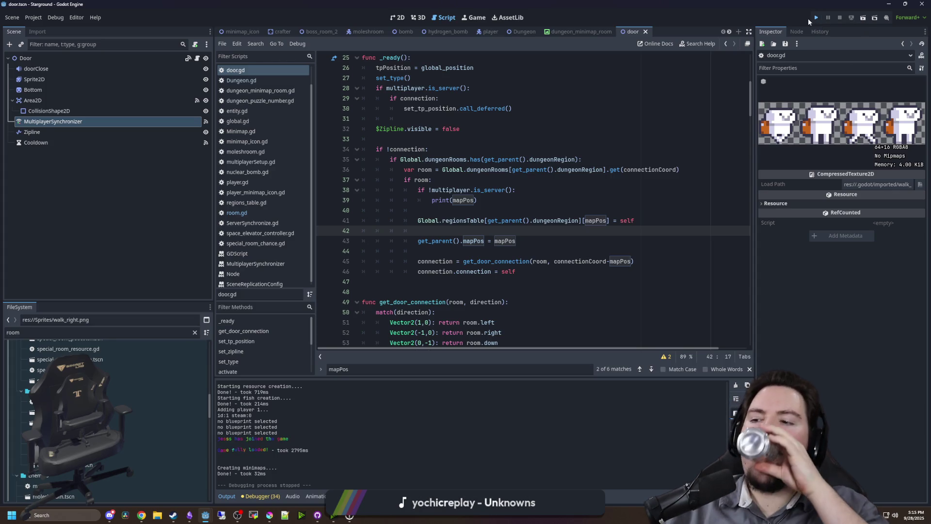
Save the scene and filter the FileSystem for 'idle' to preview player_idle_right.png.
key("ctrl+s")
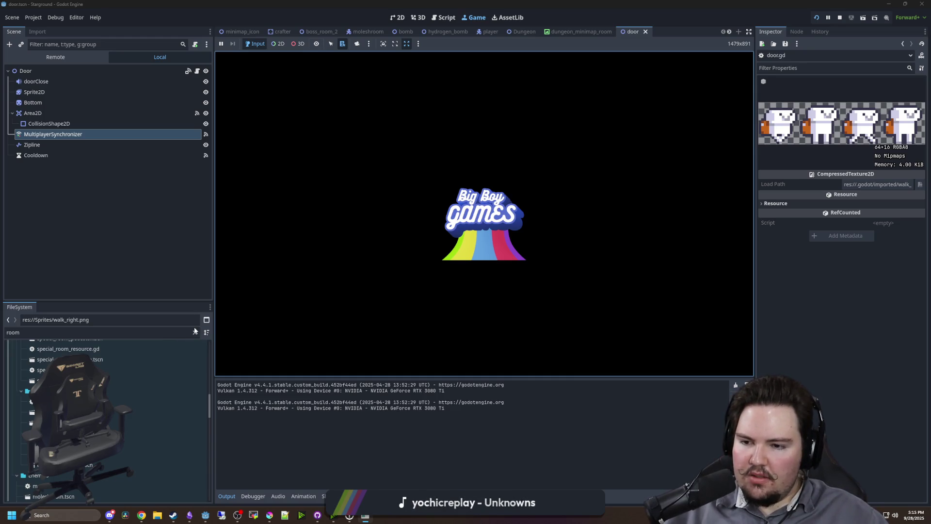
left_click(194, 330)
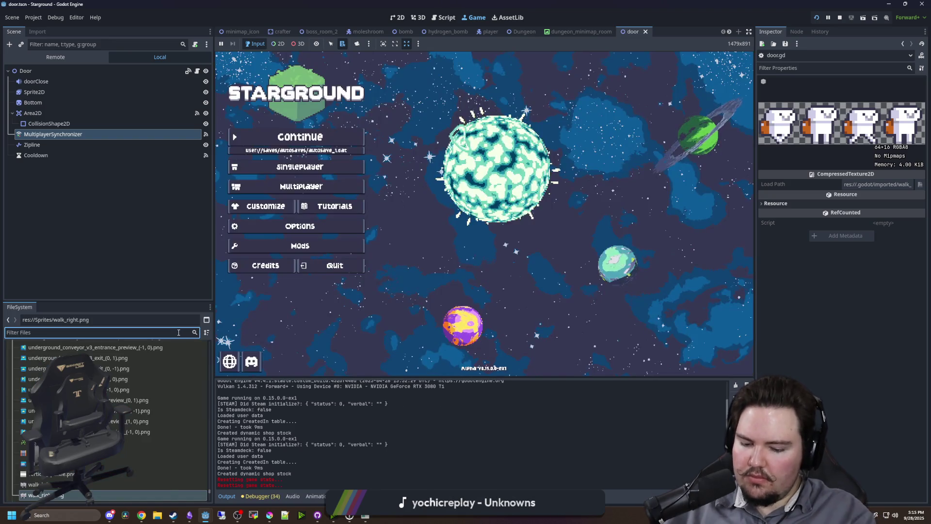
type("idle")
left_click(111, 356)
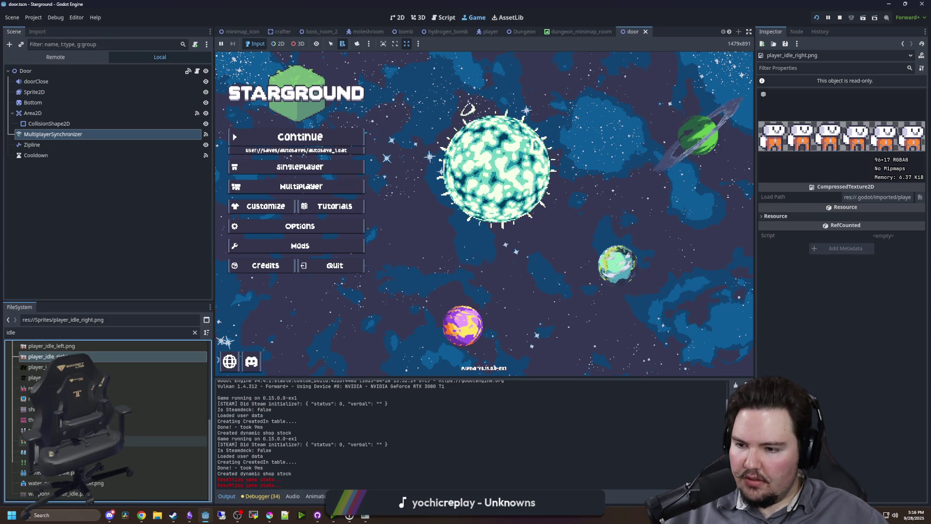
Preview idle_left.png and idle_right.png, then continue the saved game from the title menu.
scroll(107, 417, "up", 4)
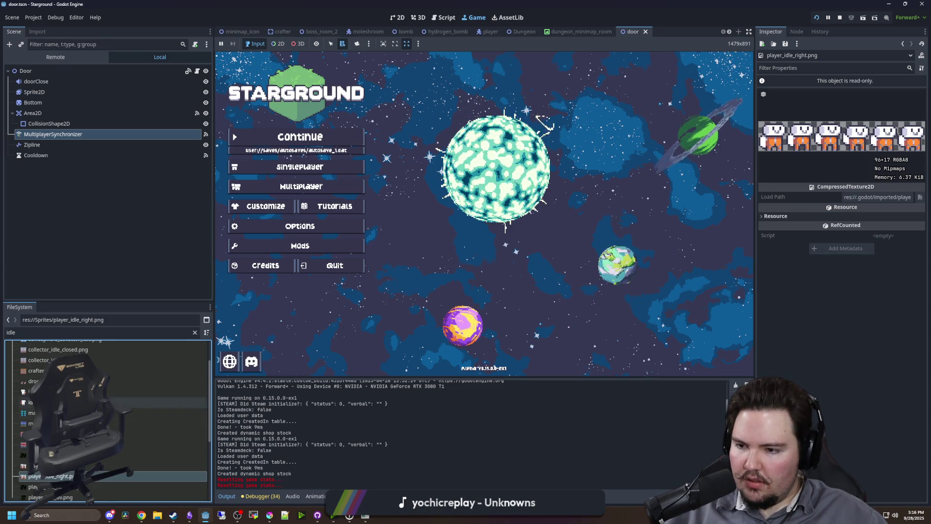
left_click(112, 391)
left_click(111, 402)
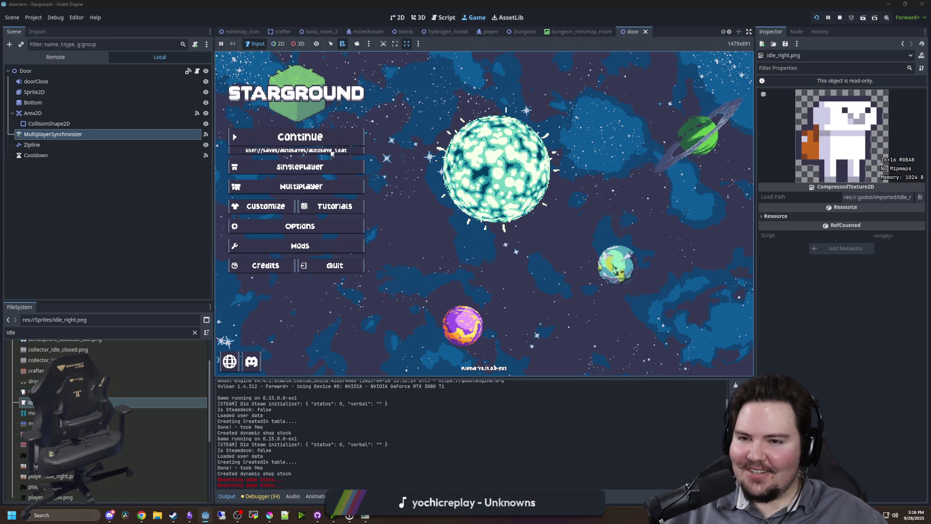
left_click(348, 141)
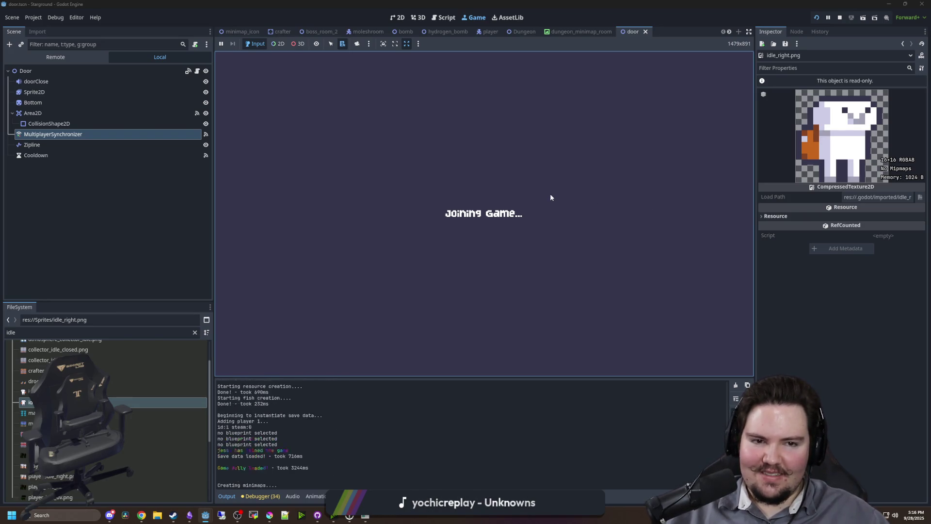
Quit to title and host a new multiplayer world with default settings via Manual.
key("a")
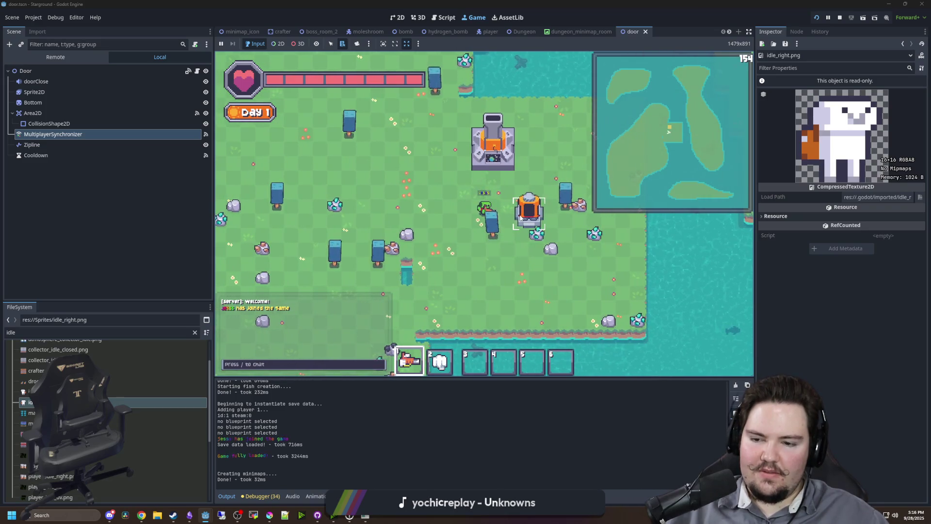
key("Escape")
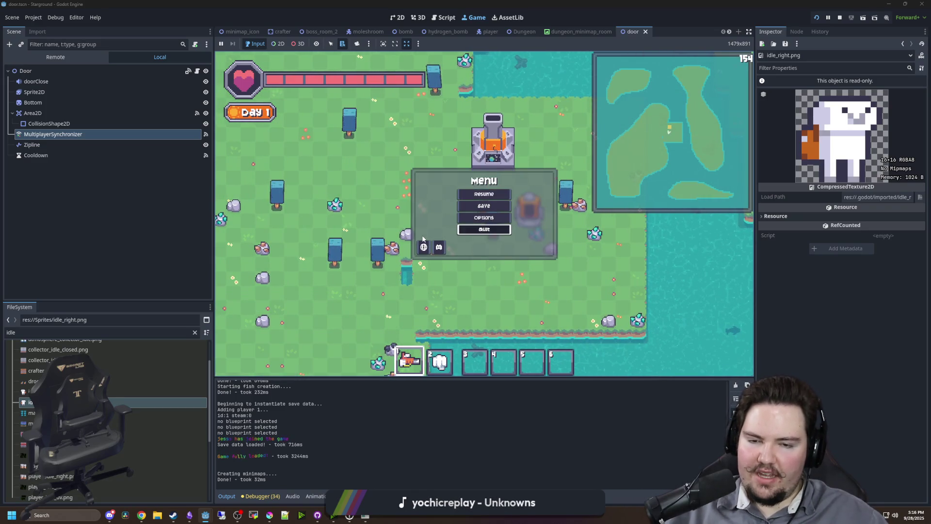
key("Return")
left_click(301, 186)
left_click(580, 170)
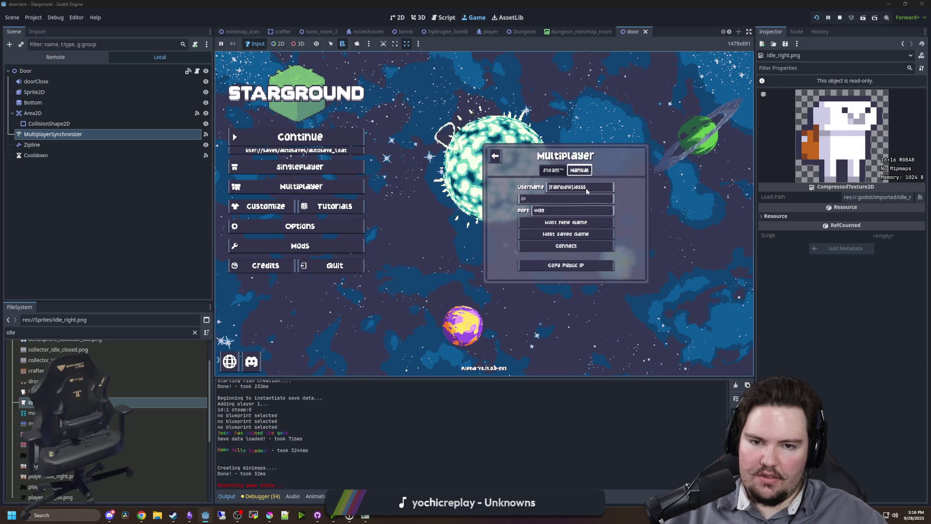
left_click(566, 222)
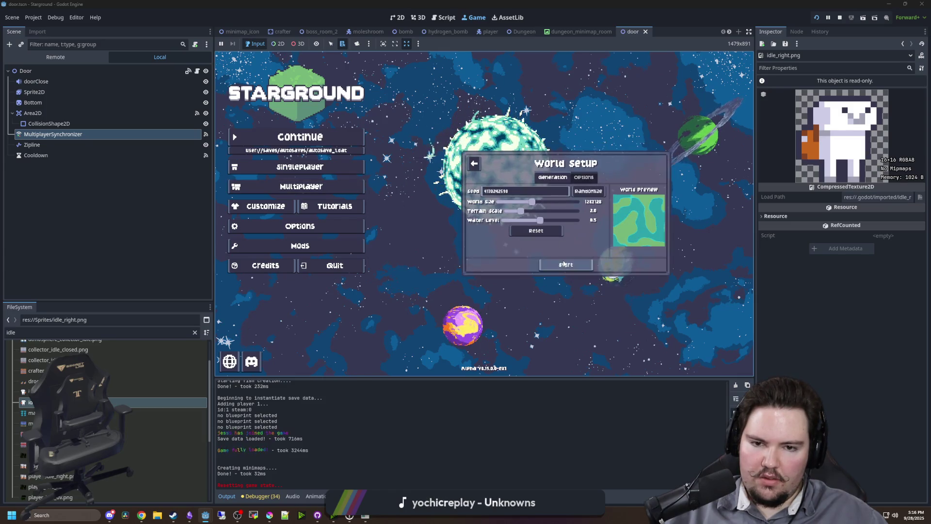
left_click(565, 265)
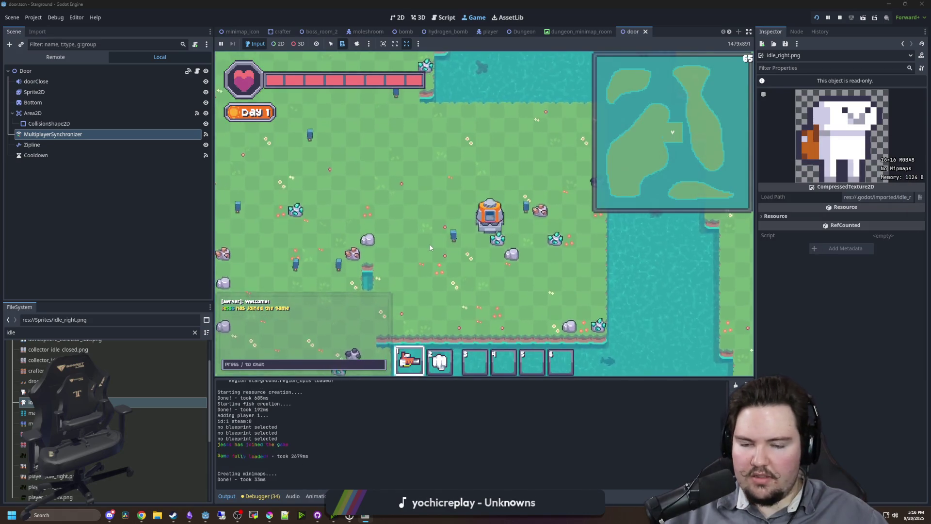
Check the Cheats toggle in World options, send '/gamemode creative' in chat, and open Multiplayer in the second window.
key("Escape")
left_click(483, 218)
left_click(454, 160)
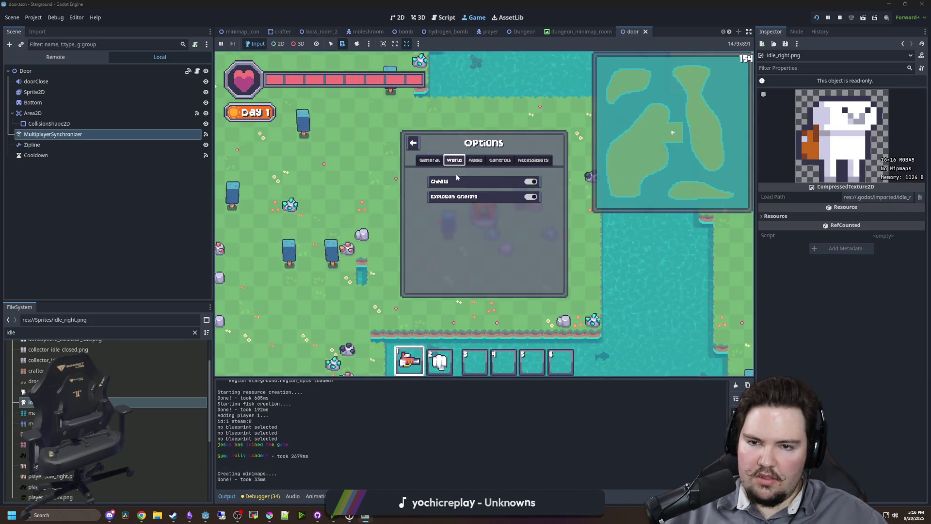
key("Escape")
type("/gamemode creat")
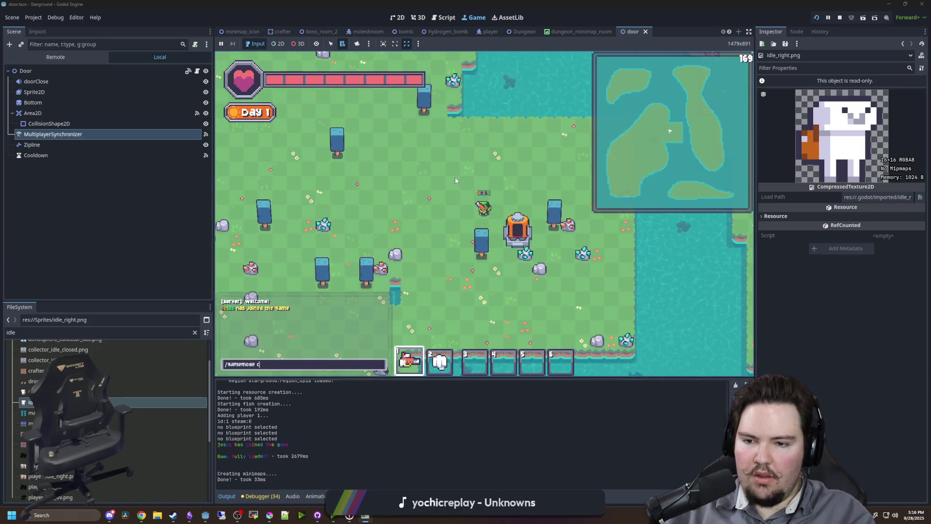
type("e")
key("Return")
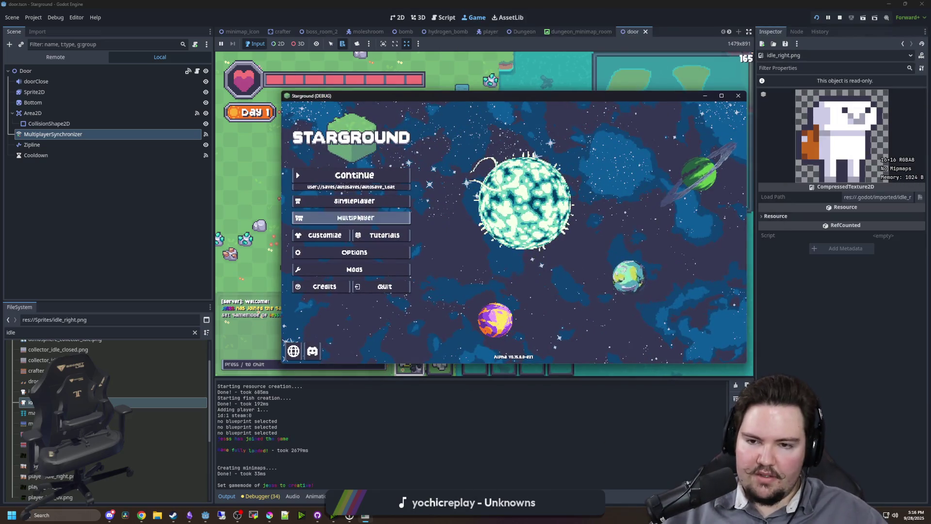
left_click(355, 217)
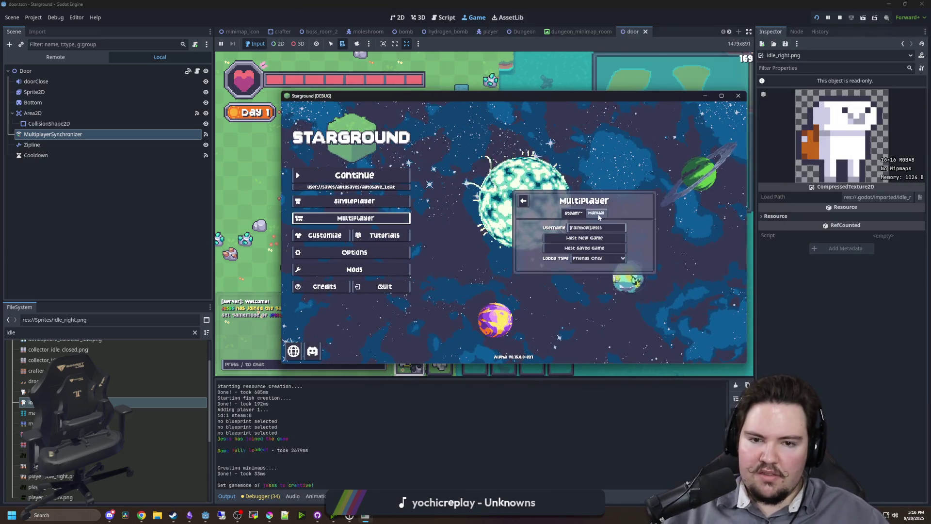
Connect the second window to localhost and dismiss the already-connected error.
left_click(579, 217)
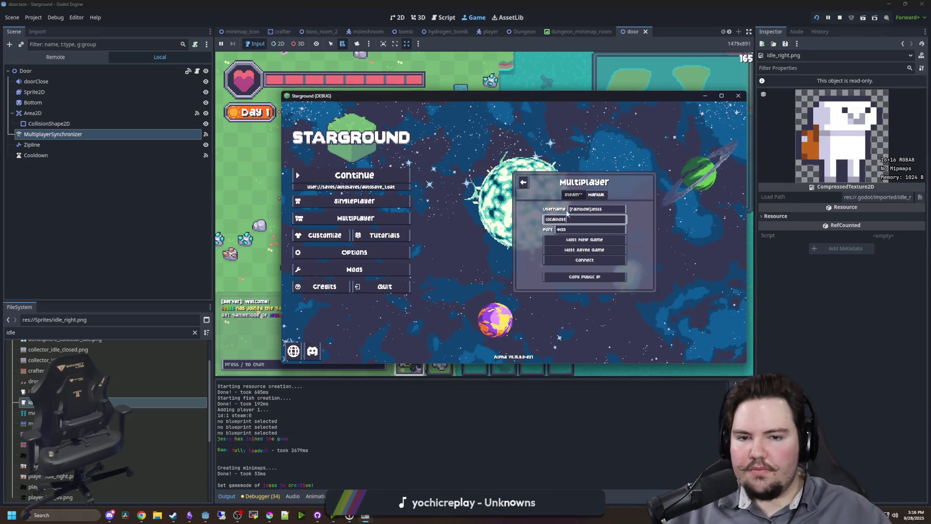
left_click(561, 262)
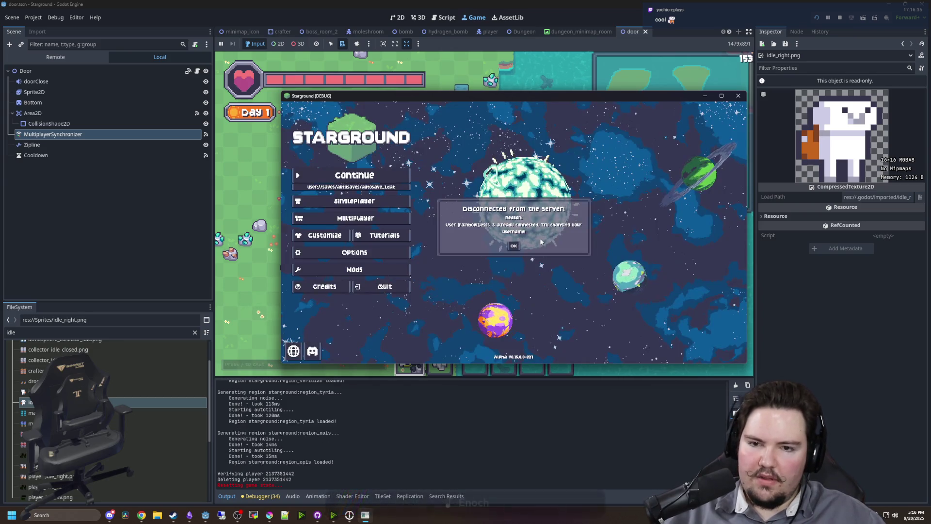
left_click(514, 245)
Shorten the username by one character and reconnect over Manual multiplayer.
left_click(356, 217)
left_click(609, 226)
key("BackSpace")
left_click(563, 248)
key("Escape")
left_click(594, 214)
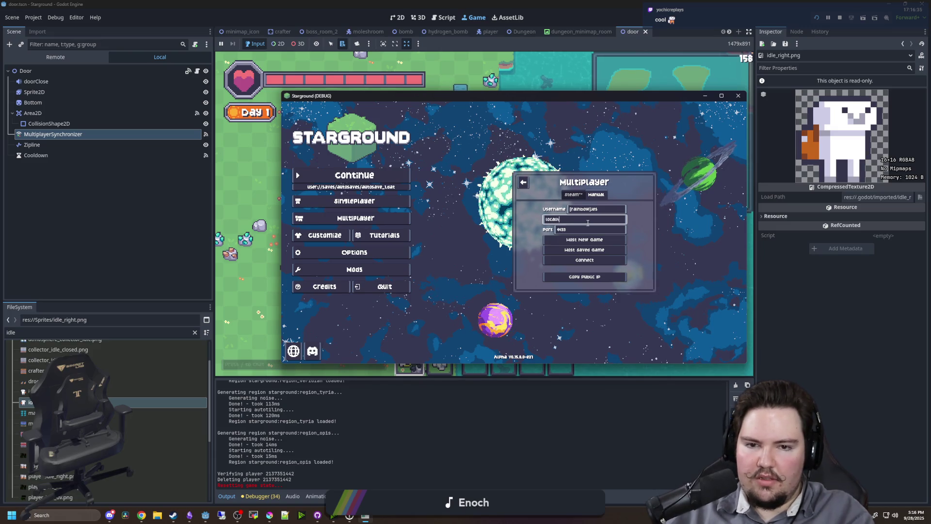
left_click(584, 262)
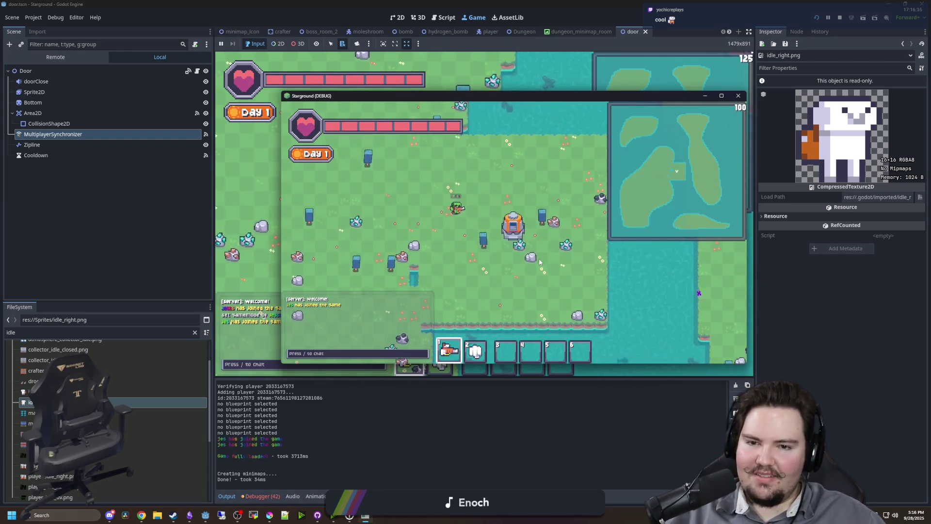
Toggle the Building Menu open and closed in both the host and second game windows.
key("alt+Tab")
key("b")
key("q")
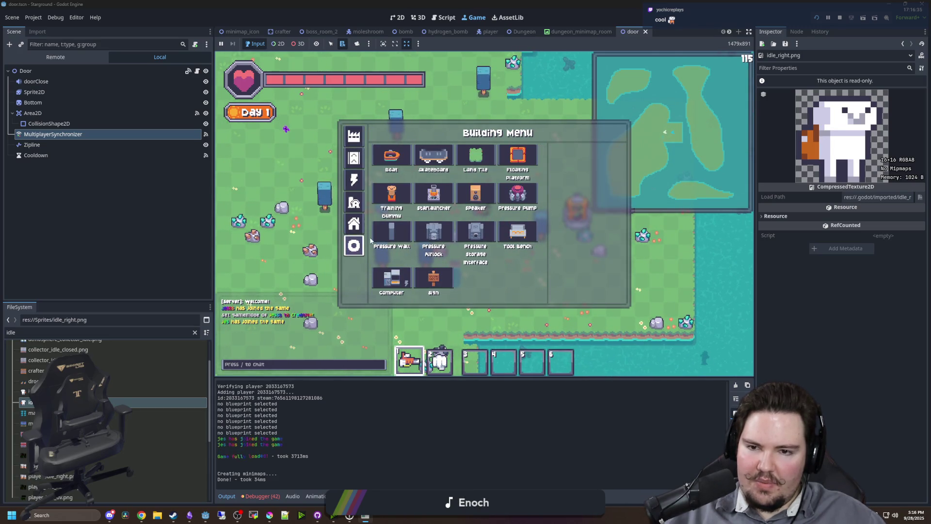
key("Escape")
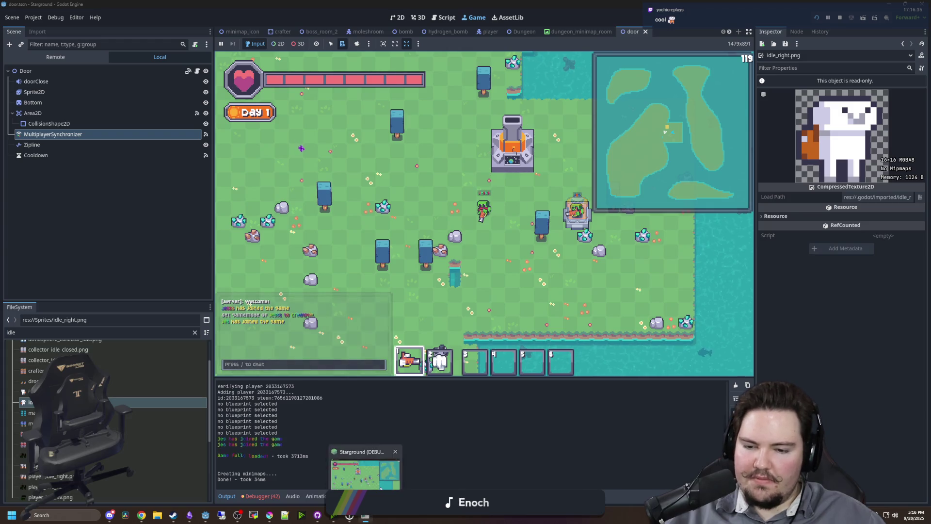
left_click(365, 518)
key("b")
key("Escape")
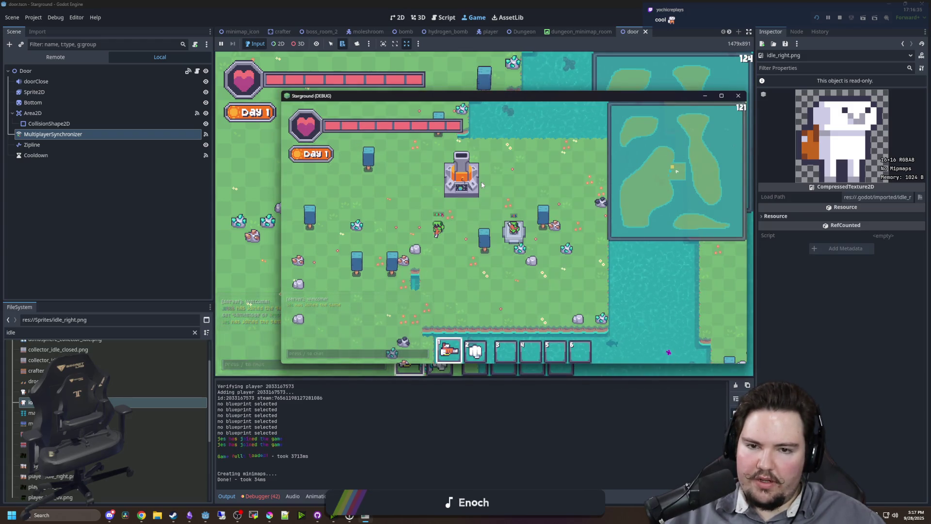
Launch the second player with the Starlauncher and walk around the four-pool room.
left_click(464, 190)
left_click(507, 301)
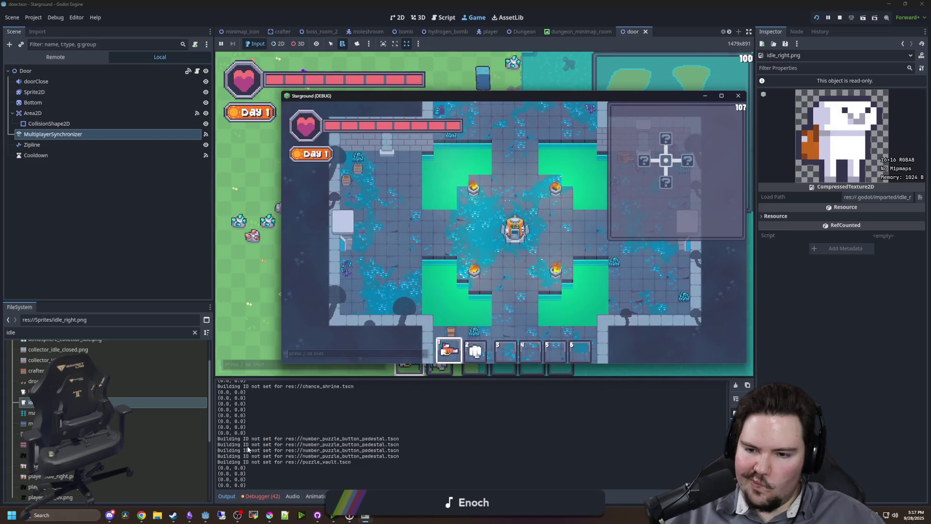
key("d")
key("d")
key("w")
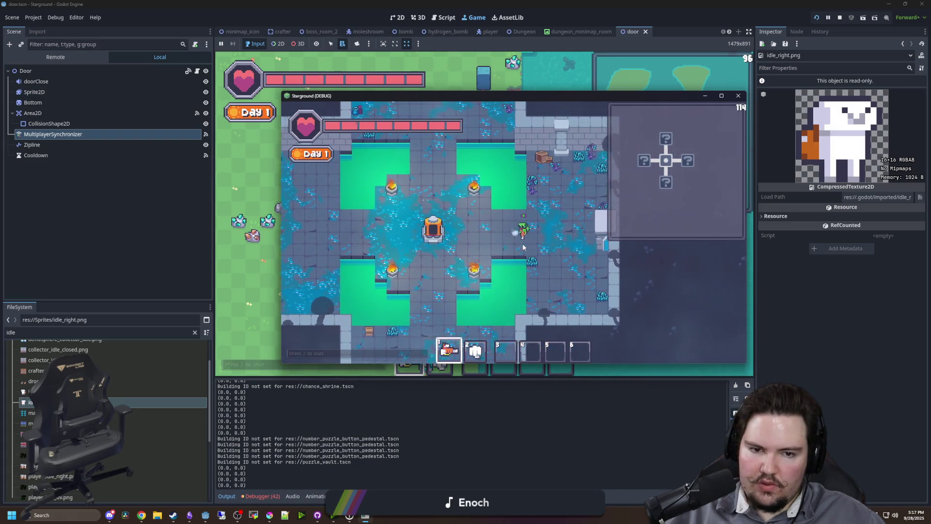
key("a")
key("s")
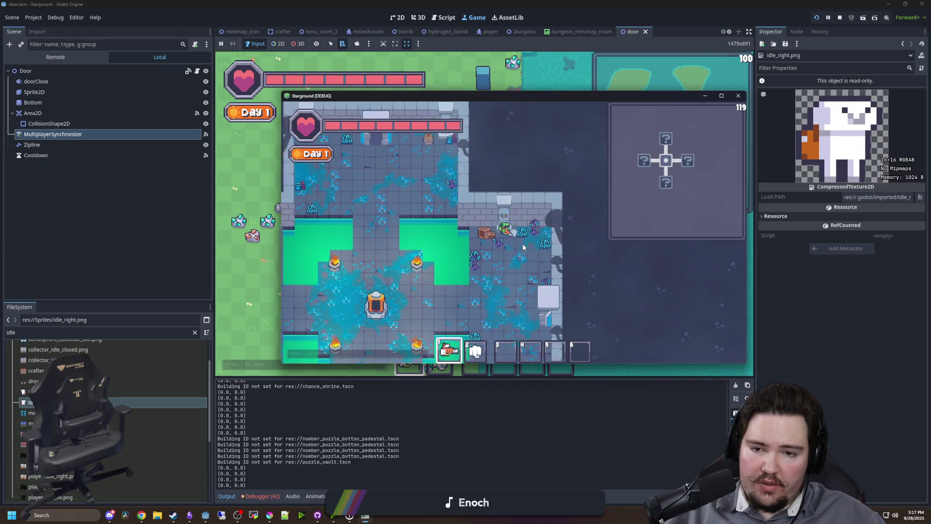
Walk the host to the Starlauncher, open and close its panel, and begin typing /god in chat.
left_click(405, 55)
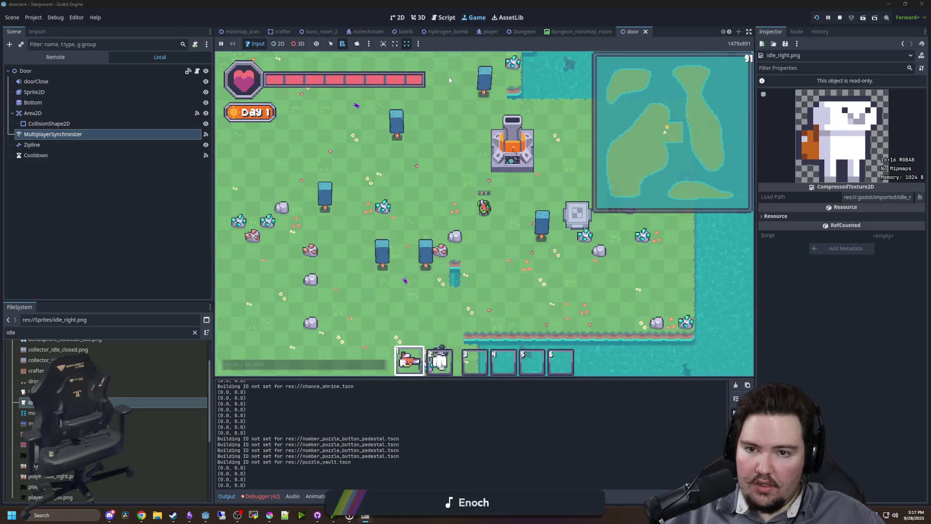
key("d")
key("w")
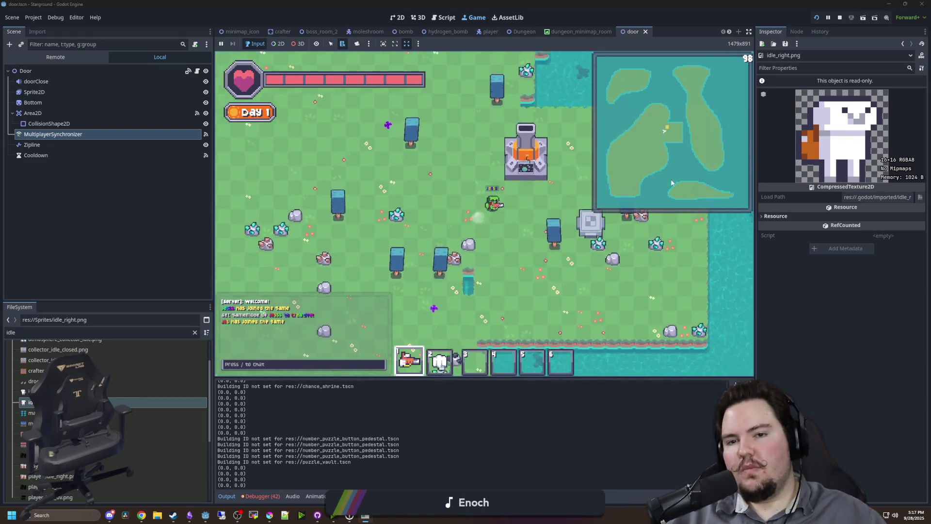
key("e")
left_click(490, 298)
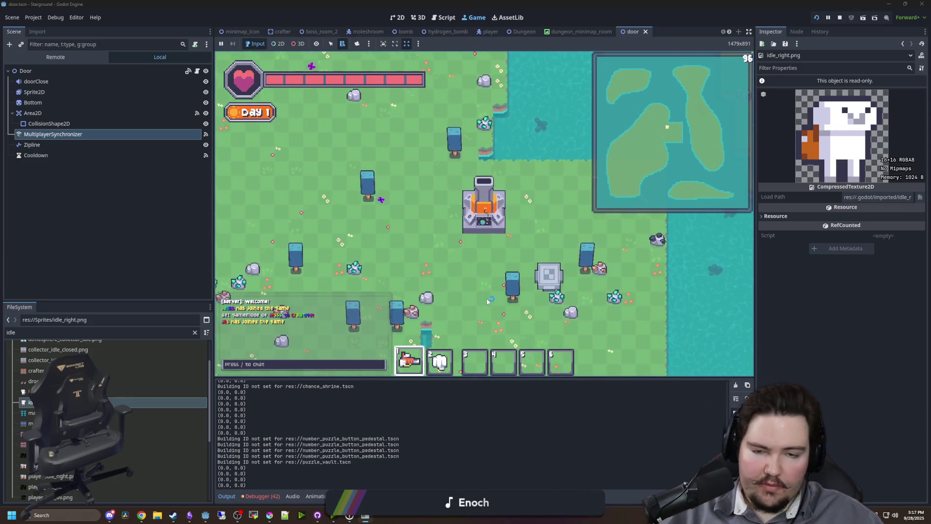
type("/god [rainbow")
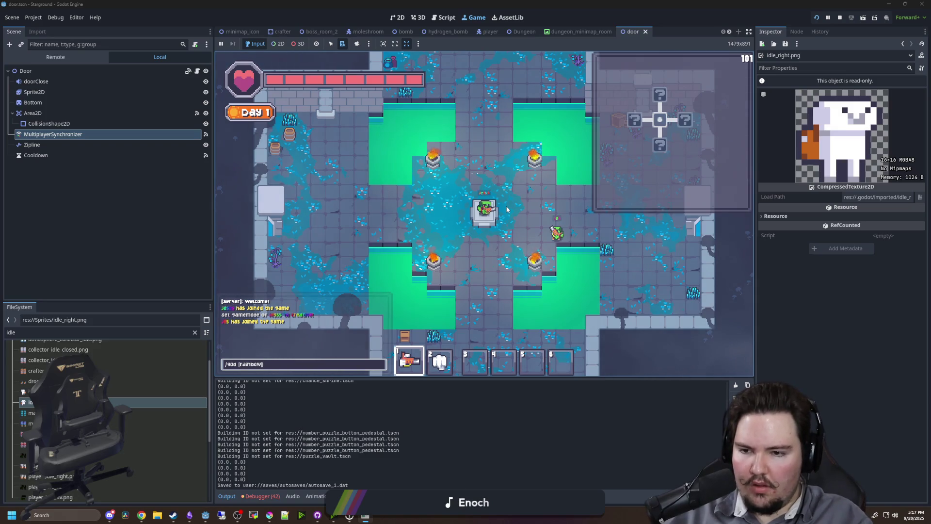
Enable god mode for the player with the /god true chat command, then bring the second client forward.
key("Return")
key("slash")
key("Up")
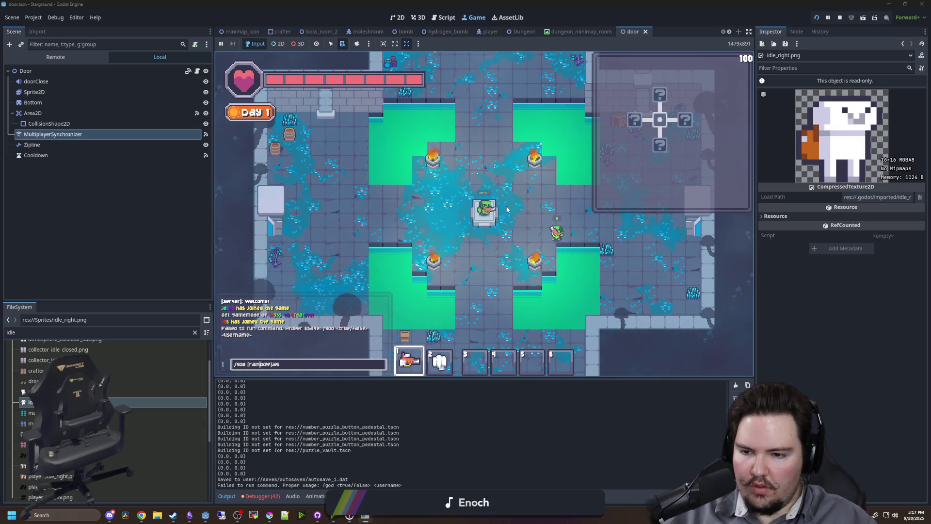
key("Return")
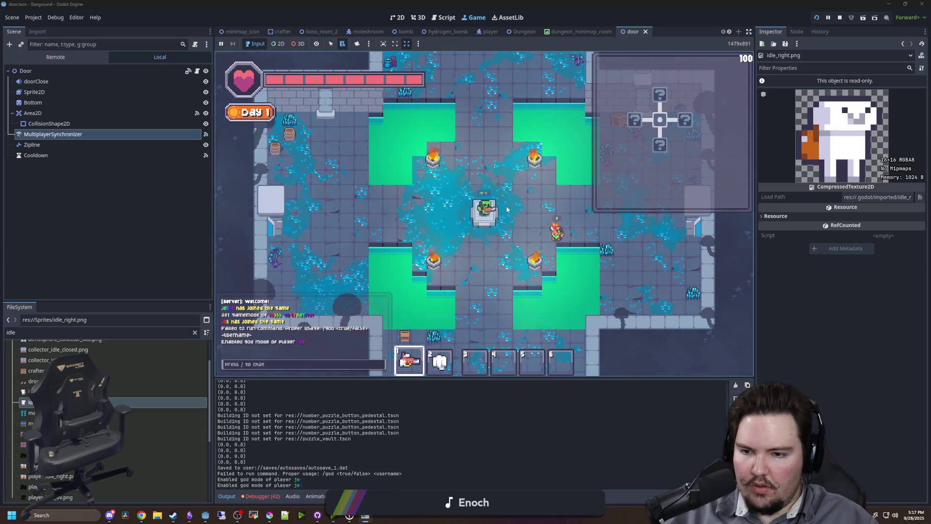
key("w")
key("d")
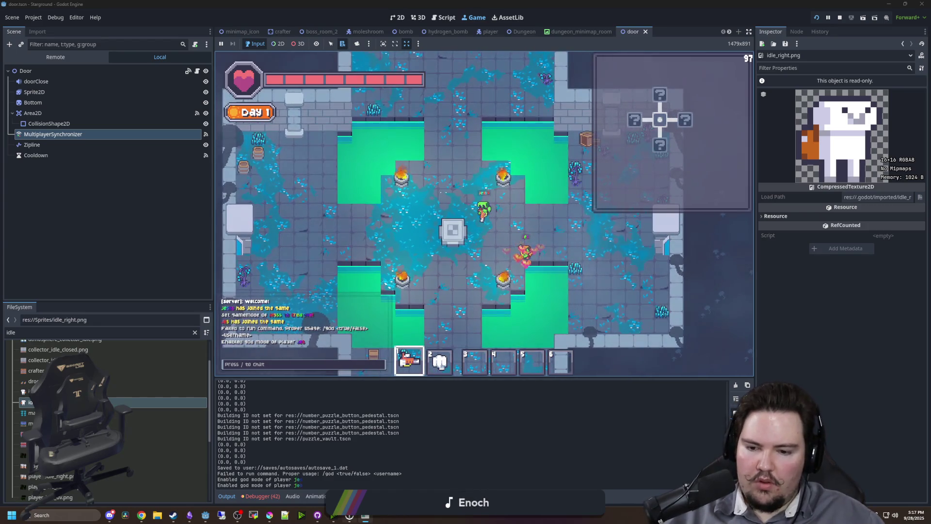
left_click(365, 515)
scroll(523, 271, "down", 3)
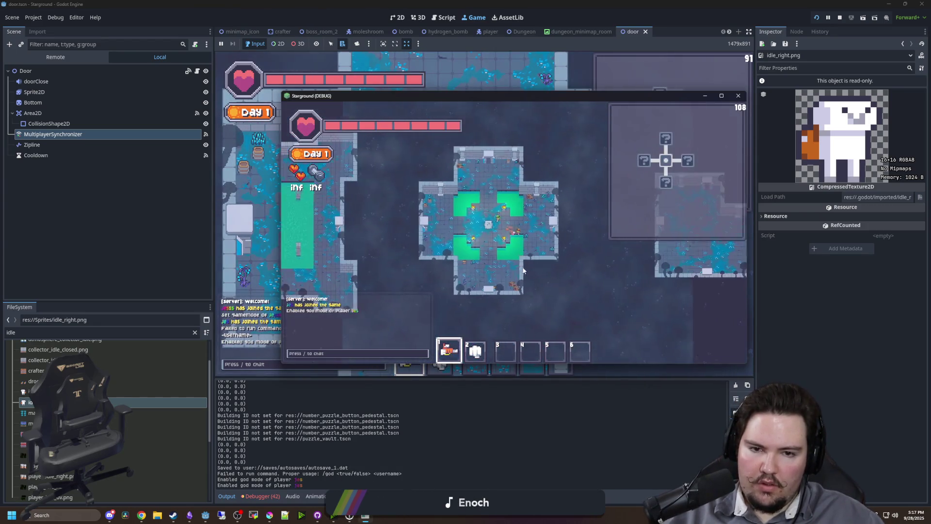
Walk the second client's player through the door into the next room and select hotbar slot 2.
scroll(522, 268, "down", 5)
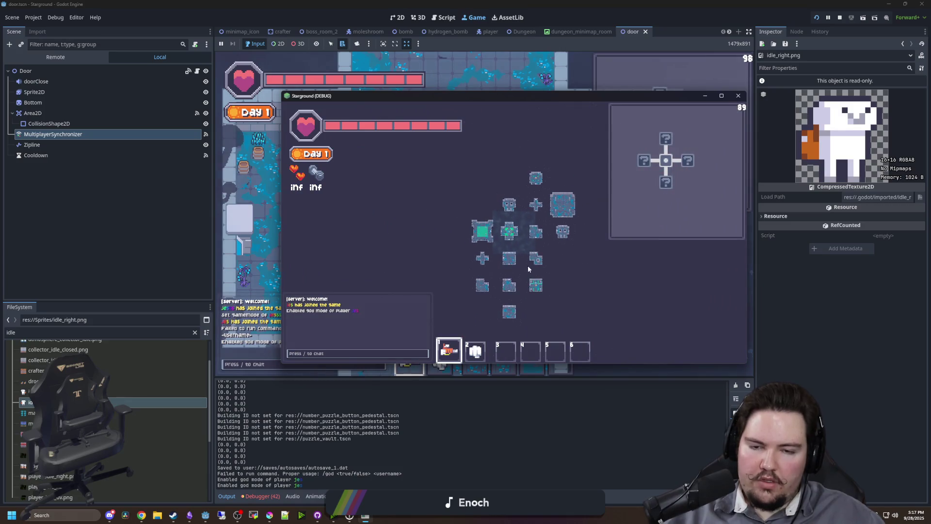
scroll(578, 289, "up", 6)
scroll(556, 268, "down", 2)
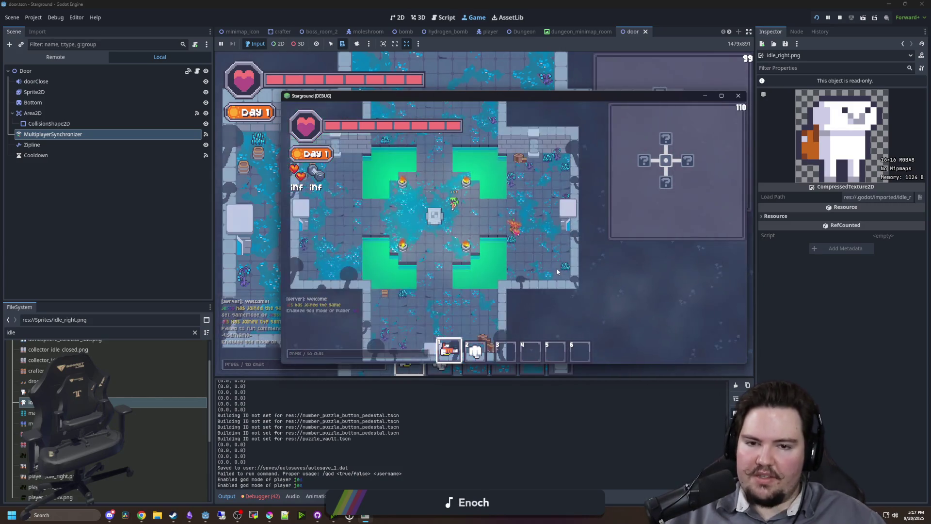
key("d")
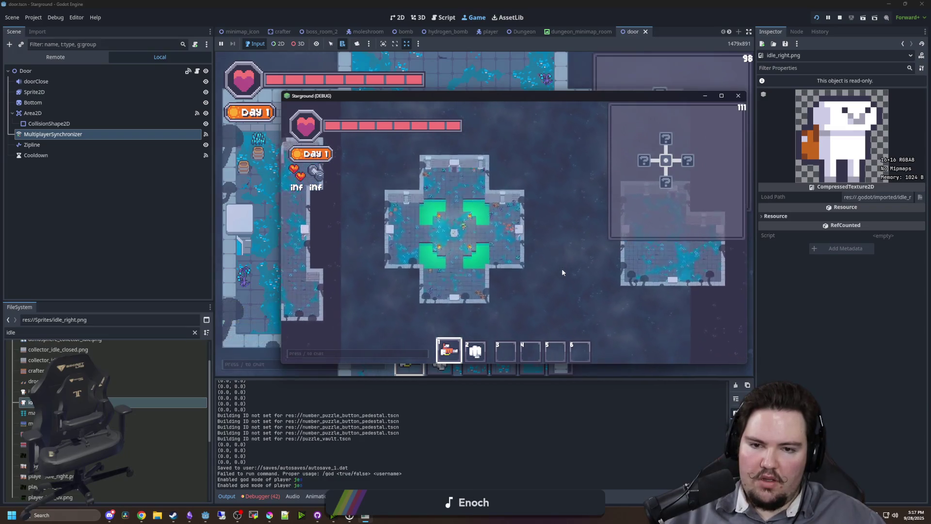
key("2")
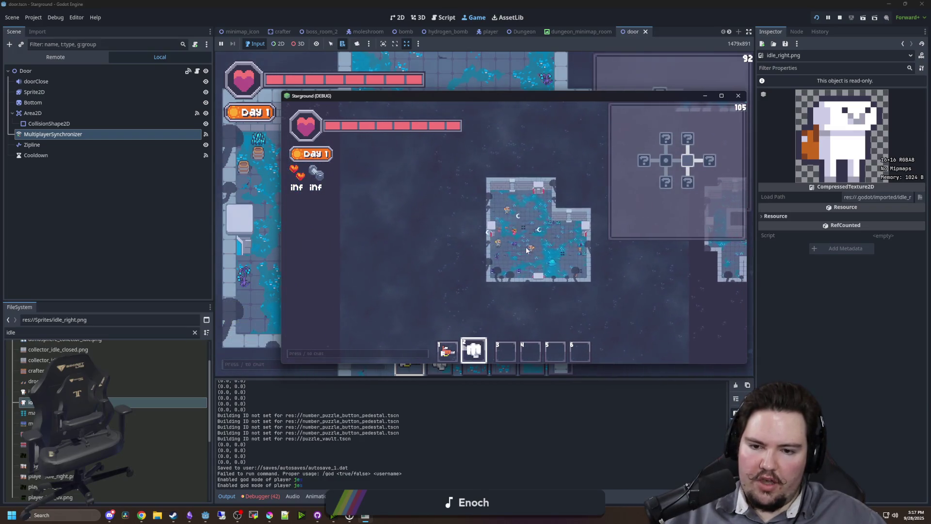
scroll(543, 233, "up", 1)
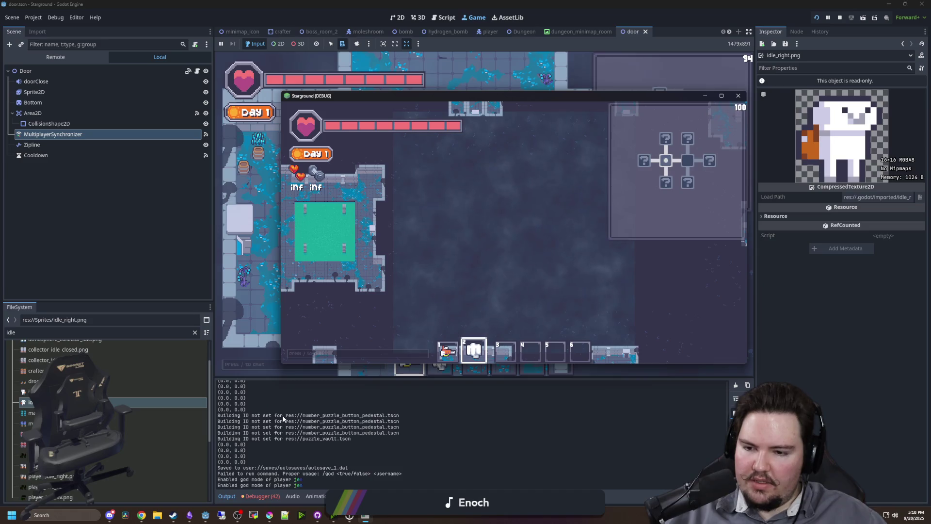
left_click(99, 186)
Save the scene with Ctrl+S from the door.gd script editor.
key("ctrl+F3")
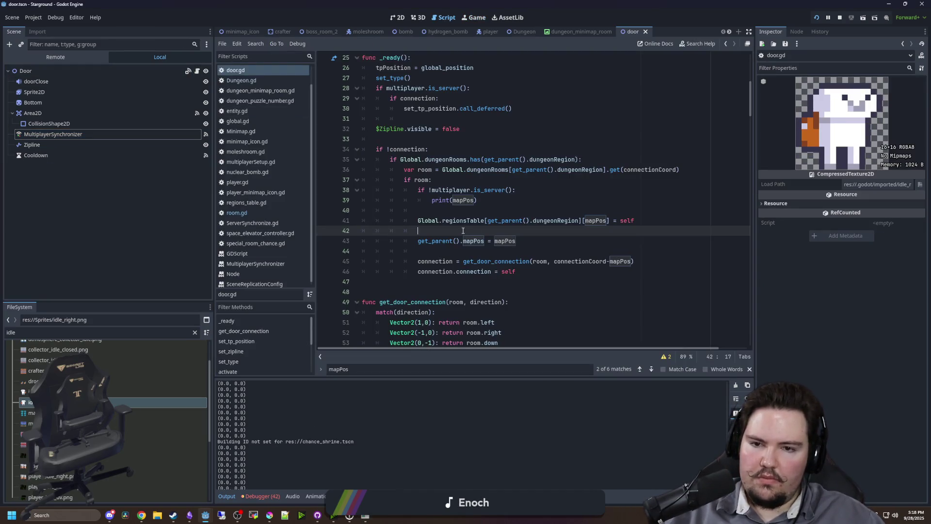
left_click(440, 206)
scroll(424, 205, "up", 4)
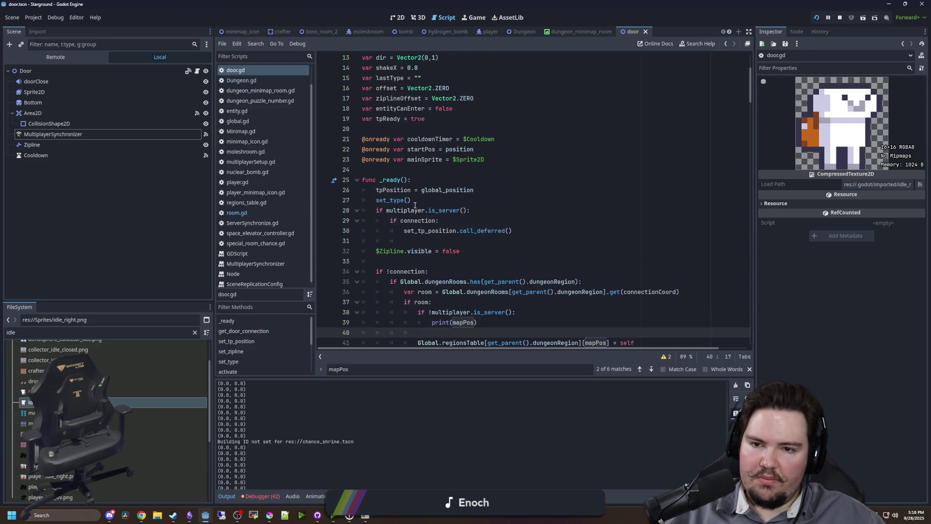
left_click(407, 268)
key("Up")
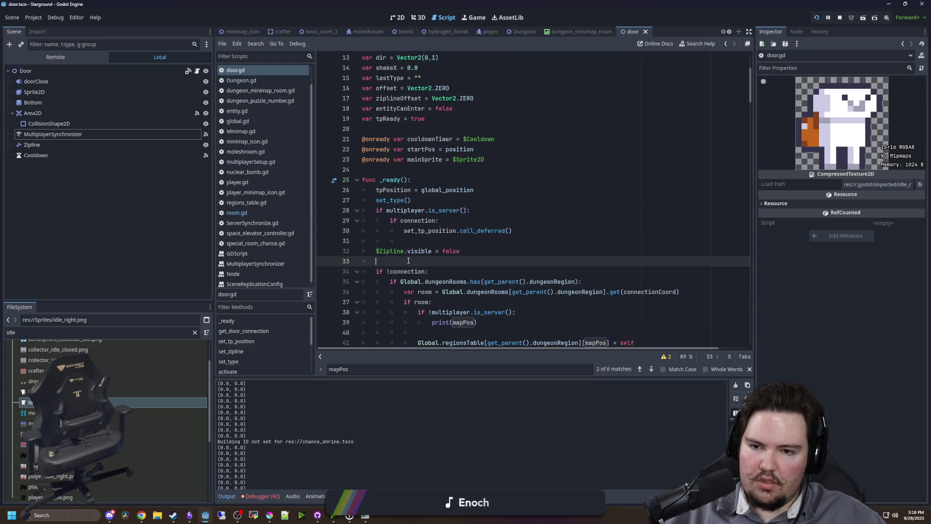
key("ctrl+s")
left_click(51, 136)
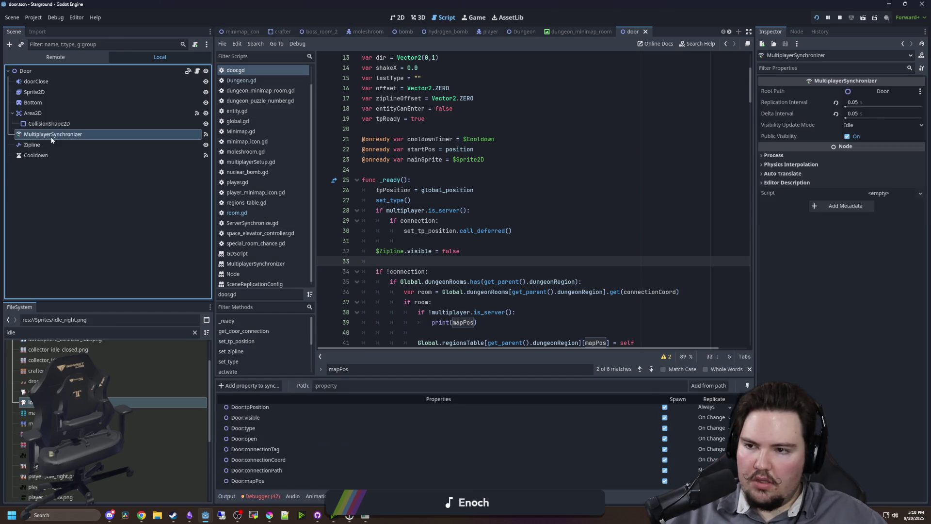
scroll(474, 223, "up", 4)
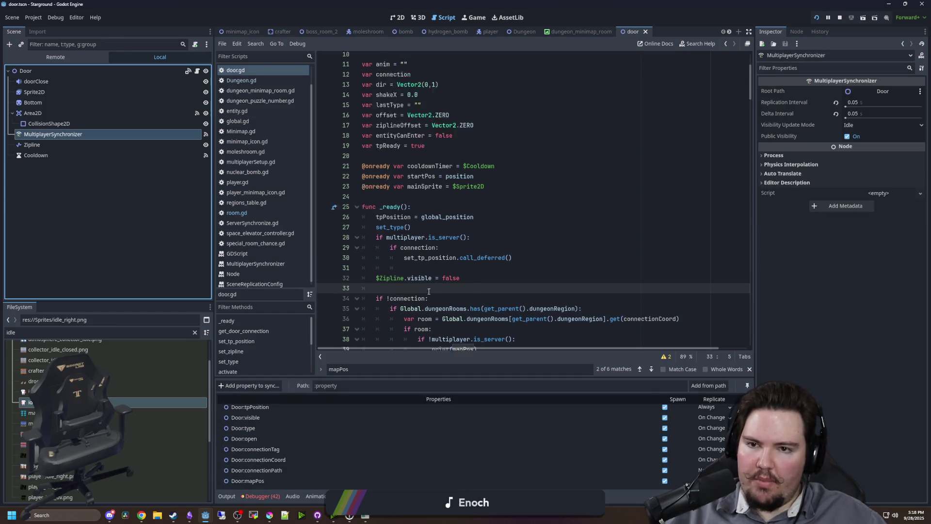
left_click(418, 153)
key("ctrl+s")
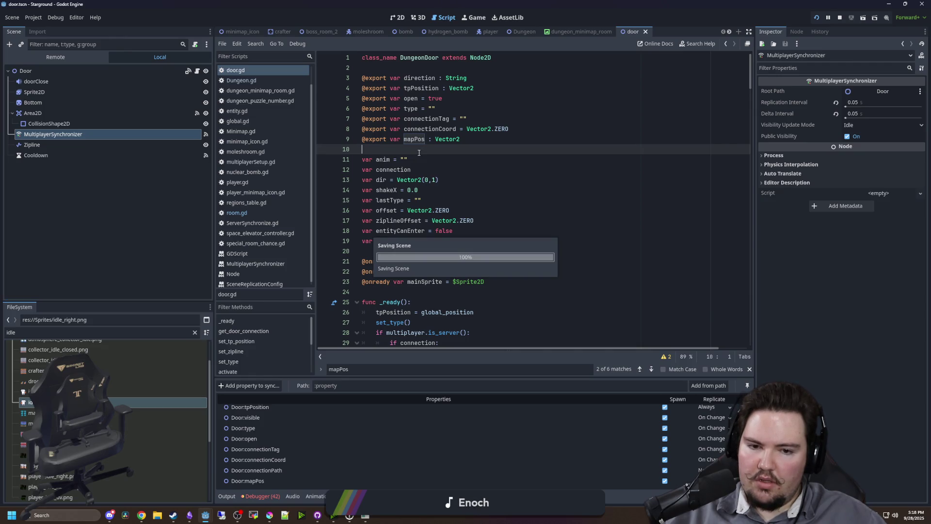
Show Session 2's errors in the Debugger, then open Dungeon.gd.
left_click(274, 495)
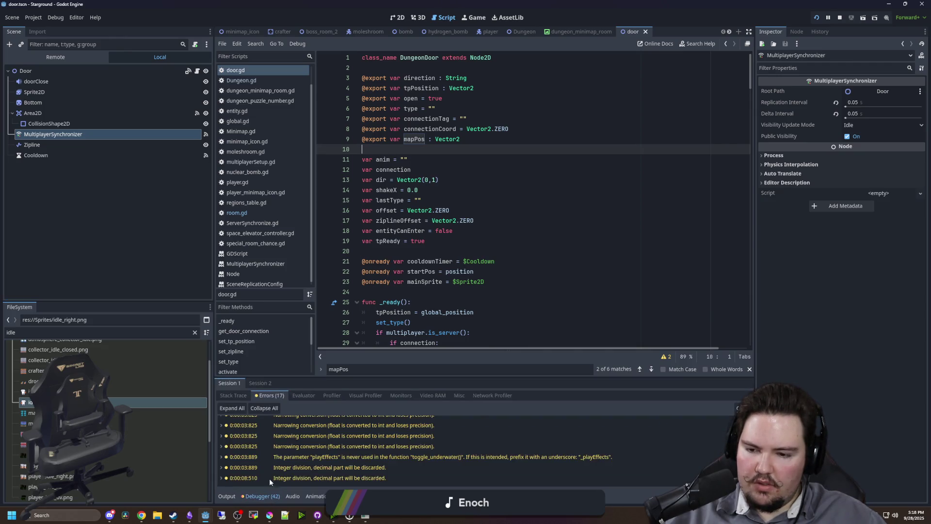
left_click(261, 383)
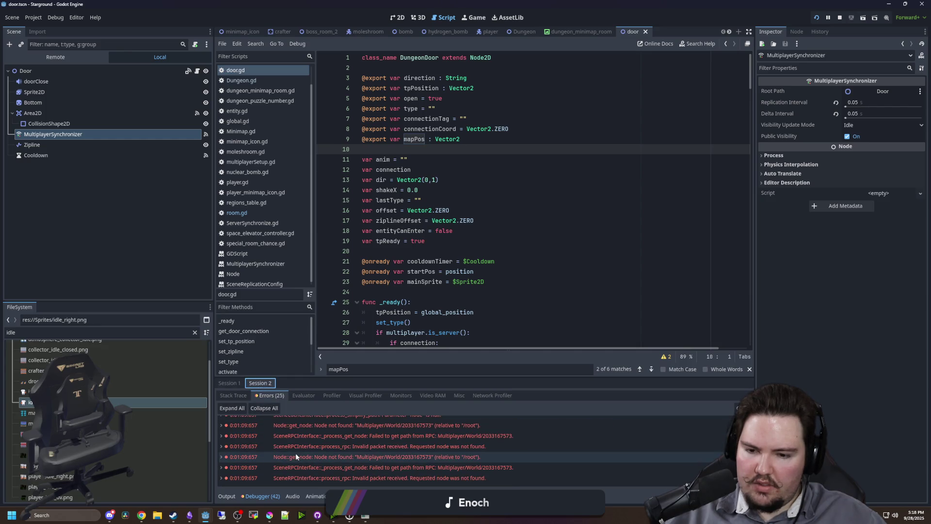
left_click(480, 220)
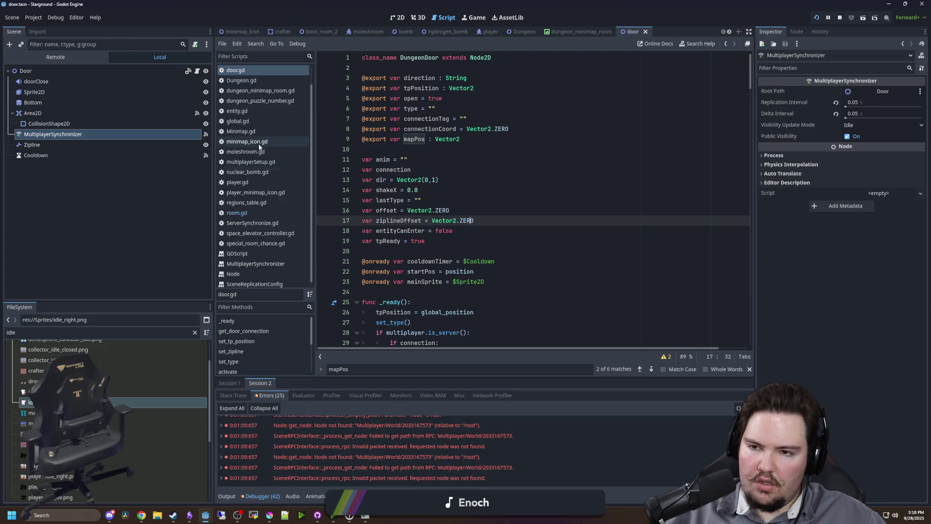
scroll(261, 117, "up", 2)
left_click(258, 100)
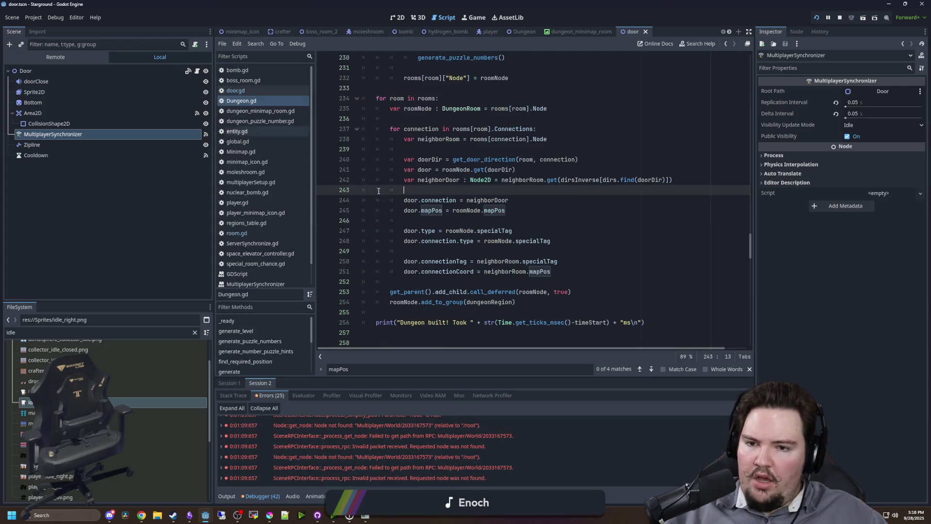
left_click(463, 220)
key("ctrl+s")
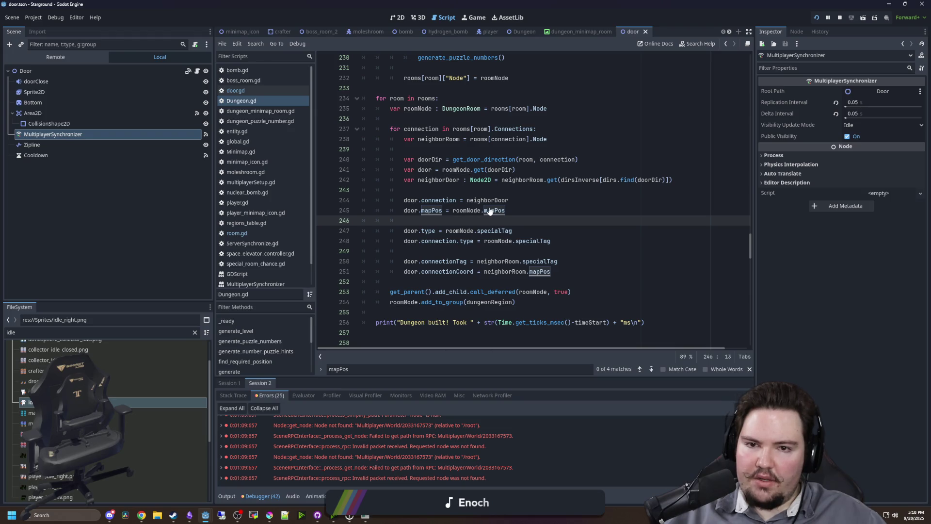
mouse_move(490, 211)
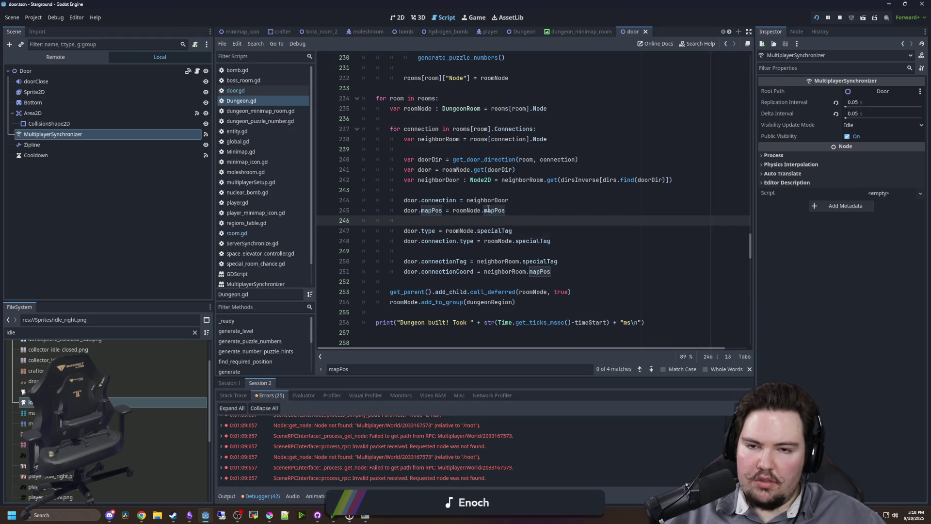
scroll(404, 244, "up", 5)
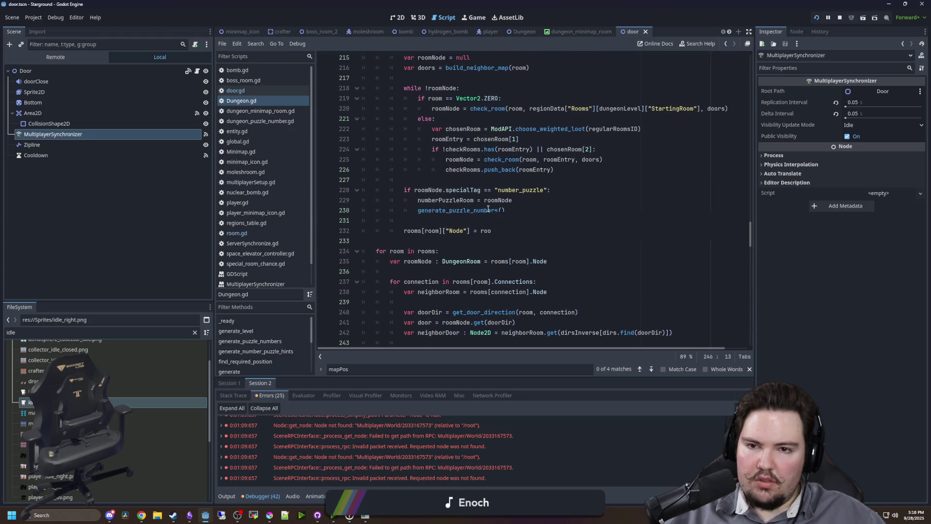
left_click(430, 252, "ctrl")
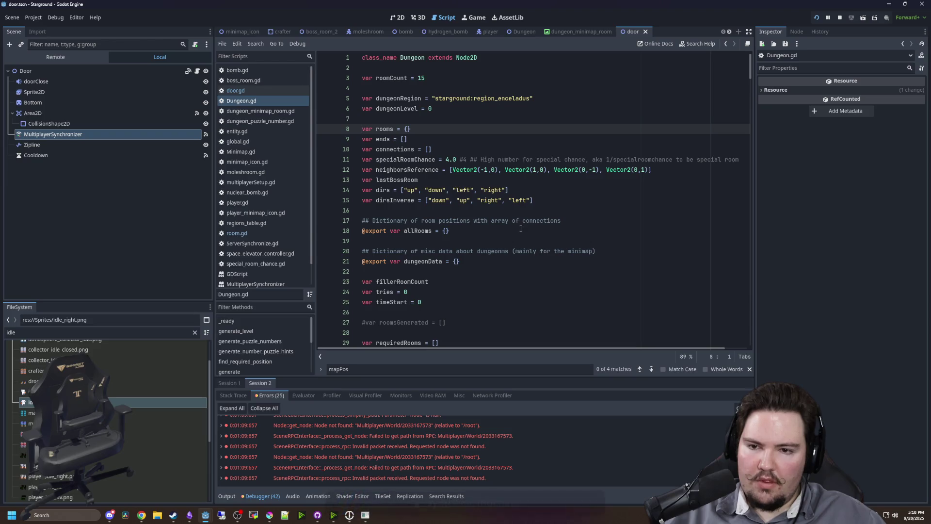
scroll(500, 234, "down", 4)
key("alt+Left")
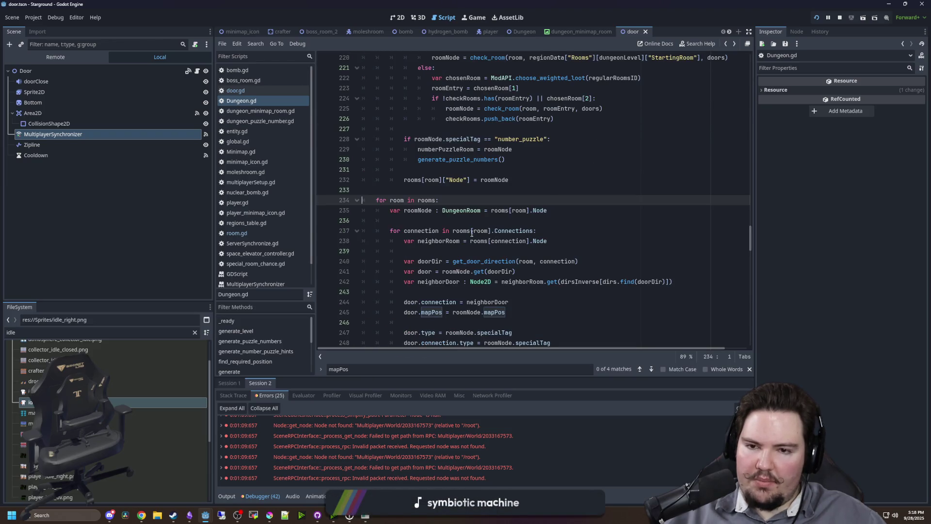
scroll(456, 230, "up", 4)
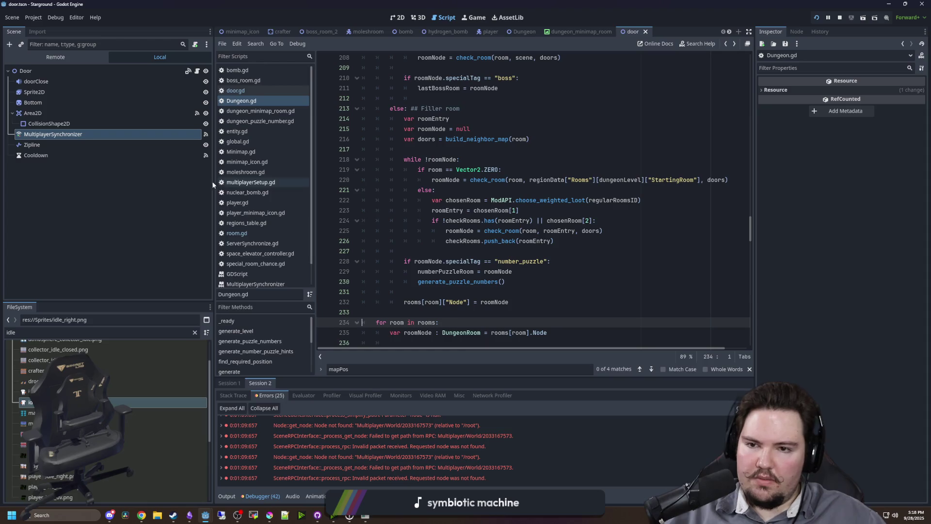
left_click_drag(210, 181, 106, 180)
left_click(531, 232)
key("ctrl+f")
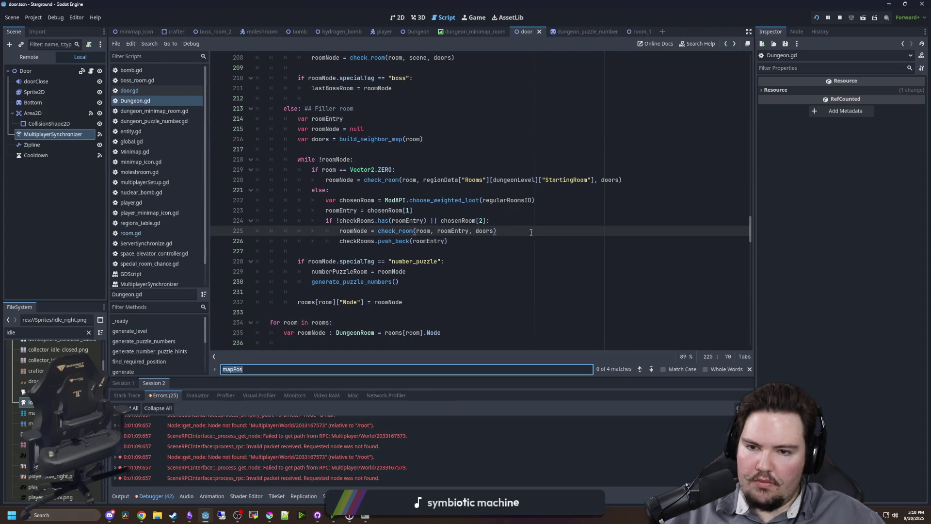
key("Return")
key("Return")
key("Return")
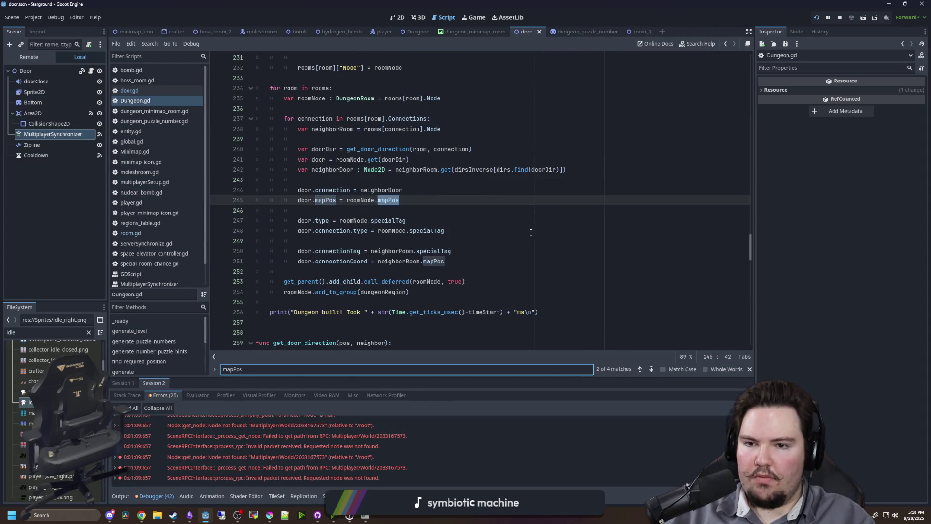
key("Return")
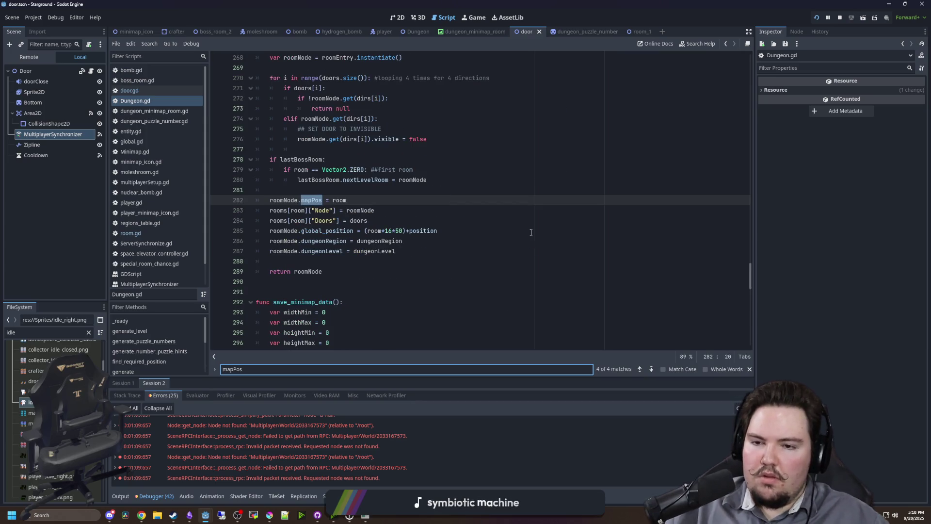
scroll(304, 242, "up", 3)
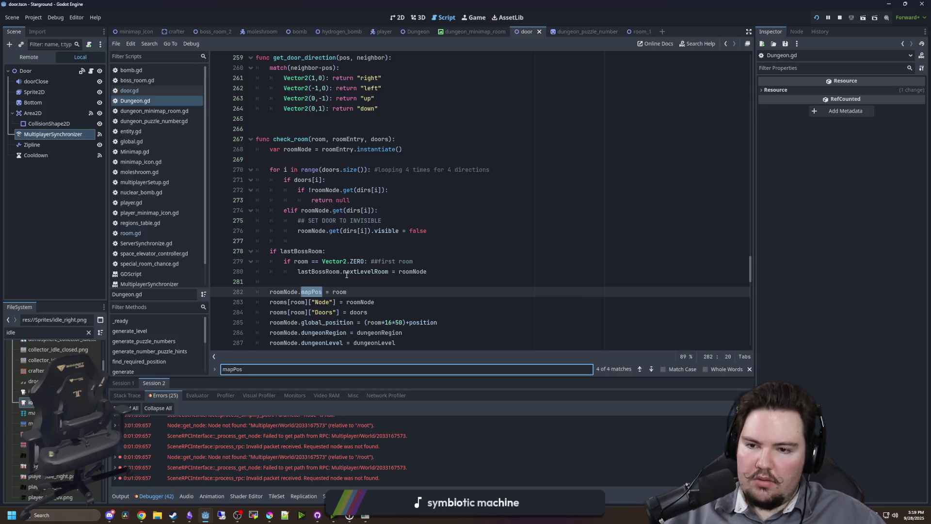
key("Return")
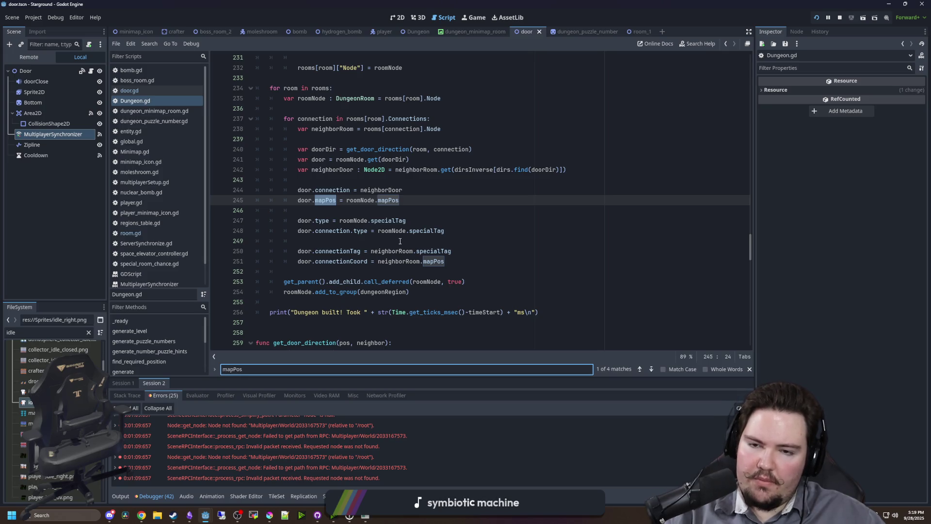
scroll(400, 241, "up", 10)
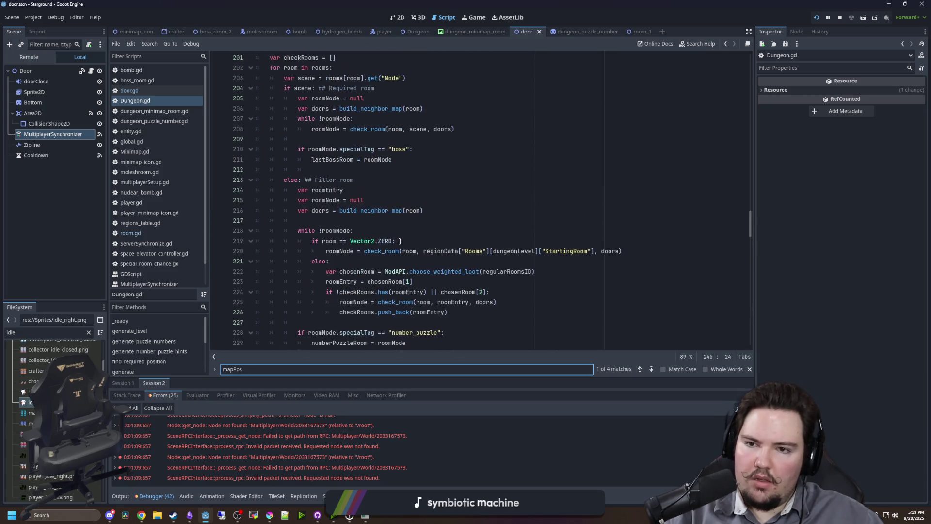
scroll(400, 241, "up", 3)
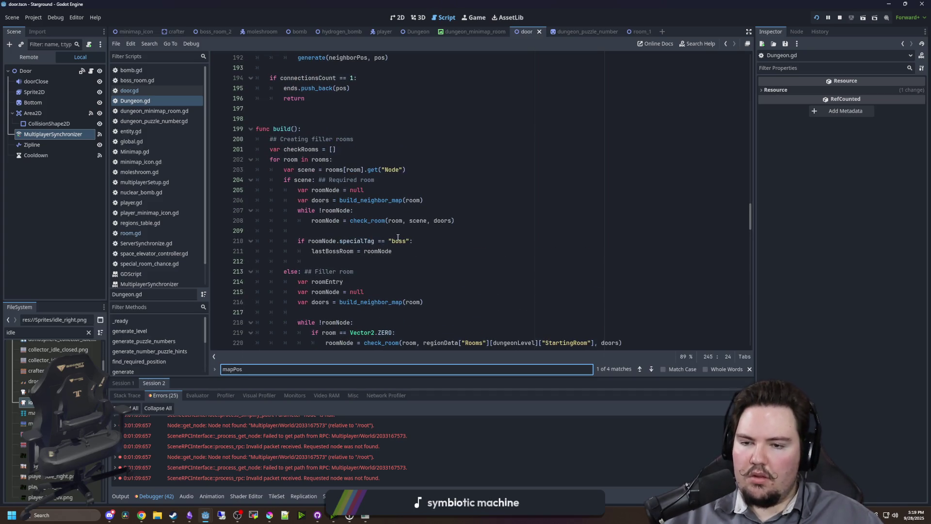
scroll(390, 214, "down", 14)
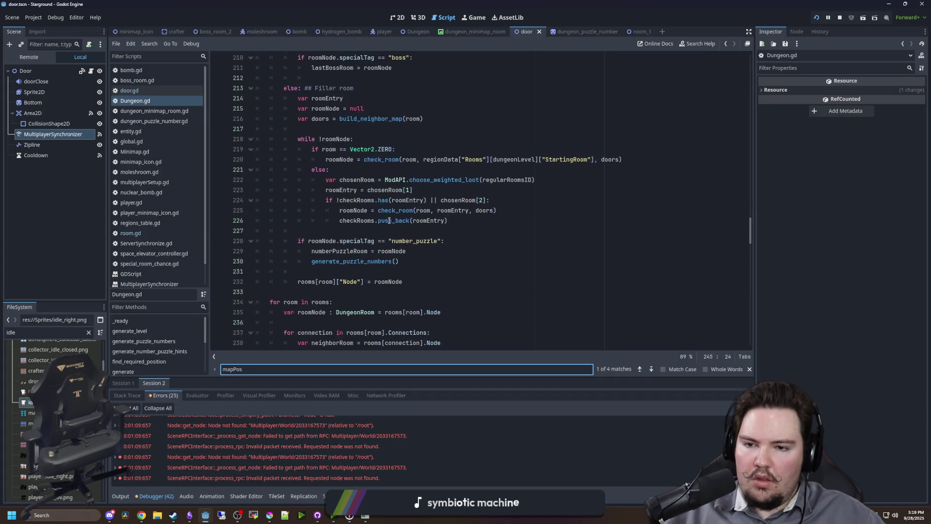
left_click(328, 183)
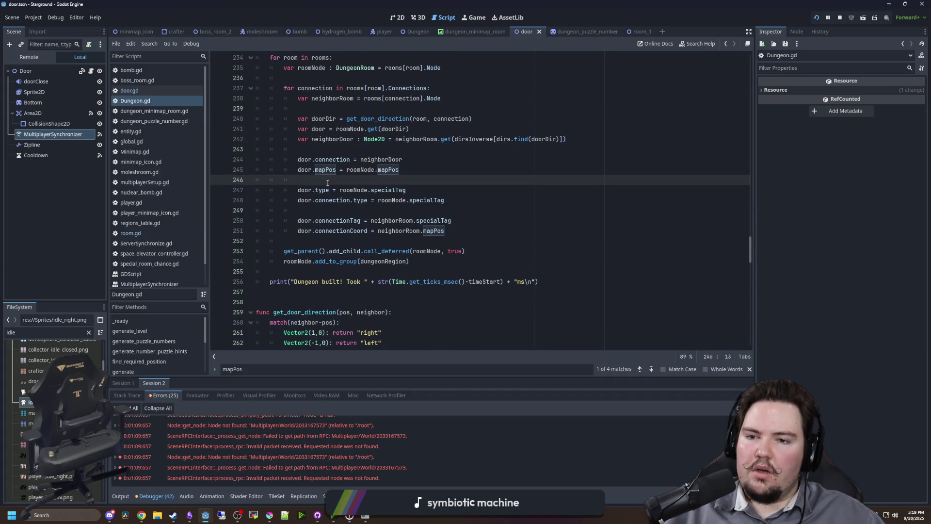
mouse_move(383, 172)
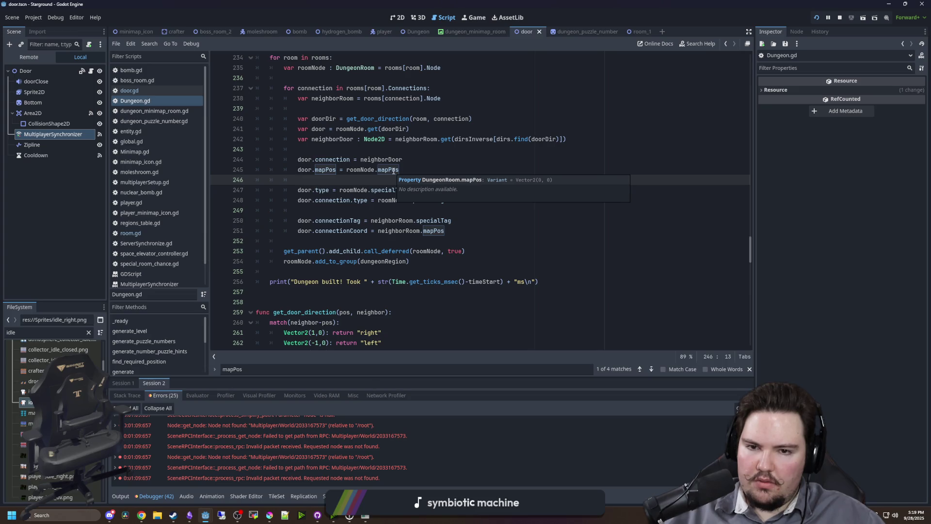
left_click_drag(406, 171, 359, 174)
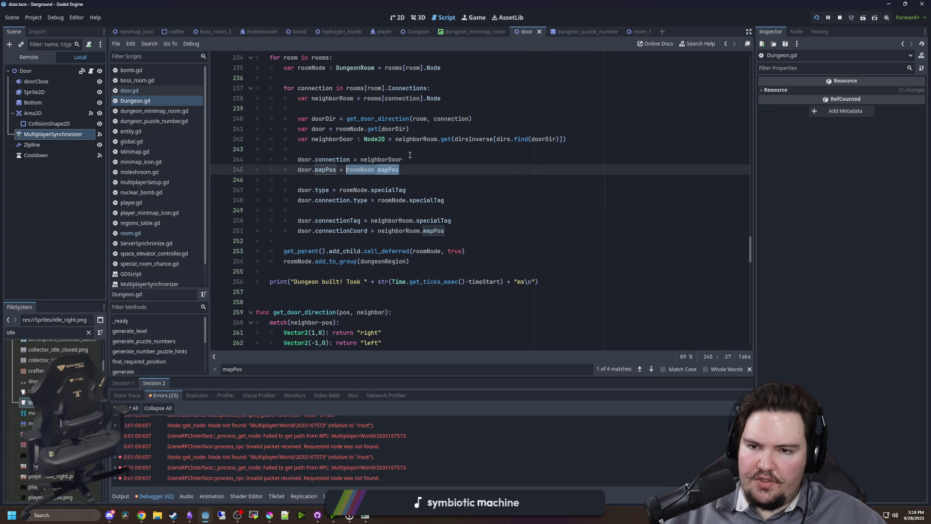
Add print(roomNode.mapPos) above the door.mapPos assignment in Dungeon.gd and save.
key("Home")
key("Return")
key("Return")
key("Return")
key("Up")
type("p")
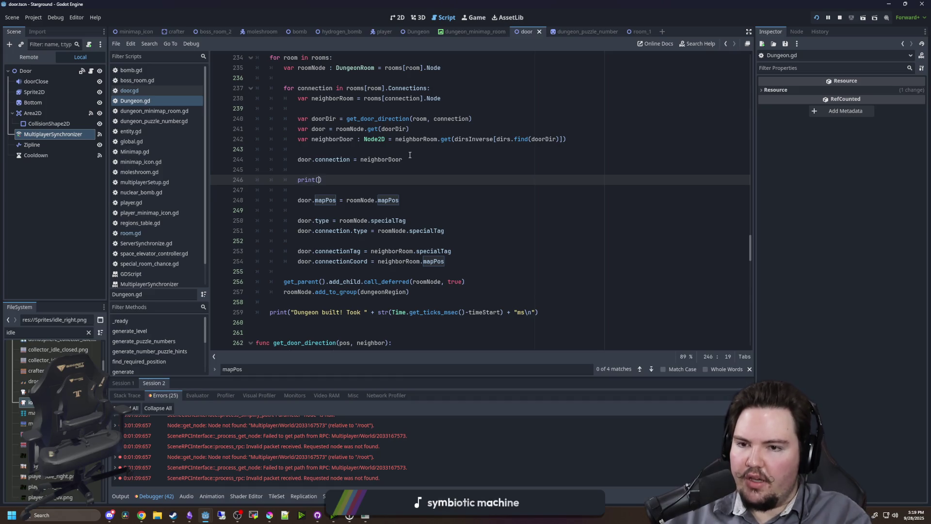
left_click(417, 155)
key("ctrl+s")
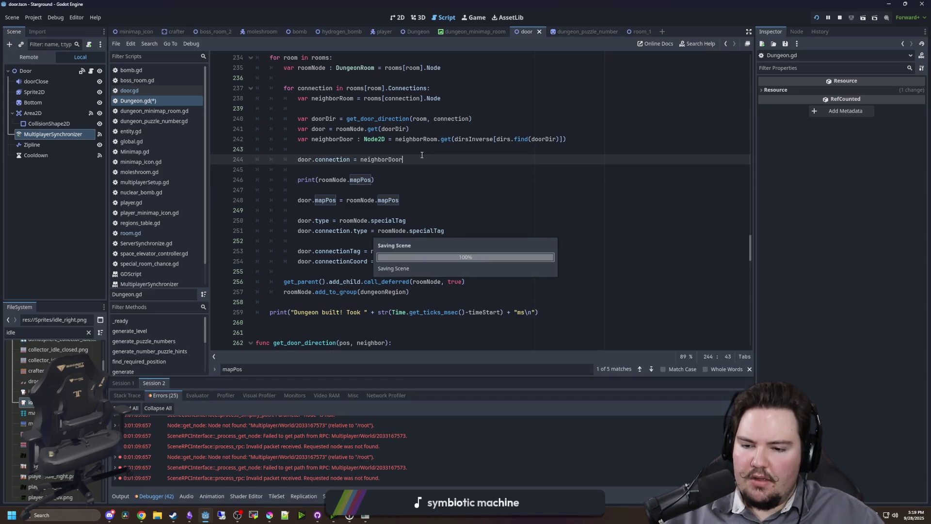
In the running game, teleport the host player with the chat command /tp 0 0.
left_click(474, 17)
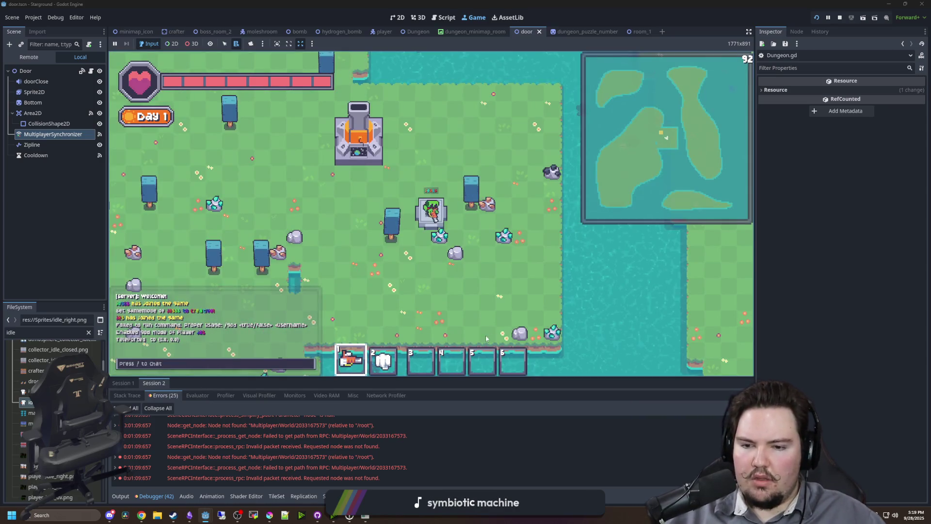
left_click(366, 516)
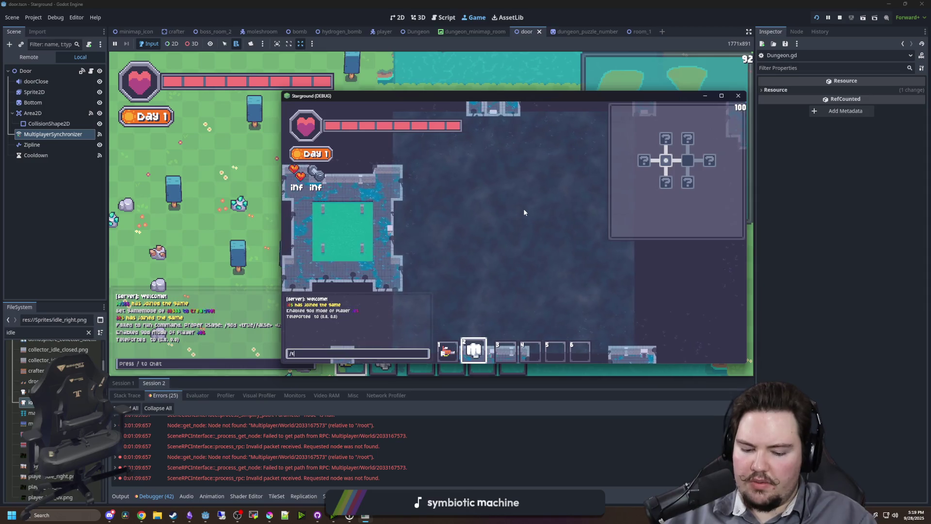
key("Return")
left_click(184, 208)
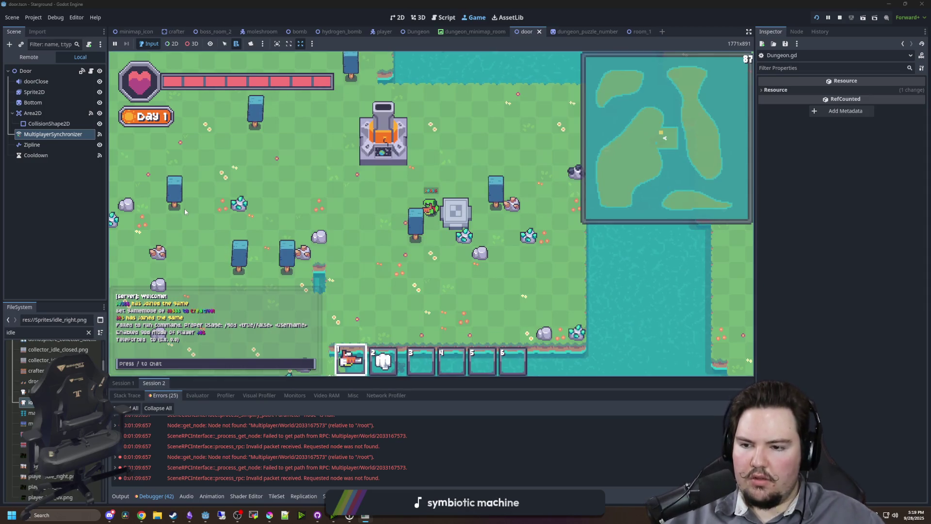
type("/tp 0 0")
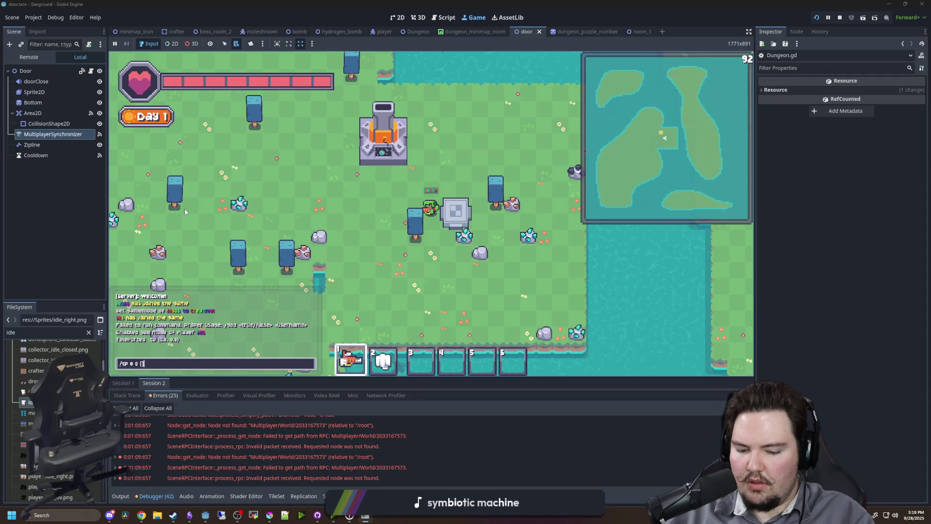
type(" [rainbow]")
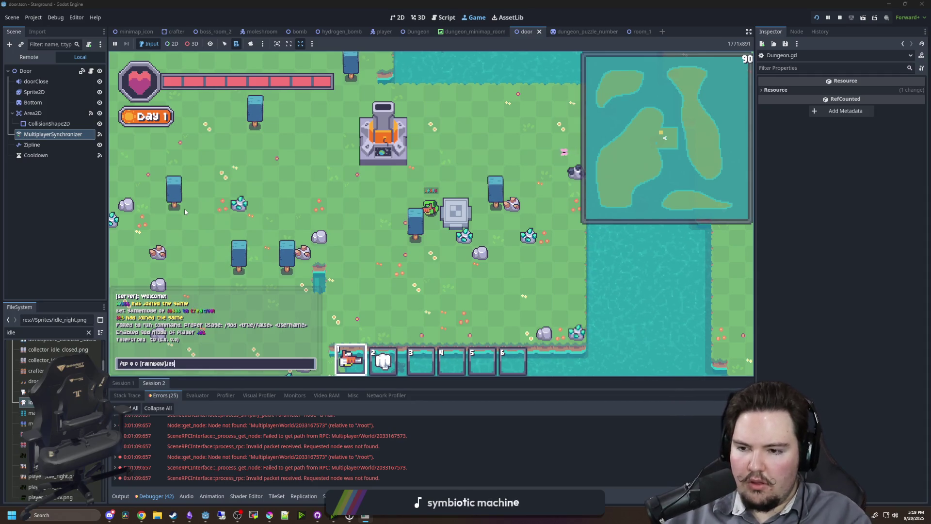
key("Return")
Launch into the dungeon from the Starlauncher and walk right through the room.
key("a")
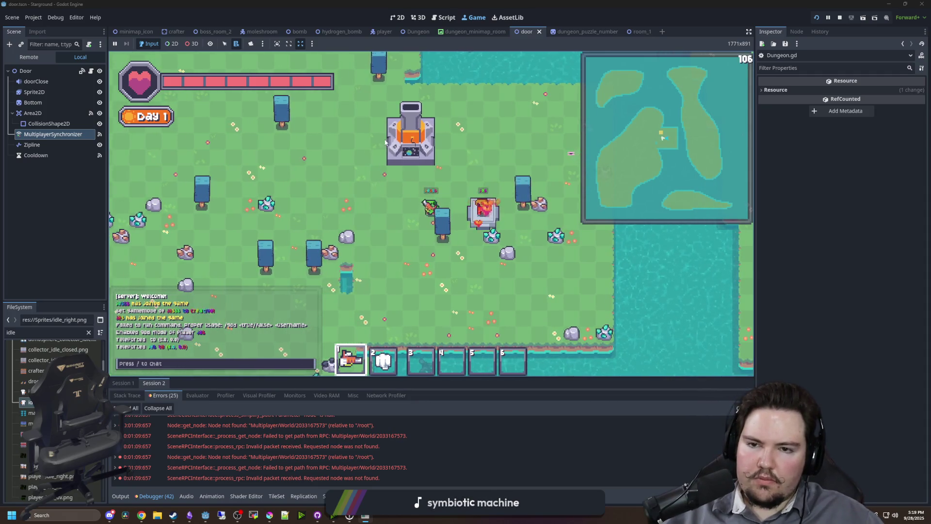
key("e")
mouse_move(518, 245)
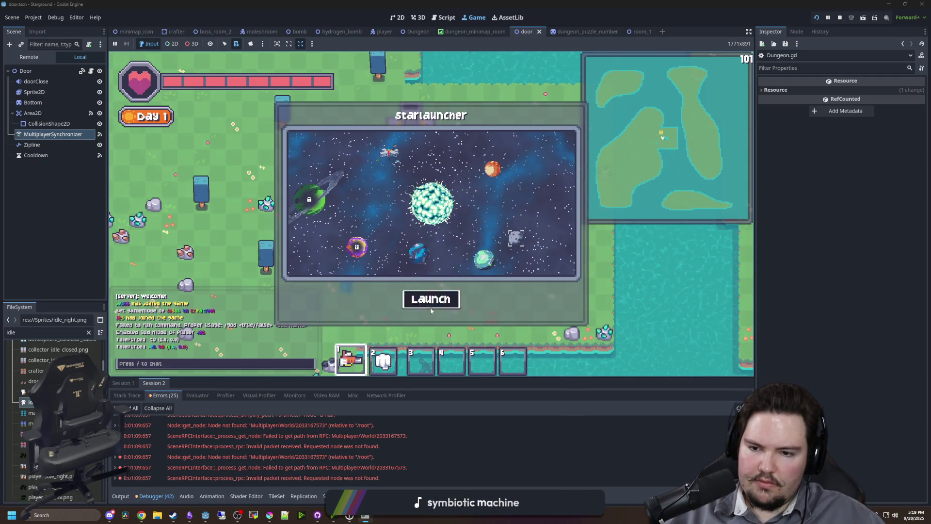
left_click(430, 299)
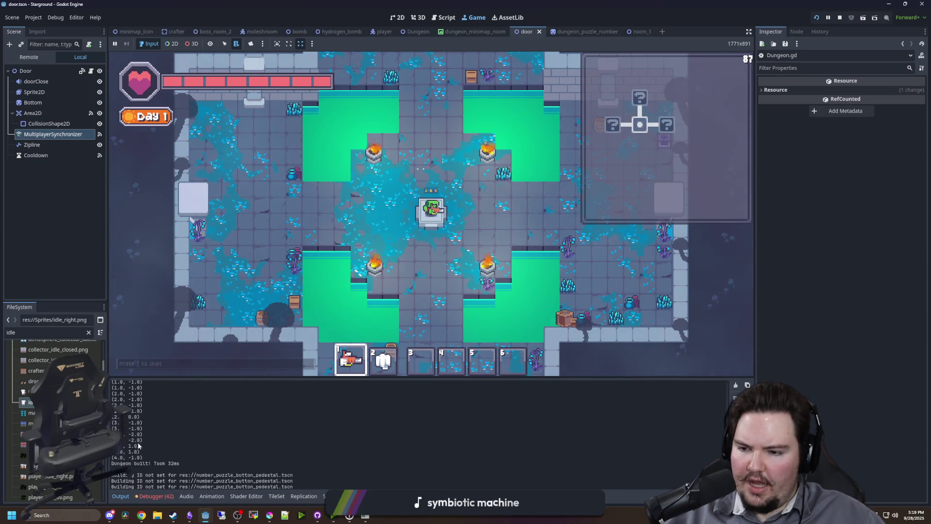
key("d")
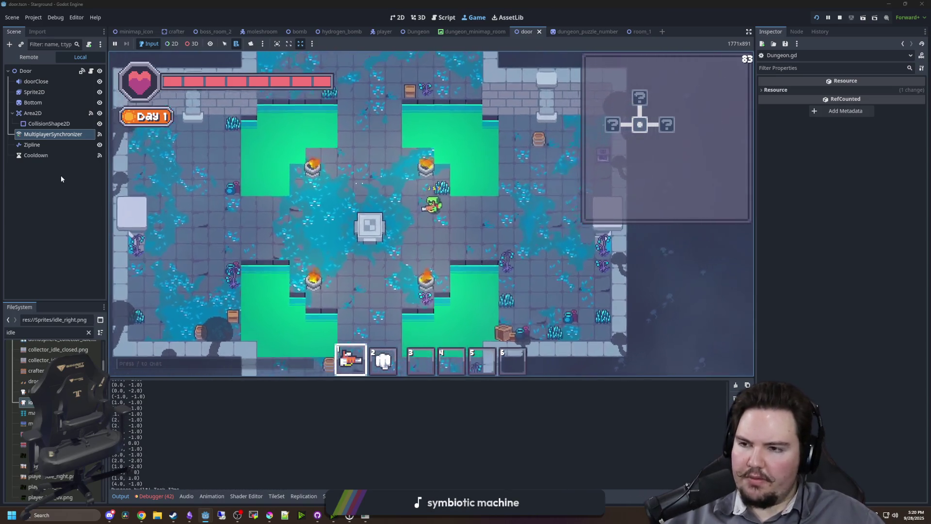
Filter the FileSystem dock to 'dungeon' and open Dungeon.gd.
scroll(23, 442, "up", 2)
left_click(88, 333)
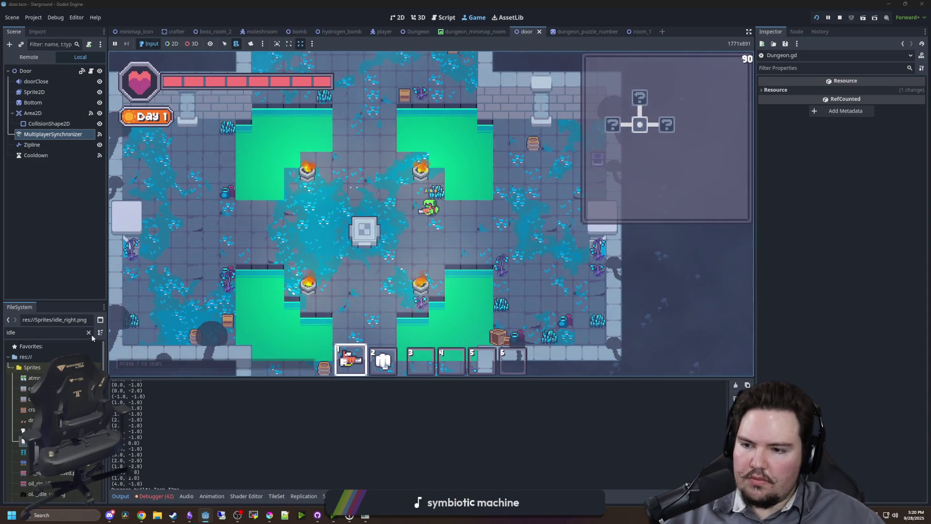
type("dungeon")
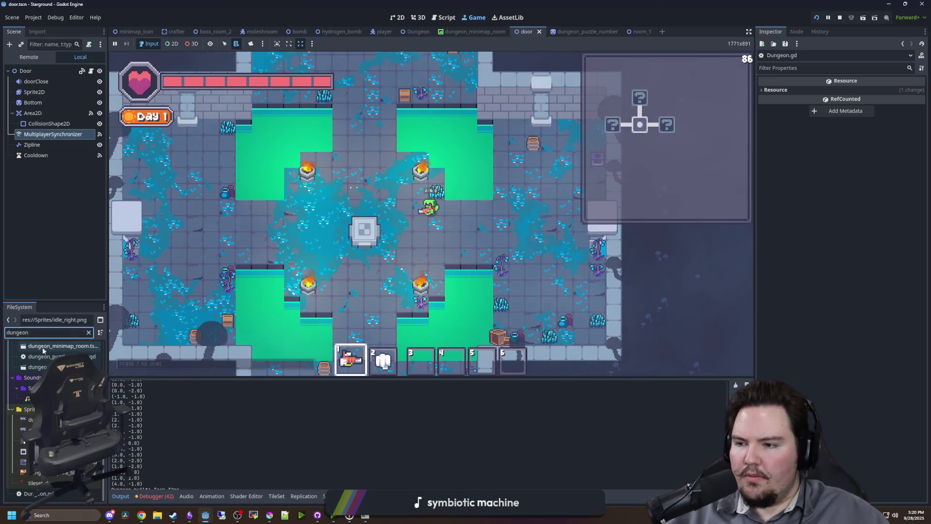
scroll(53, 422, "down", 5)
double_click(37, 493)
Delete the print(roomNode.mapPos) line and its blank line from the door loop, then save.
left_click(430, 177)
left_click_drag(396, 178, 221, 180)
key("BackSpace")
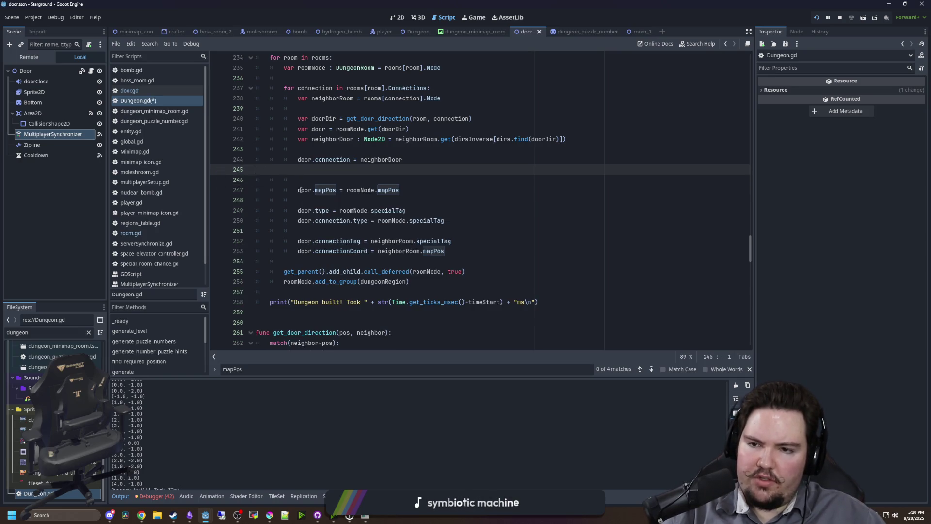
key("BackSpace")
key("Up")
key("ctrl+s")
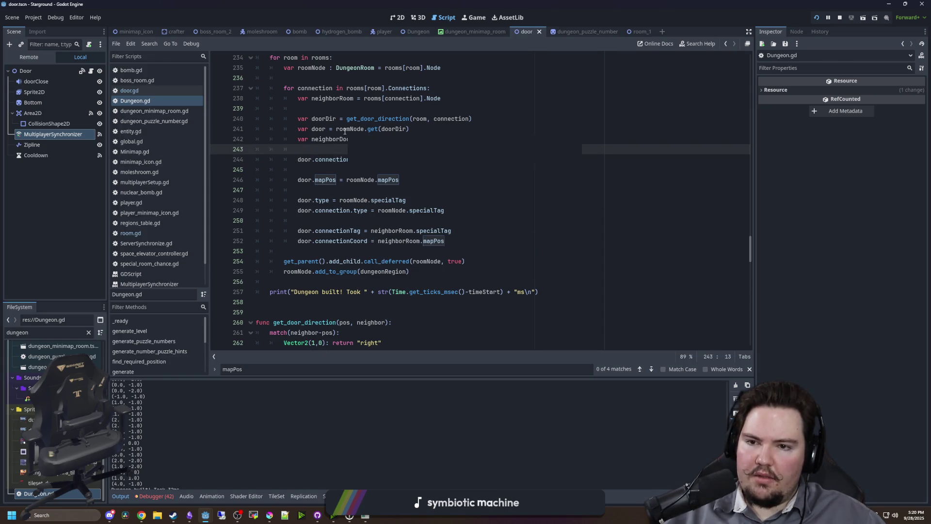
left_click(312, 168)
key("ctrl+s")
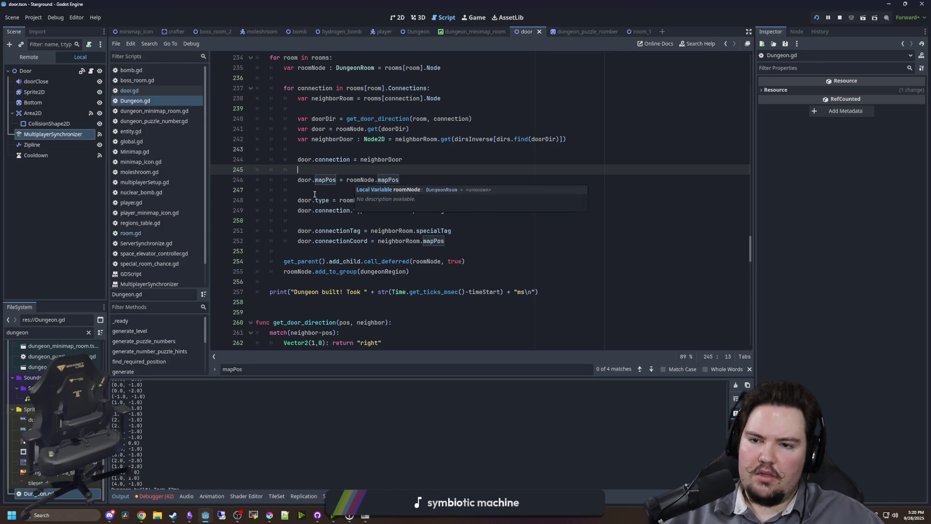
key("ctrl+s")
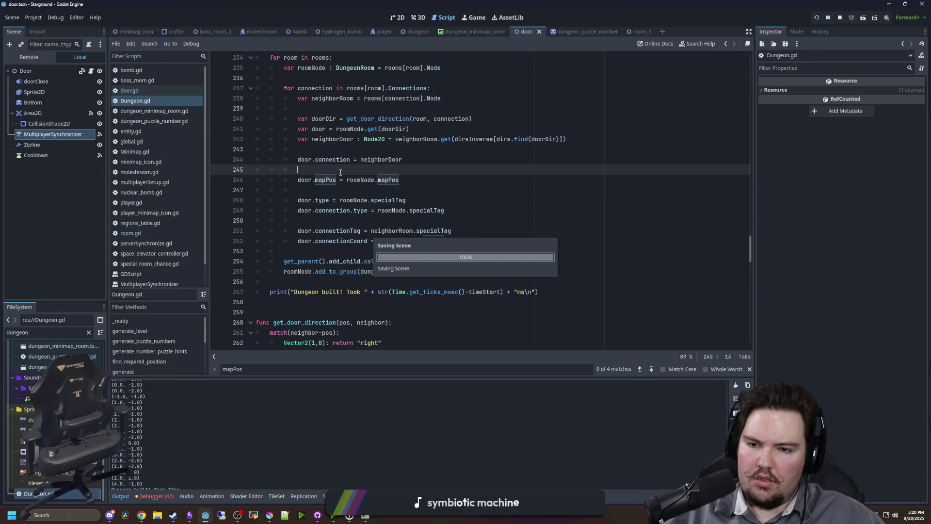
scroll(364, 194, "up", 1)
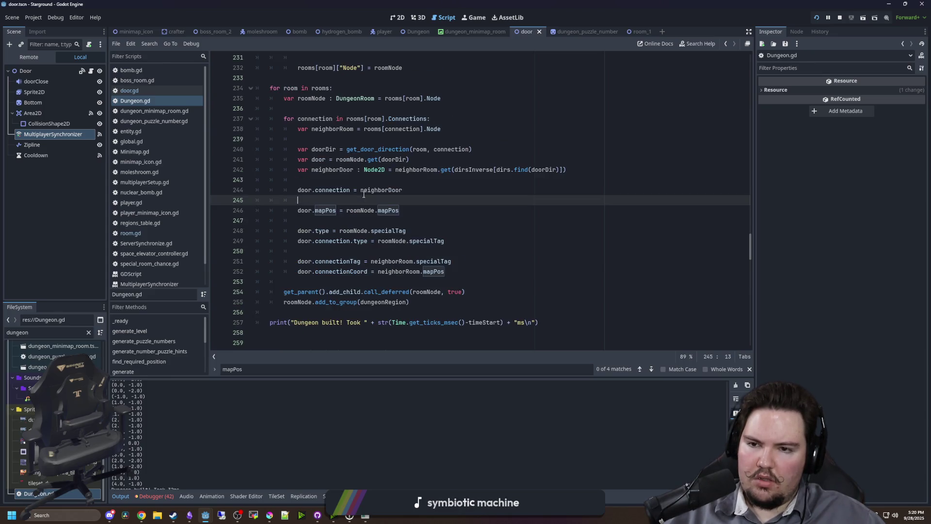
key("ctrl+s")
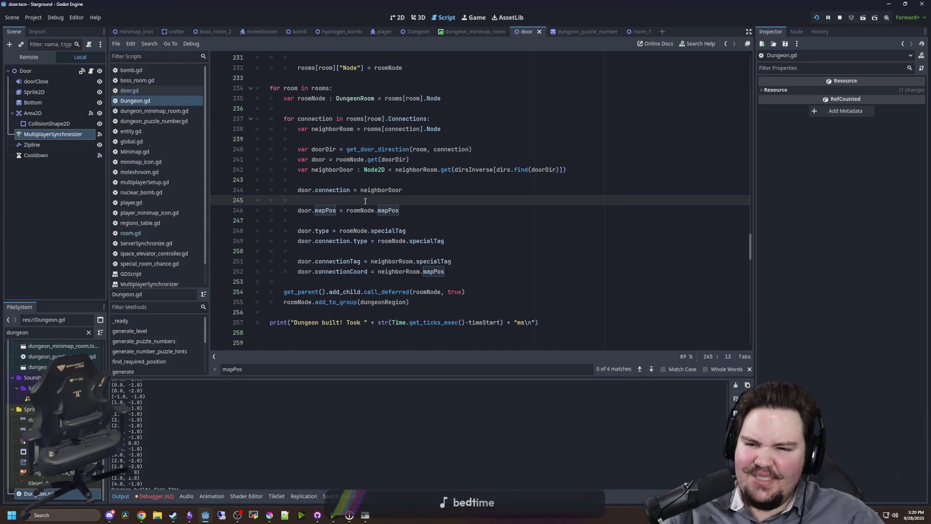
key("ctrl+s")
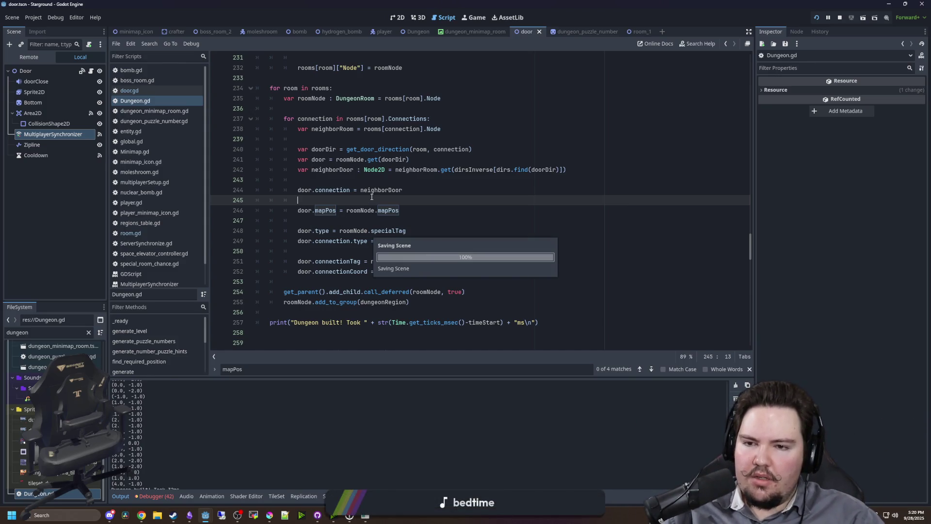
In door.gd's _ready, cut the client-only print(mapPos) block from inside if room.
left_click(141, 91)
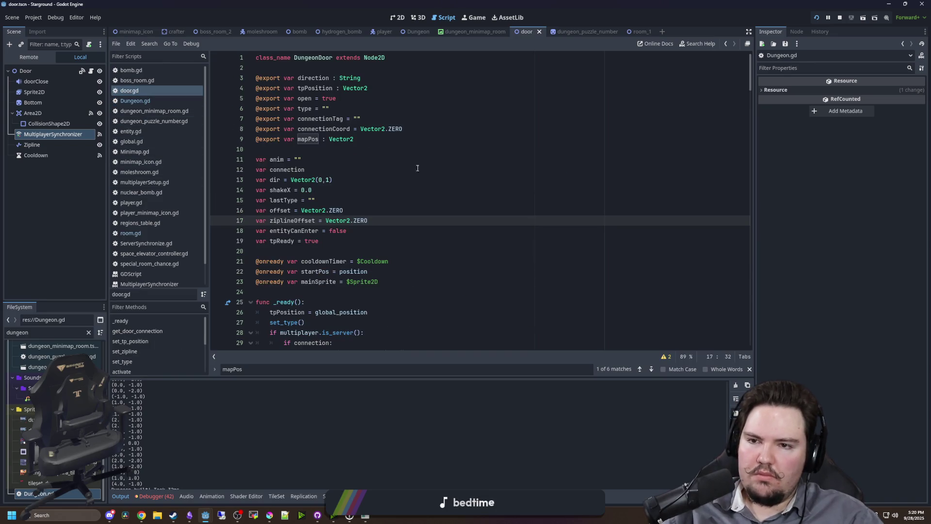
left_click(300, 148)
scroll(300, 146, "down", 6)
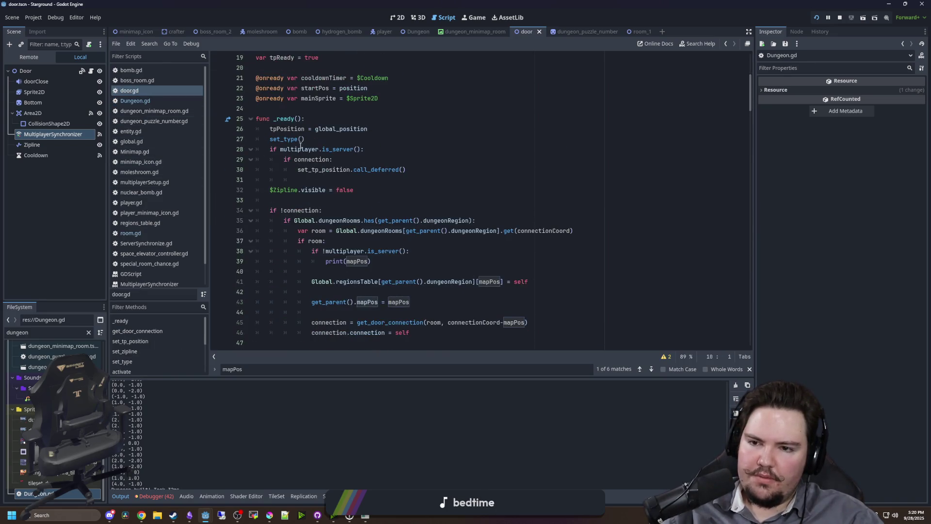
left_click(320, 181)
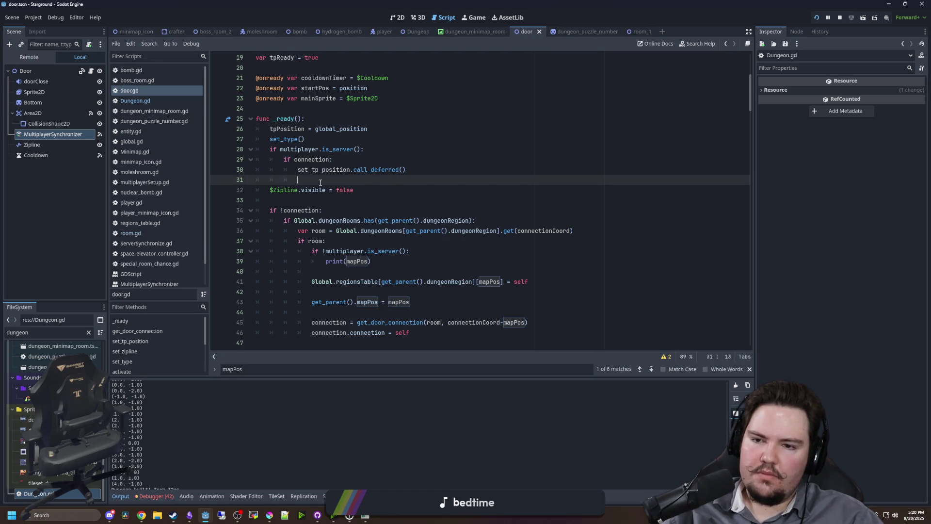
scroll(320, 183, "down", 3)
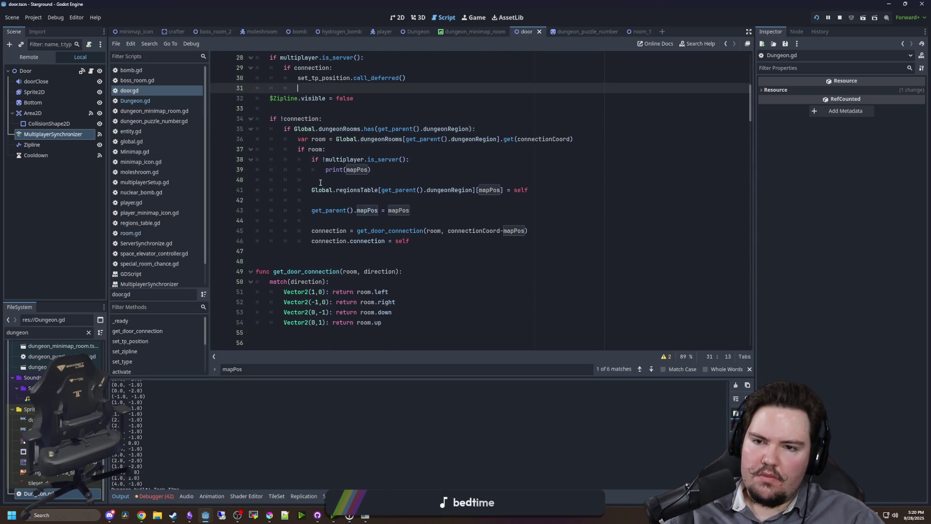
scroll(320, 182, "up", 1)
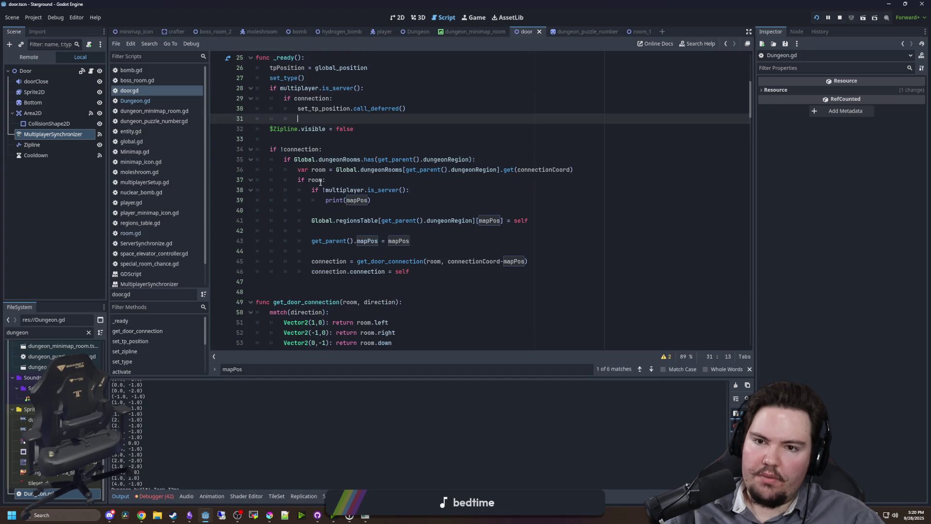
left_click(311, 133)
left_click(414, 118)
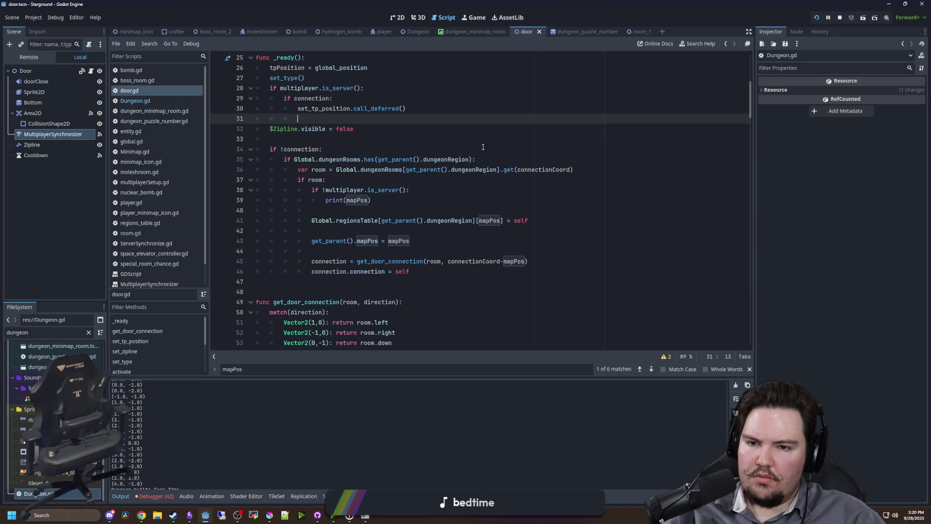
left_click_drag(376, 200, 246, 190)
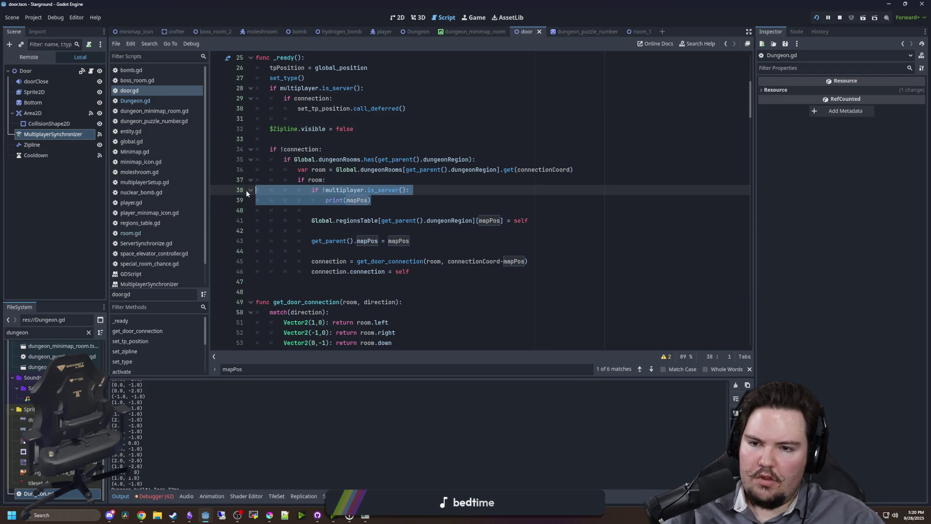
key("BackSpace")
key("BackSpace")
Paste the block above the if !connection check, unindent it, and save.
left_click(282, 139)
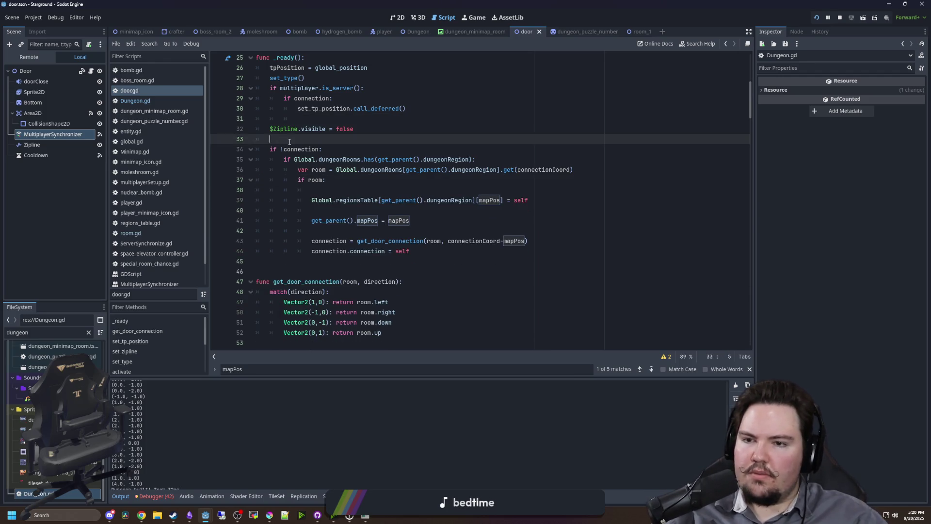
key("Return")
key("ctrl+v")
left_click(324, 150)
key("BackSpace")
key("BackSpace")
key("BackSpace")
key("Down")
key("BackSpace")
key("BackSpace")
key("BackSpace")
left_click(307, 140)
left_click(297, 169)
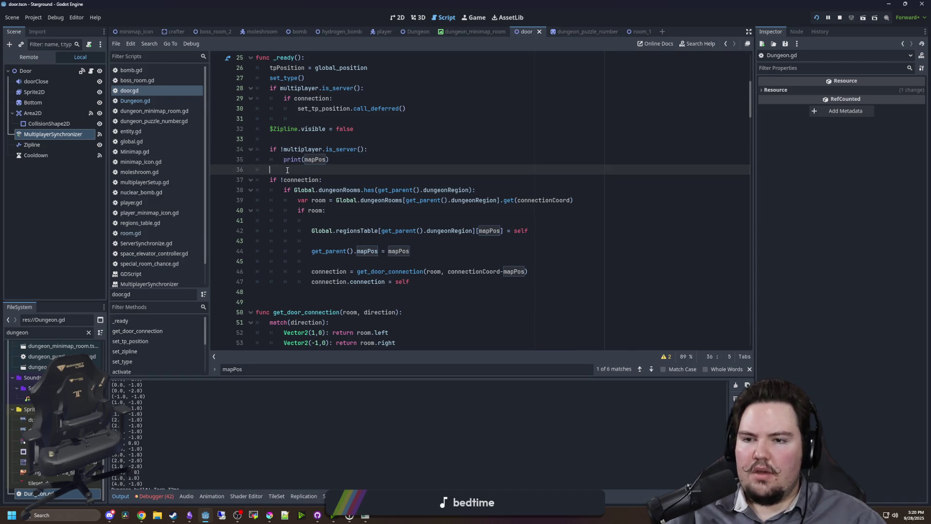
key("ctrl+s")
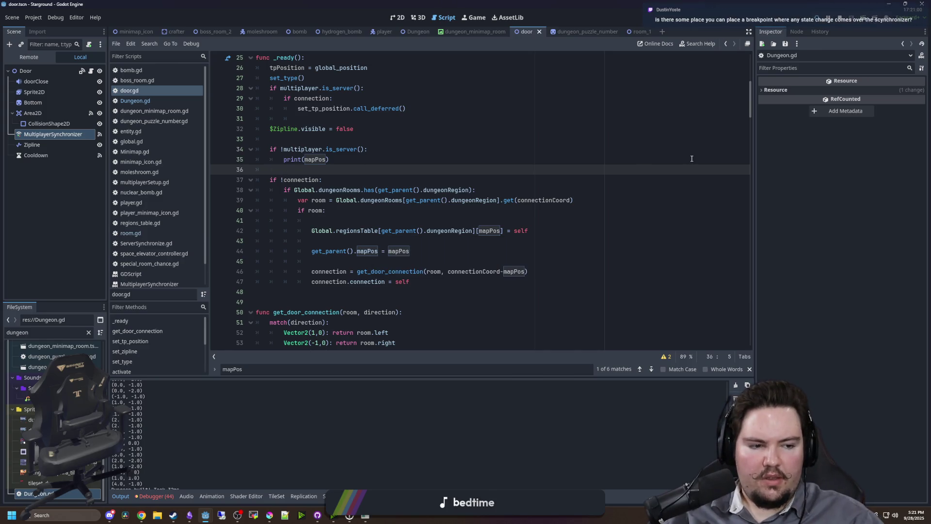
Select the MultiplayerSynchronizer node in the Scene tree.
right_click(671, 137)
left_click(386, 143)
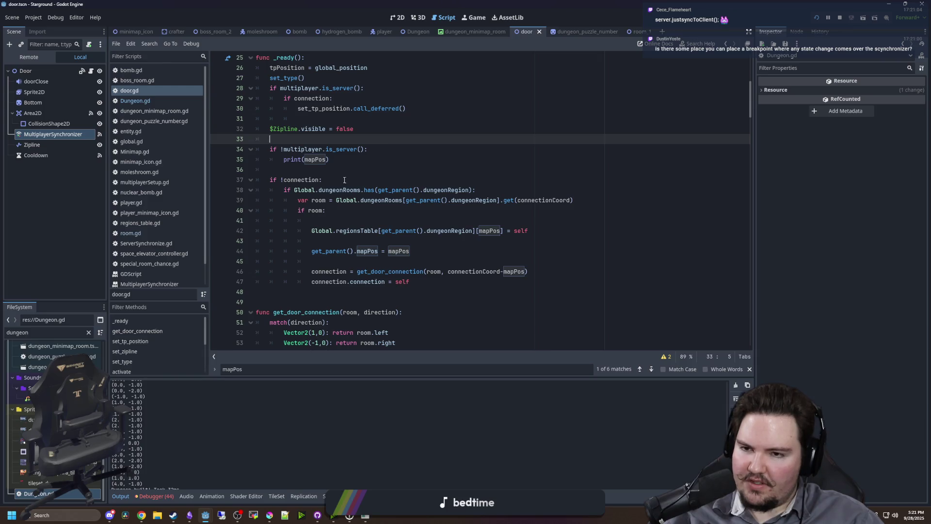
left_click(318, 168)
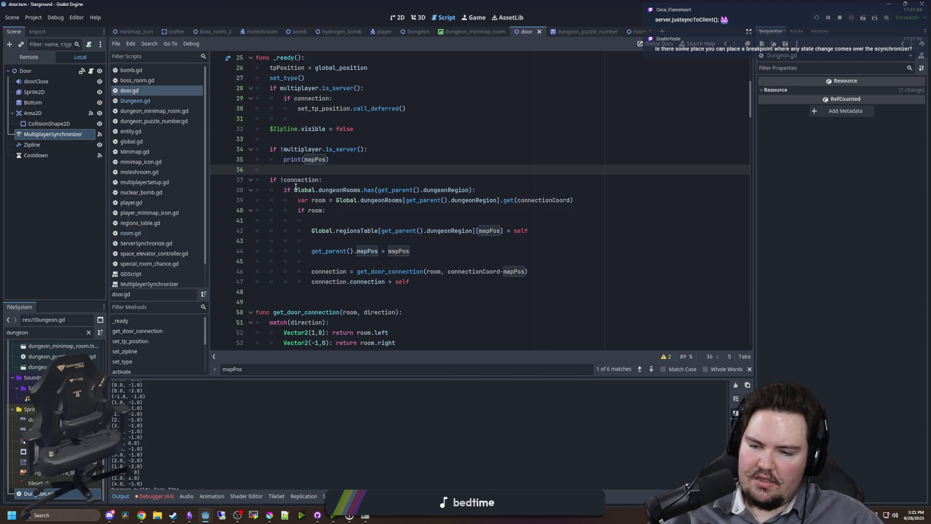
mouse_move(295, 156)
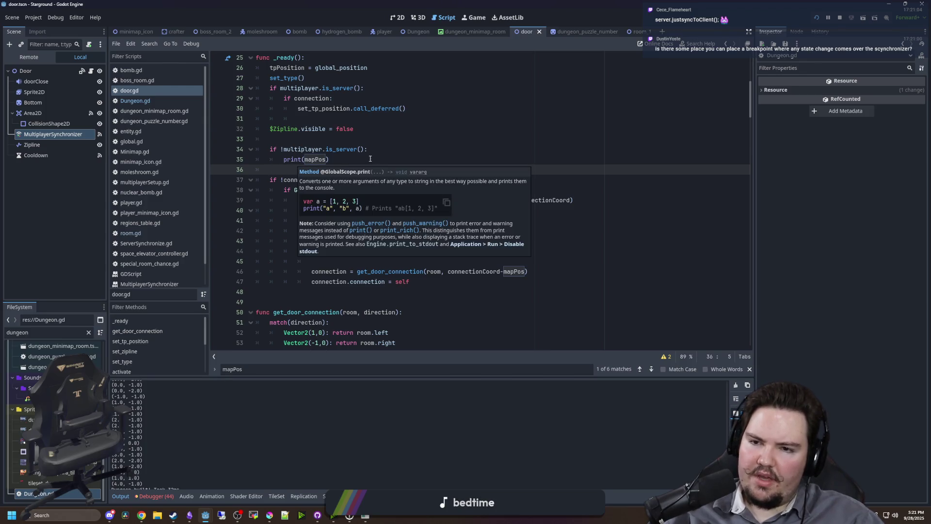
left_click(309, 138)
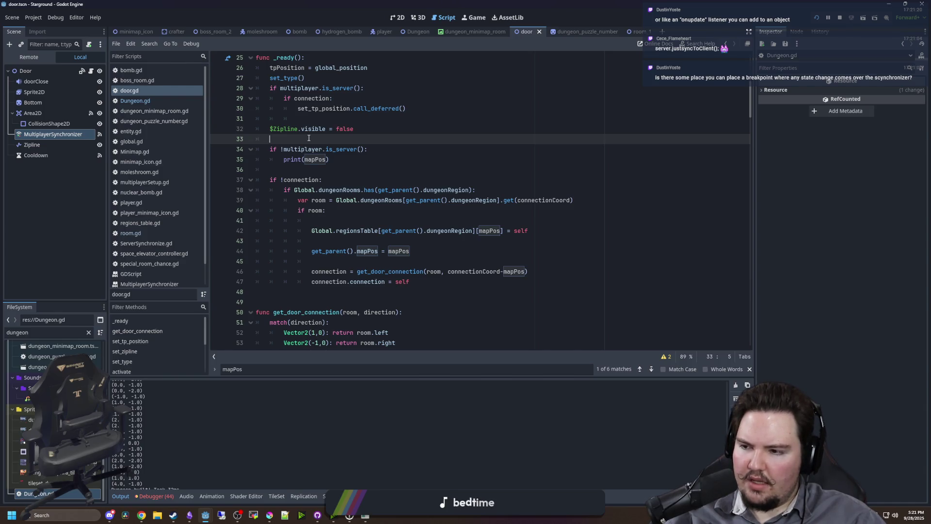
left_click(41, 134)
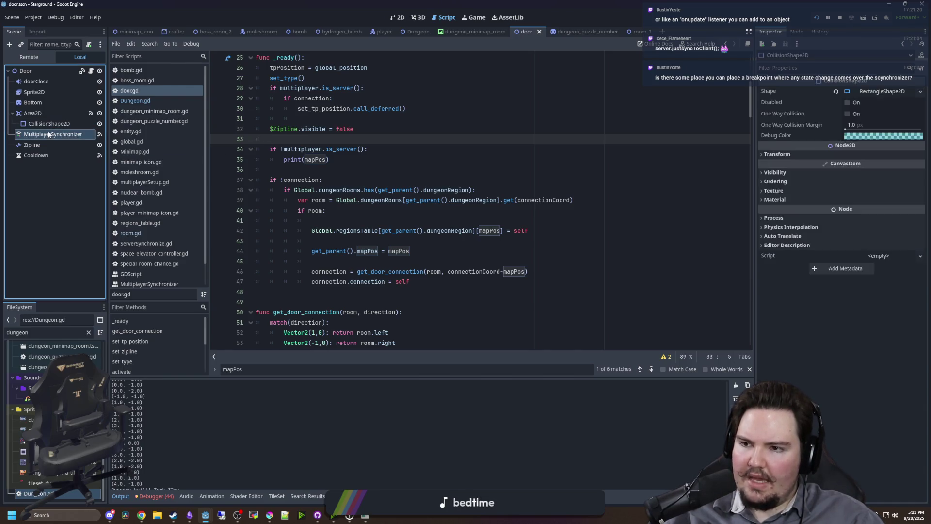
Show the MultiplayerSynchronizer's Node tab and jump to door.gd's set_type() definition.
left_click(796, 31)
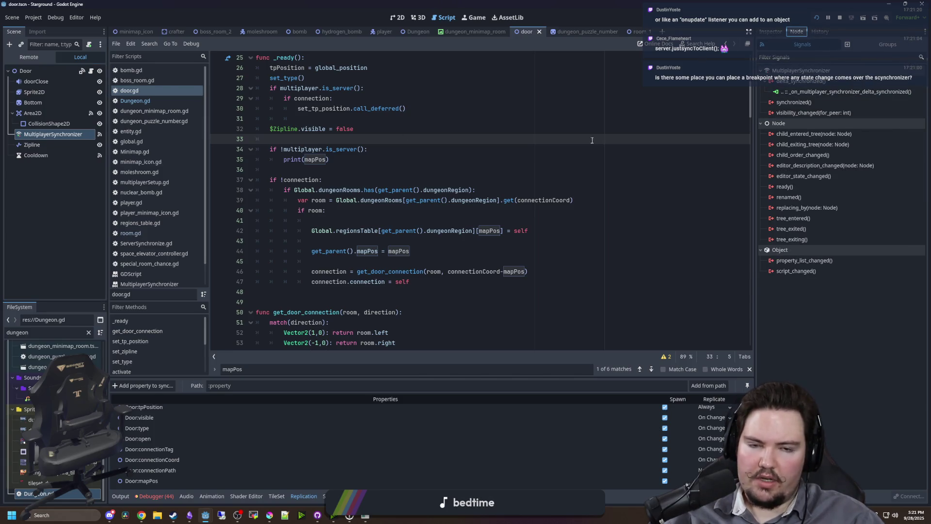
scroll(469, 215, "down", 20)
scroll(468, 214, "down", 20)
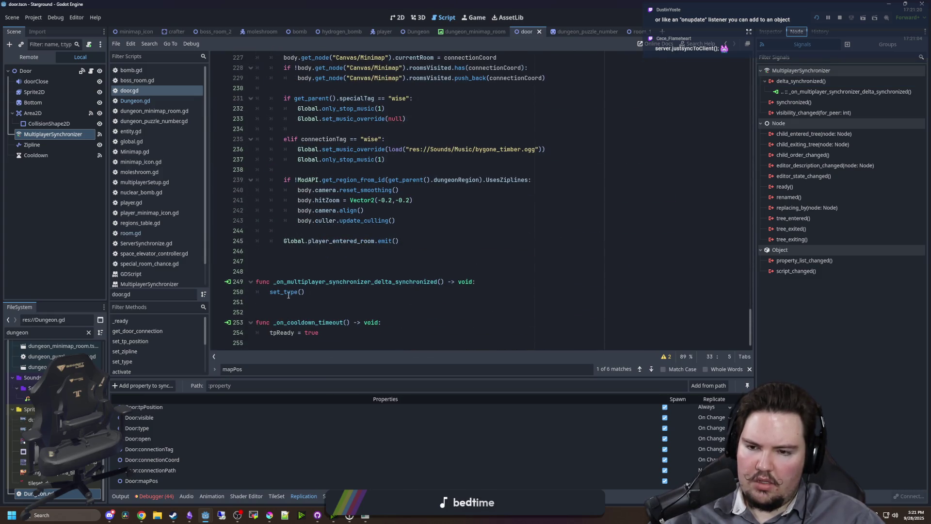
left_click(283, 292, "ctrl")
scroll(394, 254, "down", 10)
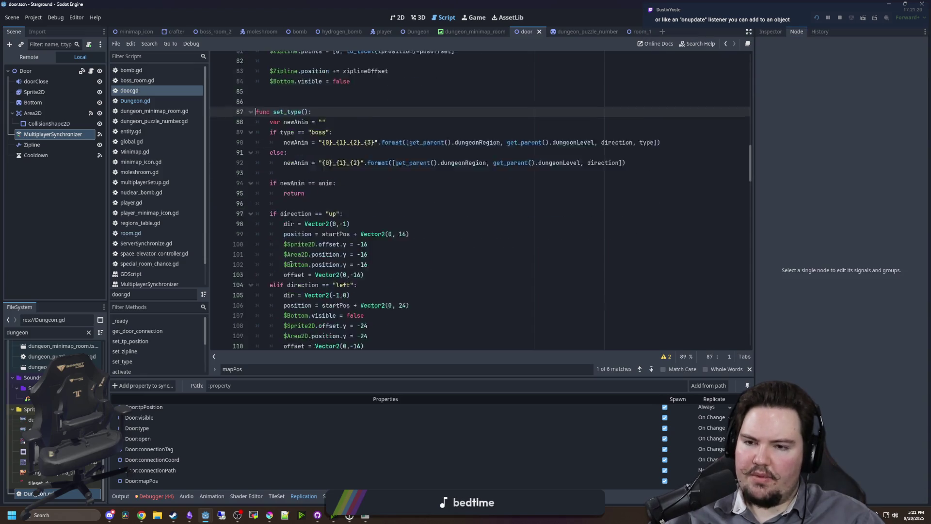
scroll(394, 254, "up", 15)
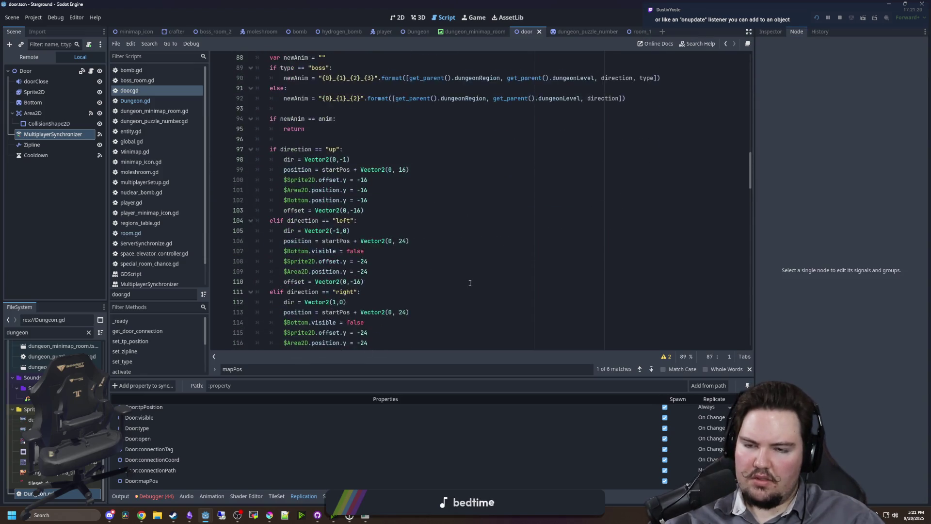
scroll(463, 277, "up", 12)
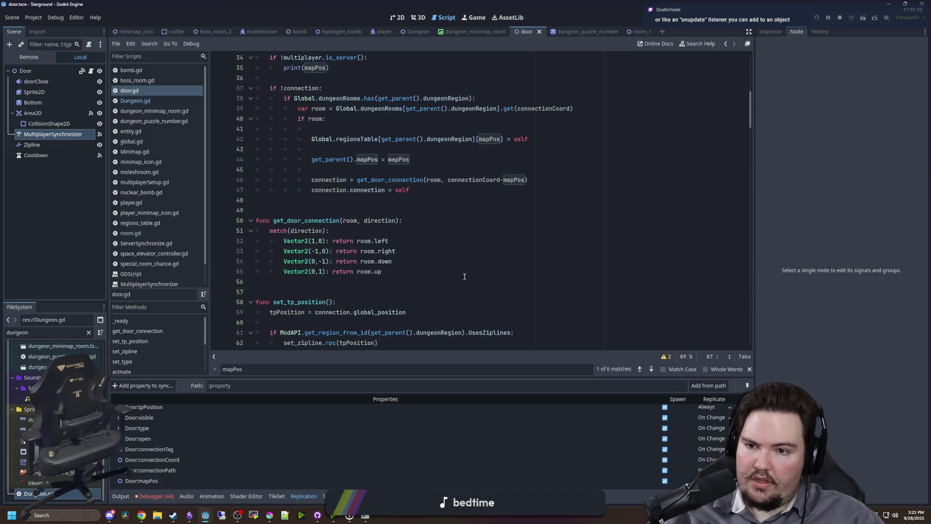
Back in _ready, select the print block and the whole connection check.
left_click(312, 265)
scroll(312, 264, "down", 3)
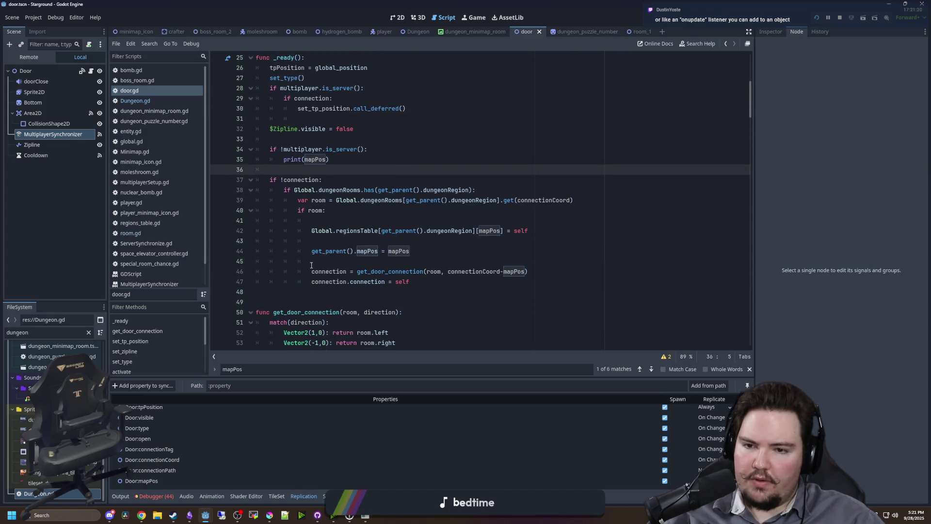
scroll(365, 286, "up", 1)
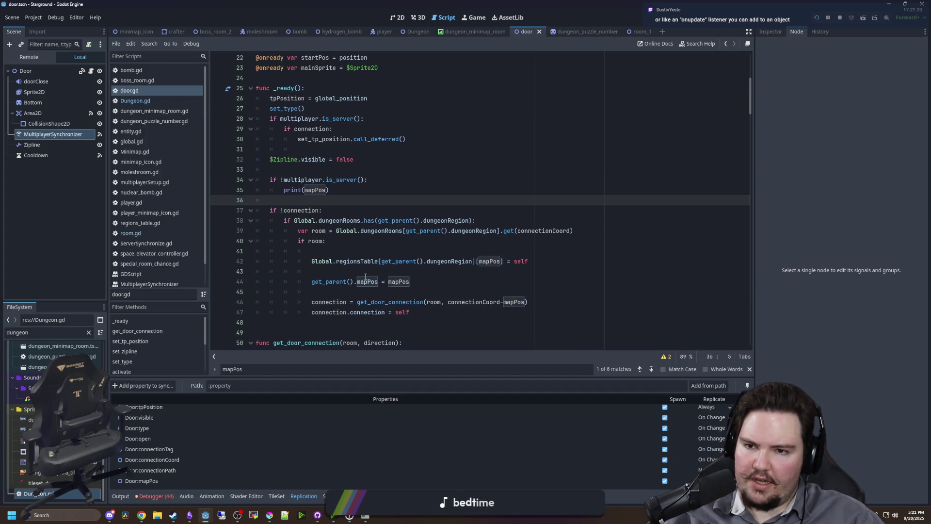
left_click(322, 251)
mouse_move(416, 313)
left_mouse_down()
mouse_move(291, 296)
mouse_move(217, 180)
left_mouse_up()
key("ctrl+c")
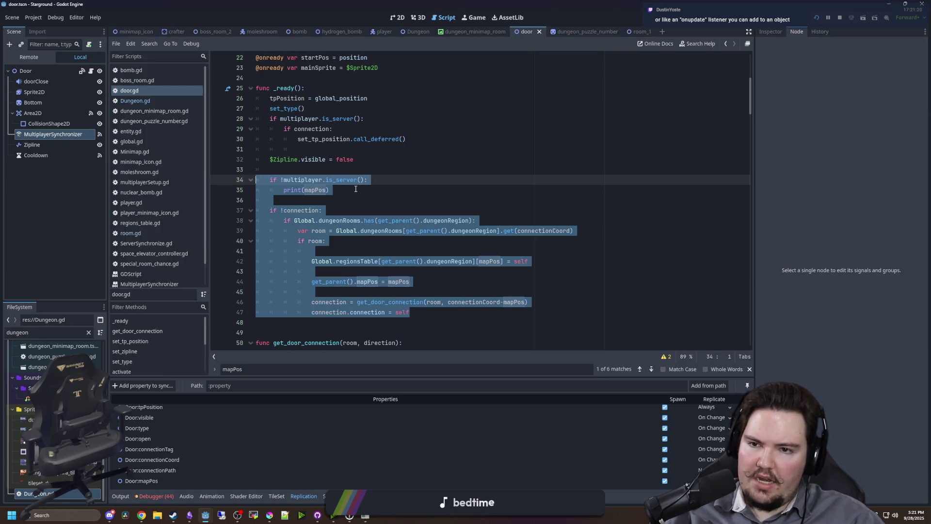
Remove the connection-setup code from _ready and scroll to the set_type() definition.
key("BackSpace")
key("BackSpace")
key("BackSpace")
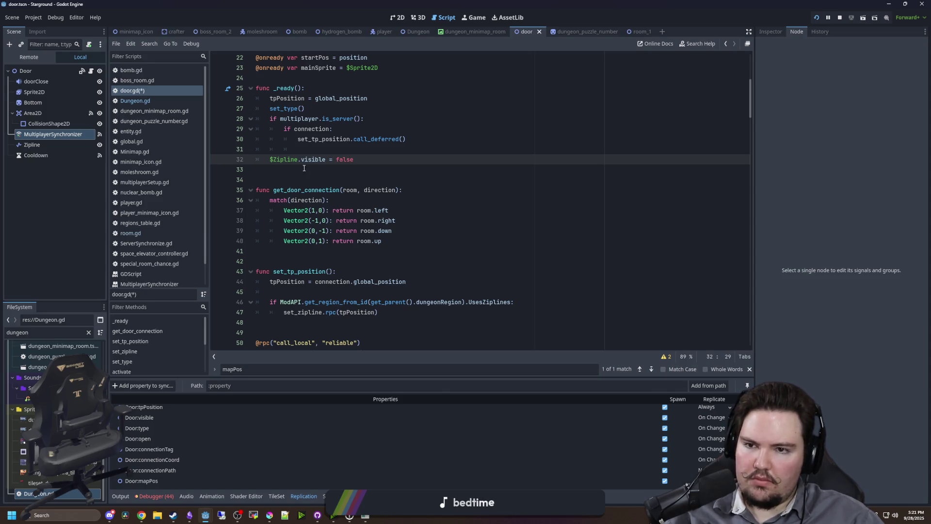
left_click(291, 112, "ctrl")
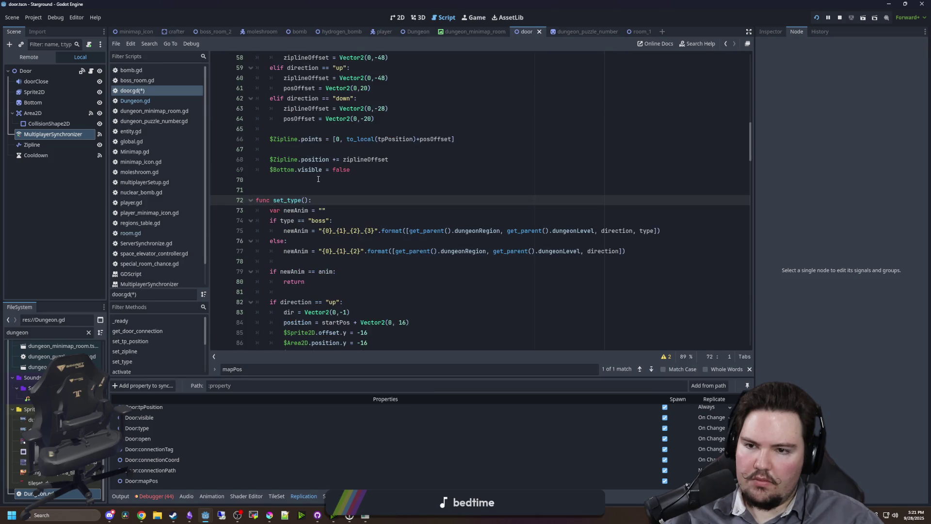
left_click_drag(750, 156, 750, 101)
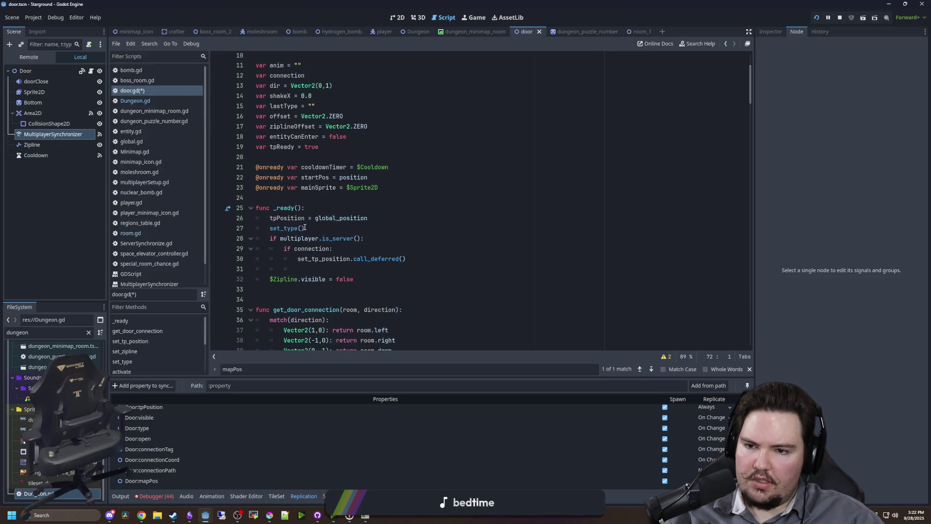
left_click(286, 228, "ctrl")
scroll(684, 165, "down", 4)
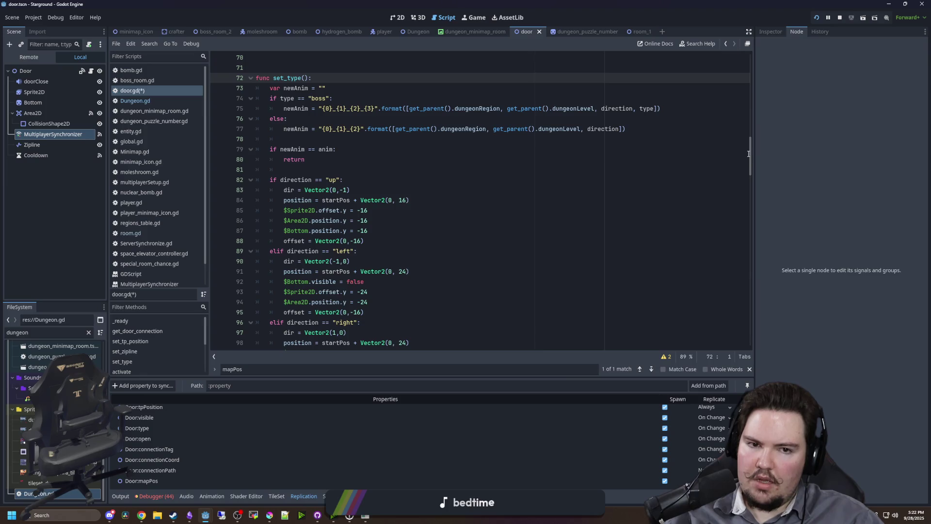
left_click_drag(750, 153, 734, 329)
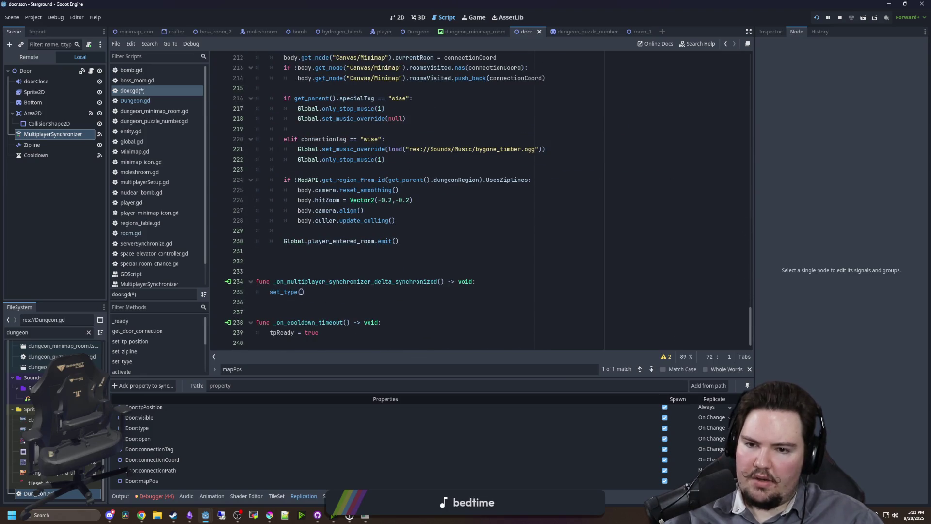
left_click(304, 309)
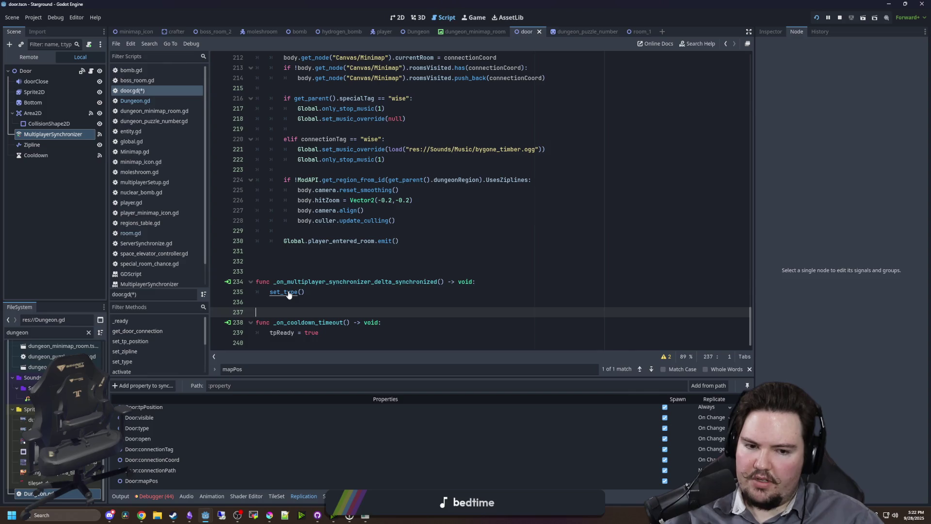
left_click(289, 292, "ctrl")
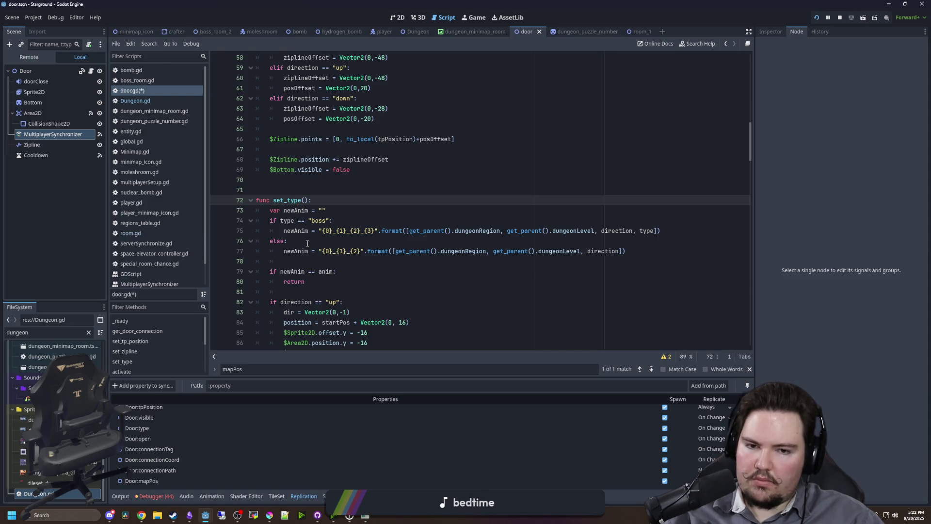
scroll(307, 243, "down", 4)
scroll(301, 179, "down", 7)
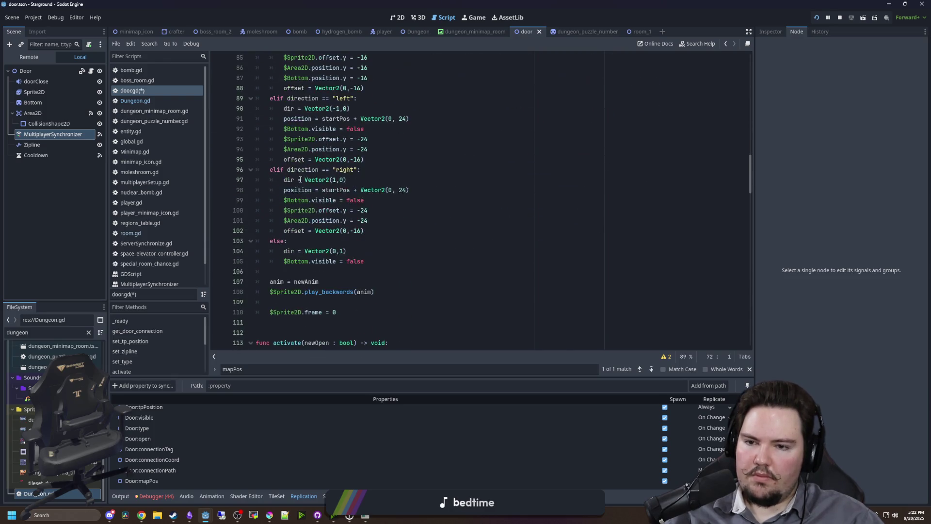
Paste the connection code after set_type()'s frame reset, unindent it, and save door.gd.
left_click(343, 248)
key("Return")
key("Return")
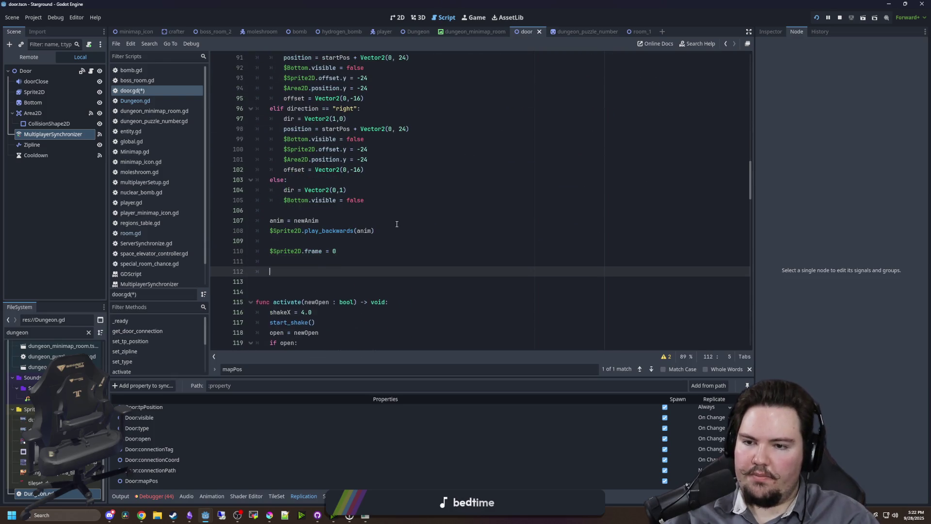
key("ctrl+v")
left_click(282, 210)
key("BackSpace")
scroll(310, 252, "down", 2)
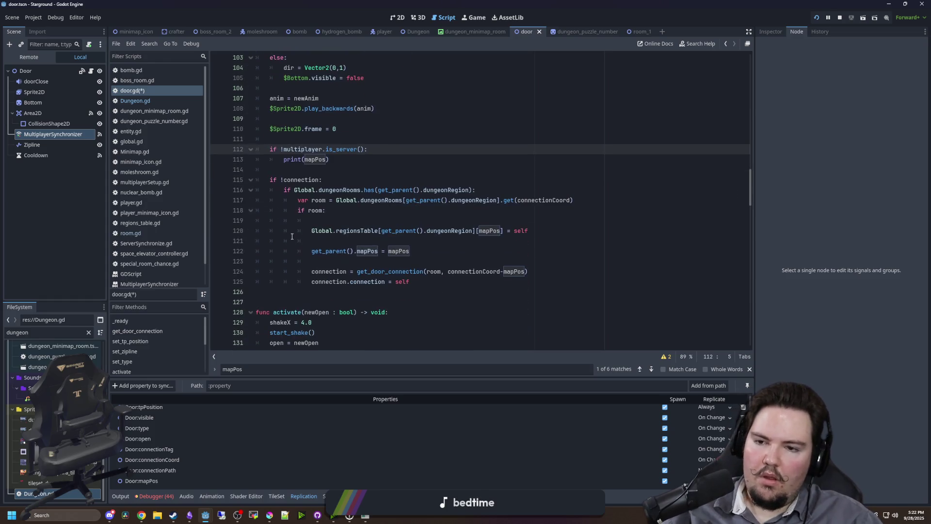
left_click(322, 292)
key("ctrl+s")
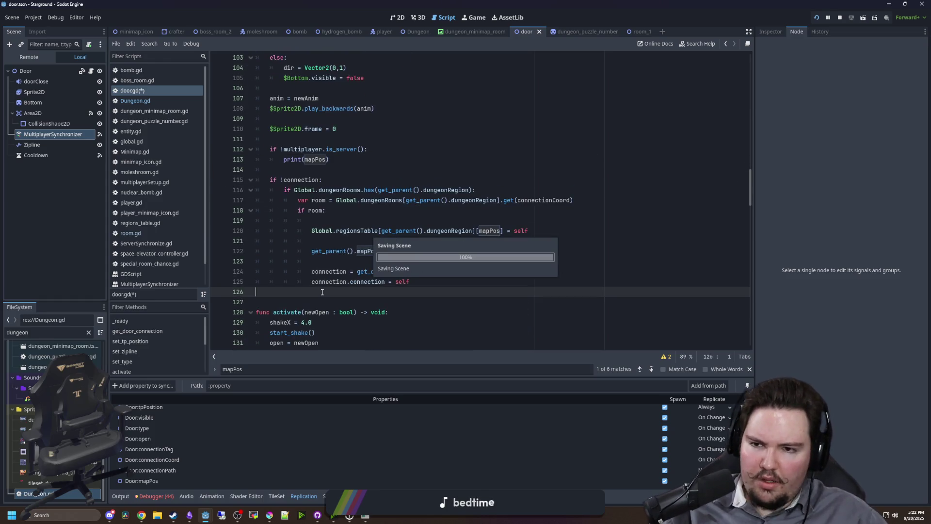
left_click(318, 166)
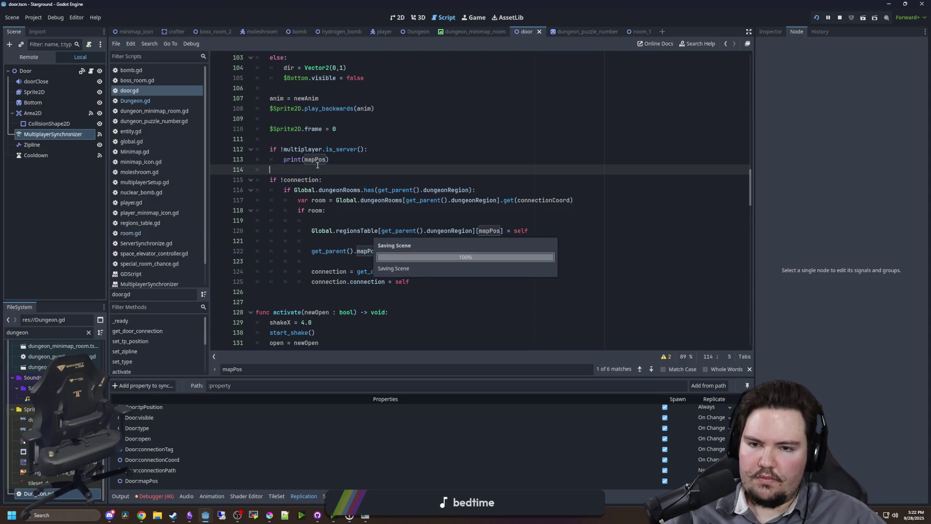
Restart the game with F5 and host a new multiplayer world.
left_click(839, 18)
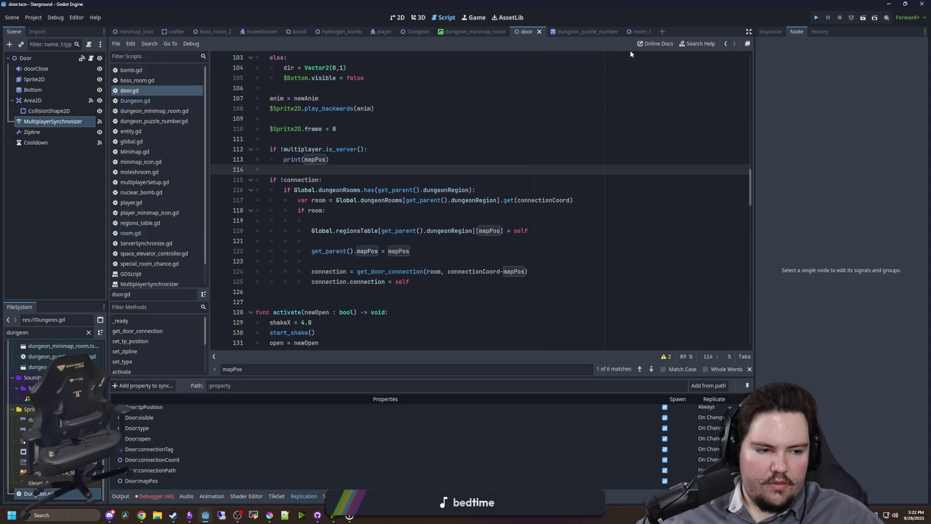
key("F5")
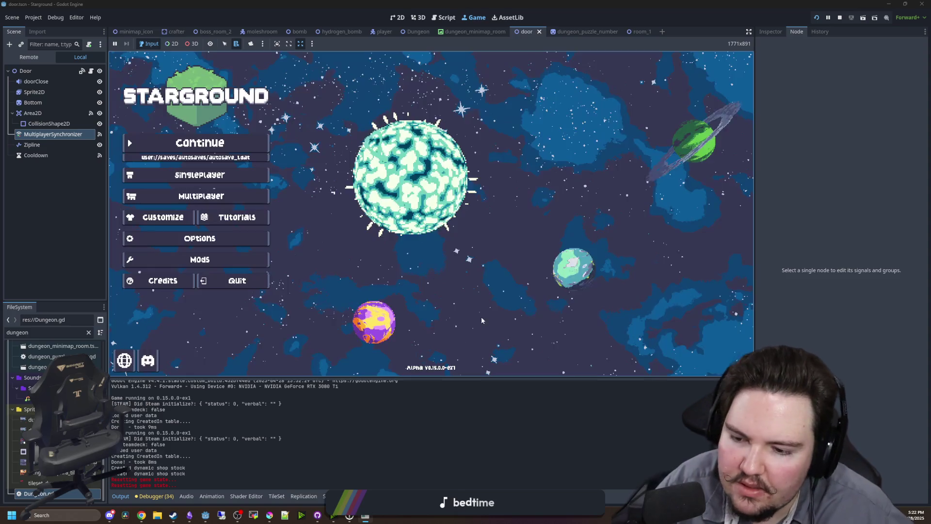
left_click(201, 196)
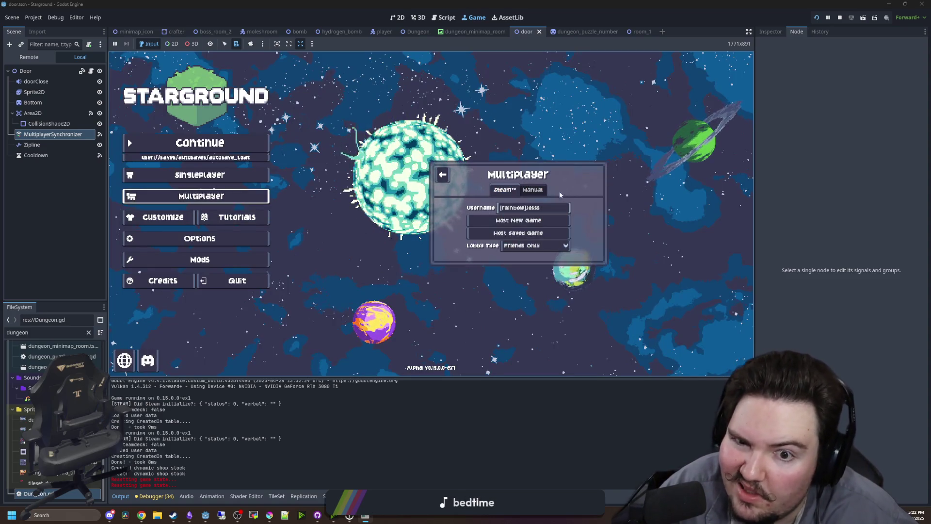
left_click(532, 166)
left_click(518, 222)
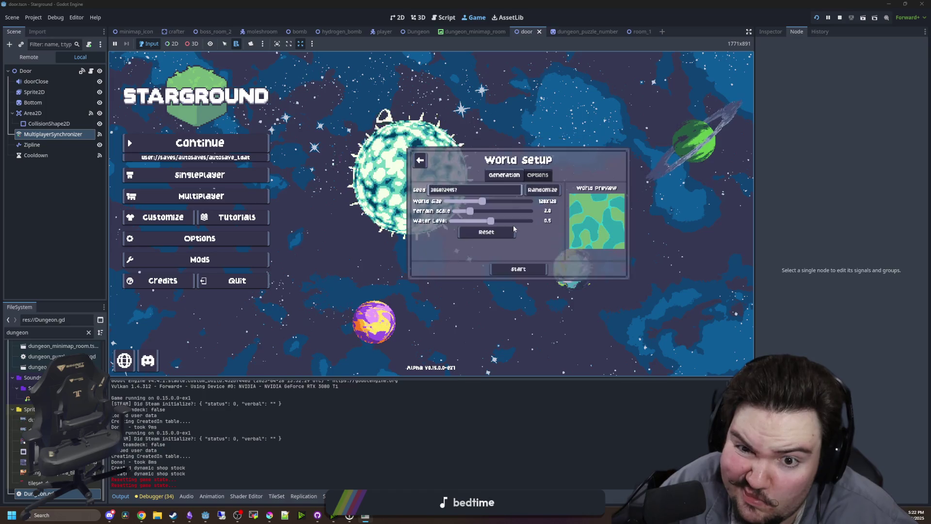
left_click(519, 270)
Switch to creative mode with the /gamemode creative chat command.
mouse_move(365, 517)
left_click(367, 480)
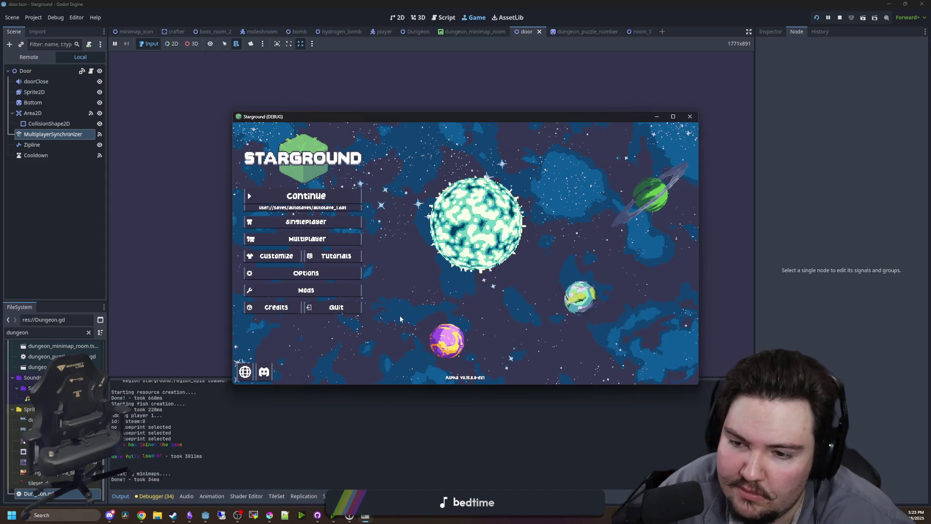
left_click(303, 238)
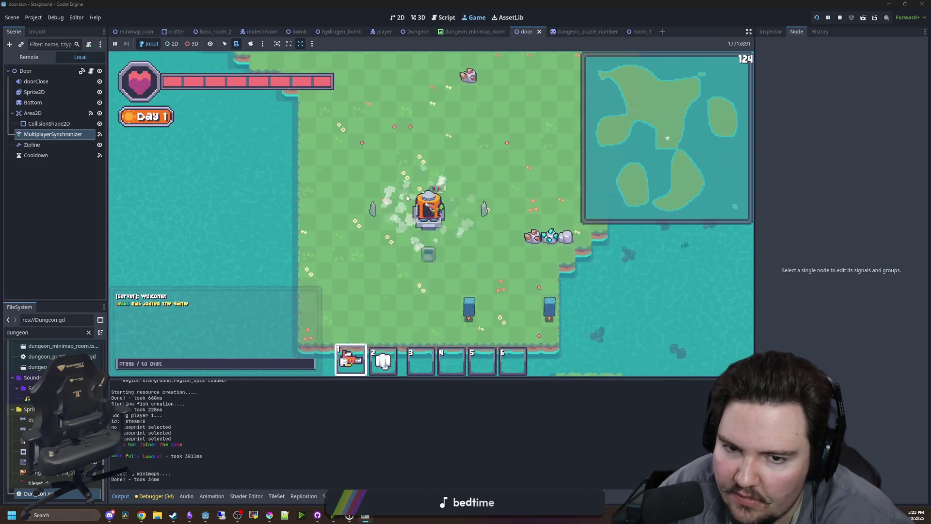
key("Escape")
left_click(432, 207)
left_click(399, 155)
key("Escape")
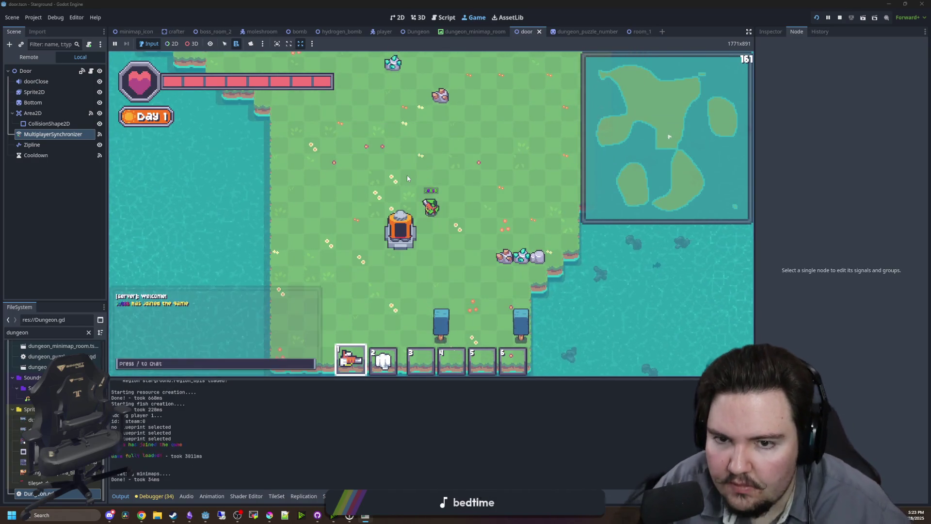
type("/gamemode creative")
key("Return")
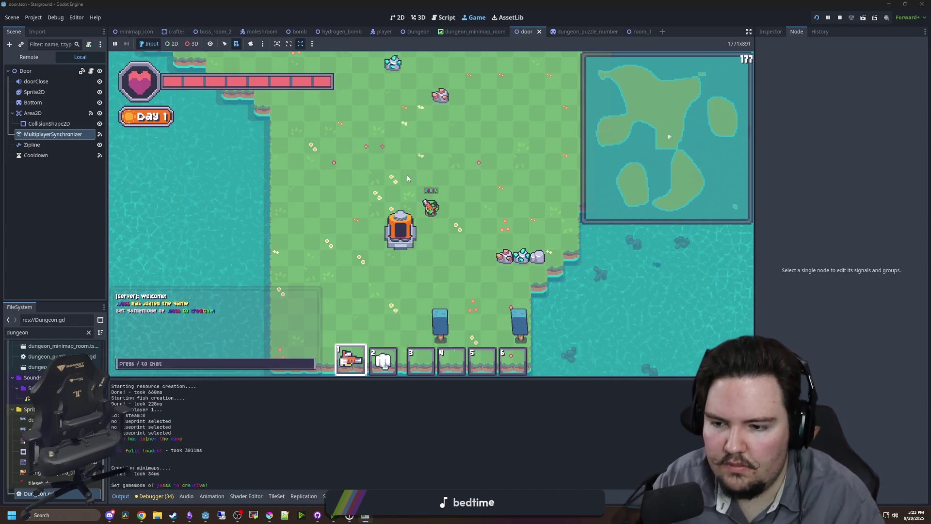
Connect the second instance to the host through the Manual IP settings.
left_click(359, 517)
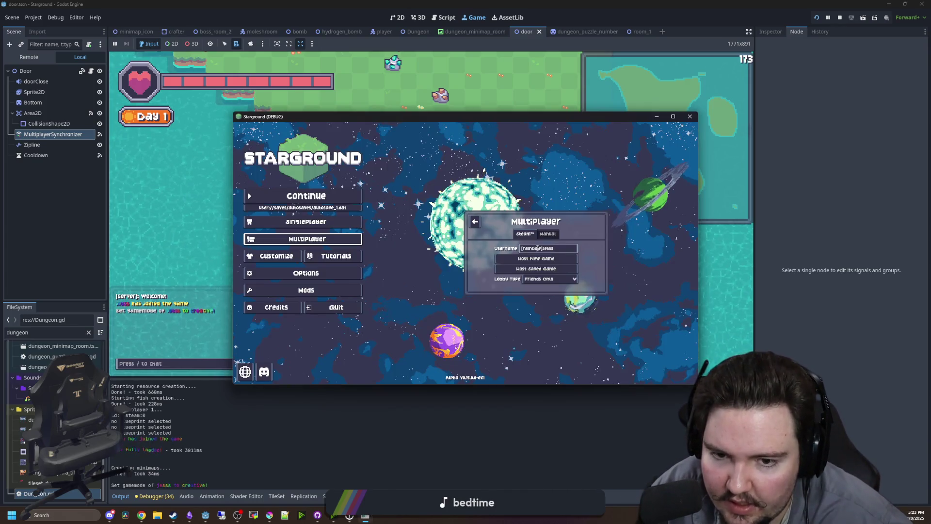
key("BackSpace")
key("BackSpace")
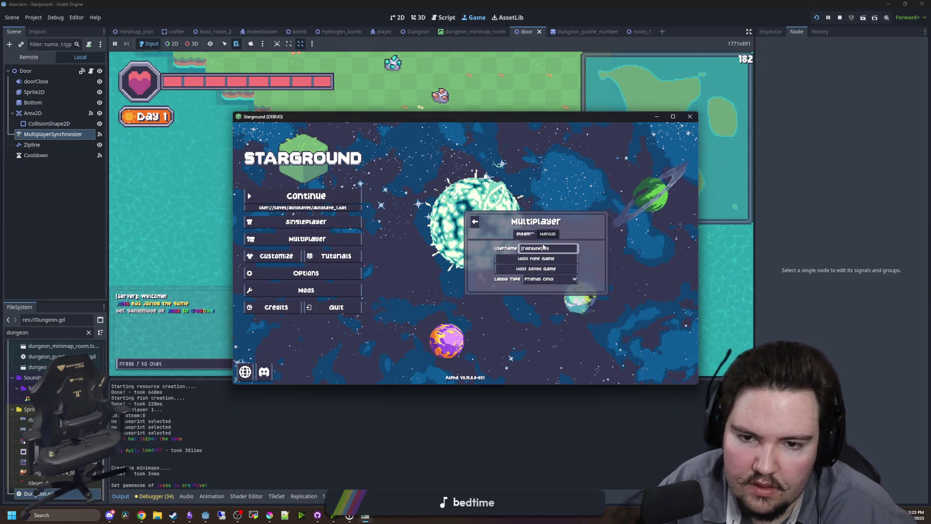
left_click(547, 234)
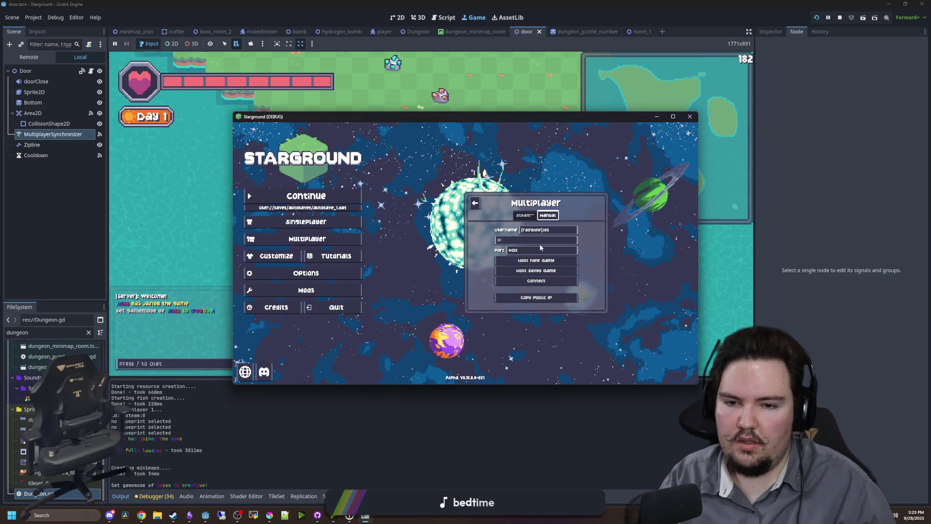
left_click(542, 238)
type("1")
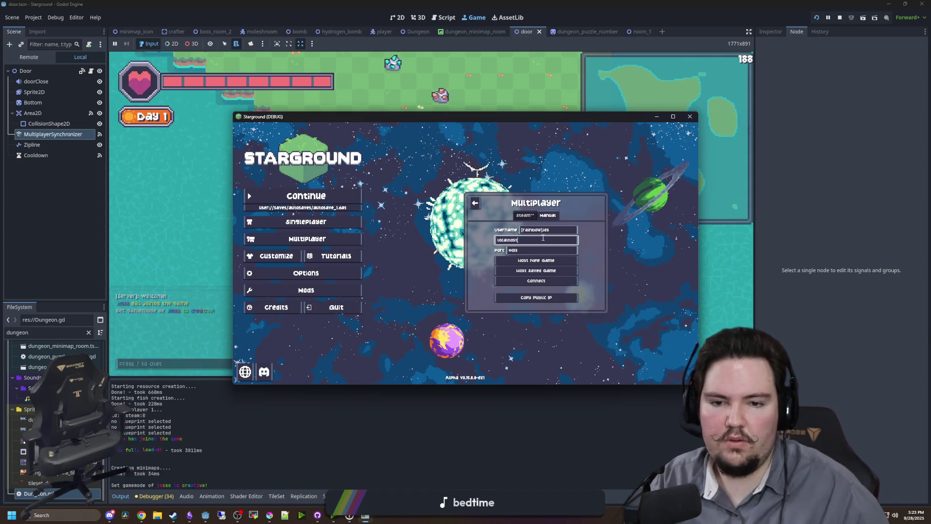
left_click(542, 280)
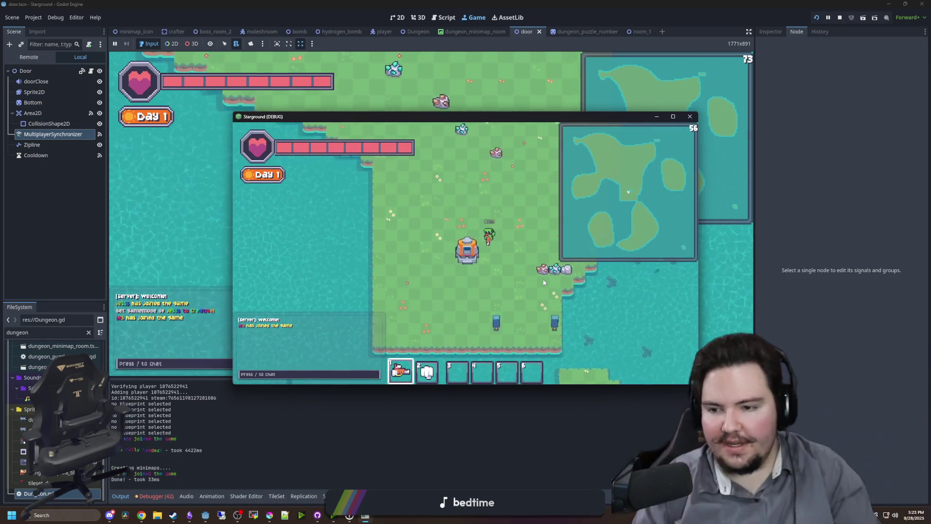
Build a starlauncher in the host game and open it from the second instance.
key("alt+Tab")
key("b")
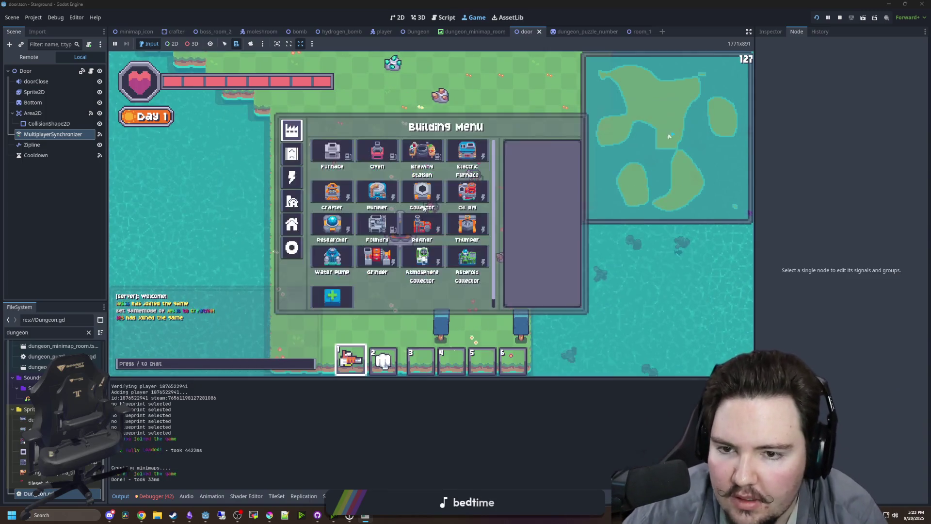
key("Escape")
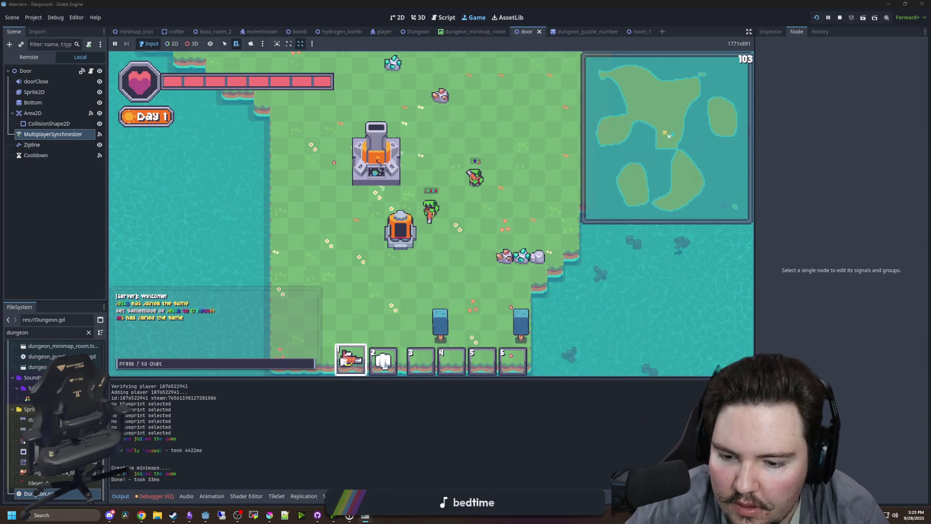
left_click(365, 515)
key("e")
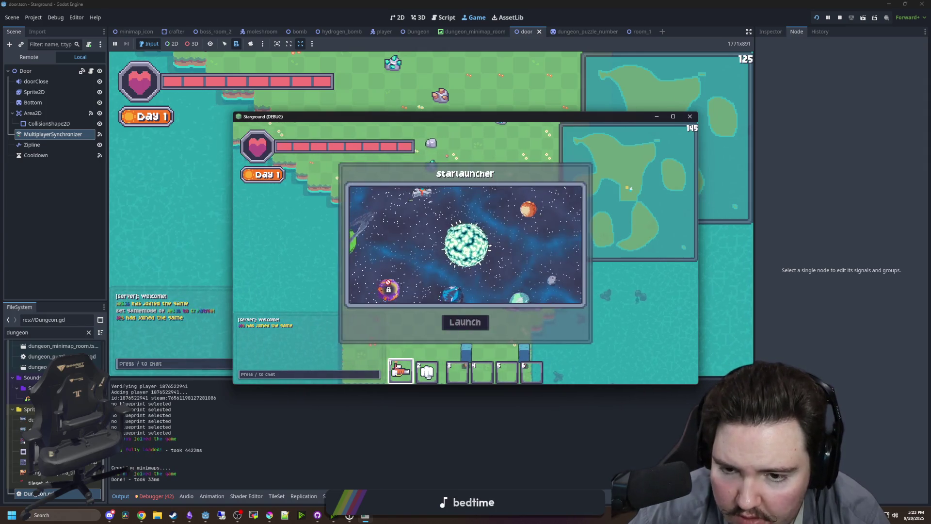
Check door.gd's _ready code, close the starlauncher panel, and return to door.gd.
left_click(91, 71)
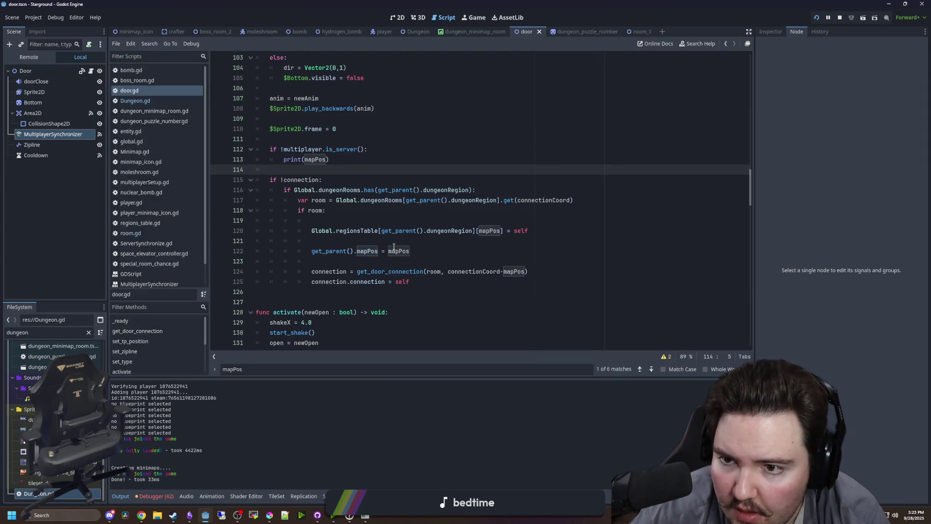
scroll(326, 277, "up", 3)
scroll(327, 277, "up", 20)
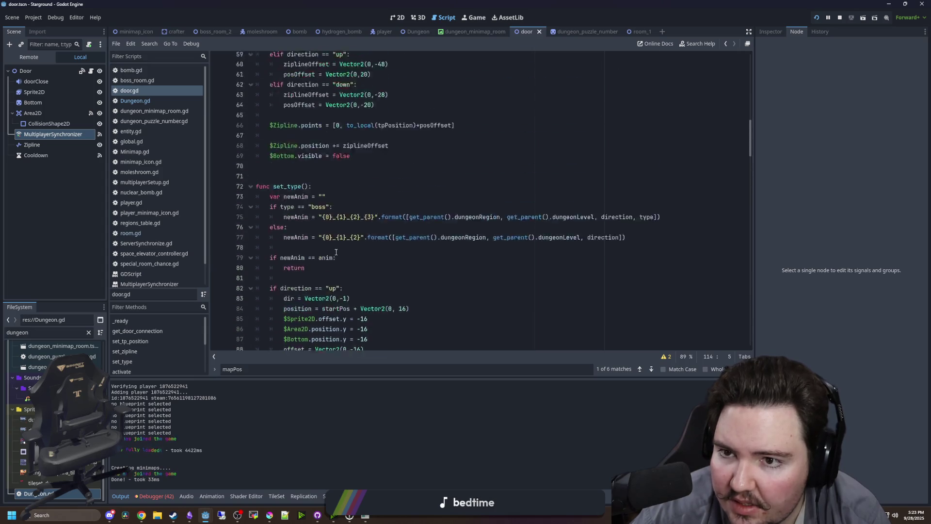
scroll(337, 252, "up", 4)
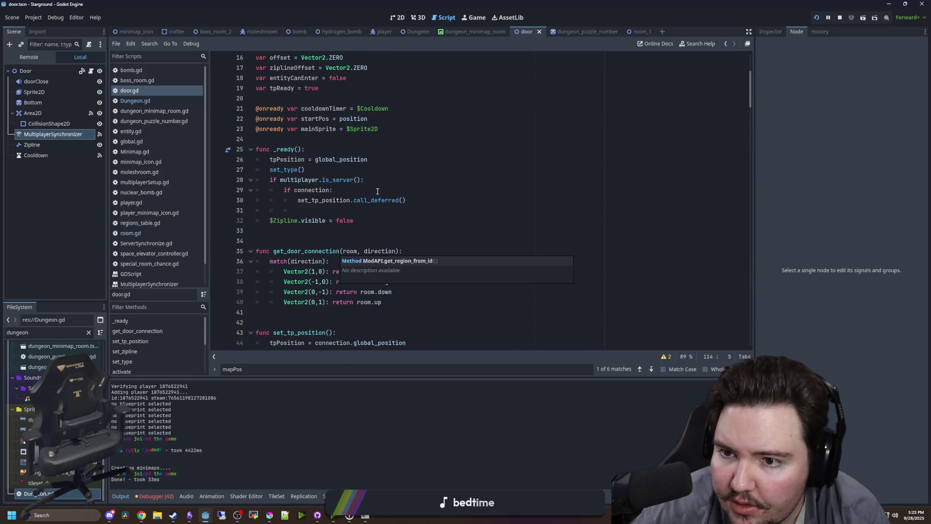
left_click(340, 148)
left_click(474, 18)
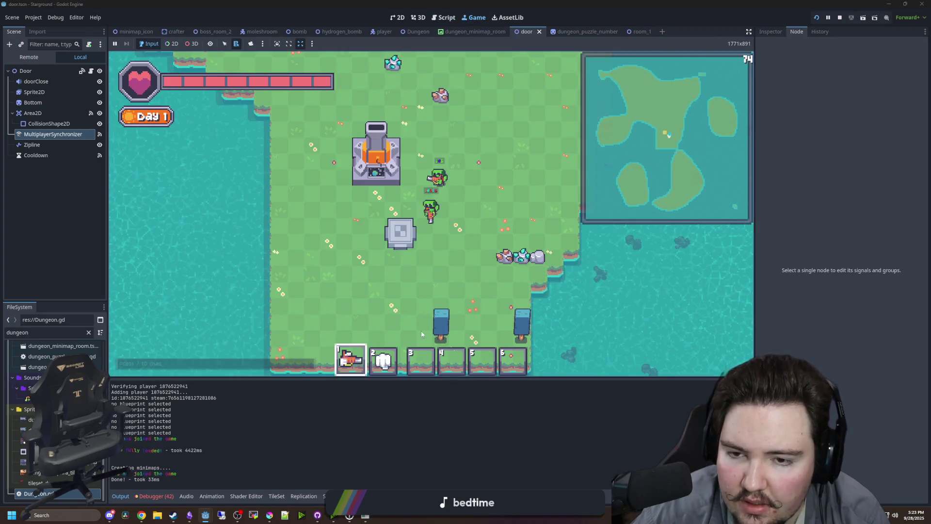
left_click(370, 482)
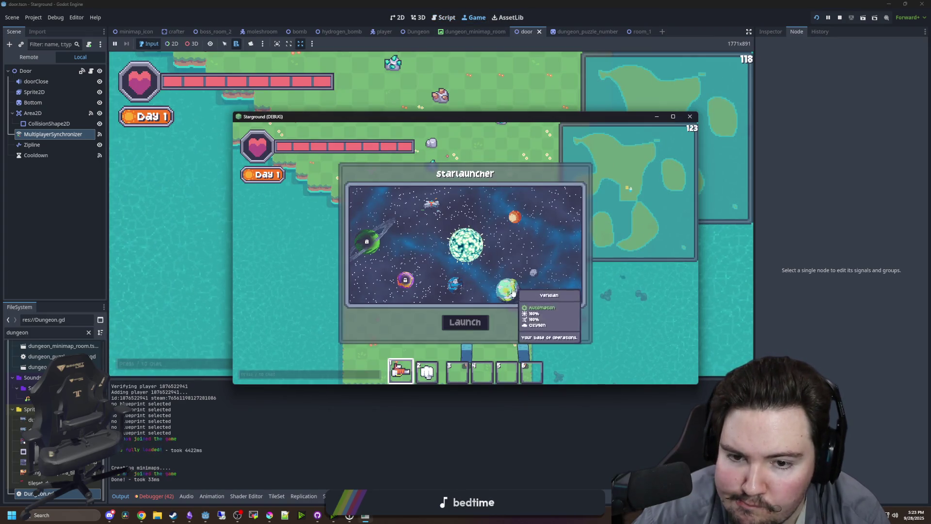
left_click(450, 329)
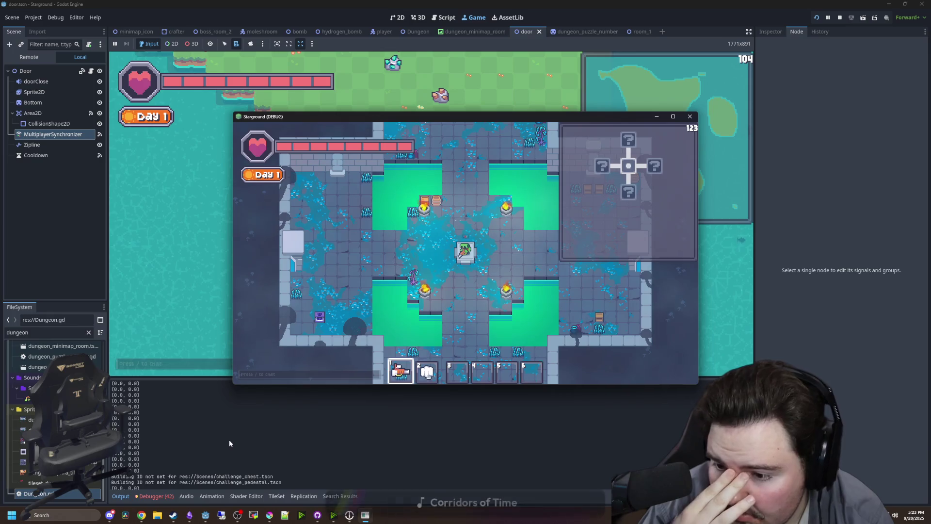
left_click(443, 17)
left_click(437, 230)
scroll(437, 228, "down", 6)
scroll(436, 229, "down", 16)
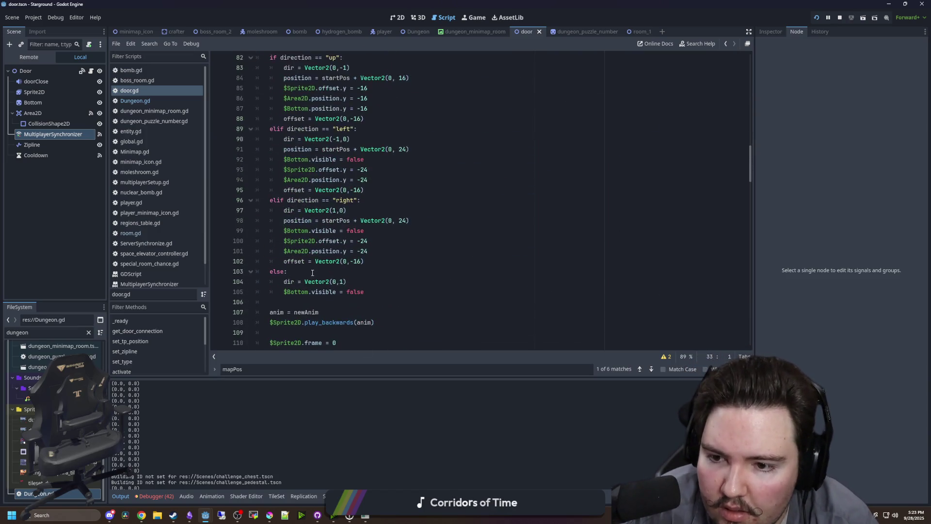
scroll(313, 273, "down", 4)
left_click(304, 250)
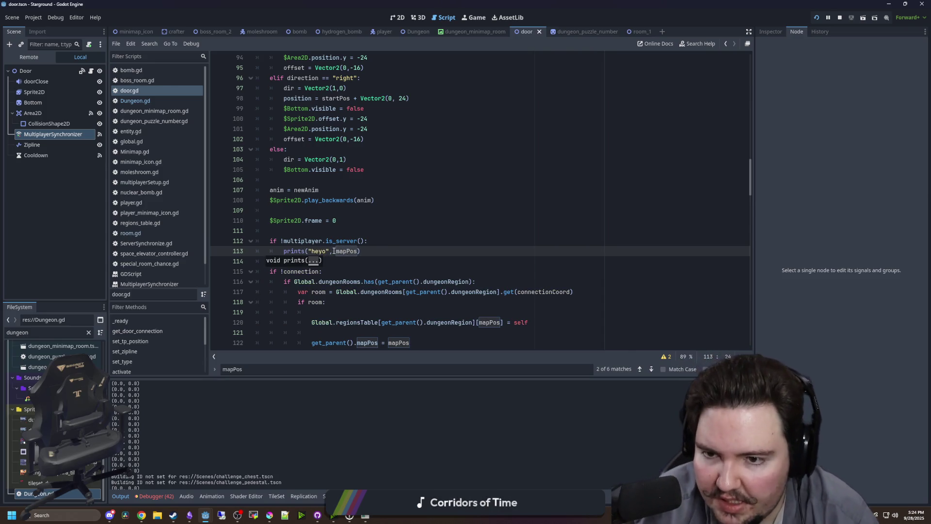
left_click(343, 229)
key("ctrl+s")
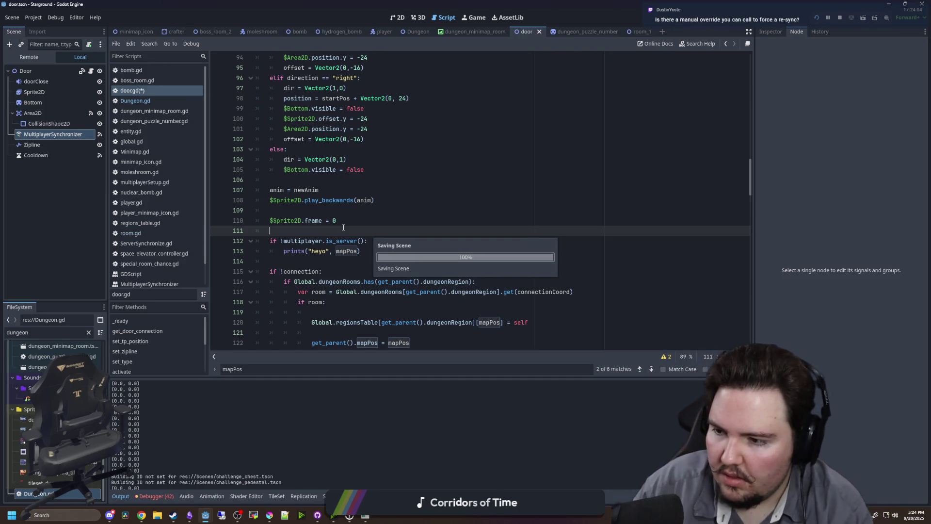
key("ctrl+s")
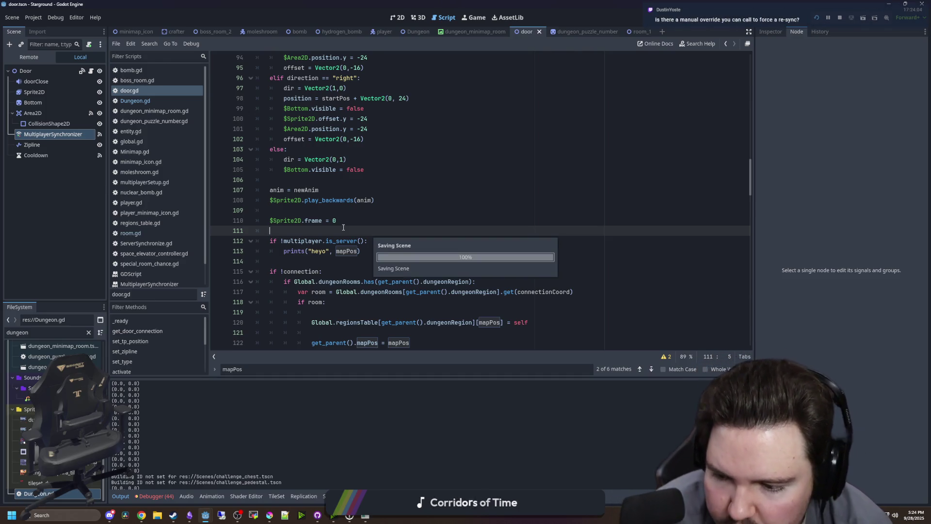
scroll(343, 227, "down", 20)
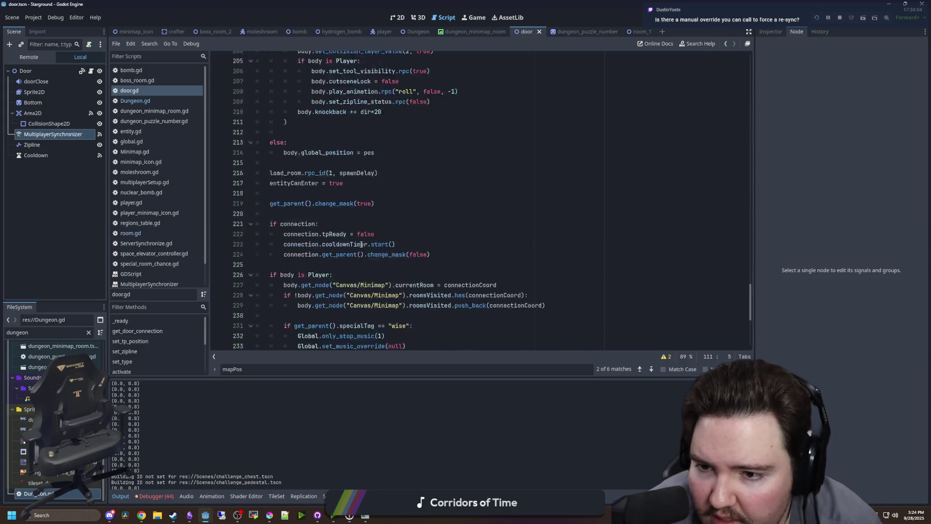
left_click_drag(314, 291, 223, 282)
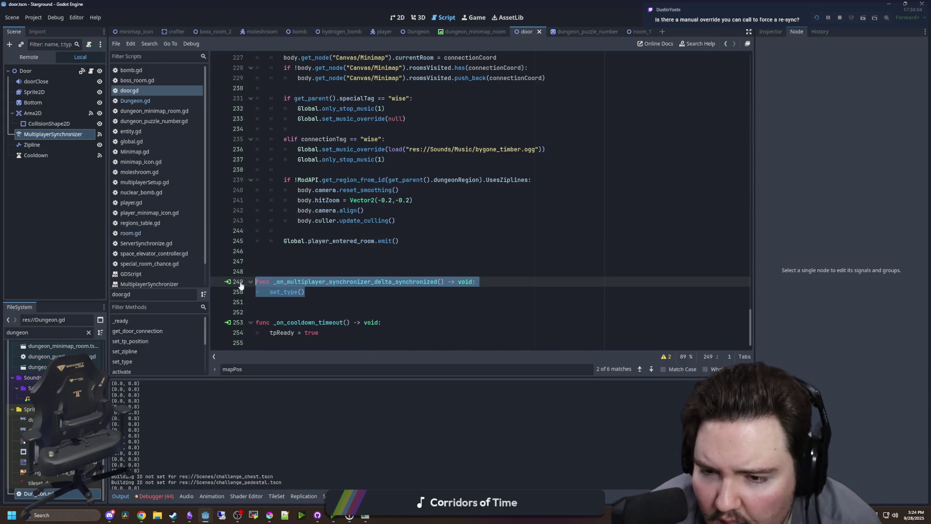
left_click_drag(287, 281, 388, 274)
double_click(354, 282)
left_click(315, 297)
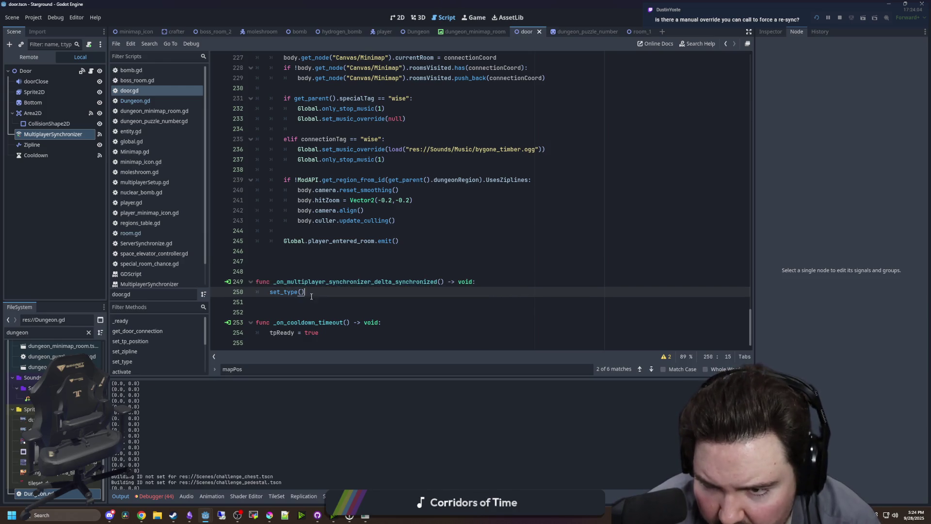
left_click(273, 293, "ctrl")
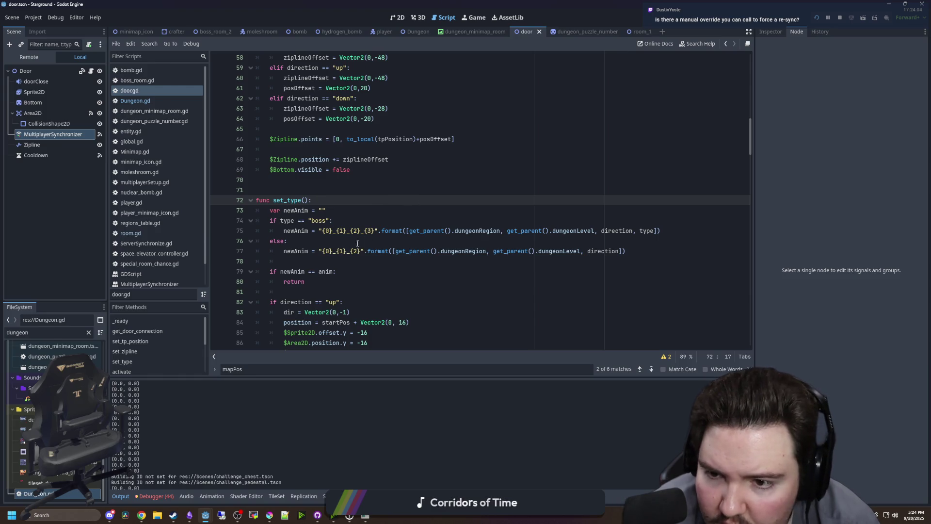
left_click(309, 261)
scroll(309, 262, "down", 4)
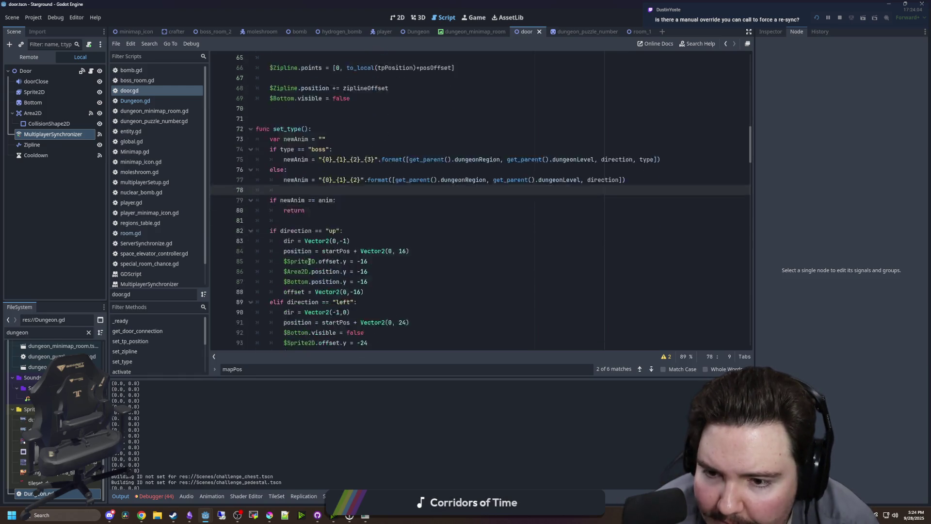
scroll(314, 180, "up", 18)
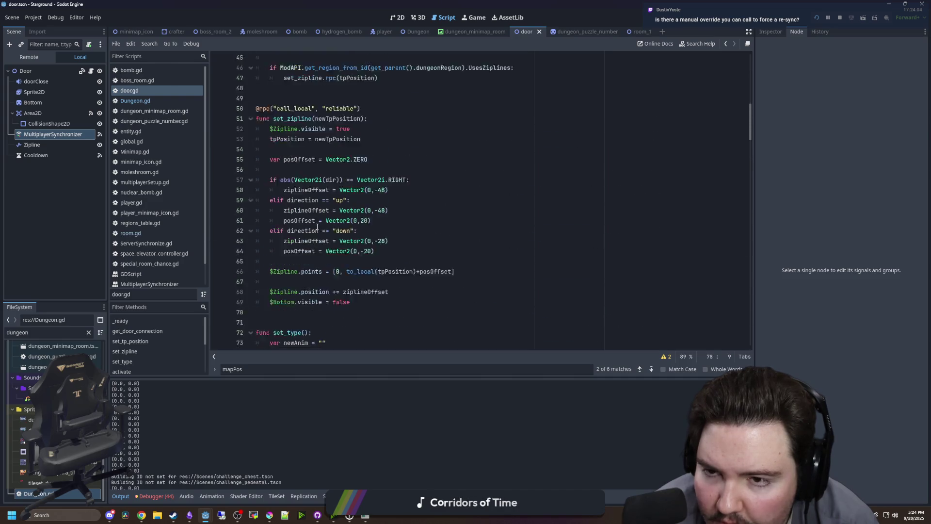
scroll(317, 227, "up", 2)
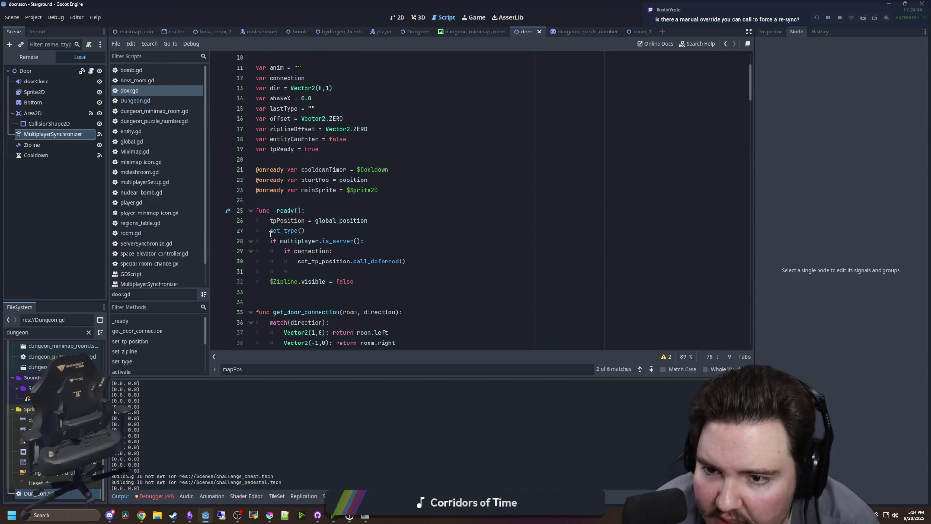
Move set_type() from line 27 into the 'if multiplayer.is_server():' block and save door.gd.
left_click(270, 232)
left_click(315, 231)
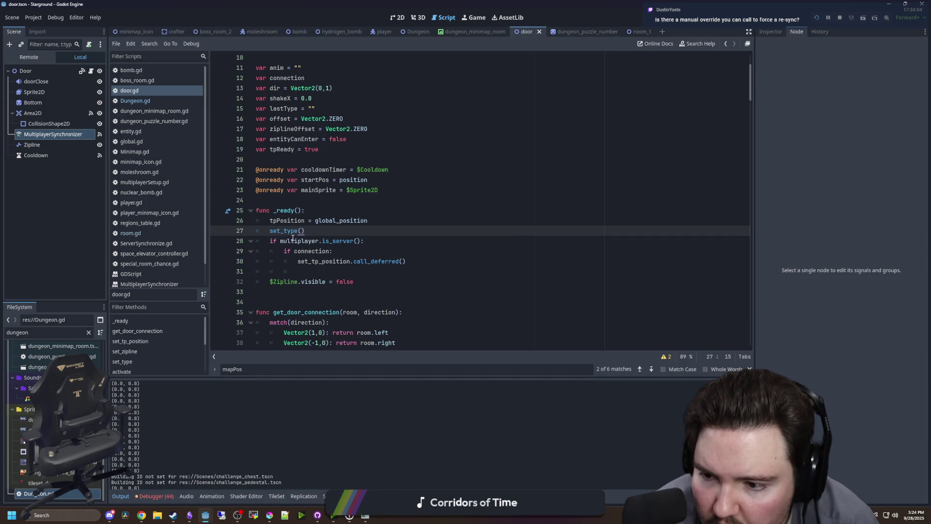
left_click_drag(314, 233, 269, 235)
key("ctrl+c")
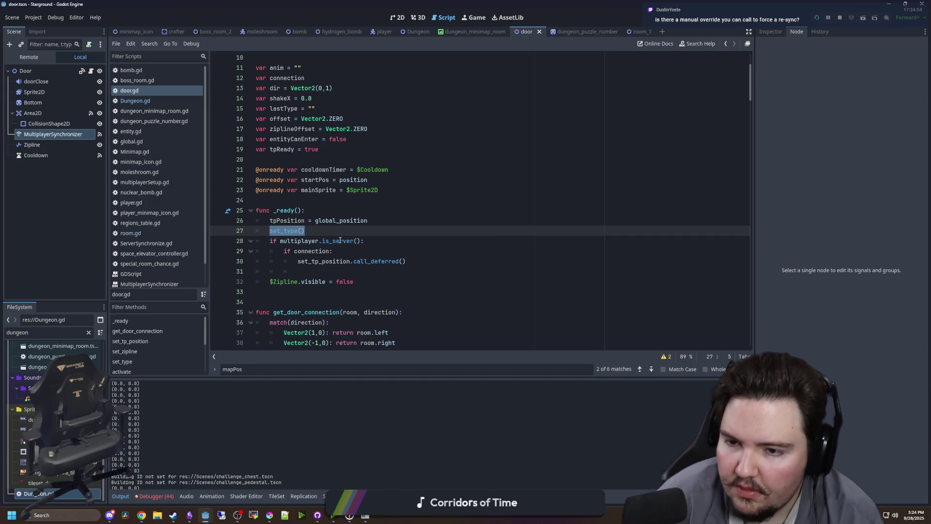
key("BackSpace")
key("BackSpace")
key("BackSpace")
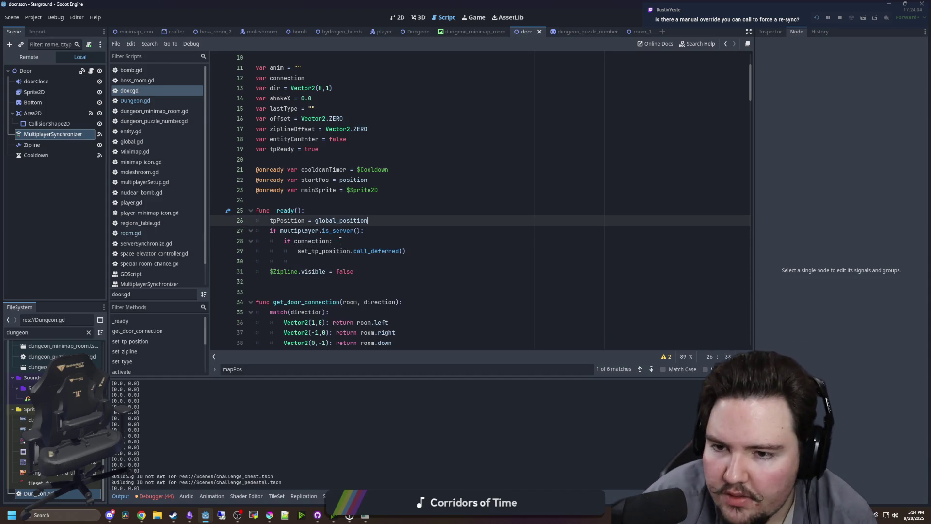
left_click(405, 229)
key("Return")
key("ctrl+v")
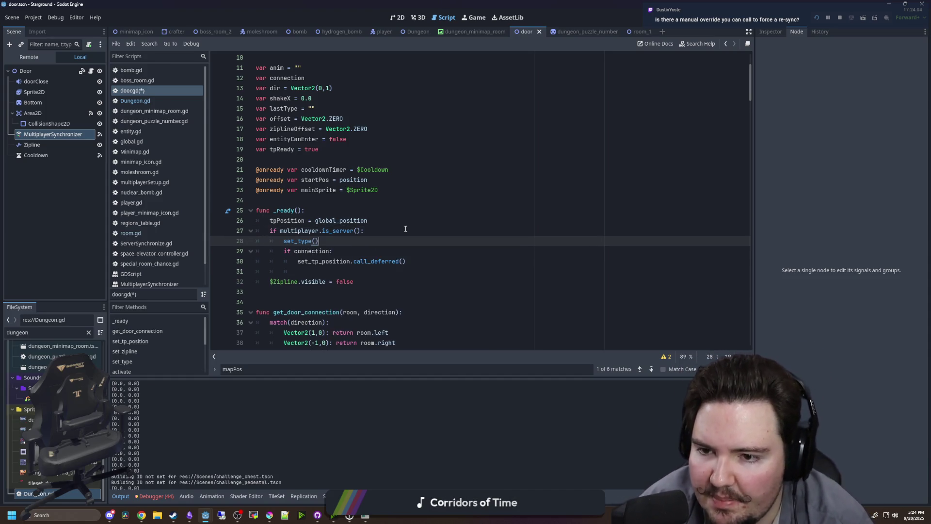
key("Return")
left_click(389, 229)
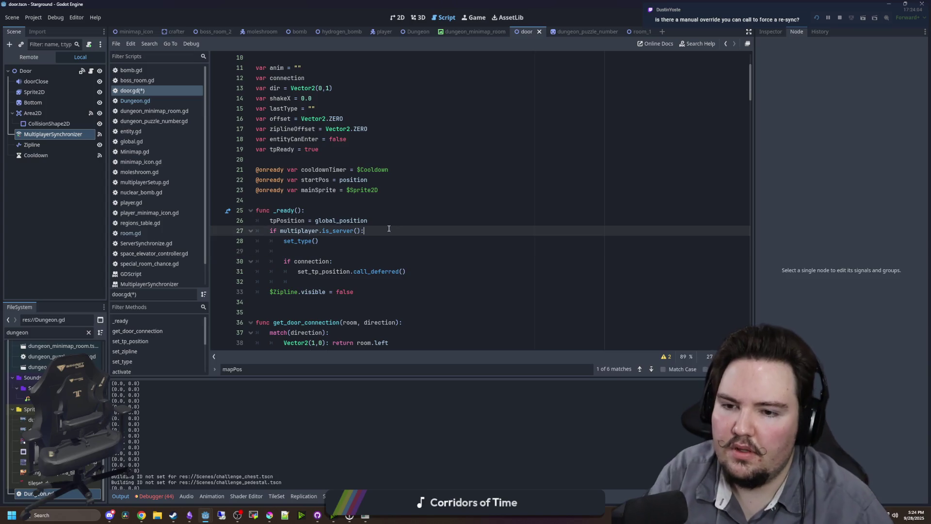
left_click(300, 194)
key("ctrl+s")
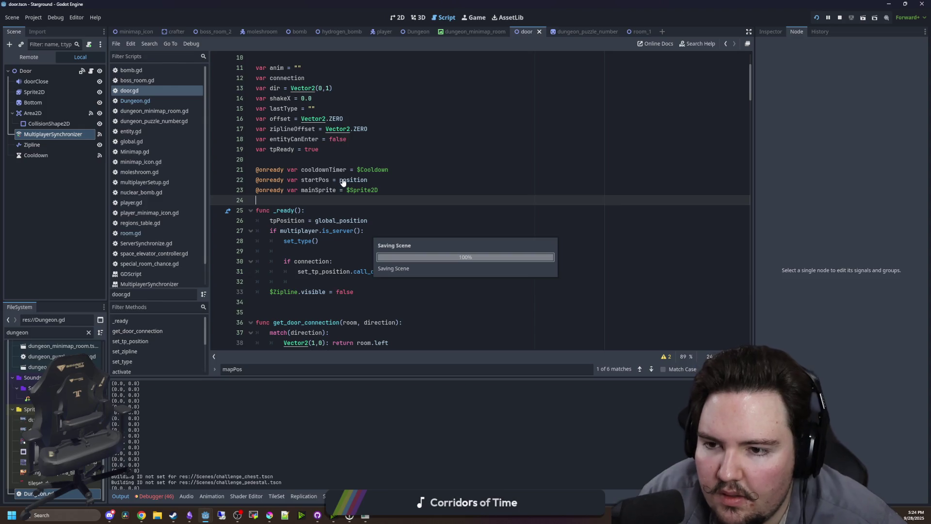
Review the MultiplayerSynchronizer's replicated properties, save the script and scene, and stop the game.
left_click(327, 251)
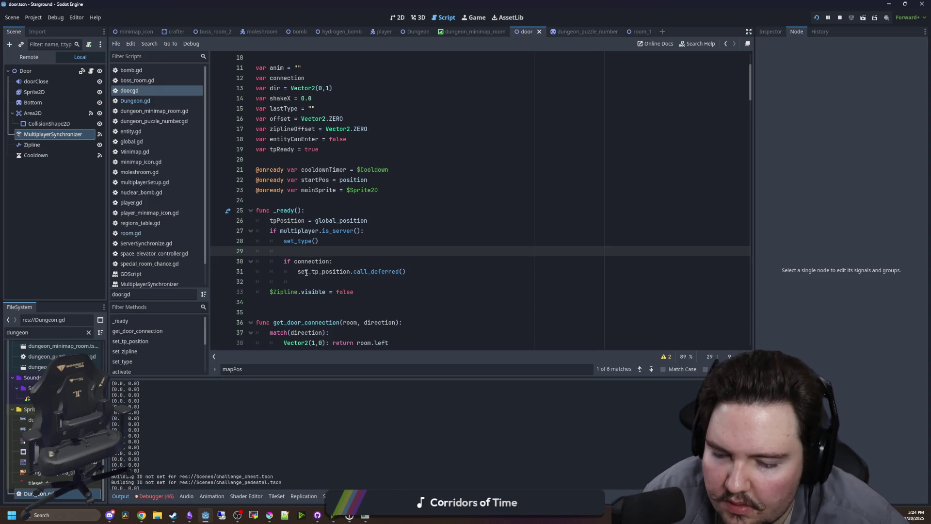
scroll(306, 272, "down", 5)
scroll(315, 243, "up", 4)
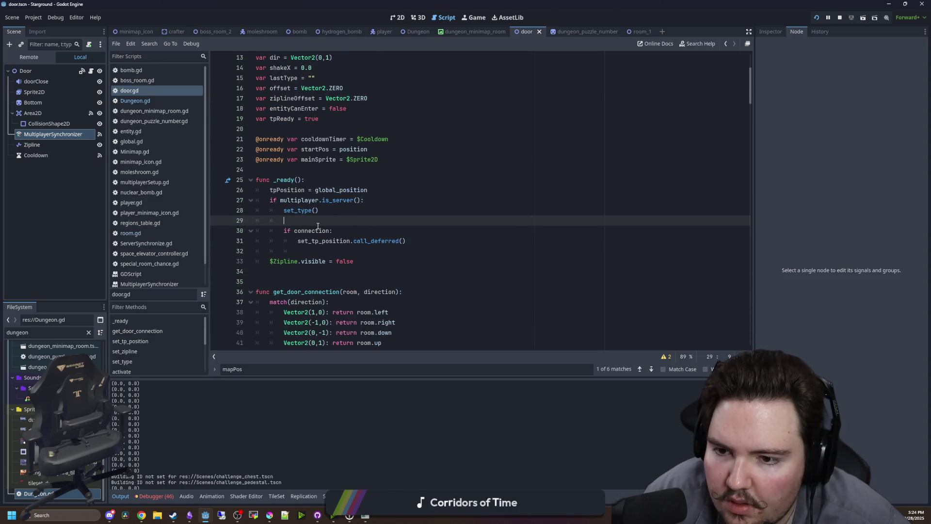
key("ctrl+s")
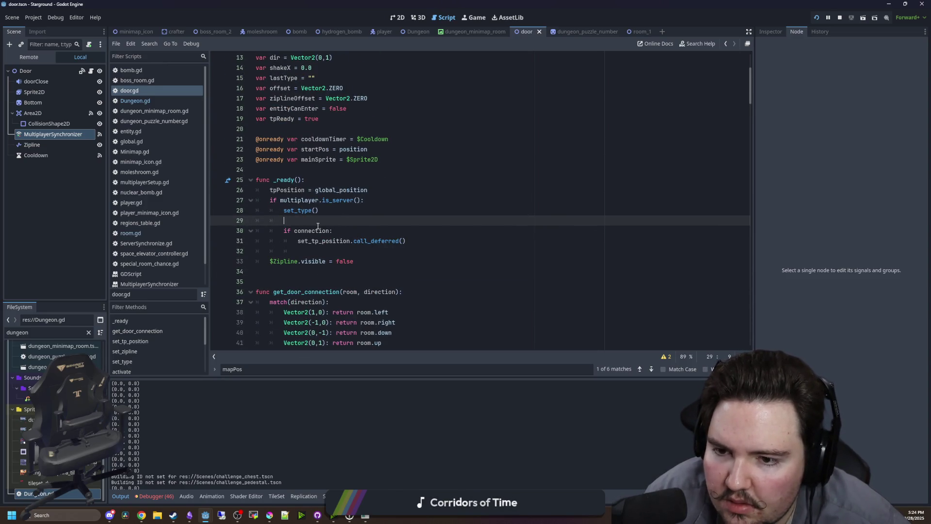
left_click(501, 174)
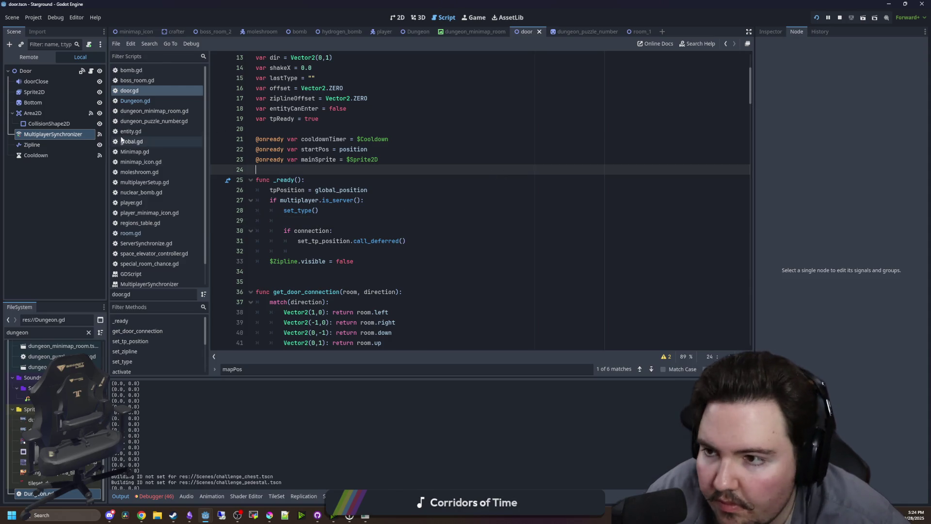
left_click(53, 134)
left_click(466, 220)
key("ctrl+s")
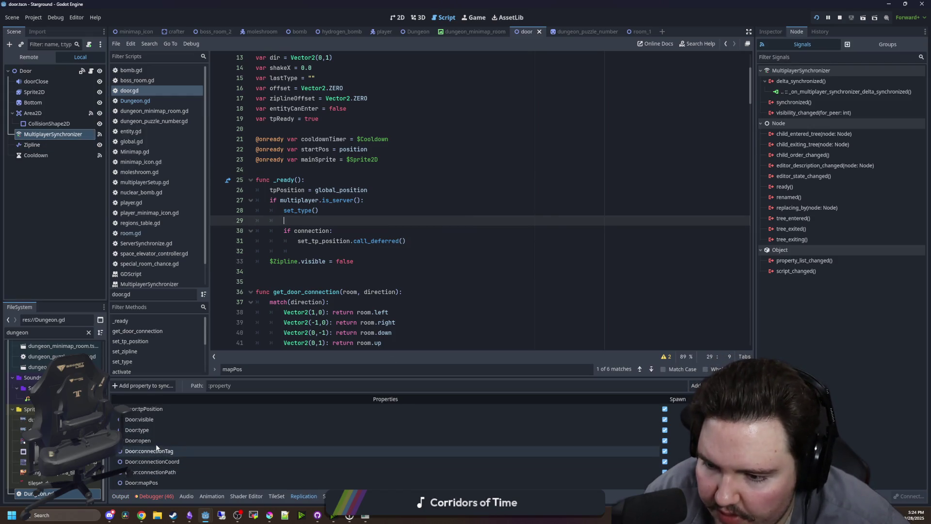
left_click(436, 271)
key("ctrl+s")
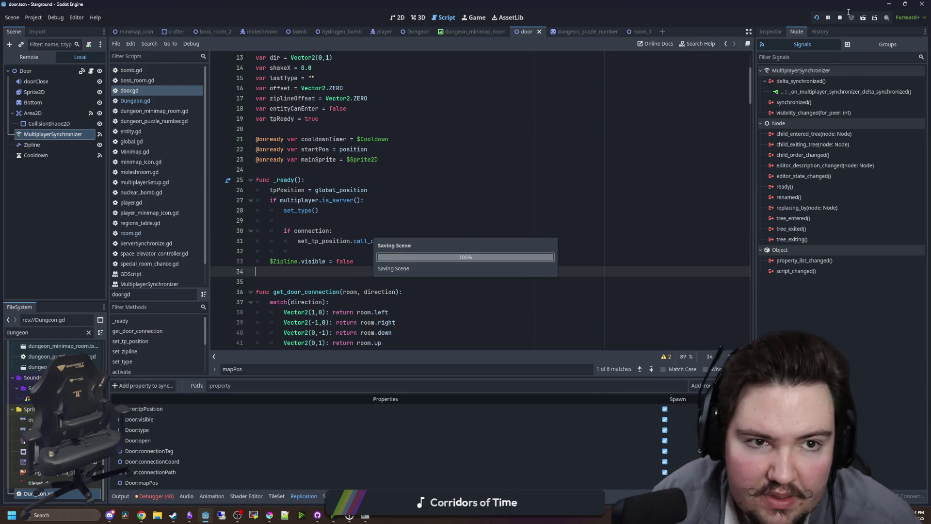
left_click(840, 17)
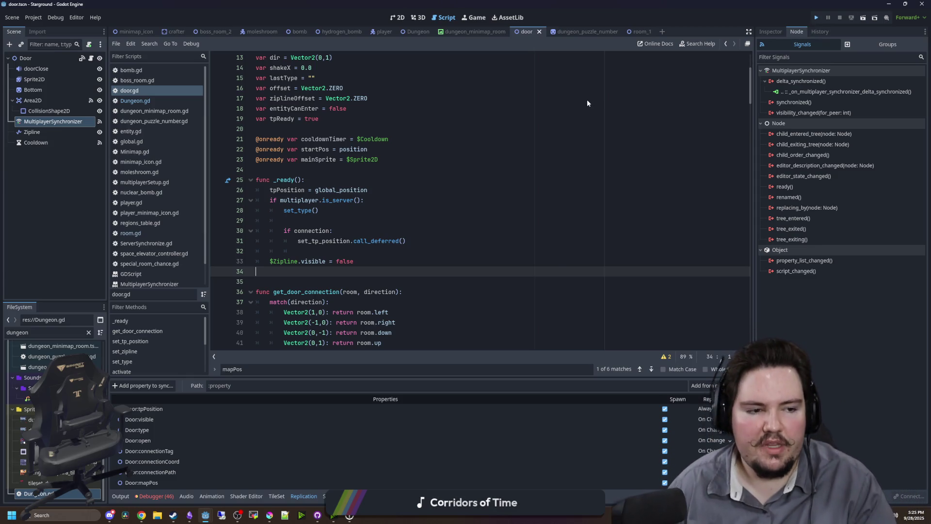
Relaunch the game and host a new world with default settings.
key("ctrl+s")
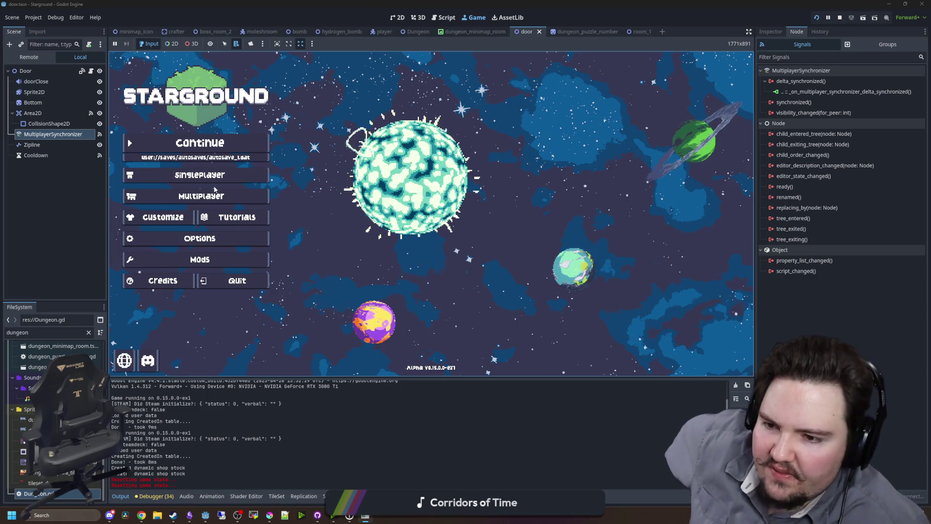
left_click(223, 194)
left_click(533, 190)
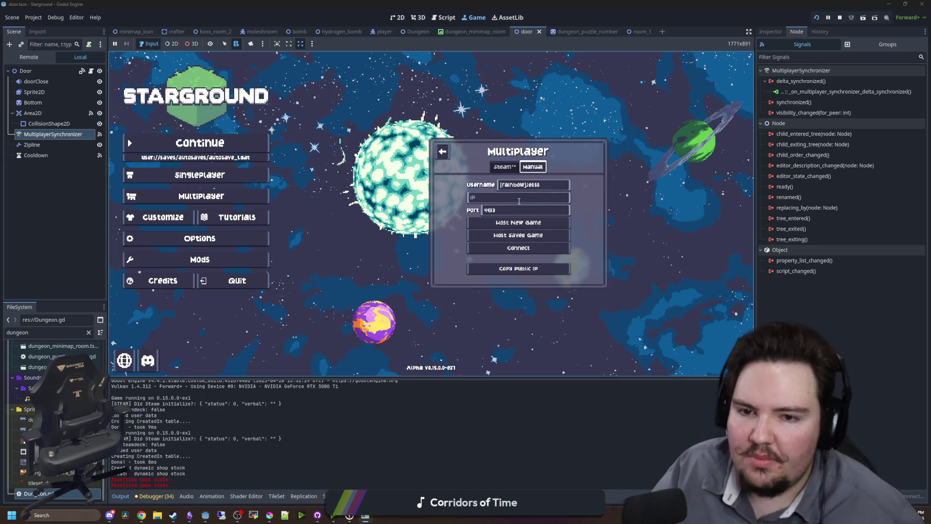
left_click(519, 222)
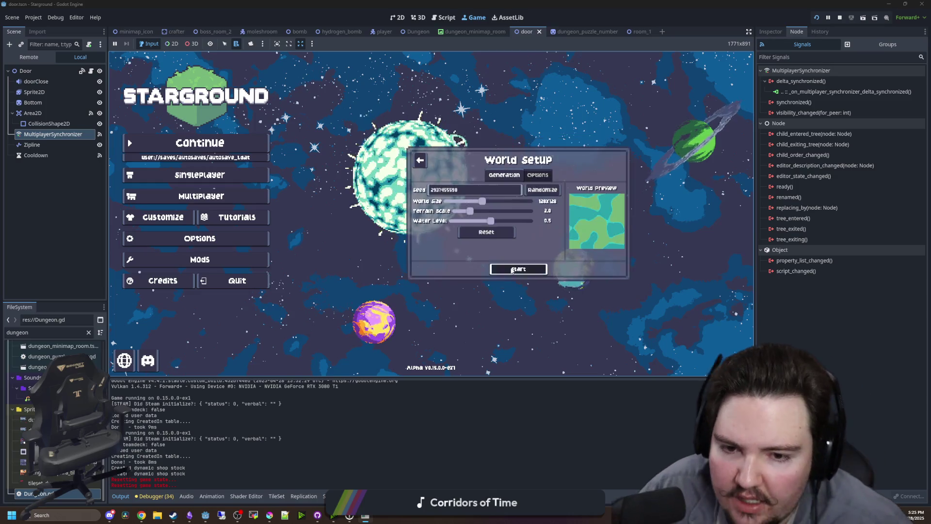
left_click(518, 269)
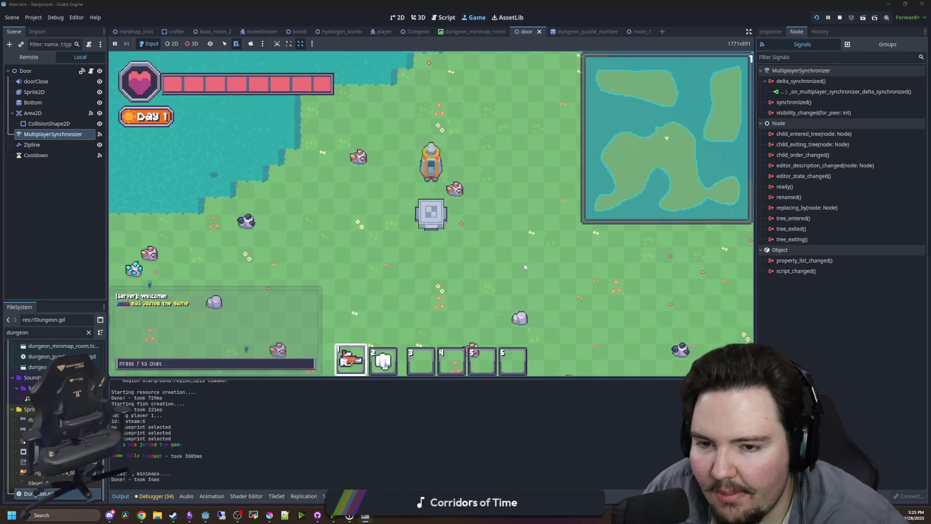
Enable creative mode with /gamemode creative, retyping it after a typo.
key("Escape")
left_click(432, 204)
left_click(398, 154)
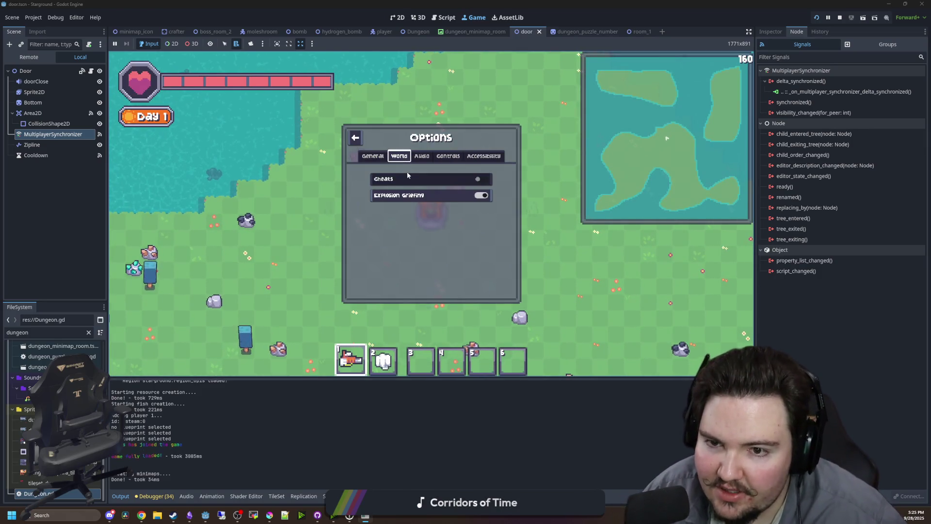
key("Escape")
type("d")
type("/sam")
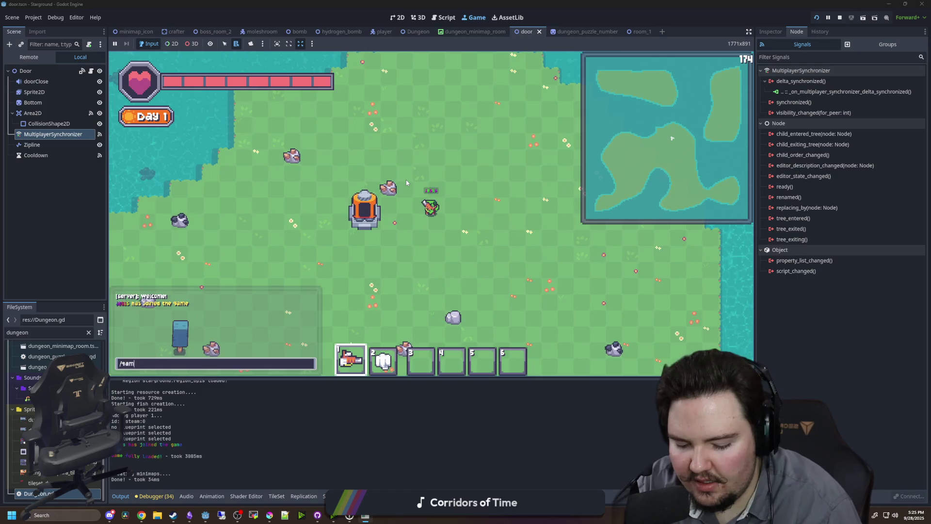
type("creatove")
key("Return")
type("ee/gamemode creative")
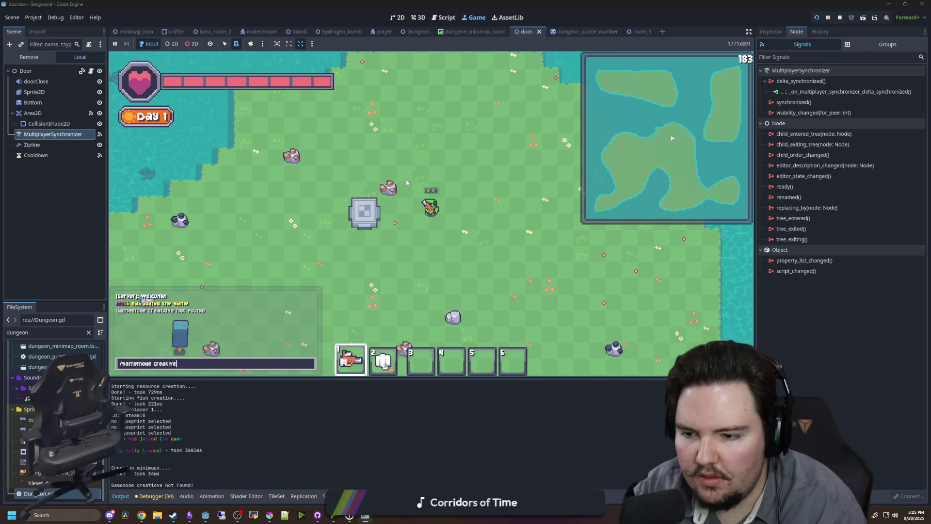
key("Return")
Place a building from the building menu and open Multiplayer in a second game window.
key("e")
left_click(313, 238)
key("e")
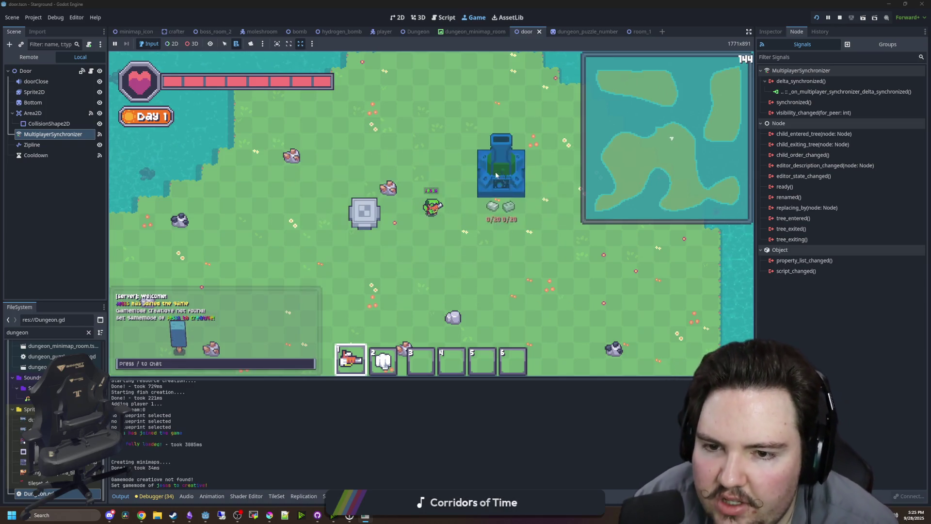
key("e")
left_click(310, 237)
key("e")
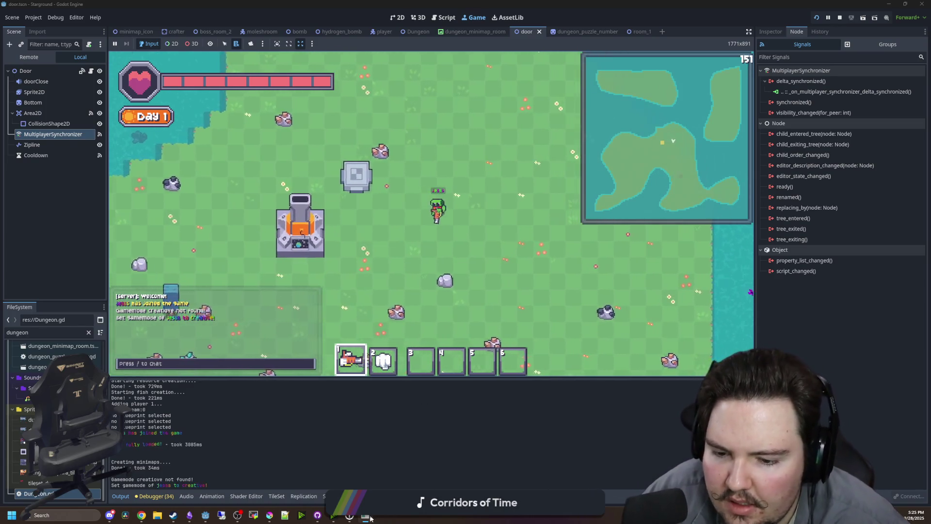
left_click(306, 238)
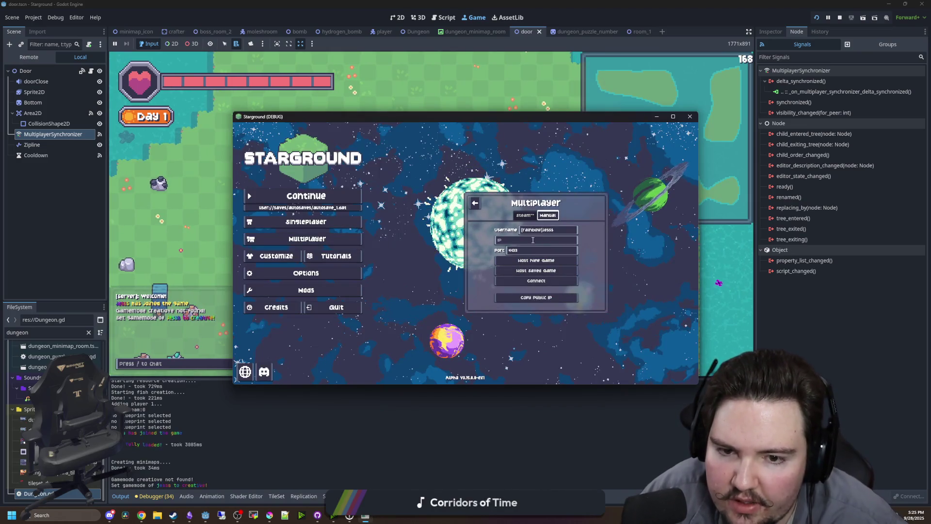
Join the second client to the hosted game, retrying after a disconnect.
left_click(544, 282)
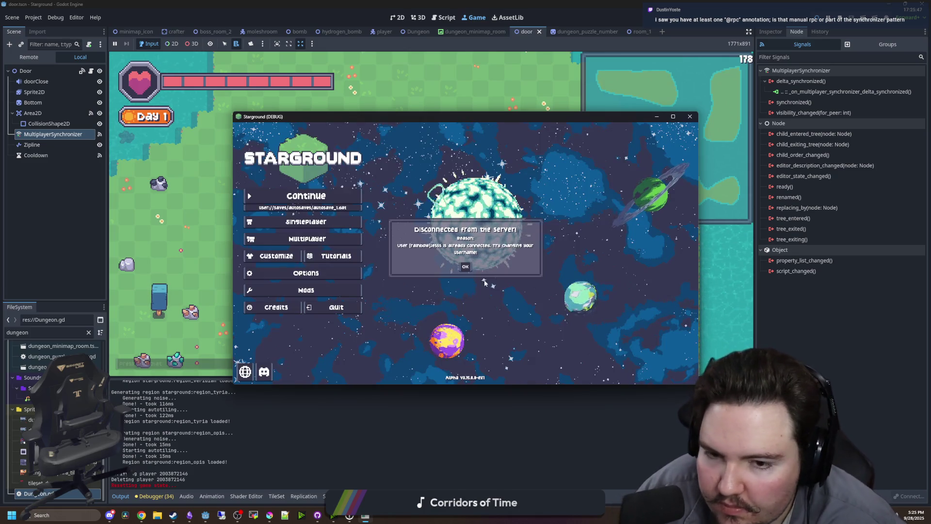
left_click(465, 266)
left_click(307, 238)
left_click(558, 249)
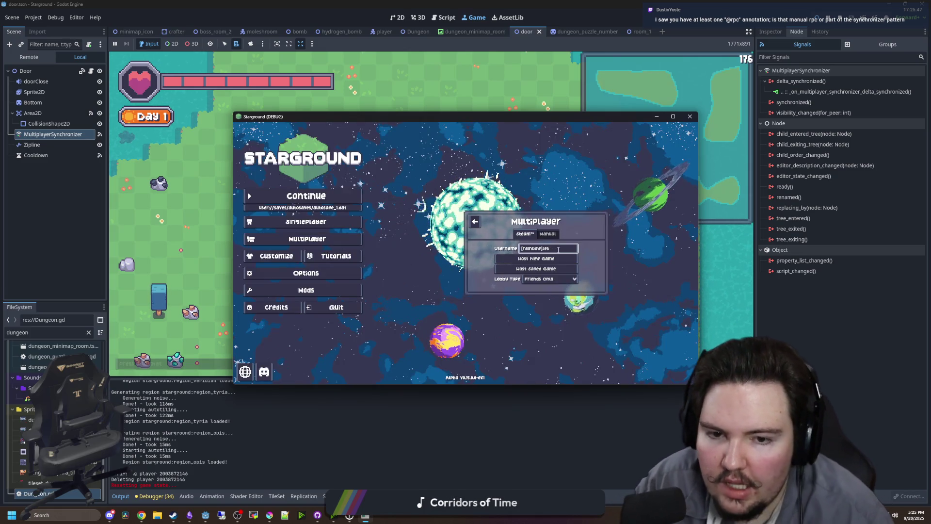
left_click(547, 234)
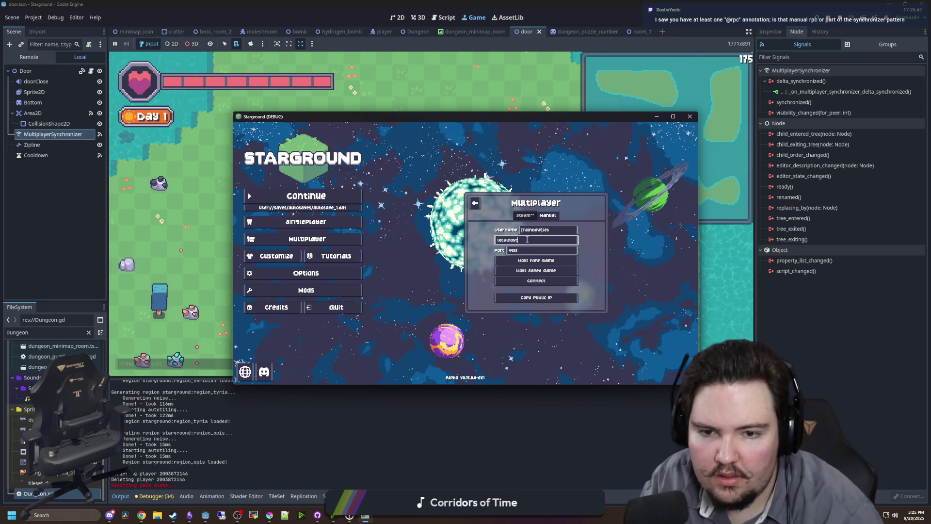
left_click(520, 280)
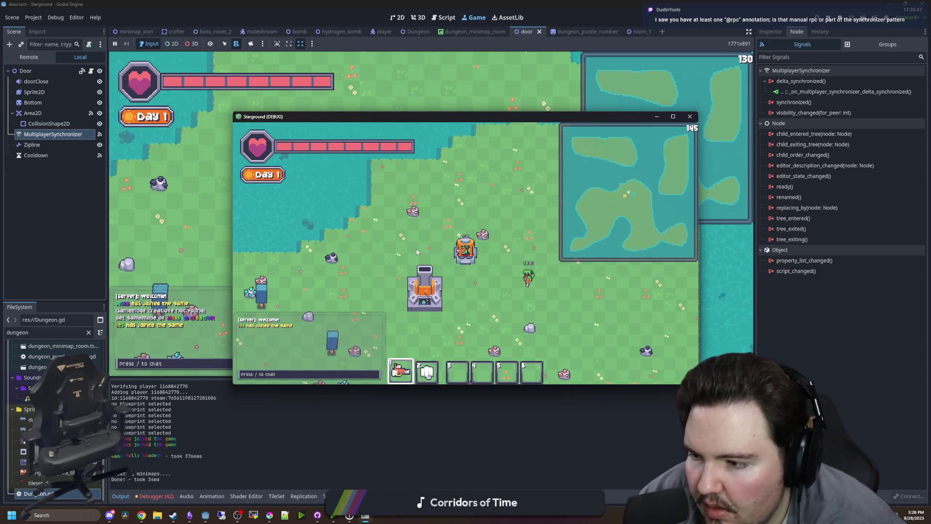
Walk to the starlauncher and launch the player to the dungeon.
key("s")
key("a")
key("e")
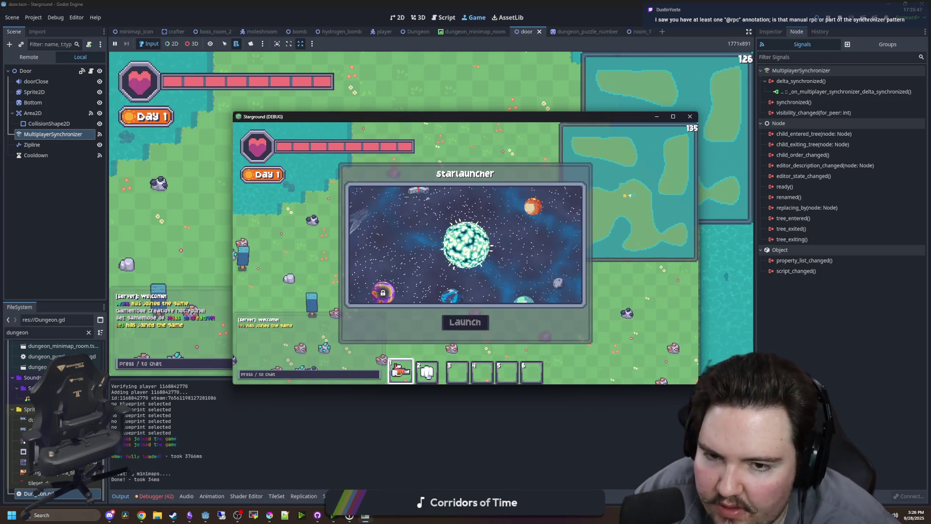
left_click(465, 326)
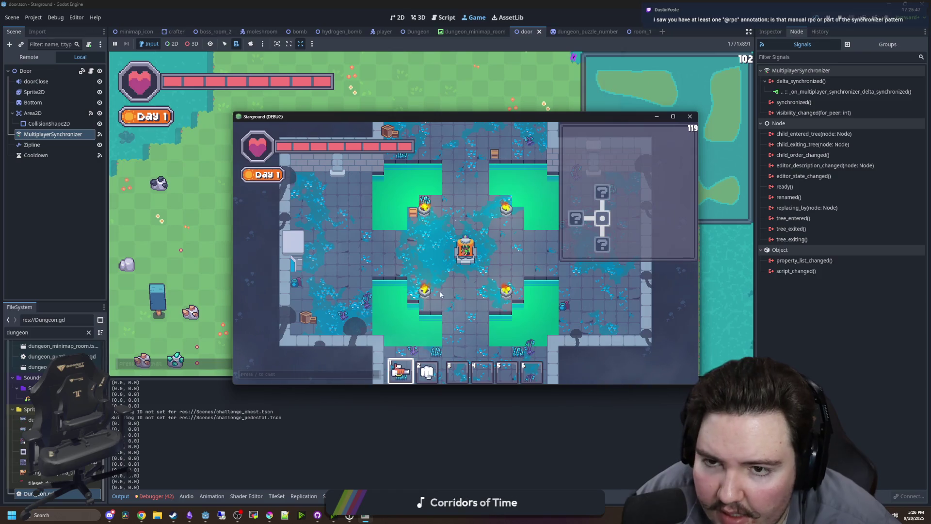
Walk toward the dungeon room's west door, then select the Door root node in the editor.
key("s")
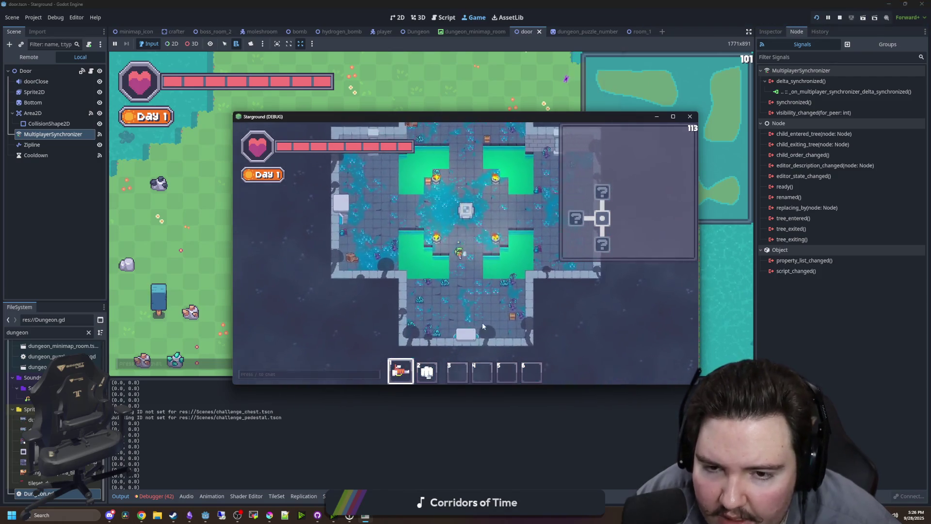
key("w")
key("a")
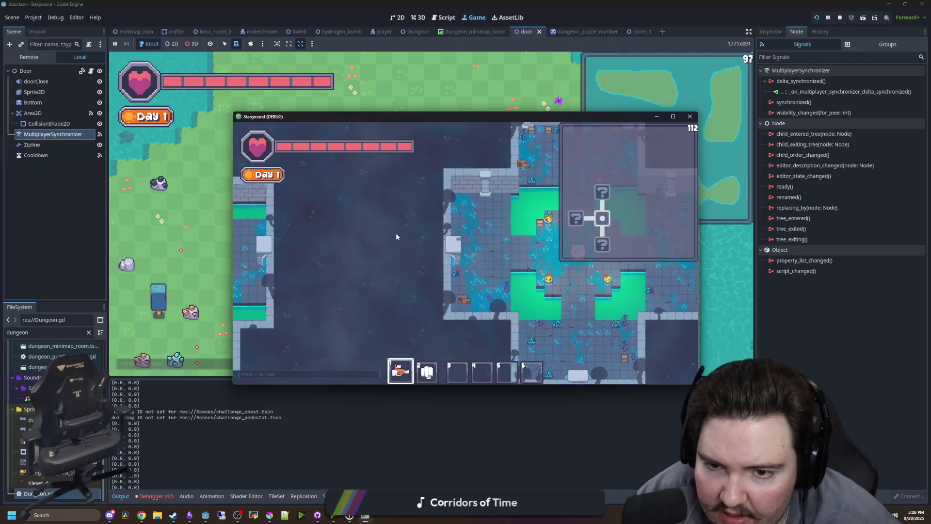
left_click(69, 197)
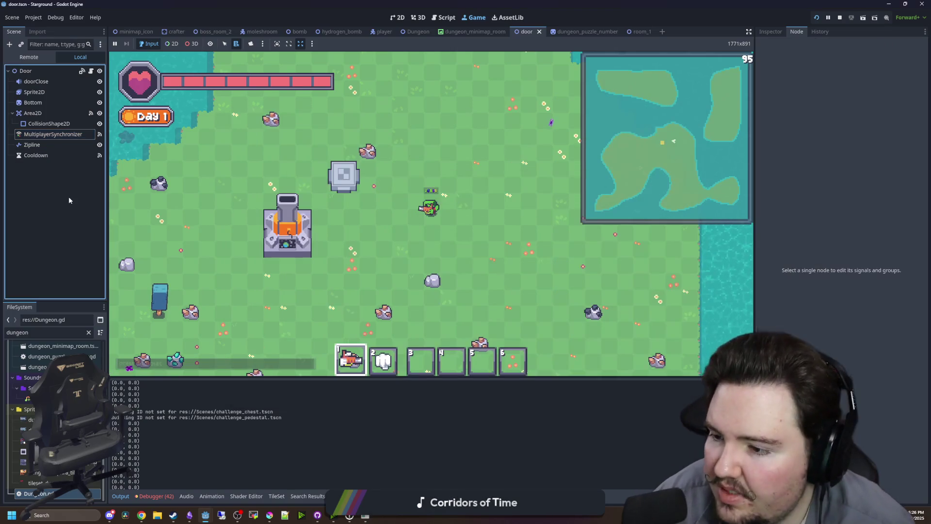
left_click(55, 69)
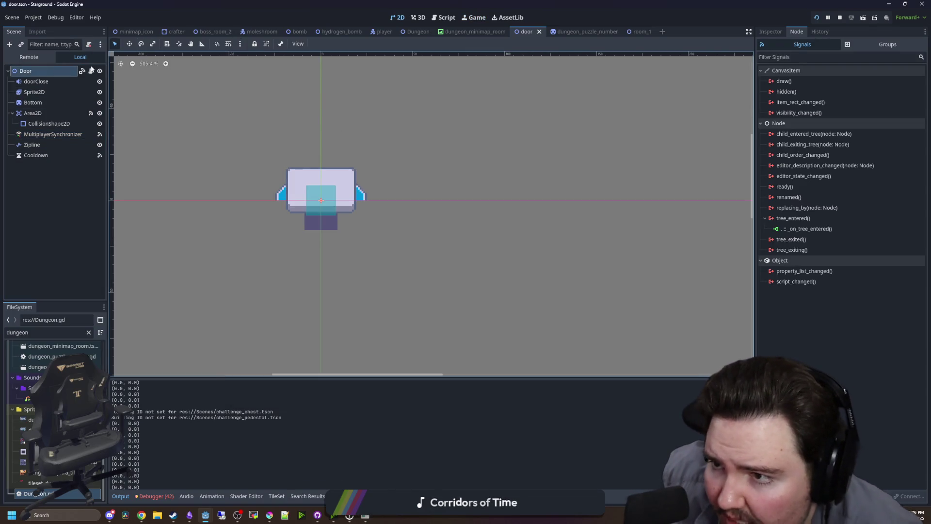
Delete Door:connectionPath from the MultiplayerSynchronizer's replicated properties.
left_click(91, 71)
left_click(291, 169)
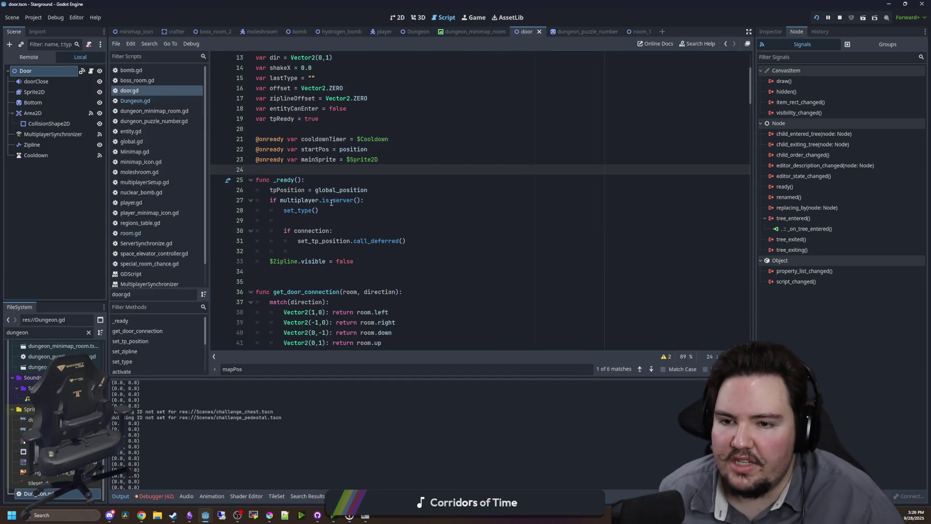
scroll(372, 182, "up", 4)
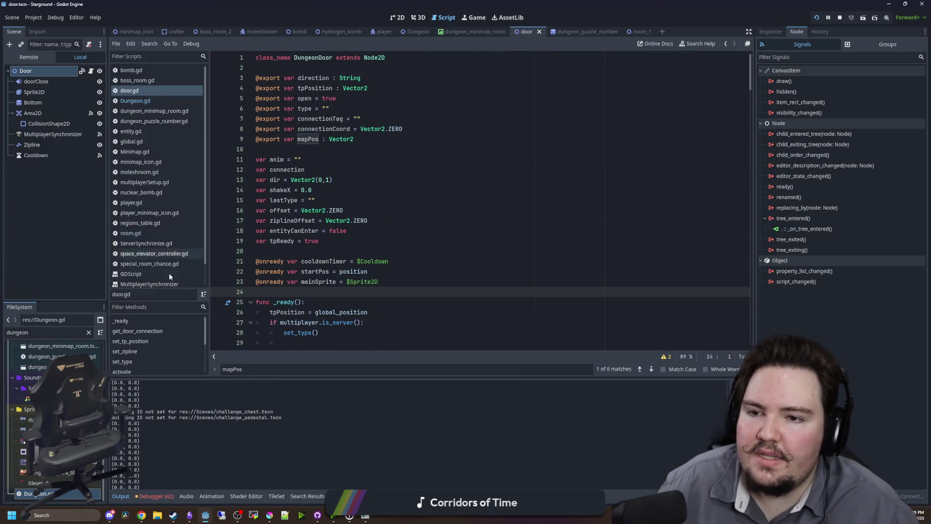
left_click(52, 134)
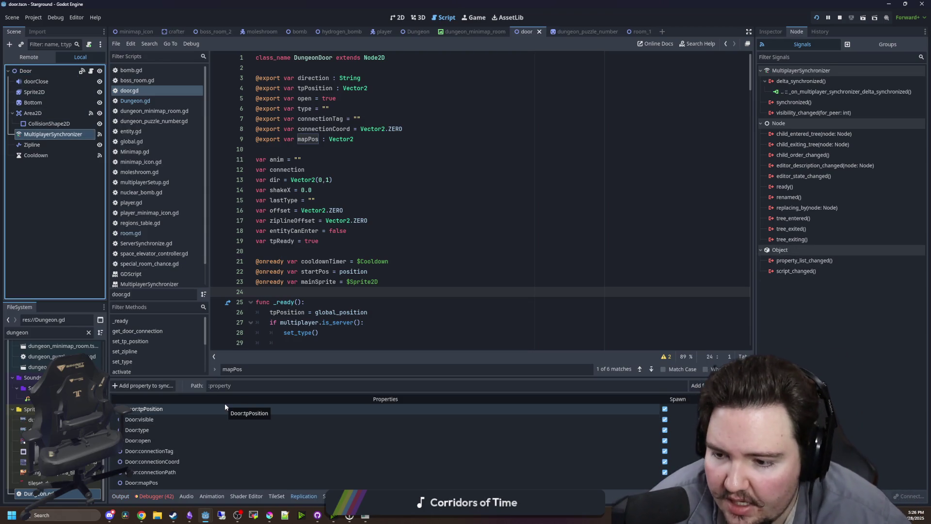
scroll(225, 403, "down", 1)
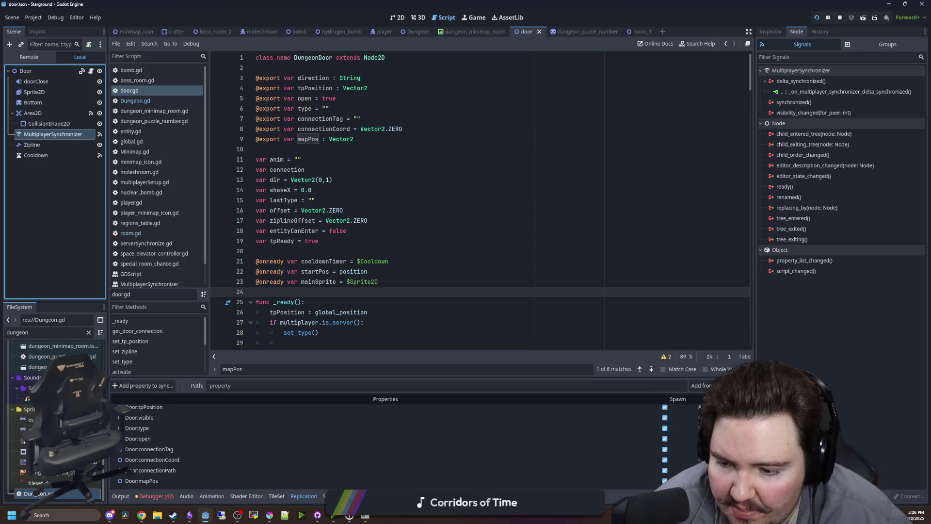
left_click(747, 470)
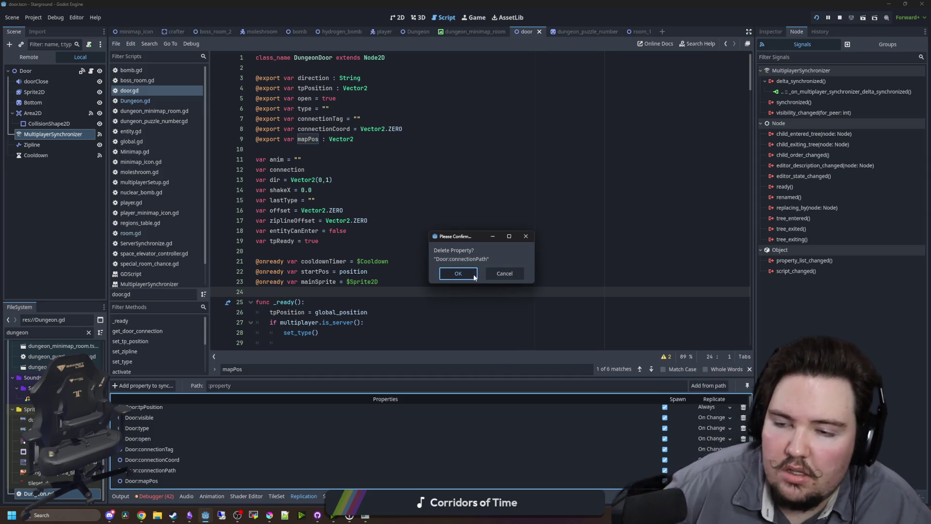
left_click(473, 276)
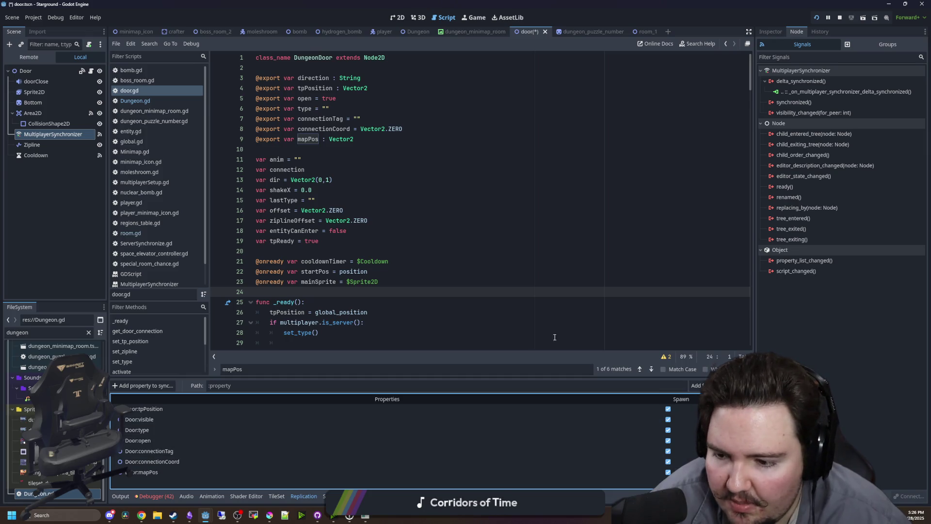
Save the door scene, then stop and rerun the game.
left_click(524, 281)
left_click(315, 248)
key("ctrl+s")
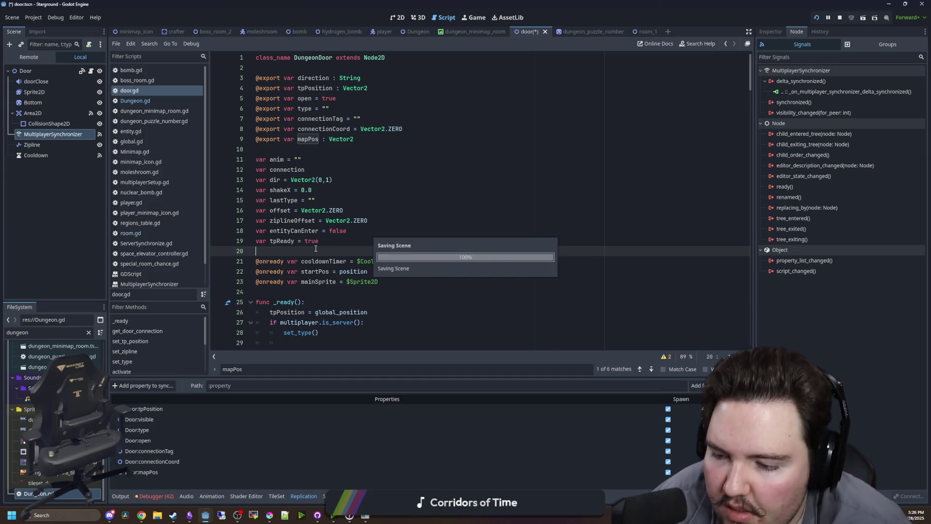
left_click(464, 211)
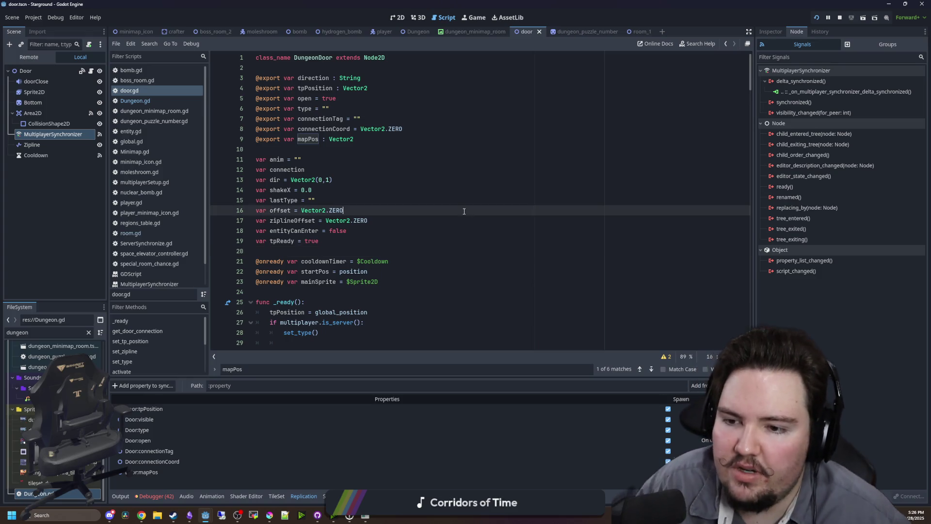
left_click(302, 251)
key("ctrl+s")
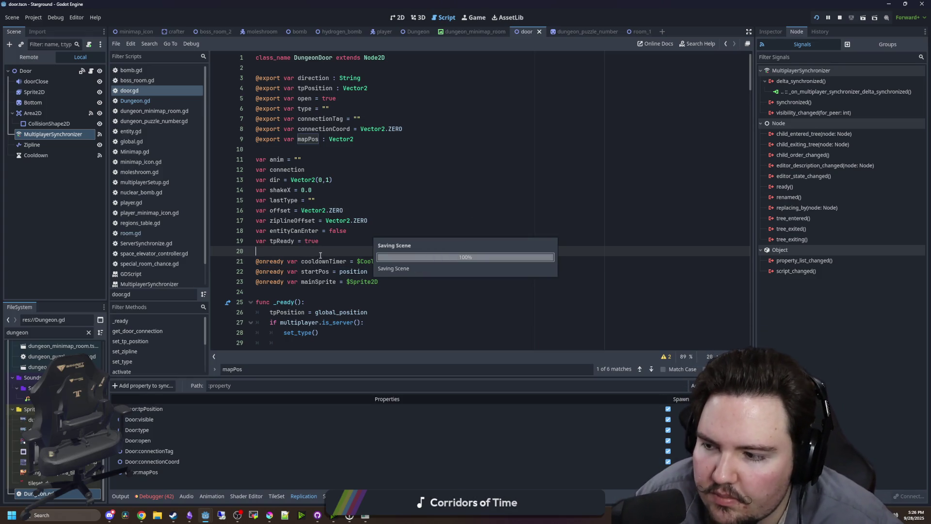
left_click(820, 18)
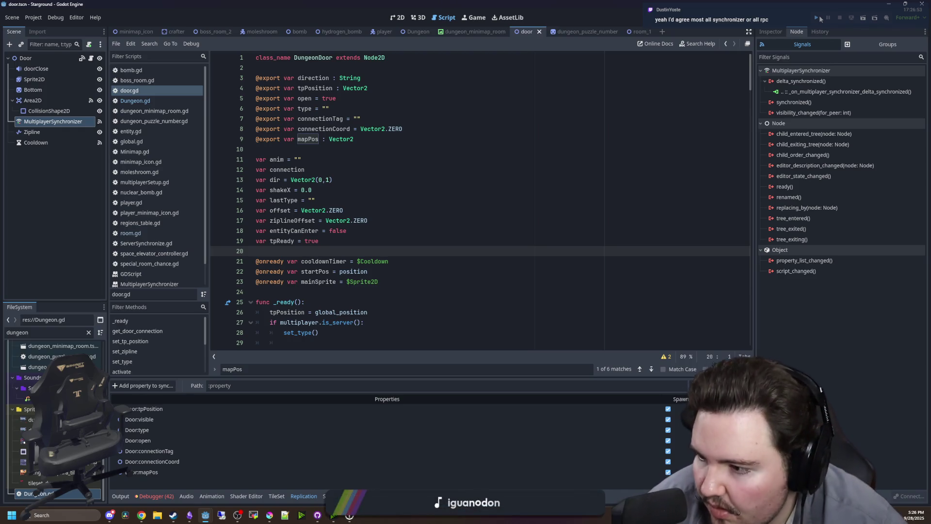
left_click(819, 19)
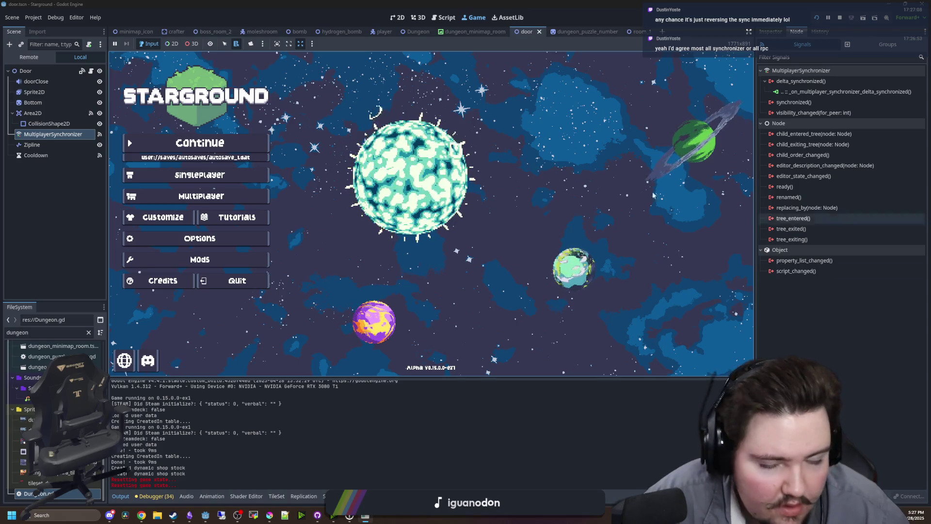
Host a new multiplayer game and start a freshly generated world.
left_click(202, 196)
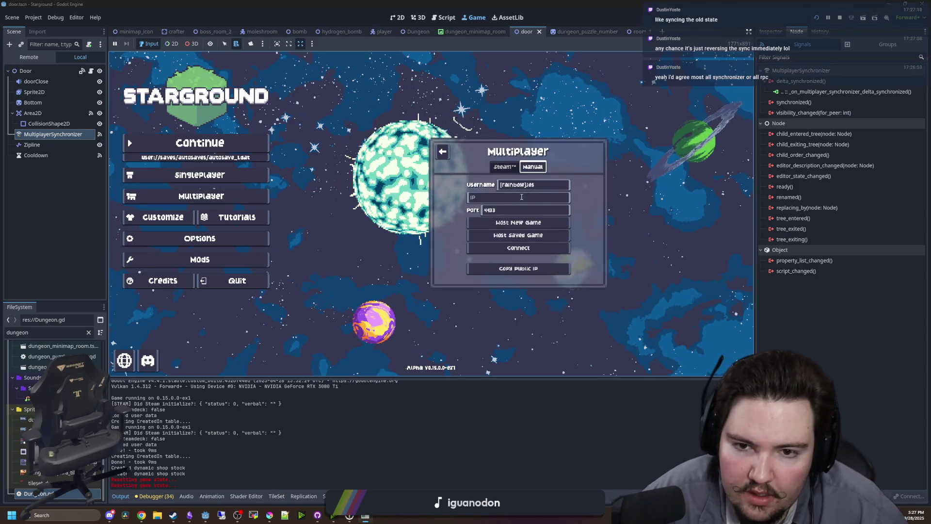
left_click(518, 222)
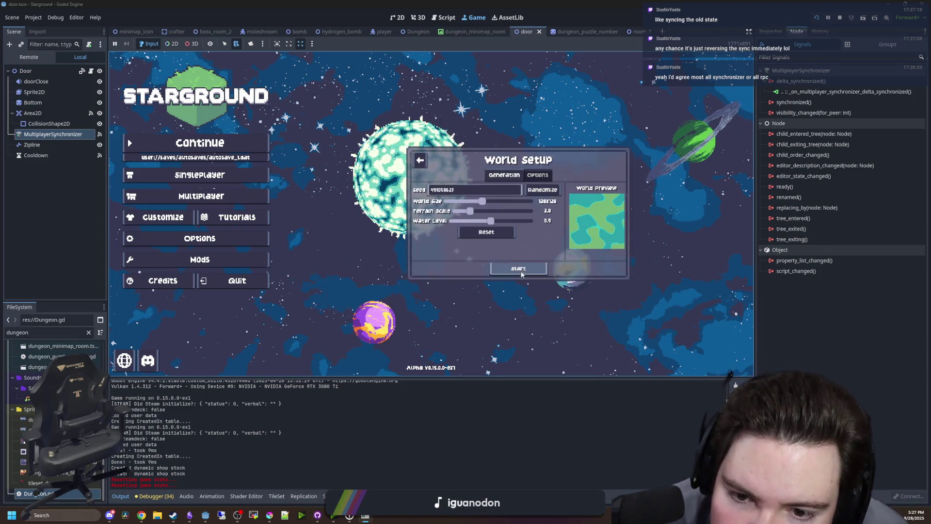
left_click(518, 273)
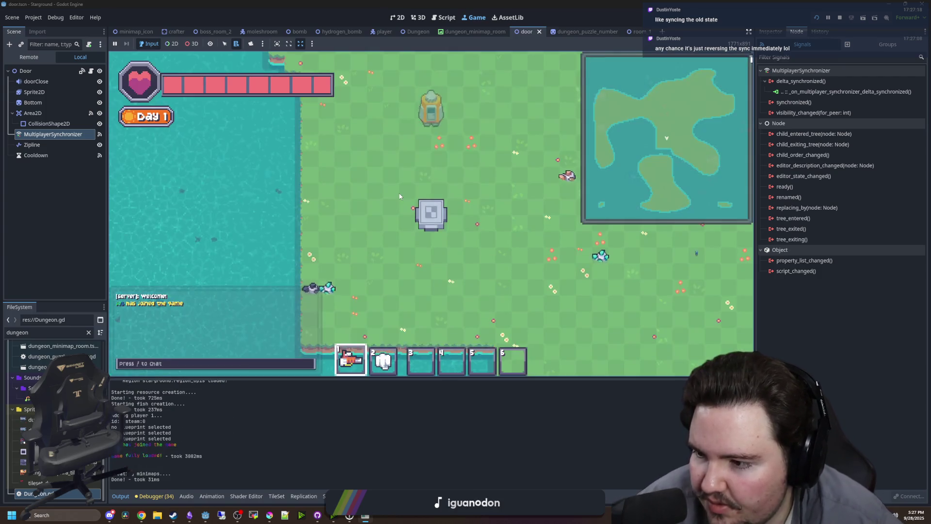
Walk the player around and send a chat command.
key("d")
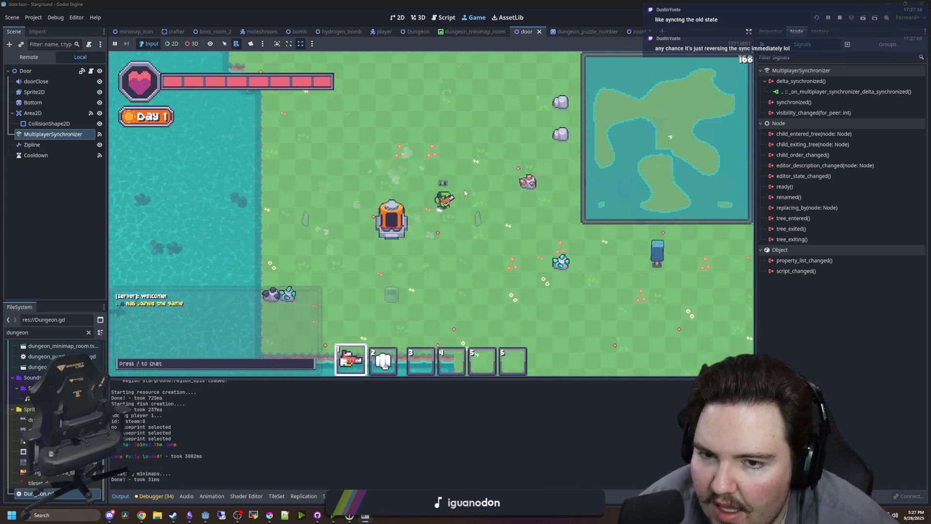
key("w")
key("a")
key("e")
key("b")
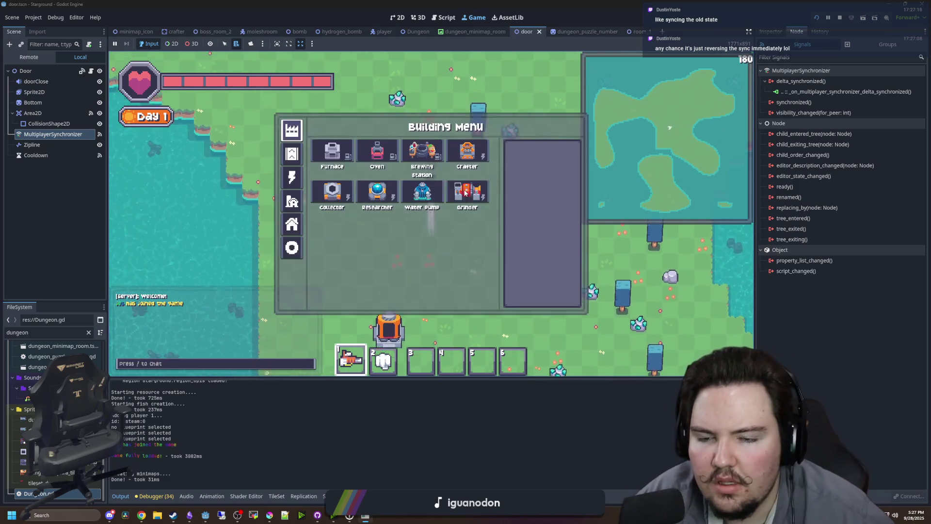
type("ab/s")
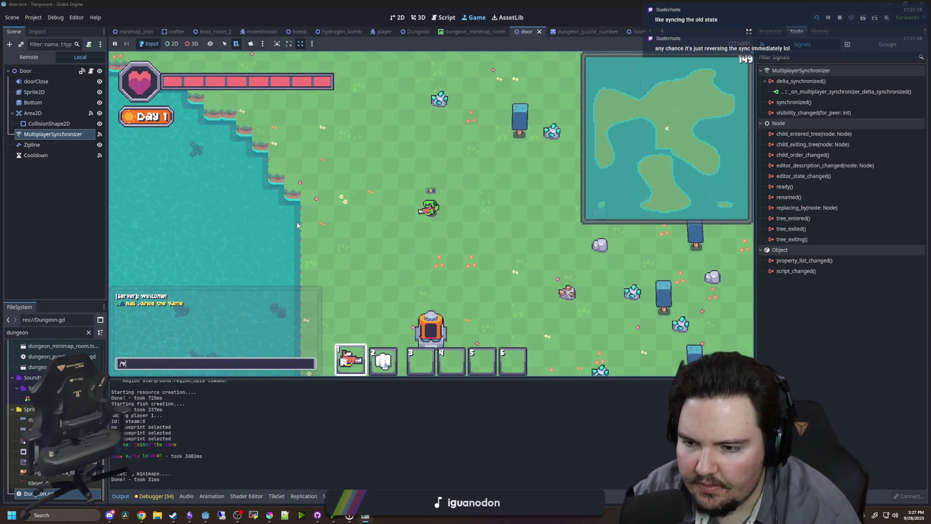
key("Return")
Pick the Startlauncher in the building menu and place it on the map.
key("b")
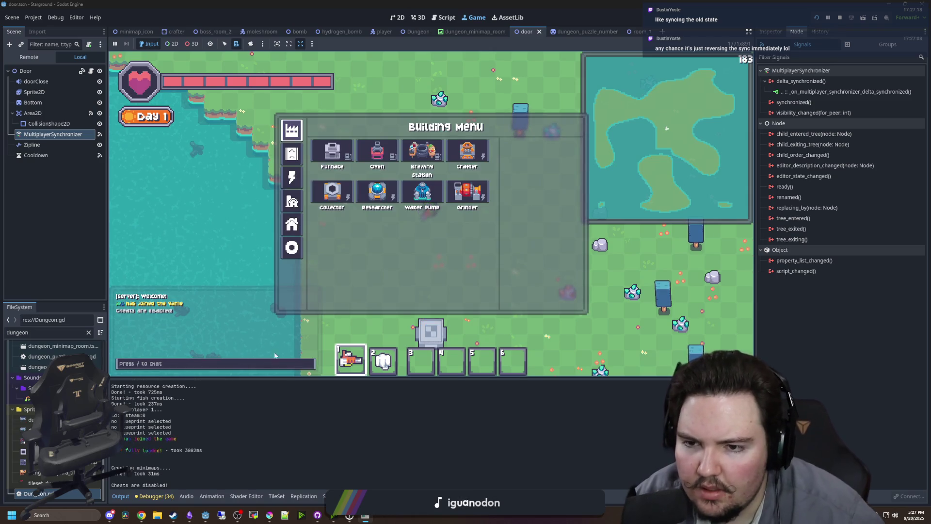
left_click(291, 247)
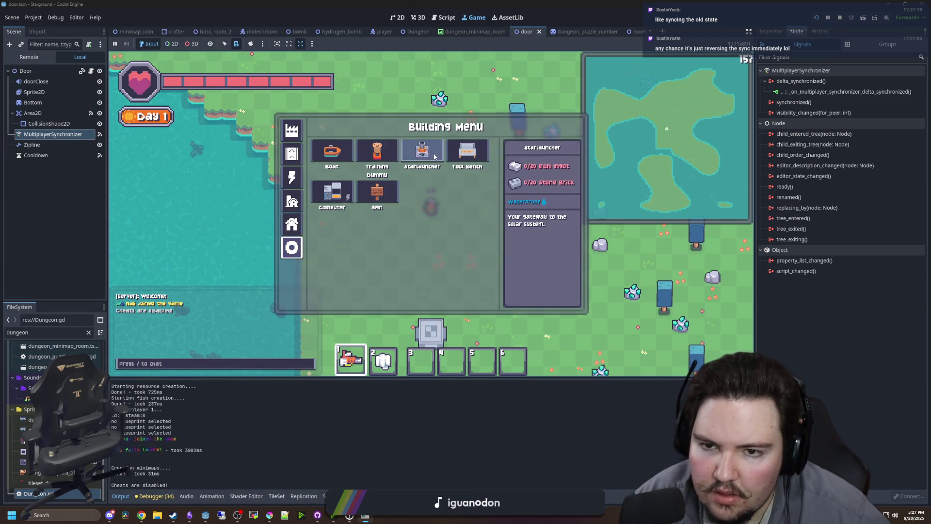
left_click(422, 152)
right_click(370, 194)
key("Escape")
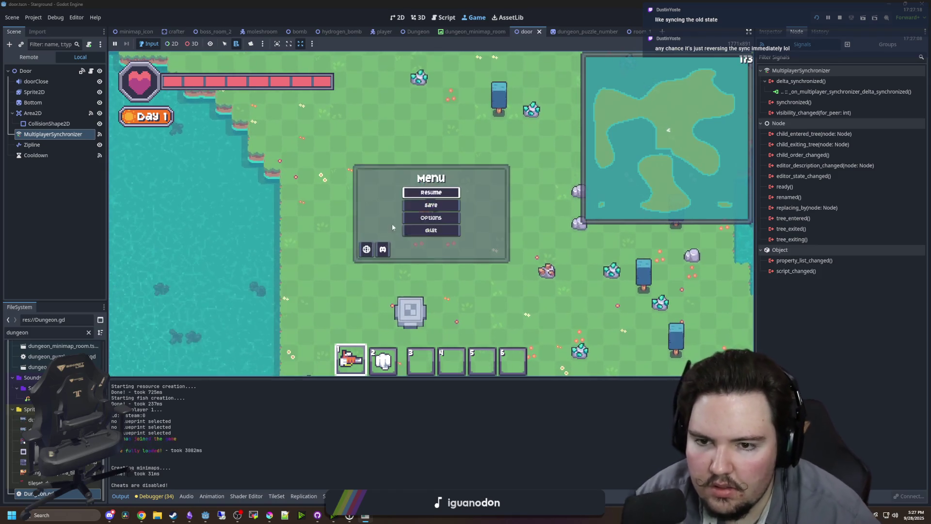
left_click(431, 207)
key("Escape")
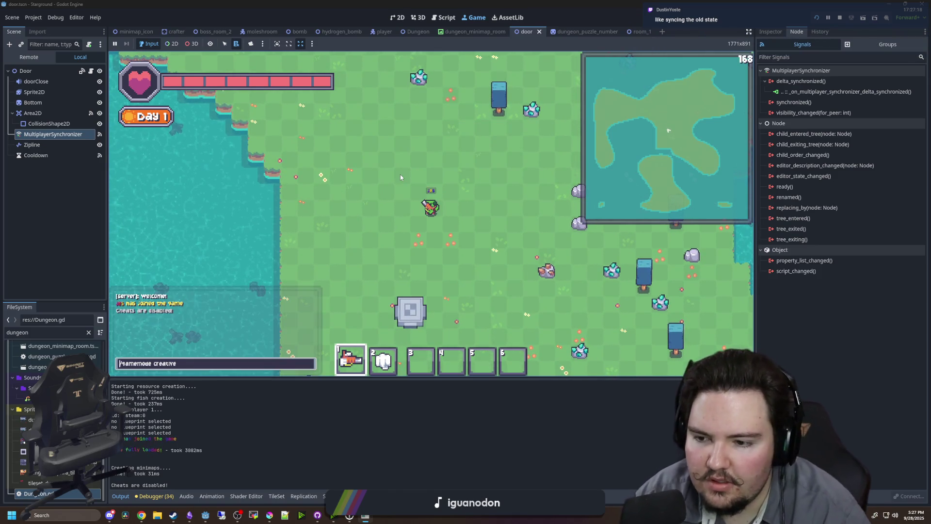
key("b")
left_click(371, 186)
left_click(371, 186)
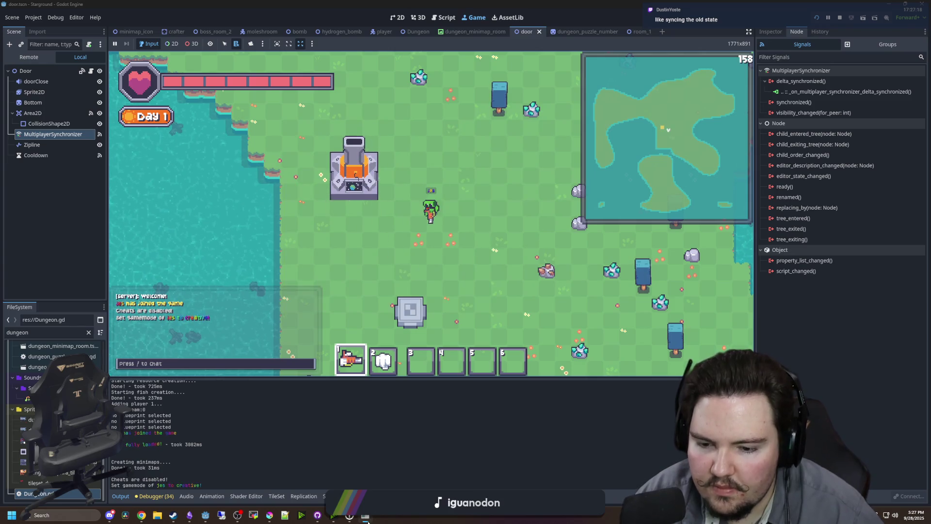
Launch a second game instance and open its Multiplayer connection panel.
left_click(366, 517)
left_click(307, 238)
left_click(526, 240)
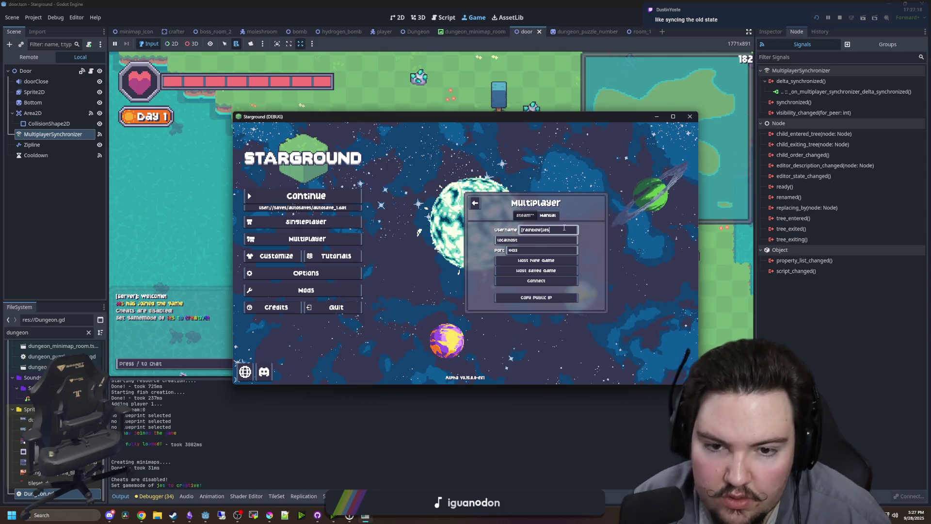
Join the hosted game, walk to the Starlauncher, and launch into the dungeon.
left_click(535, 281)
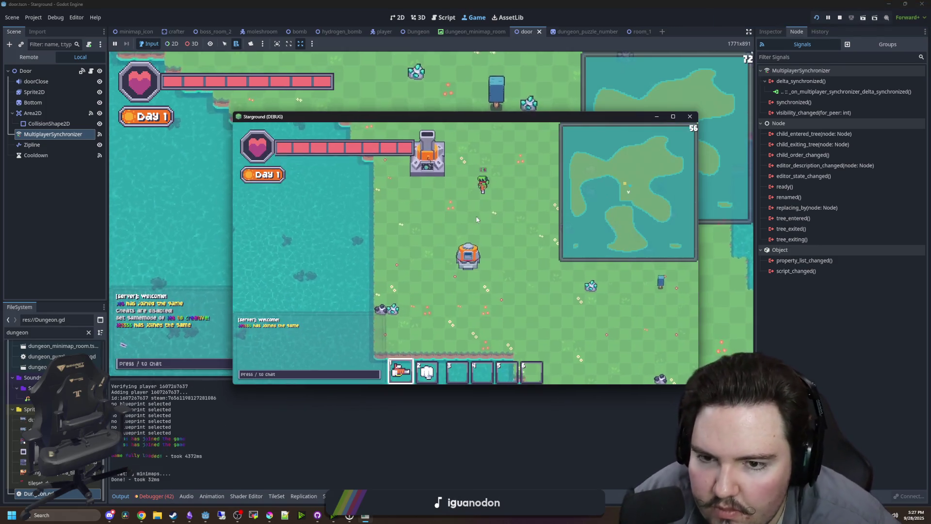
key("s")
key("e")
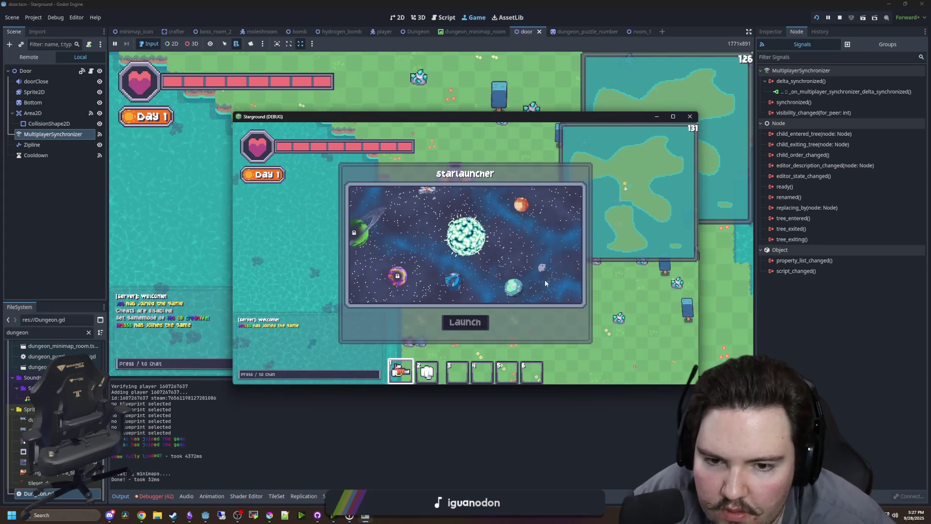
left_click(458, 330)
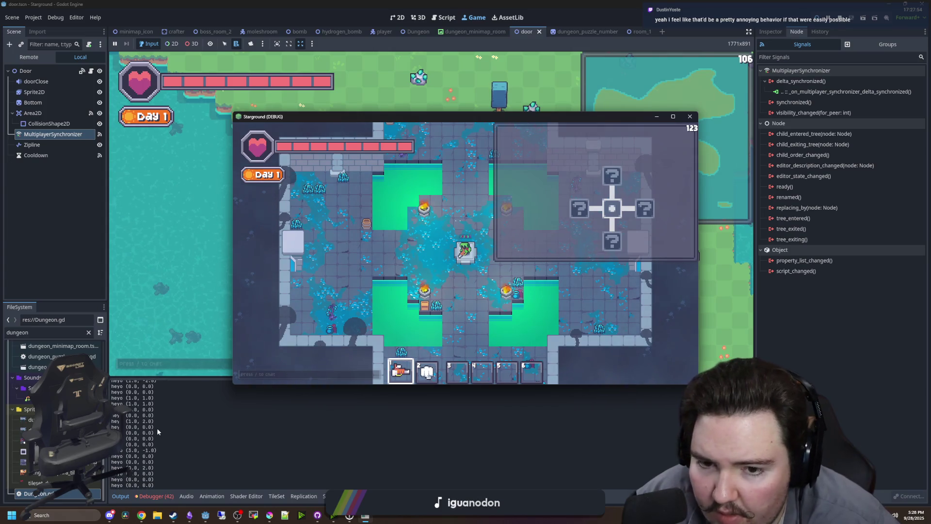
Maximize the Starground debug window and walk the player around the room.
scroll(475, 293, "down", 2)
left_click(672, 116)
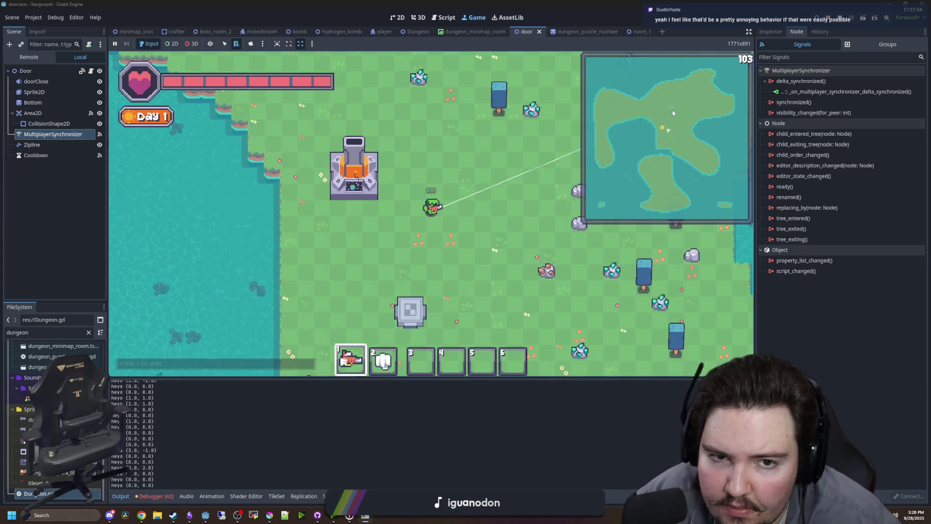
left_click(366, 516)
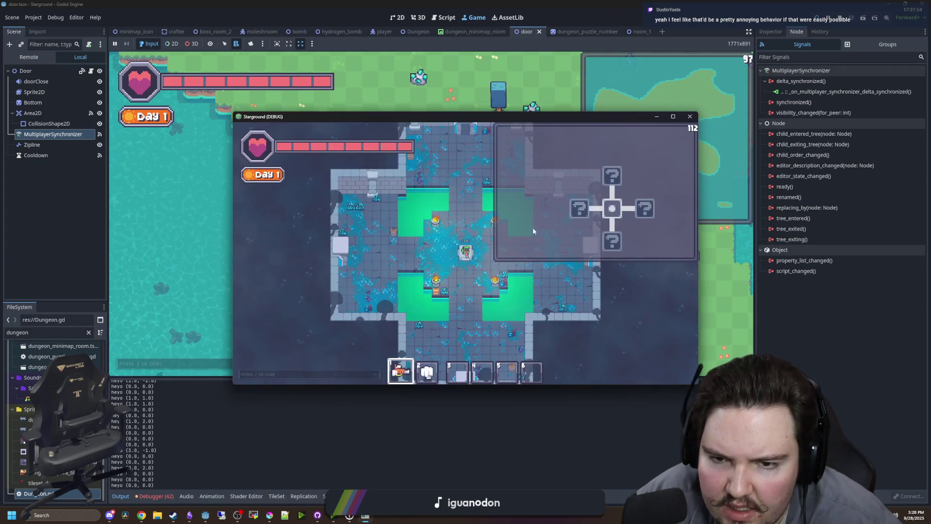
left_click(678, 116)
key("w+d")
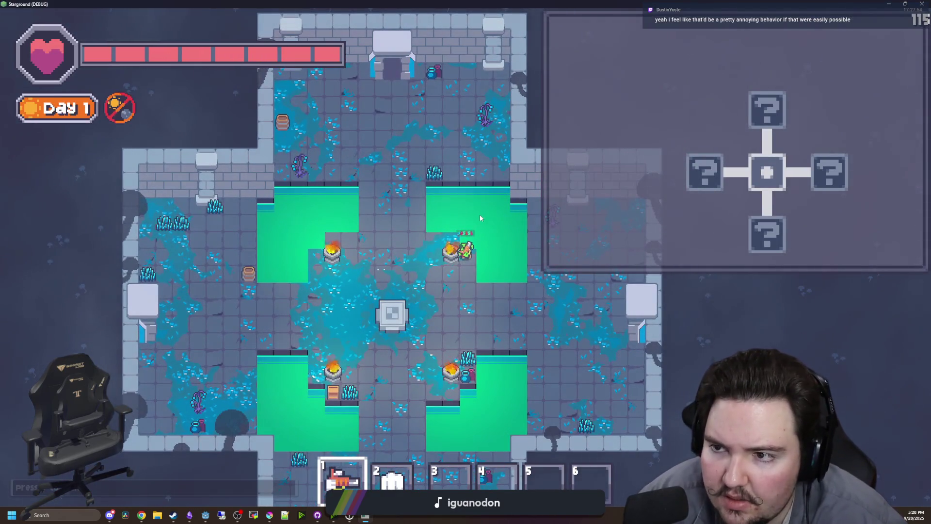
key("a")
Shrink the Minimap Size in the game's Options > Accessibility and resume play.
key("Escape")
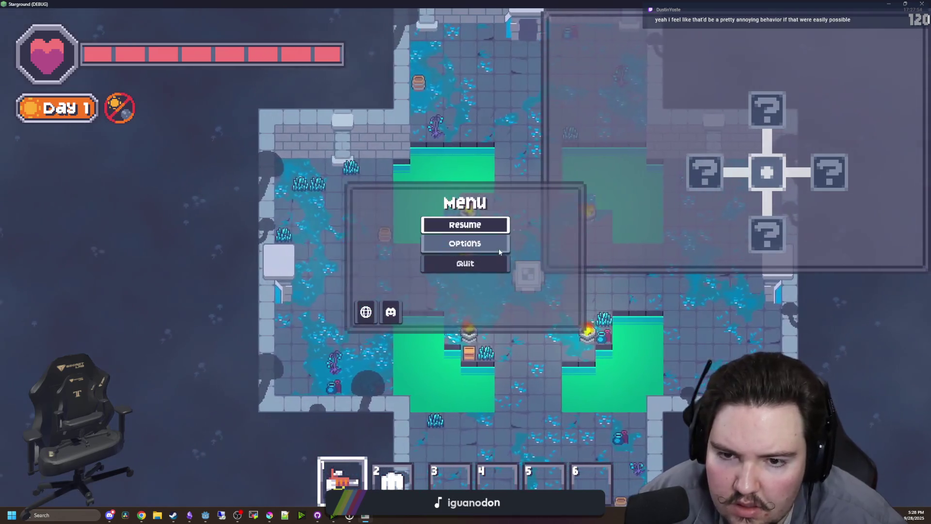
left_click(500, 251)
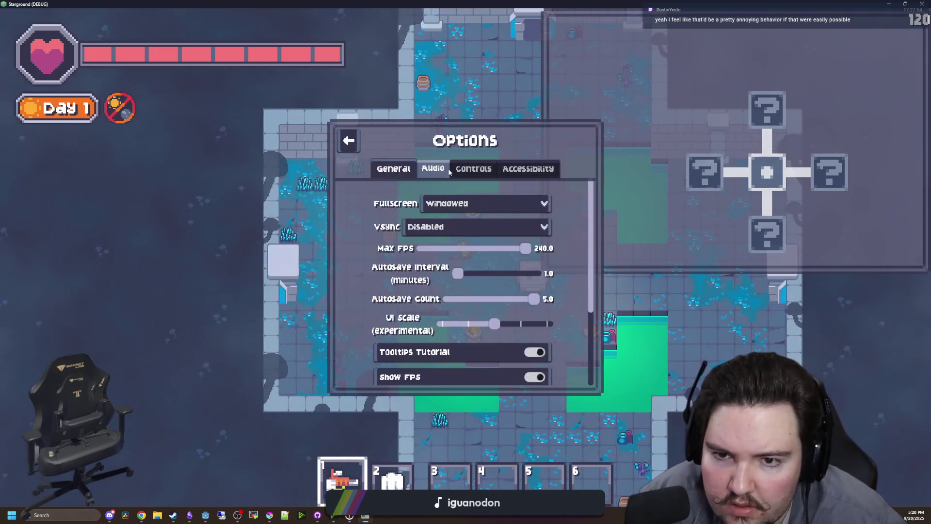
left_click(528, 168)
left_click_drag(552, 240, 490, 240)
key("Escape")
Walk left into the next room and attack the white enemy with the second hotbar item.
key("a")
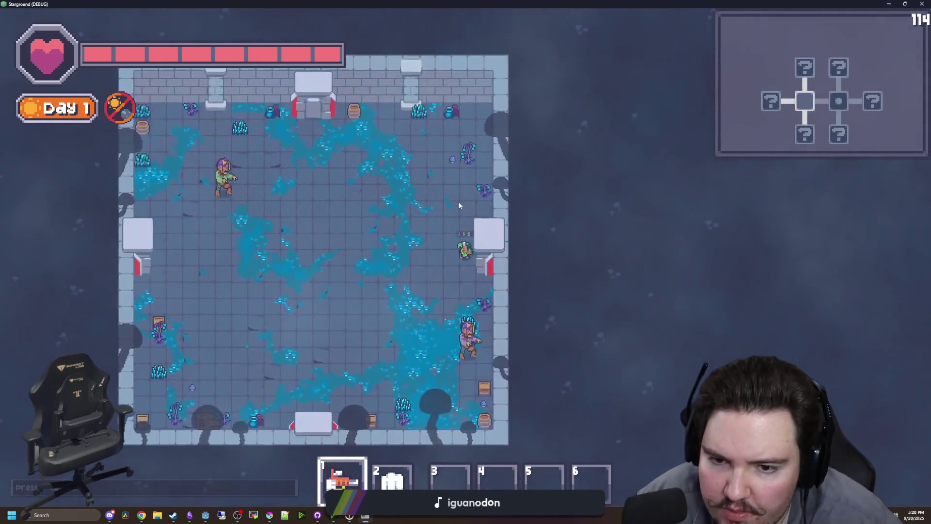
key("2")
left_click(452, 201)
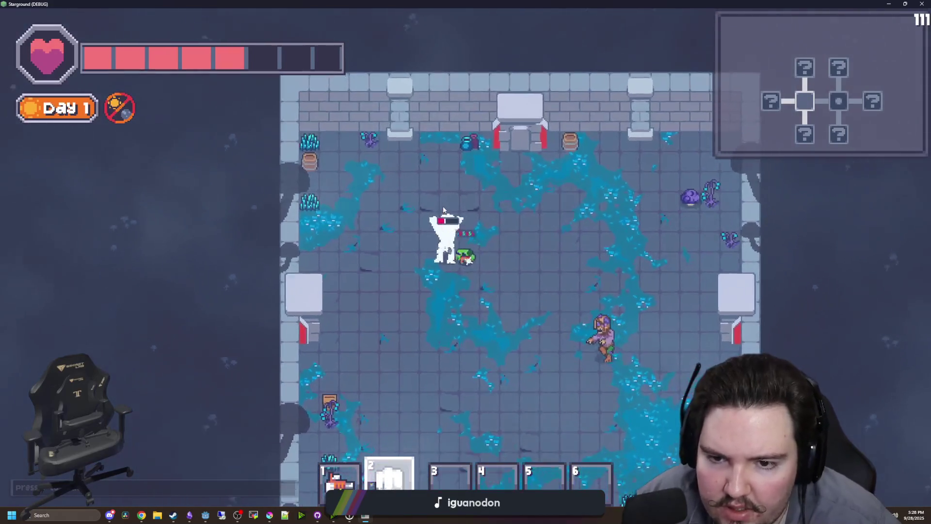
left_click(443, 209)
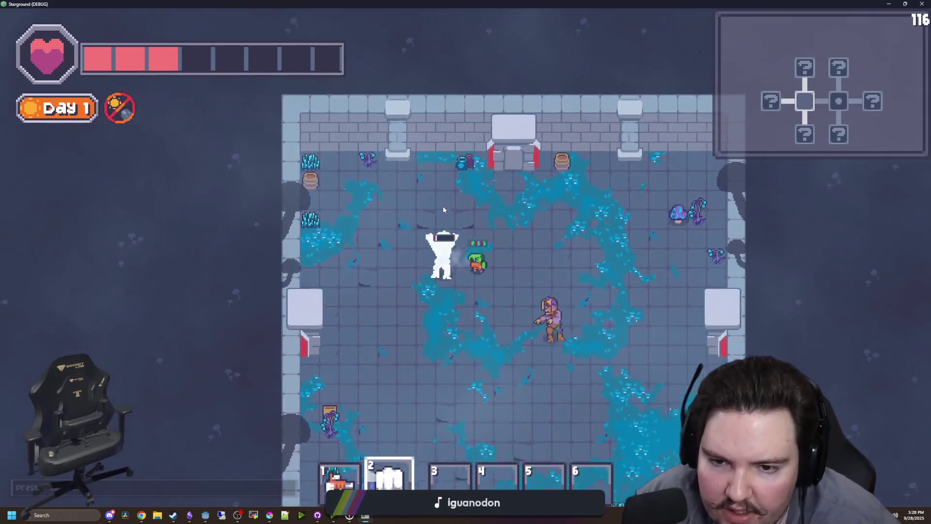
key("s")
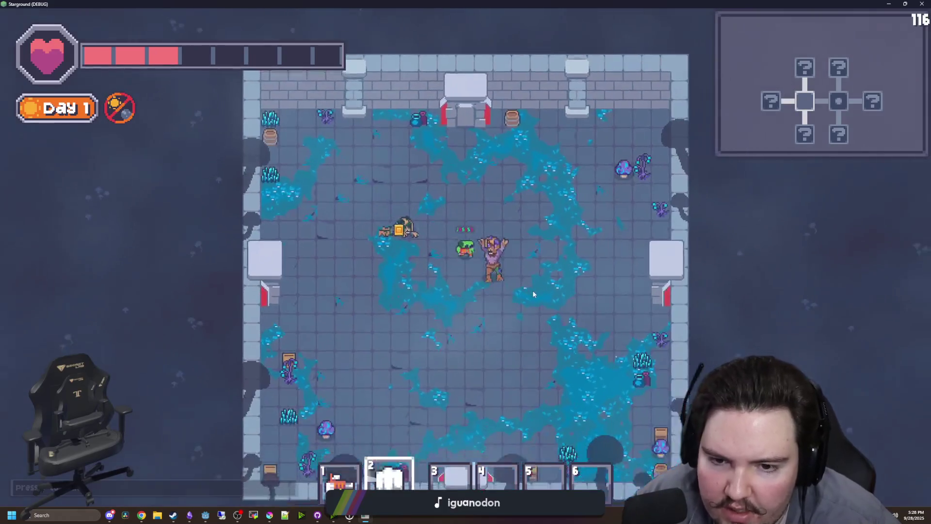
key("w")
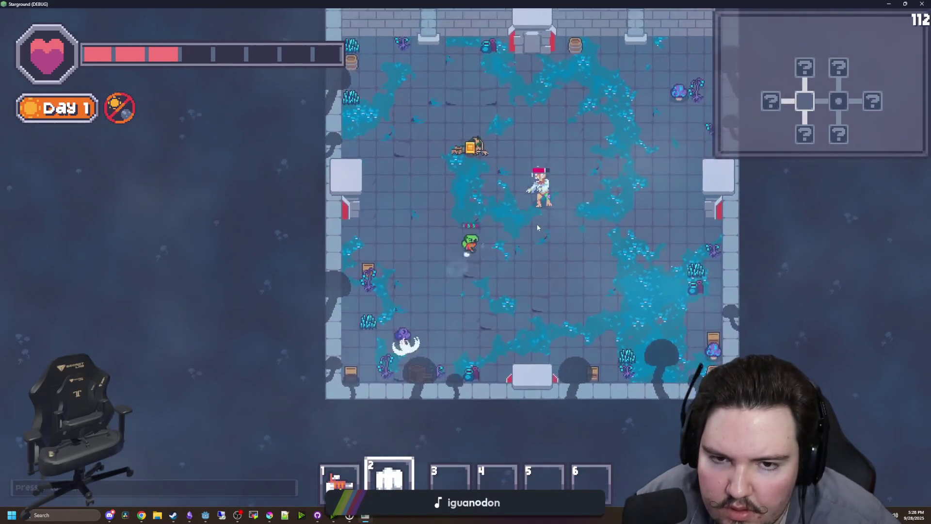
Keep attacking the approaching enemies while moving right through the room.
left_click(539, 205)
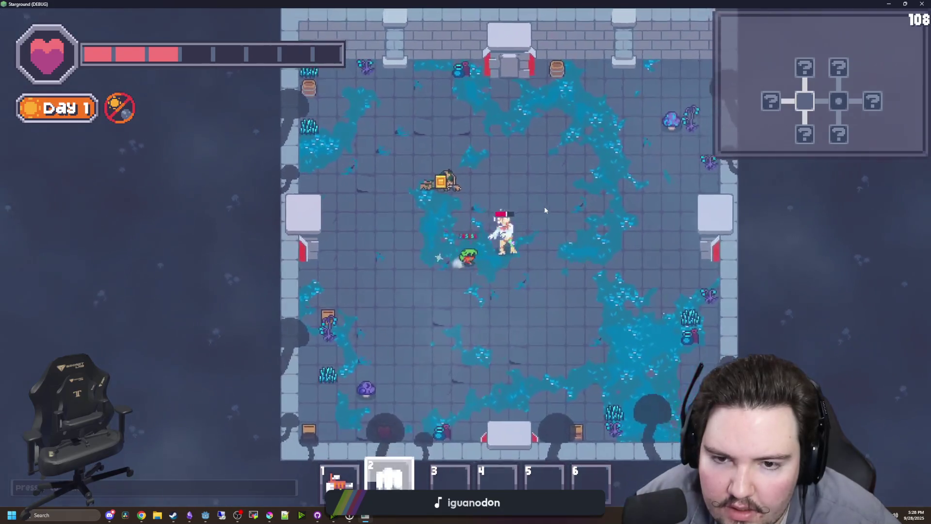
key("3")
key("2")
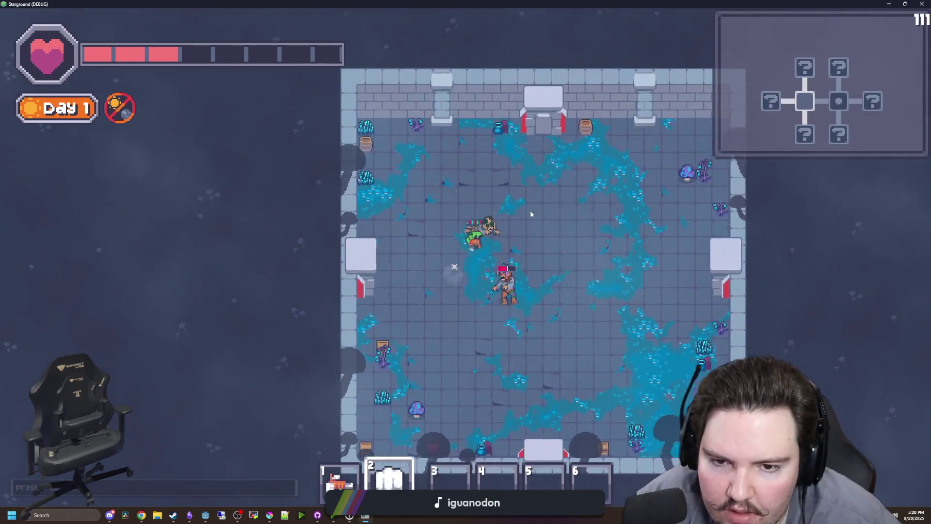
key("d")
left_click(398, 250)
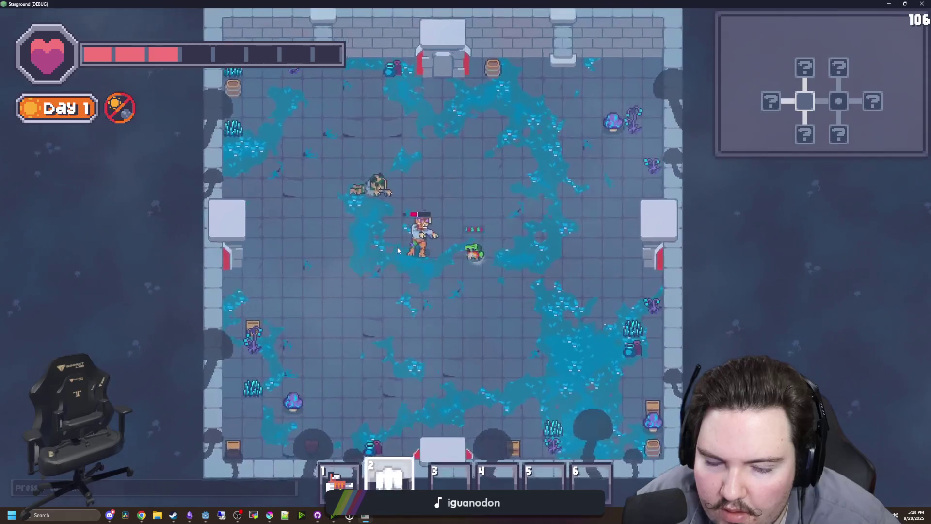
left_click(398, 250)
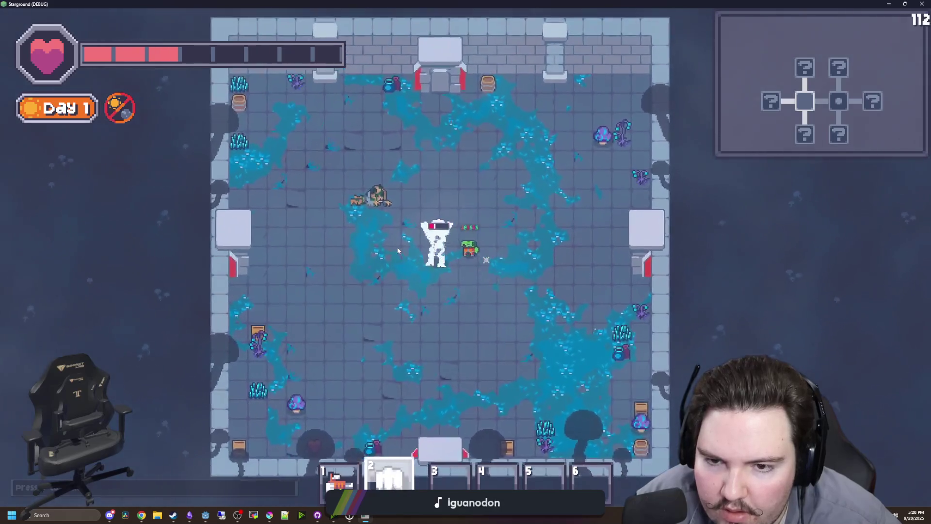
key("d")
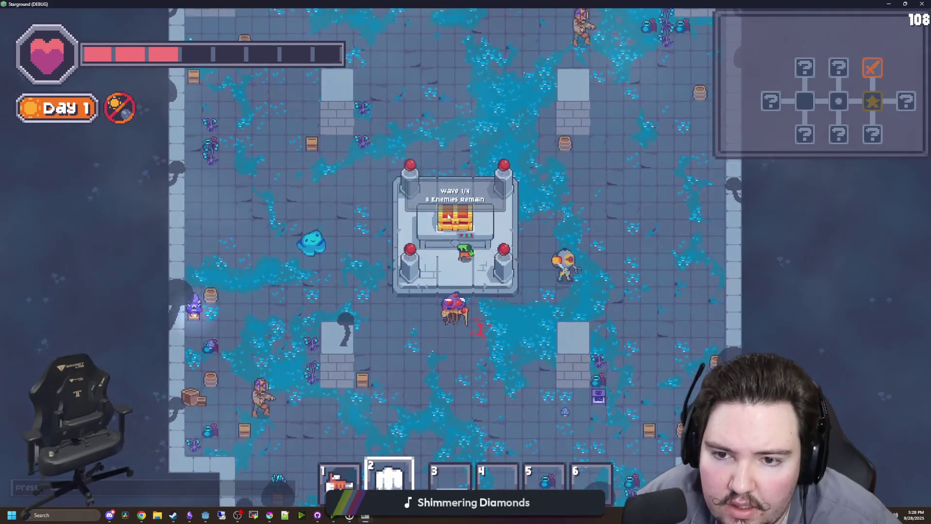
Step off the altar to start the wave and move away from the enemies.
key("s")
key("w")
key("a")
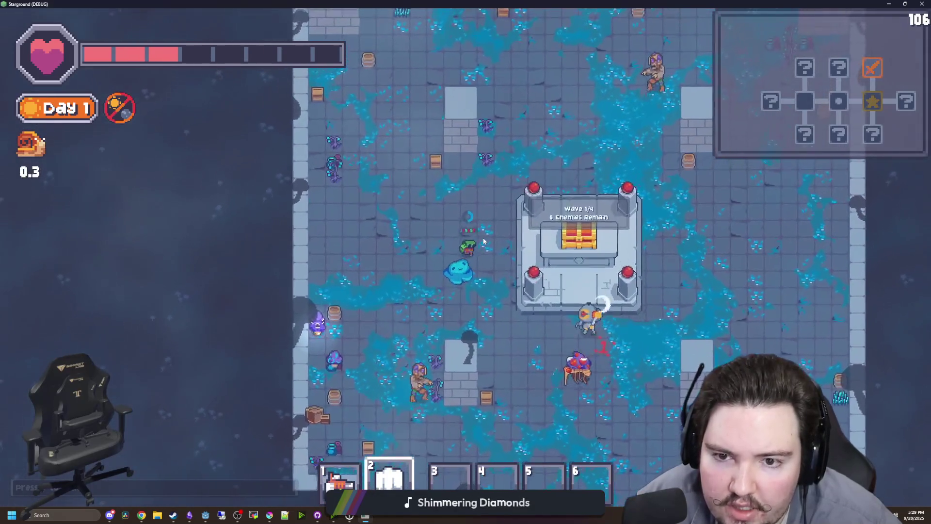
Shrink the game window, stop the game with F8 and save the scene.
mouse_move(437, 5)
left_mouse_down()
mouse_move(437, 34)
mouse_move(521, 162)
left_mouse_up()
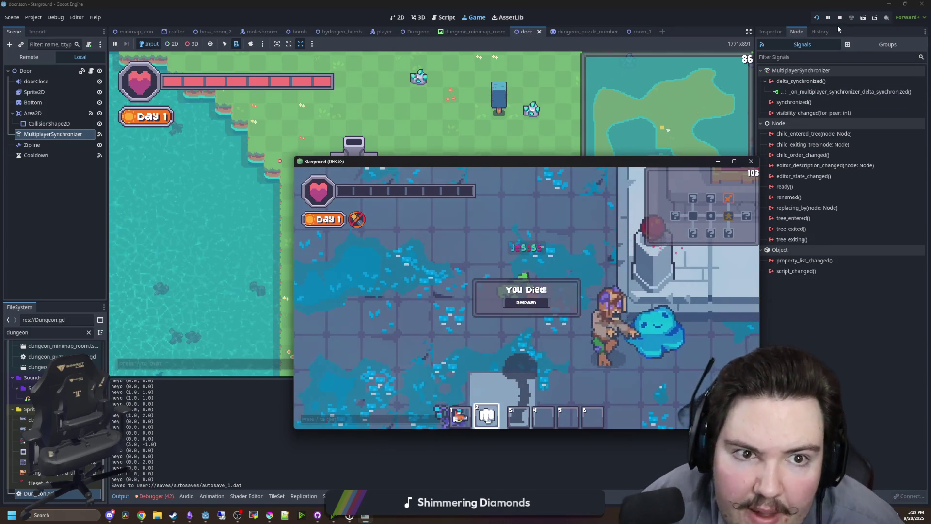
key("F8")
key("ctrl+s")
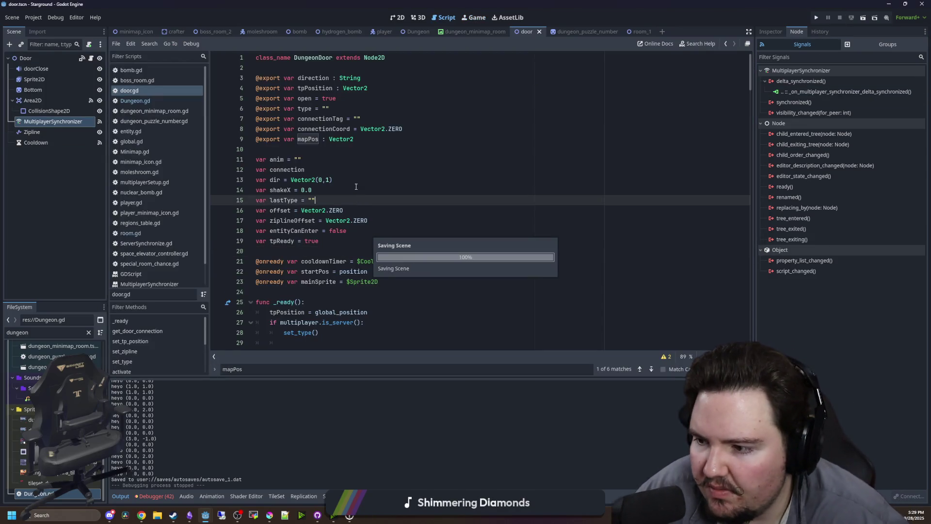
left_click(310, 251)
left_click(49, 111)
left_click(49, 121)
scroll(485, 218, "down", 20)
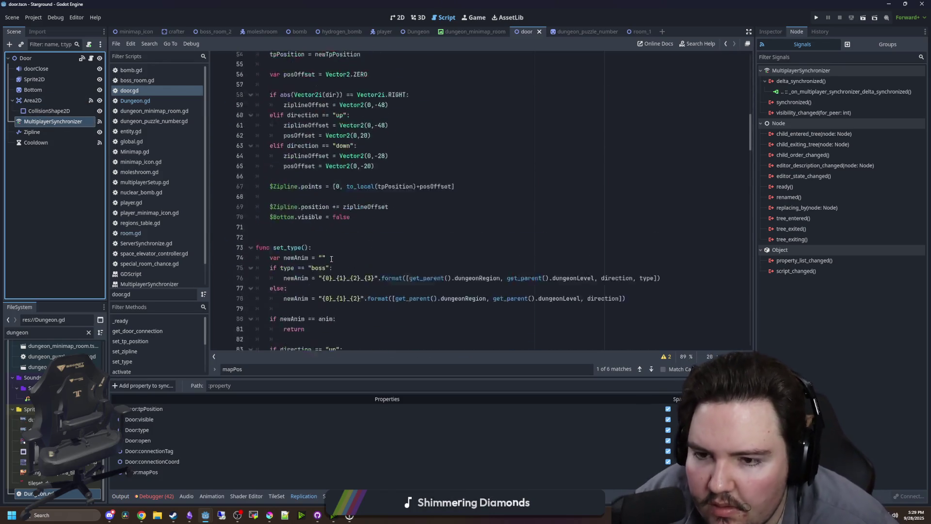
scroll(749, 178, "down", 15)
left_click_drag(754, 240, 740, 330)
left_click(389, 279)
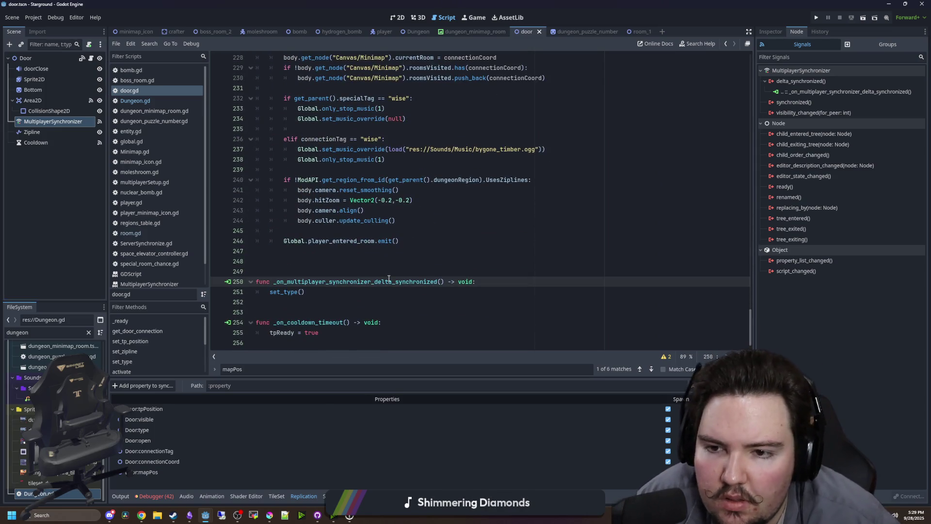
left_click(360, 262)
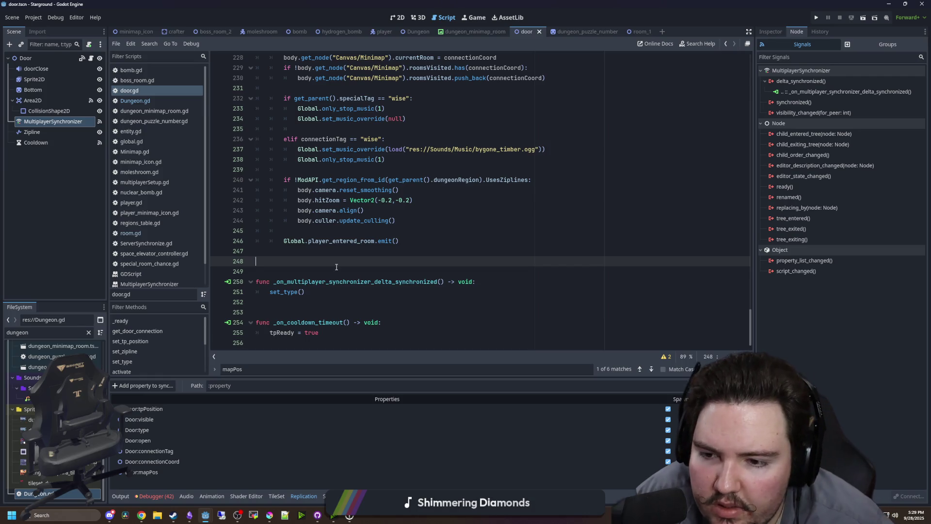
left_click(316, 293)
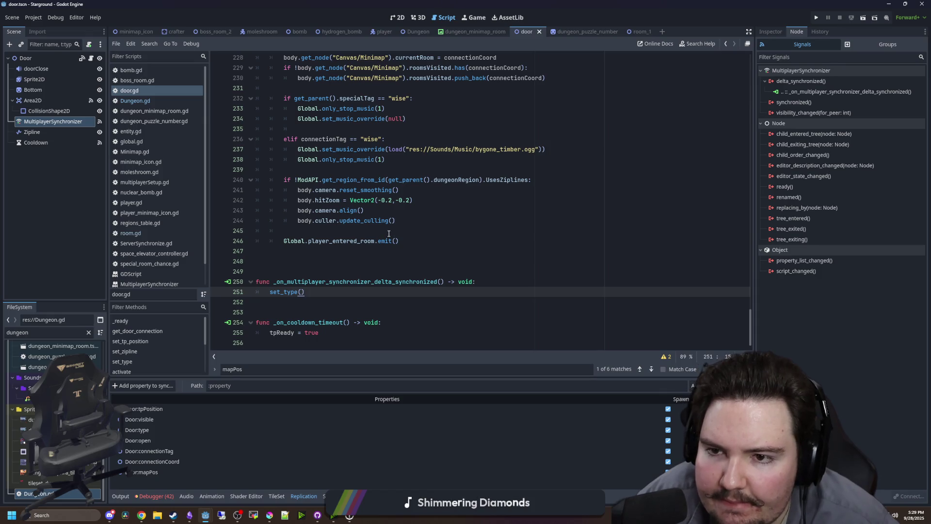
scroll(389, 233, "up", 5)
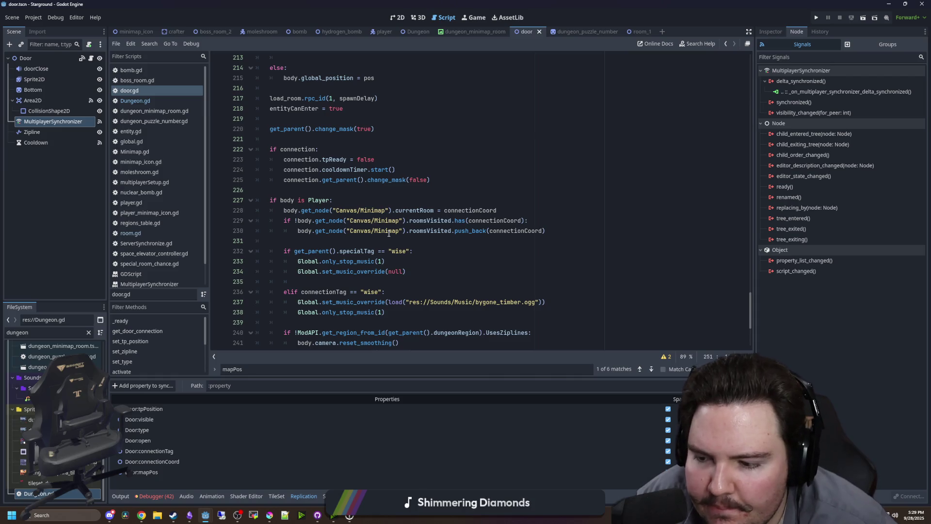
left_click(315, 238)
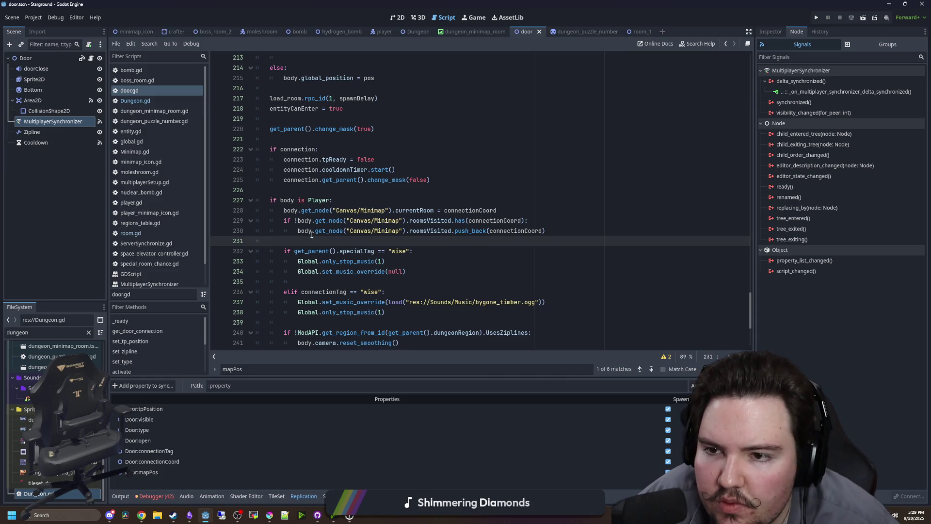
scroll(307, 212, "up", 5)
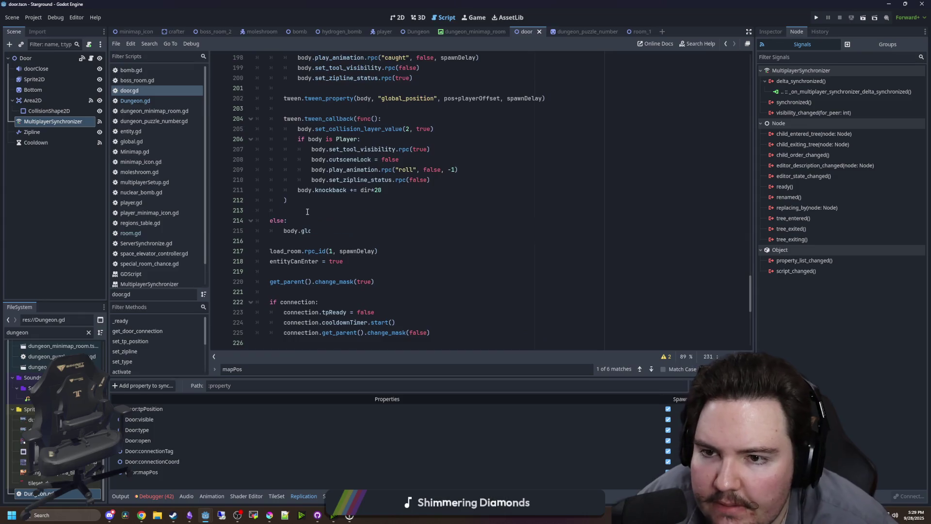
scroll(322, 260, "down", 10)
left_click(322, 259)
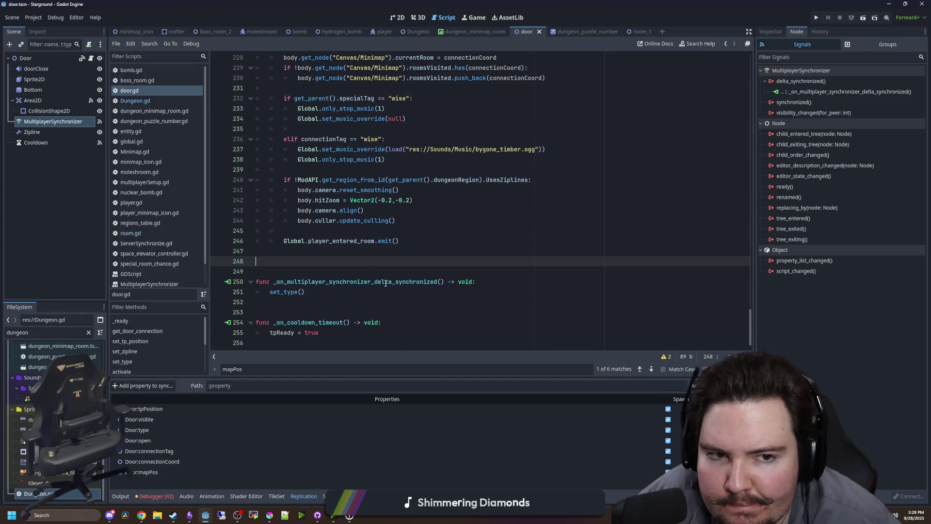
left_click(119, 496)
key("F5")
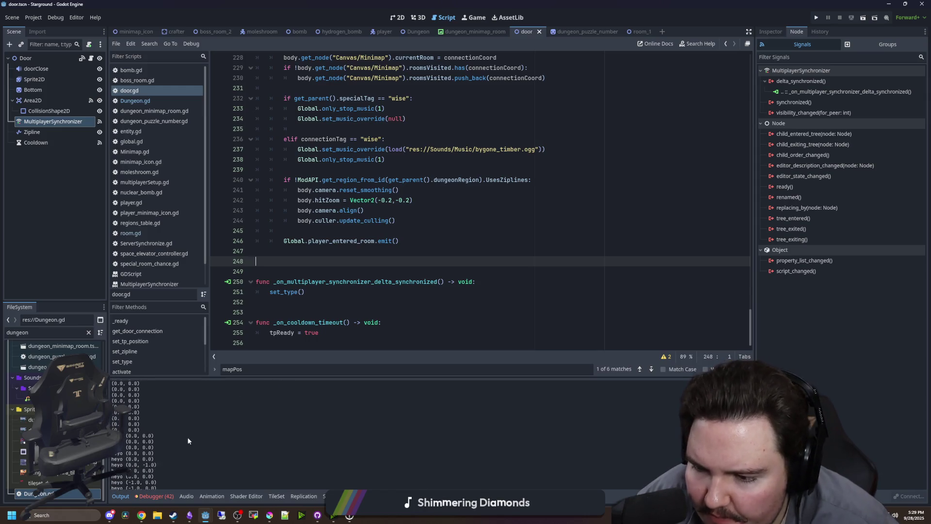
left_click(145, 99)
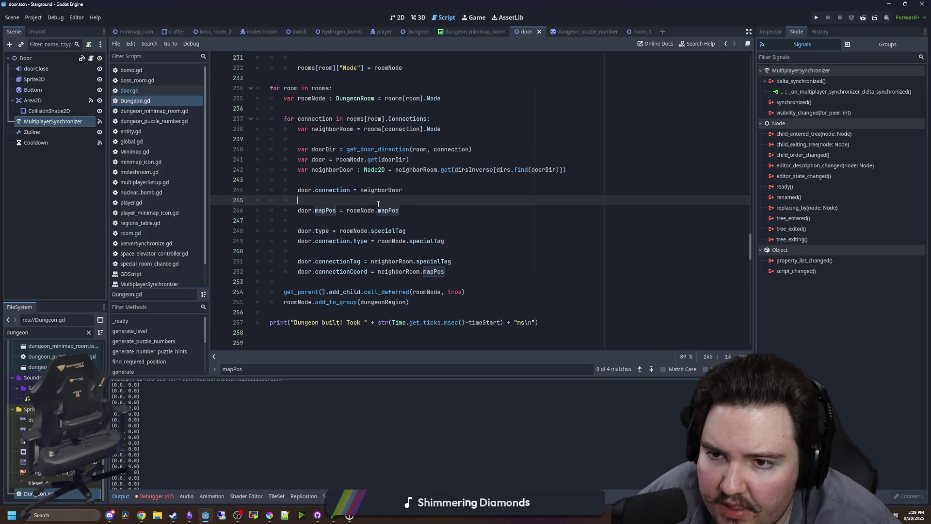
Open room.gd and delete the if !isServer / print(mapPos) lines from _ready.
left_click(147, 90)
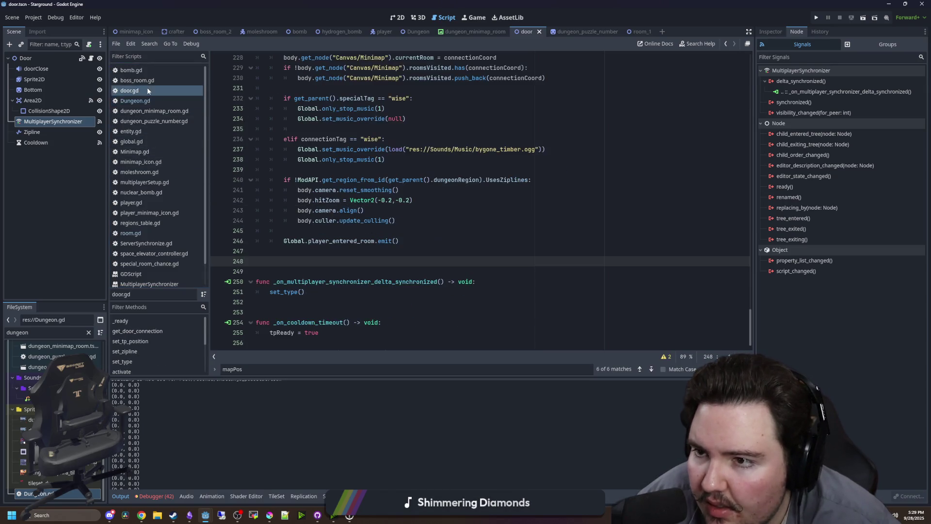
scroll(150, 221, "down", 2)
left_click(143, 210)
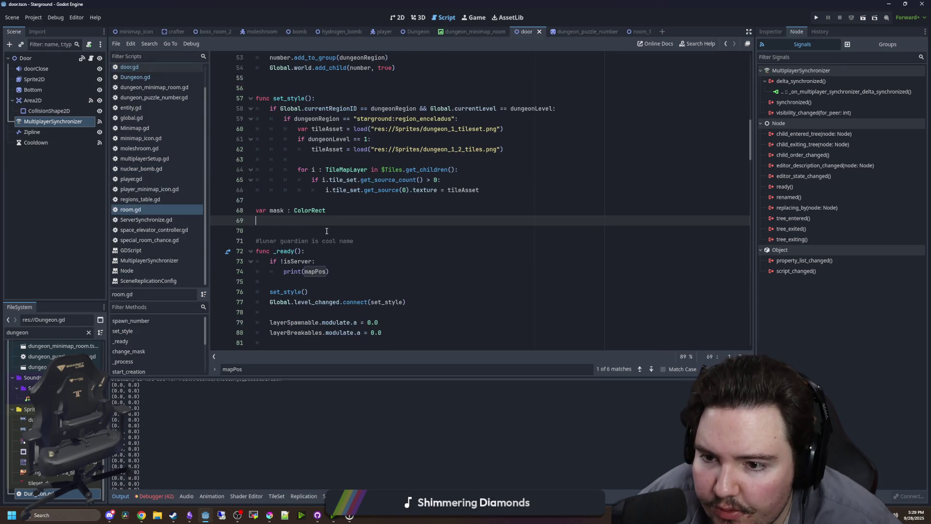
scroll(326, 231, "down", 1)
left_click_drag(320, 251, 283, 231)
key("BackSpace")
key("BackSpace")
Dismiss the z_index documentation popup and save room.gd.
scroll(334, 216, "down", 6)
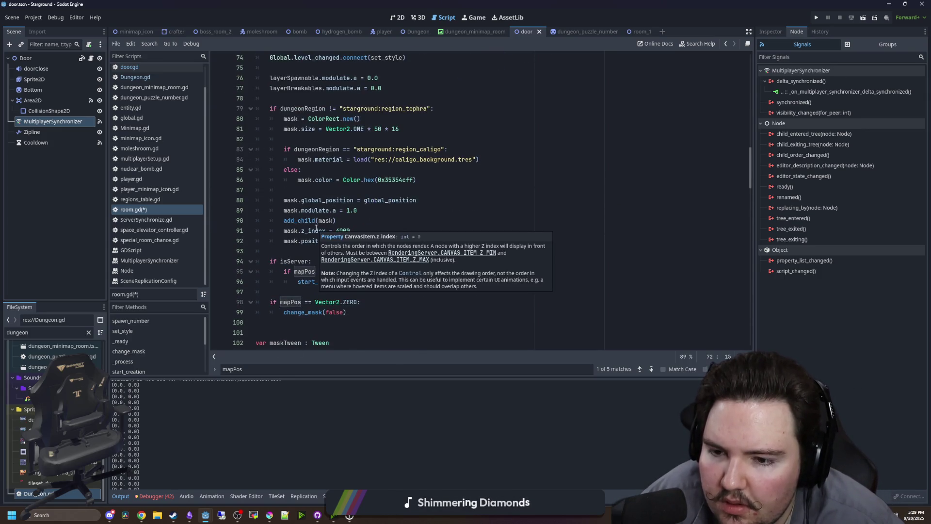
left_click(296, 283)
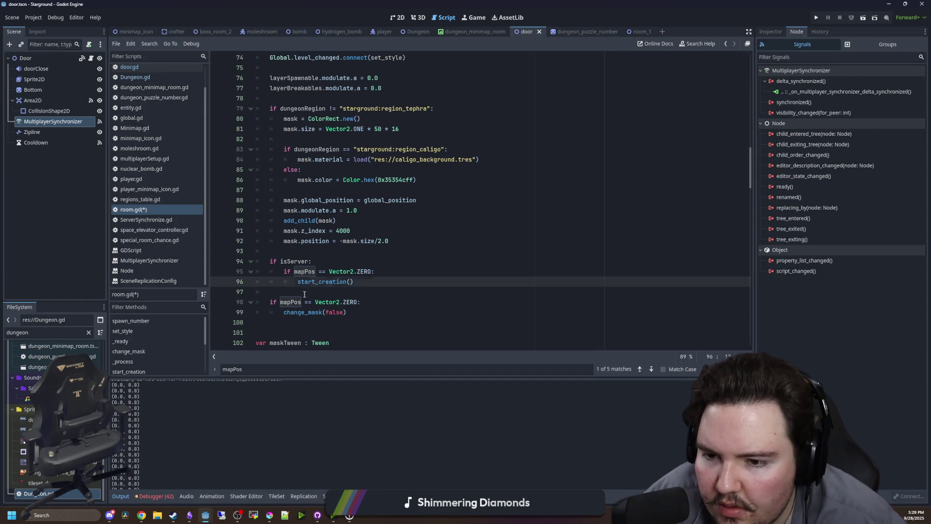
left_click(304, 294)
left_click(299, 262)
left_click(302, 254)
key("ctrl+s")
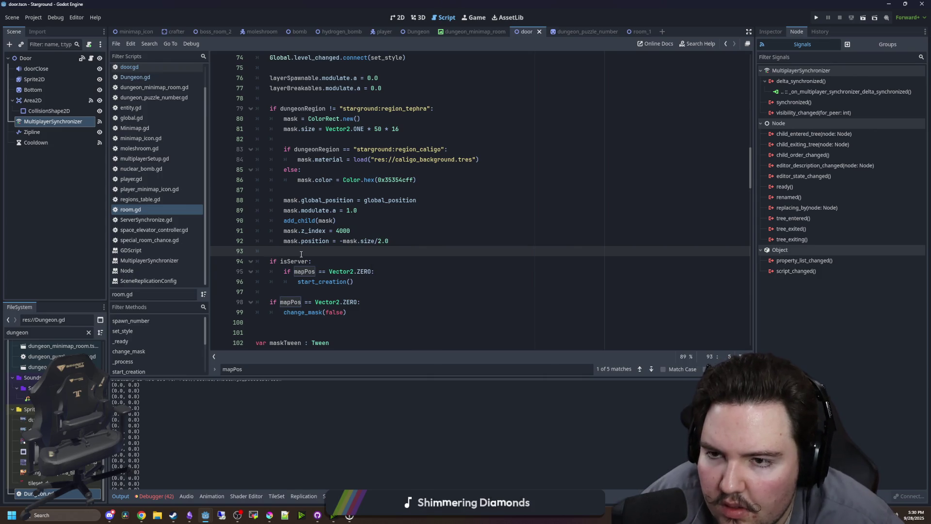
Jump to the set_style definition and re-save room.gd.
scroll(301, 254, "up", 3)
left_click(319, 193)
key("ctrl+s")
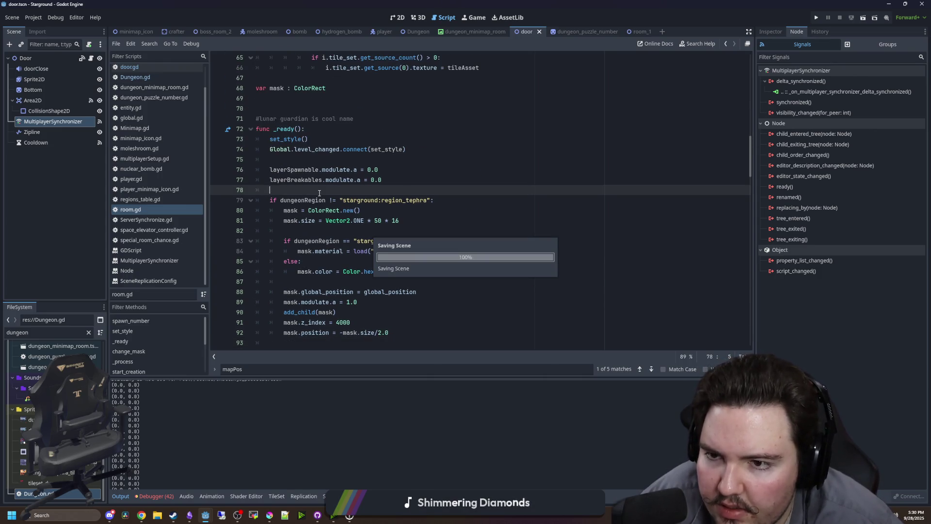
left_click(284, 141, "ctrl")
left_click(336, 188)
key("ctrl+s")
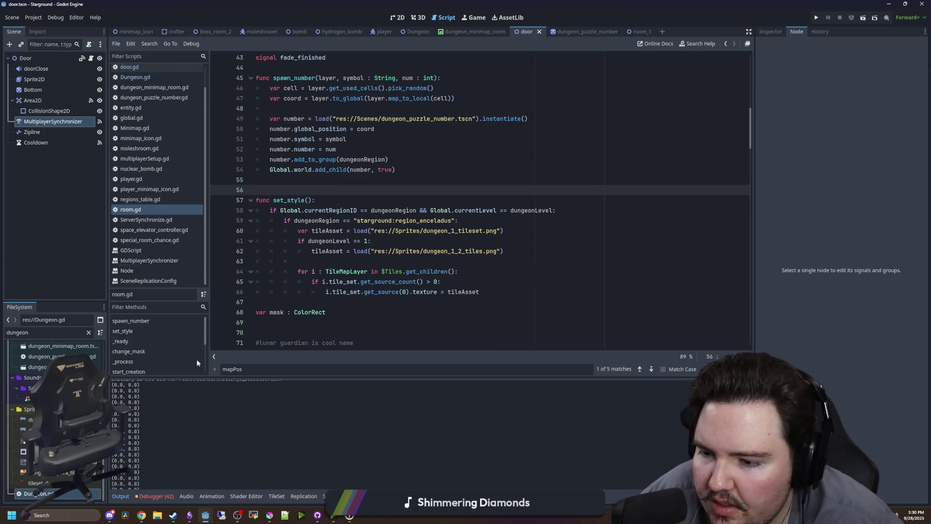
Switch to door.gd in the script list and save it.
left_click(127, 66)
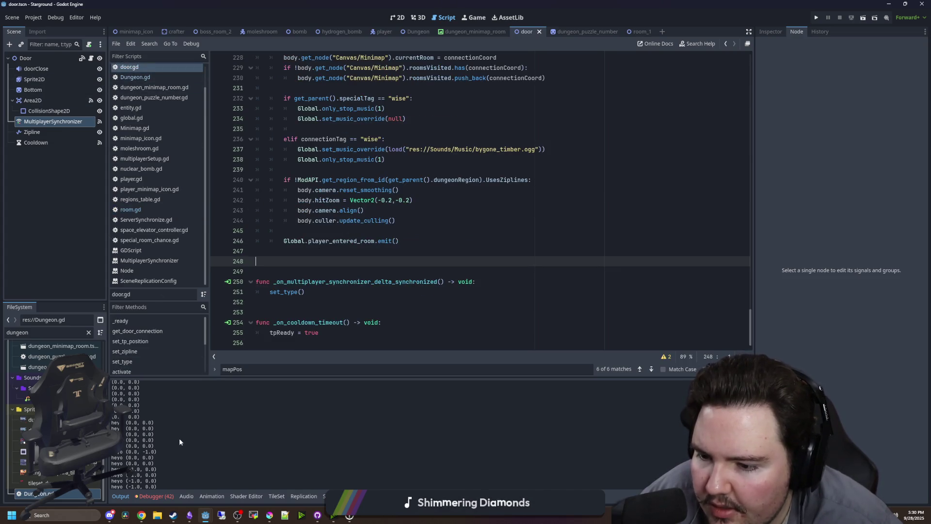
left_click(323, 251)
key("ctrl+s")
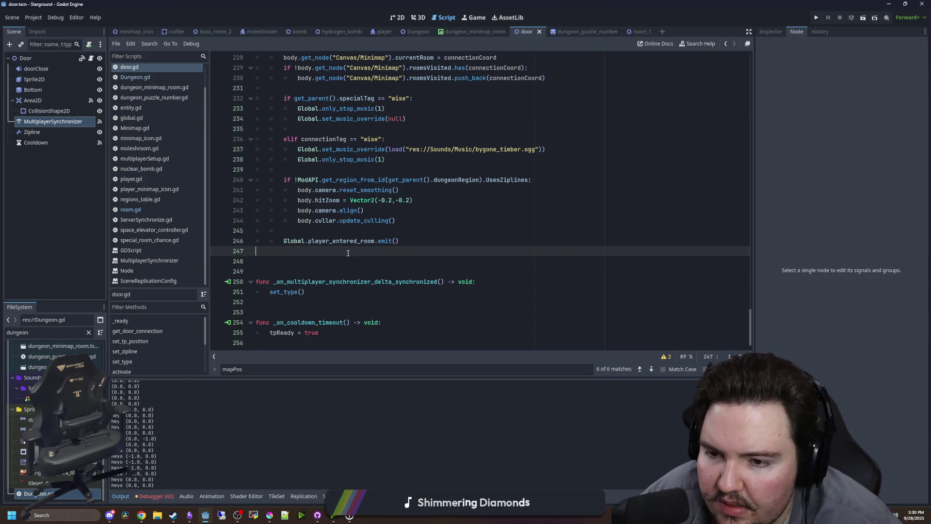
left_click(343, 261)
key("ctrl+s")
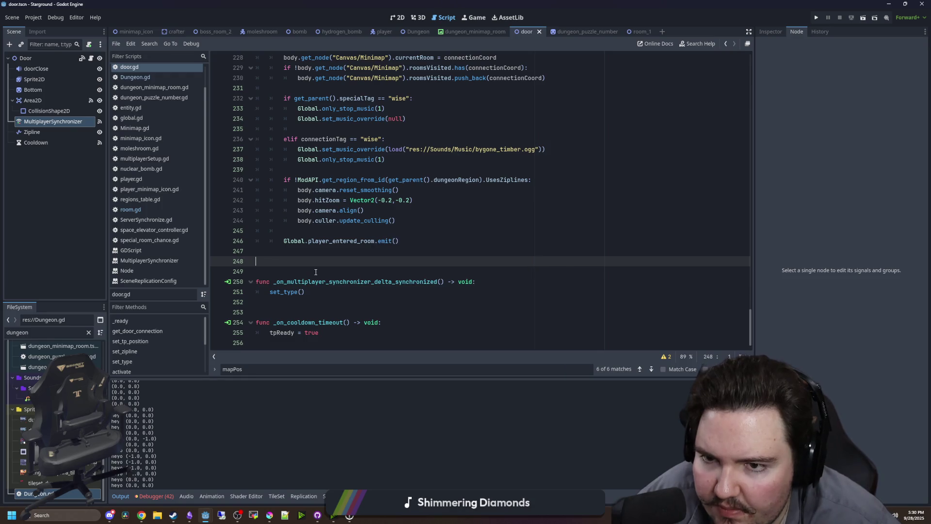
Jump to set_type and delete the blank line between play_backwards(anim) and $Sprite2D.frame = 0.
left_click(299, 293, "ctrl")
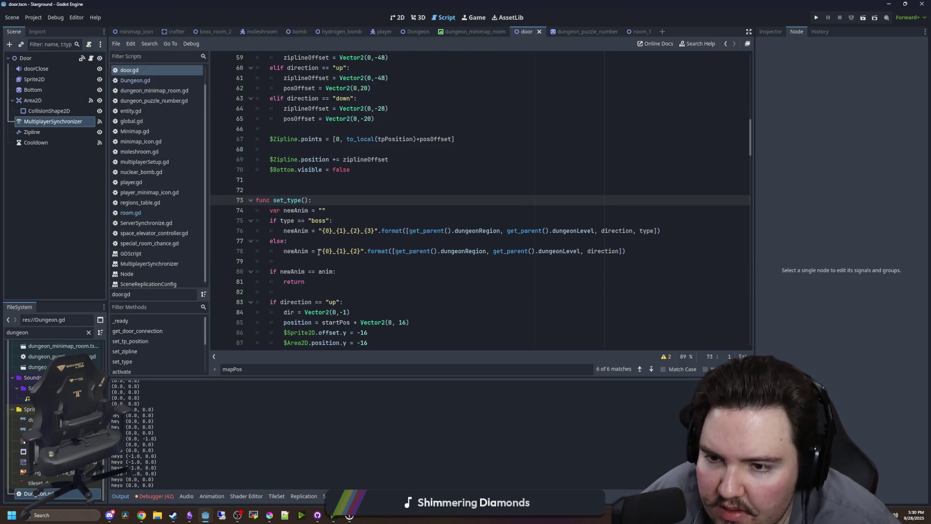
scroll(335, 209, "down", 10)
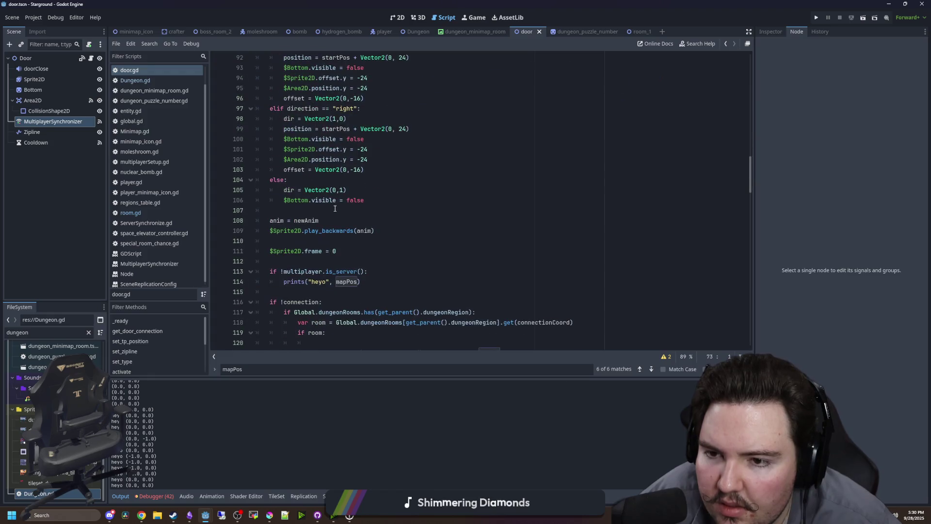
scroll(334, 208, "down", 3)
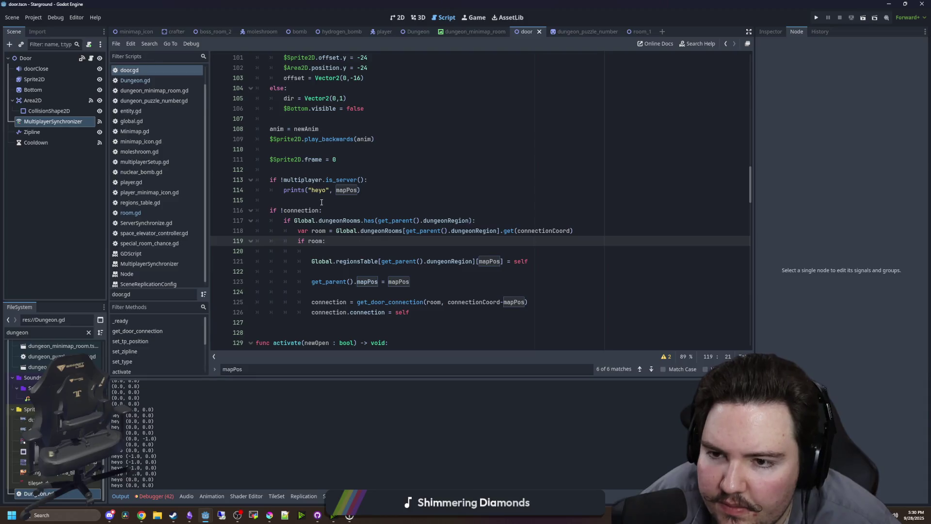
left_click(321, 201)
scroll(347, 194, "up", 3)
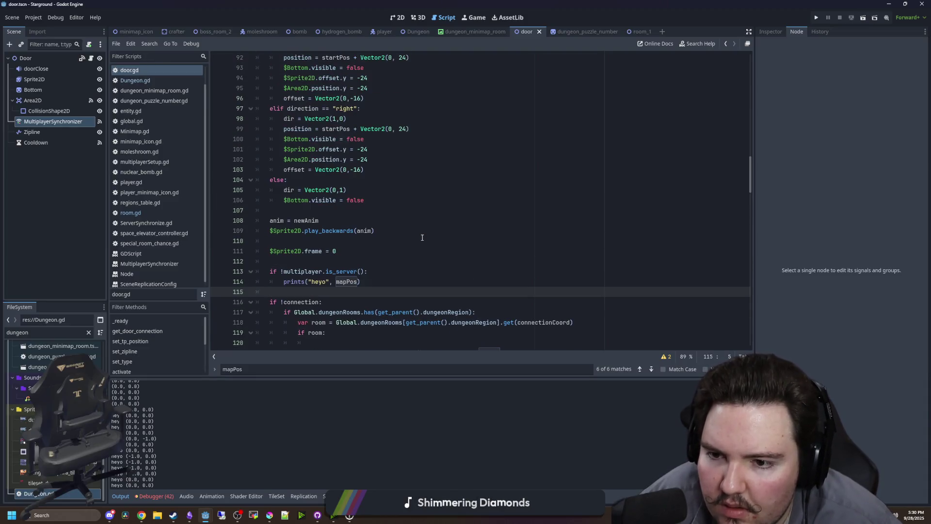
left_click(303, 238)
key("BackSpace")
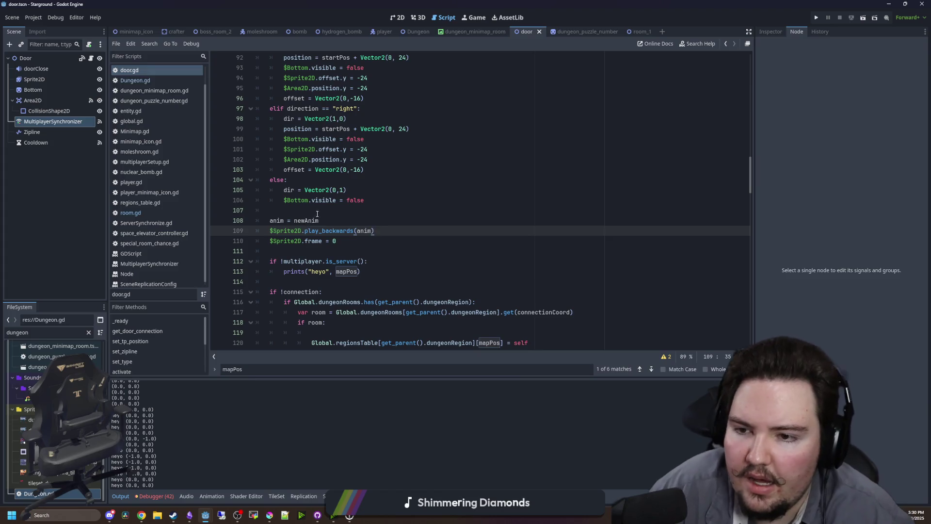
Inspect the Global.dungeonRooms.has check and get_parent().dungeonRegion on line 116.
left_click(318, 210)
scroll(318, 211, "up", 2)
scroll(318, 211, "up", 10)
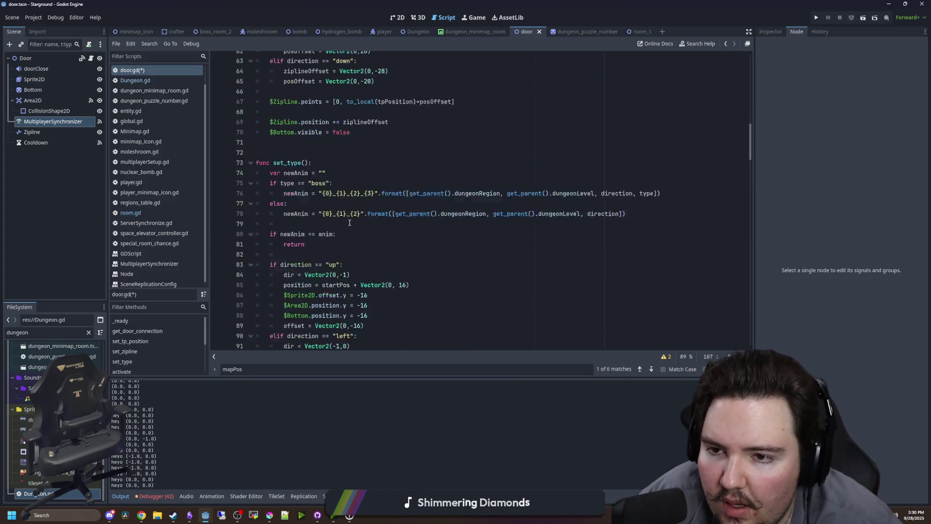
left_click(310, 190)
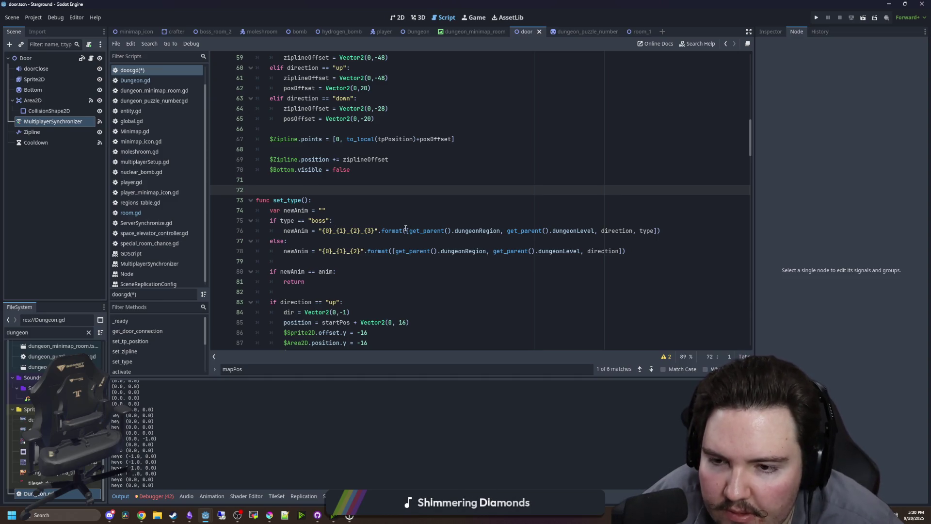
scroll(351, 238, "down", 15)
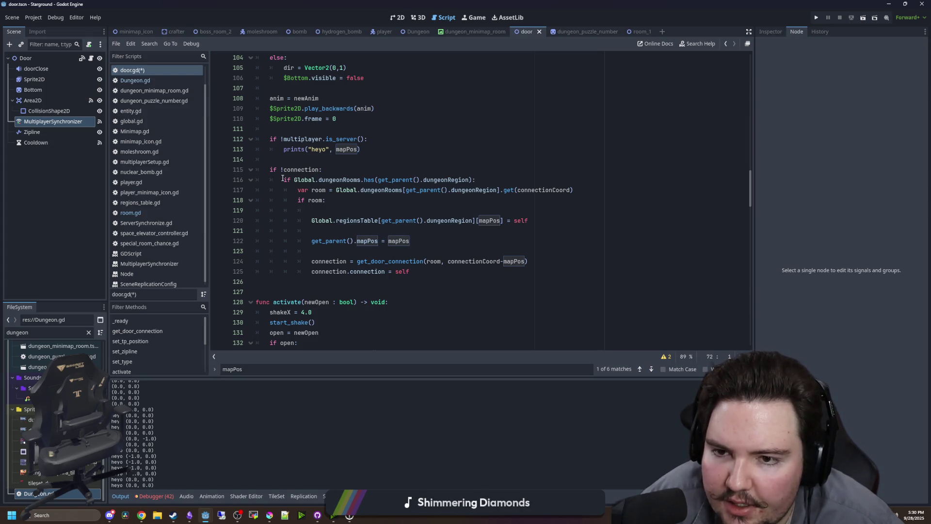
left_click_drag(283, 180, 492, 181)
left_click(506, 179)
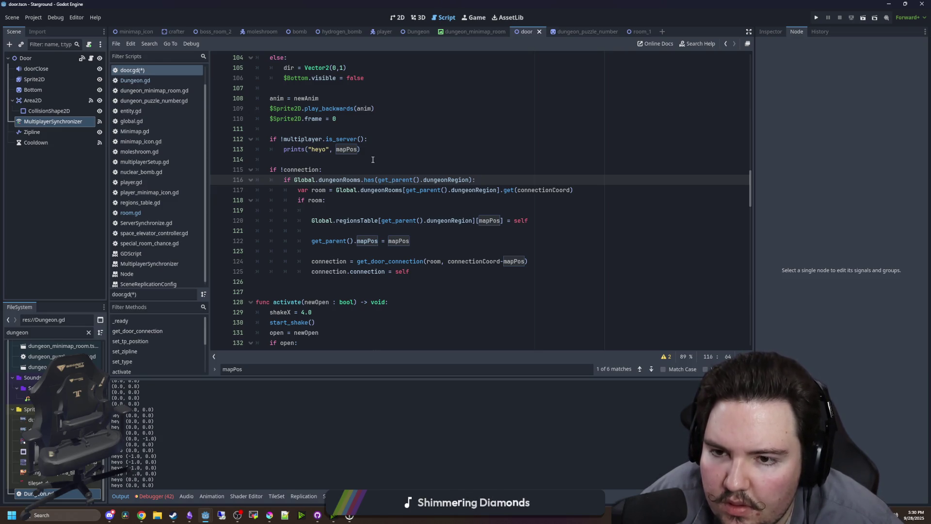
left_click_drag(377, 179, 468, 180)
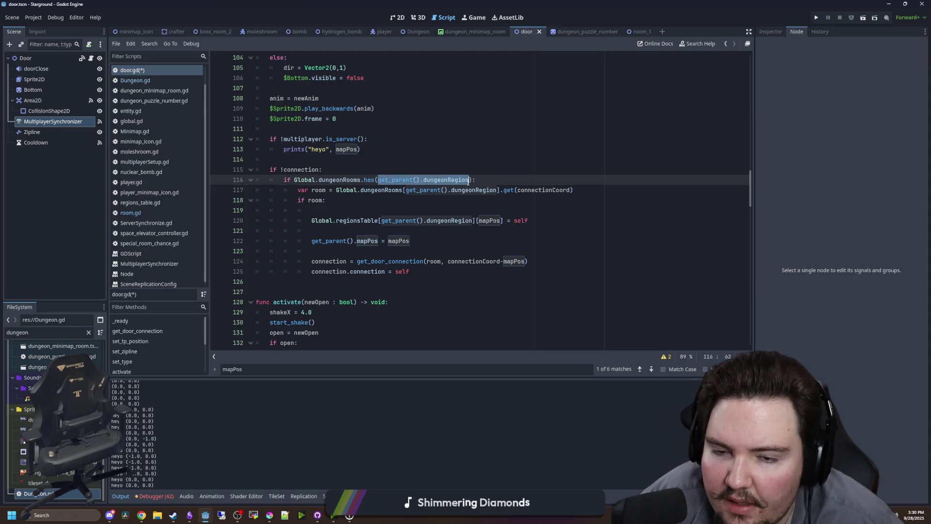
left_click(472, 221)
left_click(360, 211)
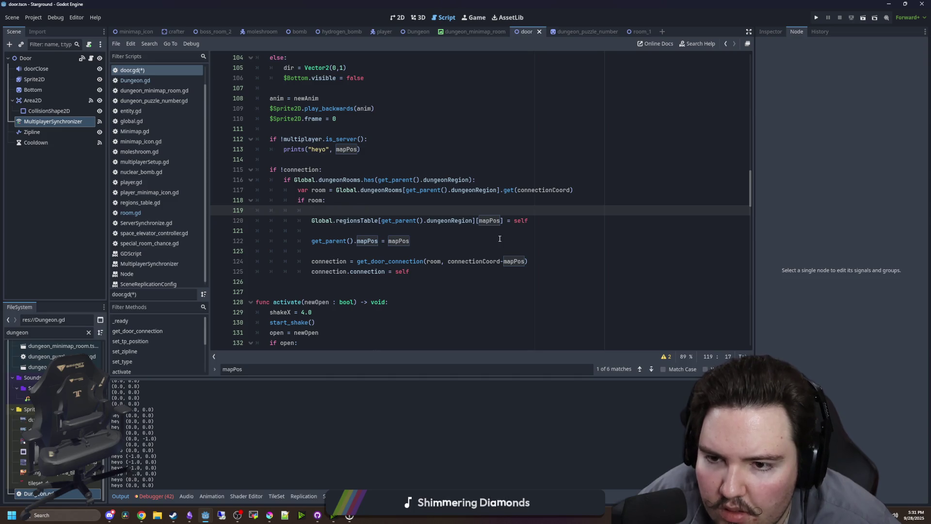
Move the Global.regionsTable assignment from under 'if room:' to above 'if !connection:' and save.
left_click_drag(529, 219, 306, 222)
key("ctrl+c")
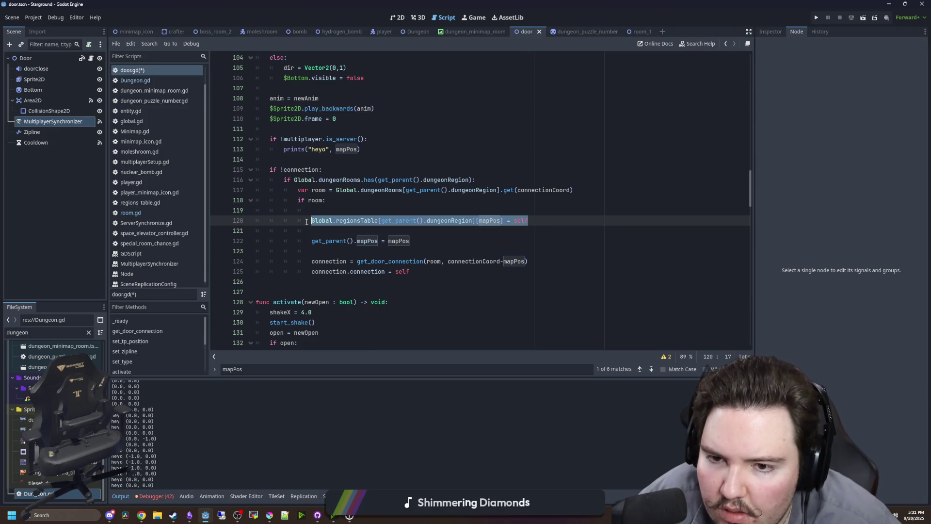
key("BackSpace")
key("shift+Up")
key("BackSpace")
key("BackSpace")
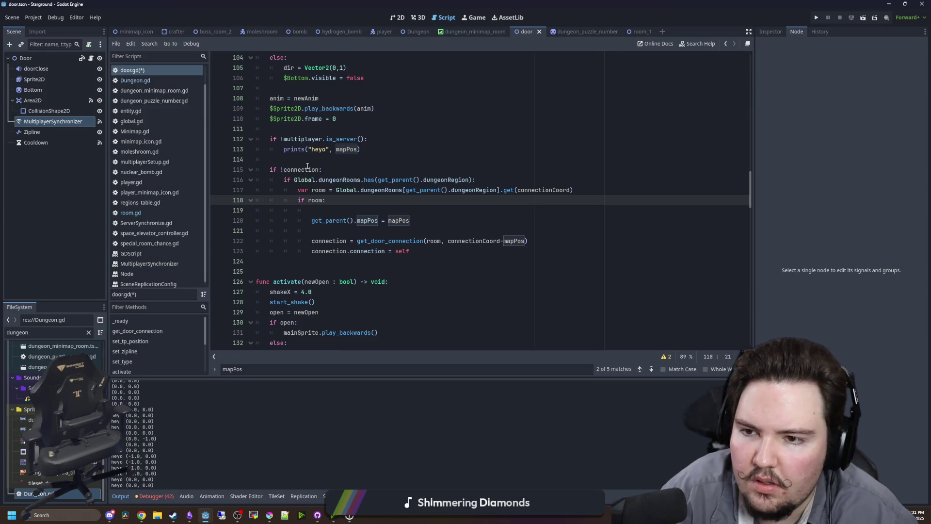
left_click(307, 167)
key("ctrl+v")
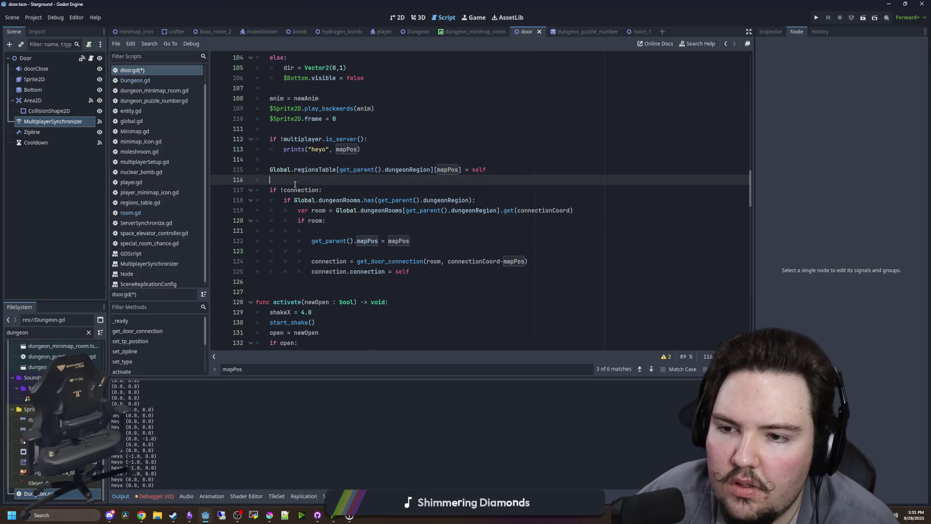
left_click(326, 160)
key("ctrl+s")
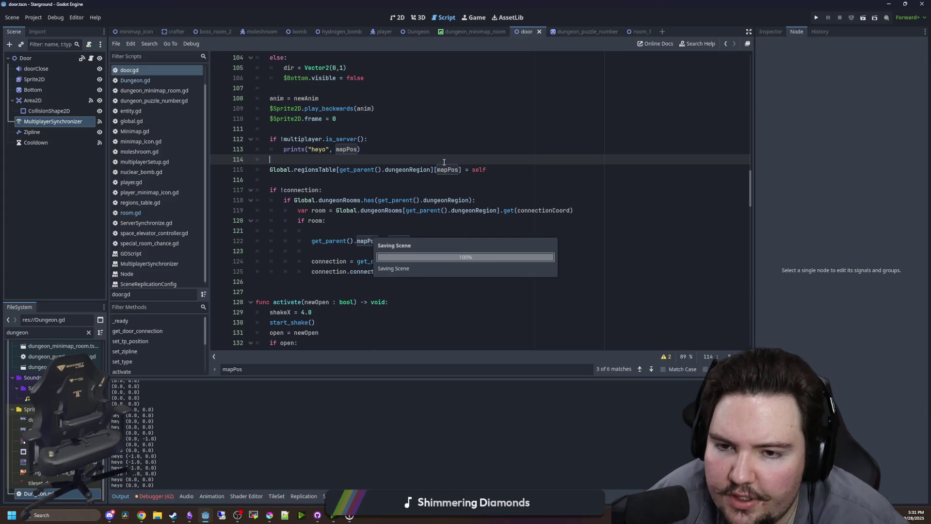
Replace self with get_parent() in the regionsTable assignment and save.
left_click(488, 170)
key("BackSpace")
key("BackSpace")
key("BackSpace")
type("get_par")
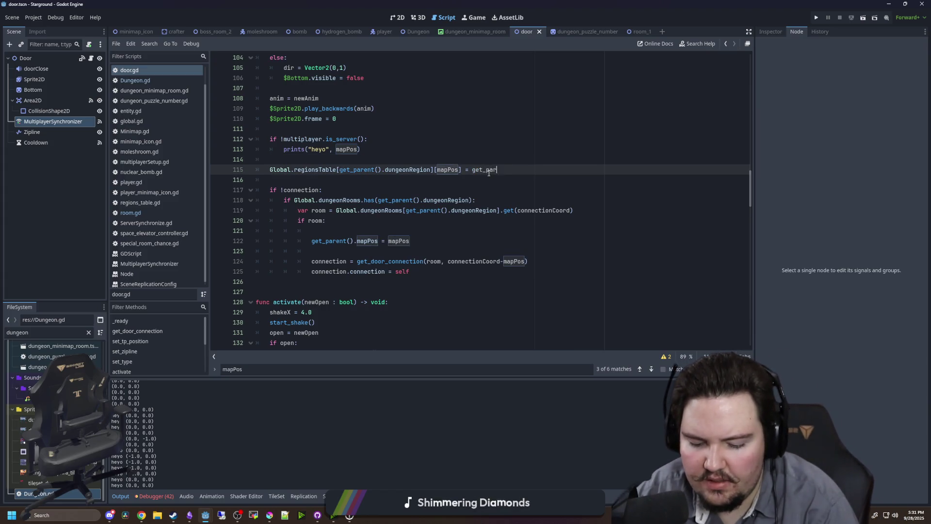
type("ent()")
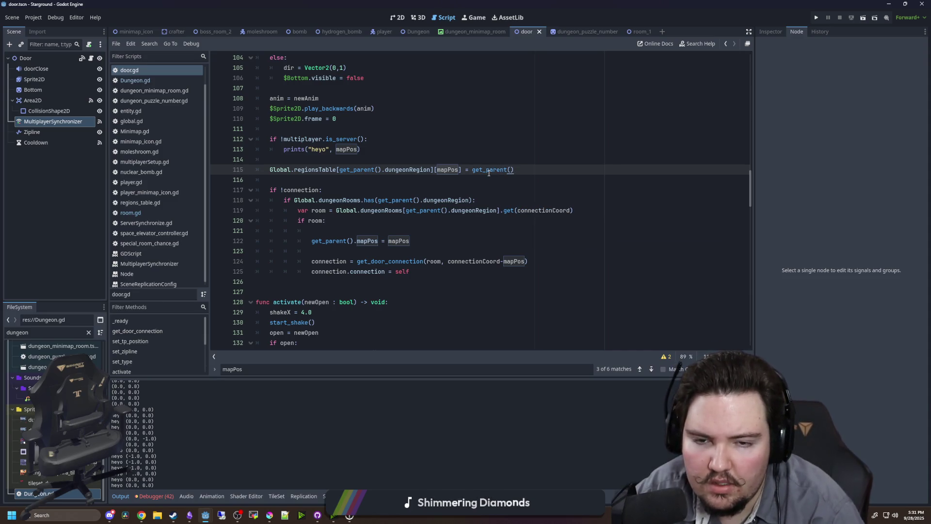
left_click(400, 181)
key("ctrl+s")
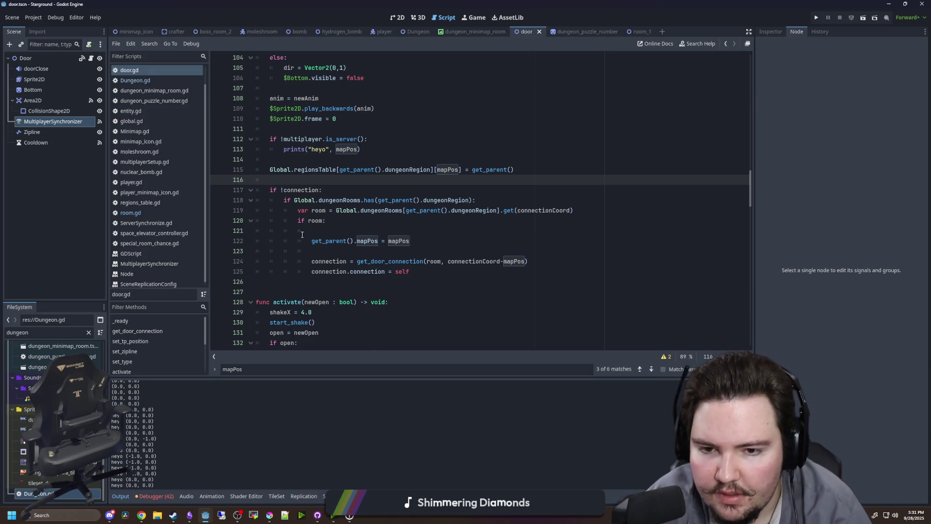
Delete the leftover blank line under 'if room:'.
left_click(319, 233)
key("BackSpace")
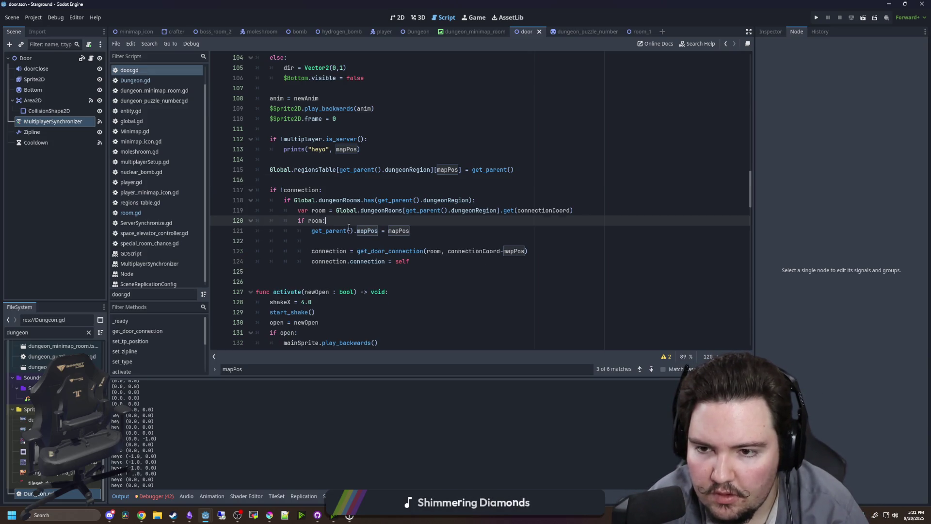
left_click(380, 177)
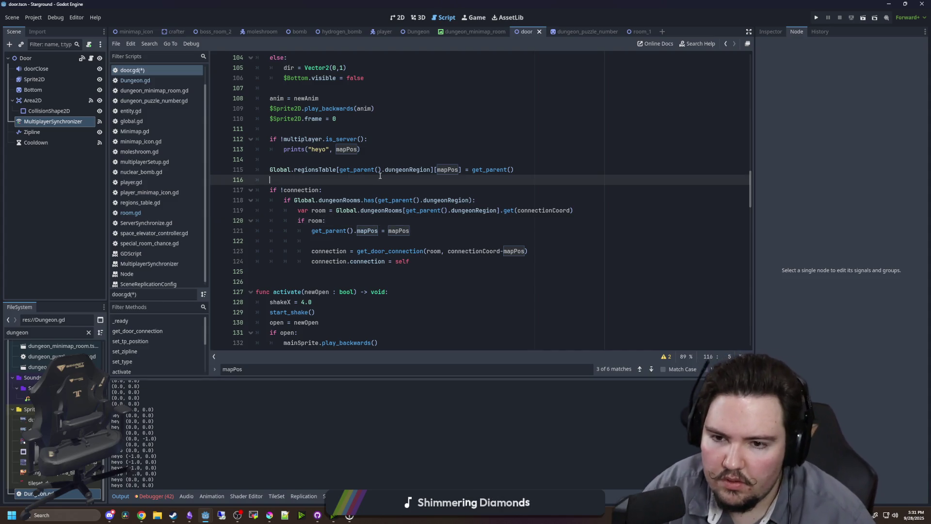
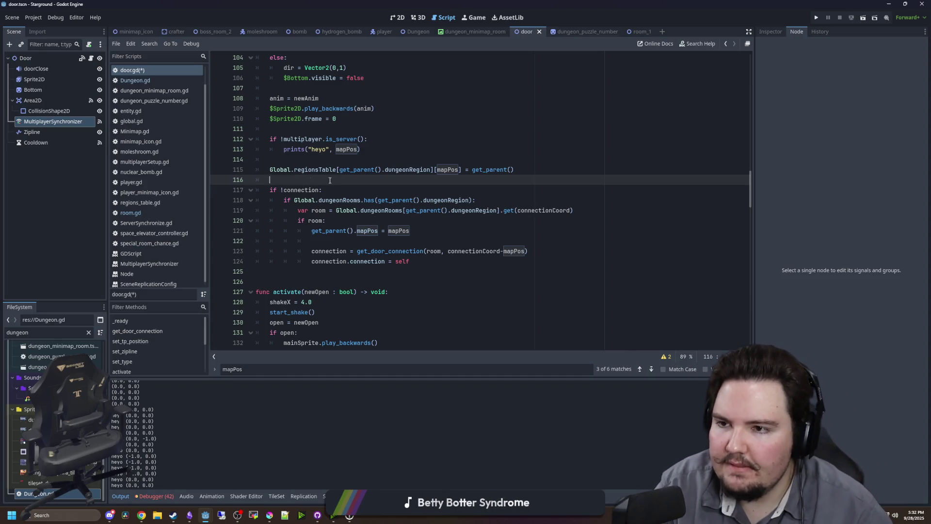
Check the regionsTable definition in global.gd, then save door.gd with its regionsTable assignment.
left_click(333, 167, "ctrl")
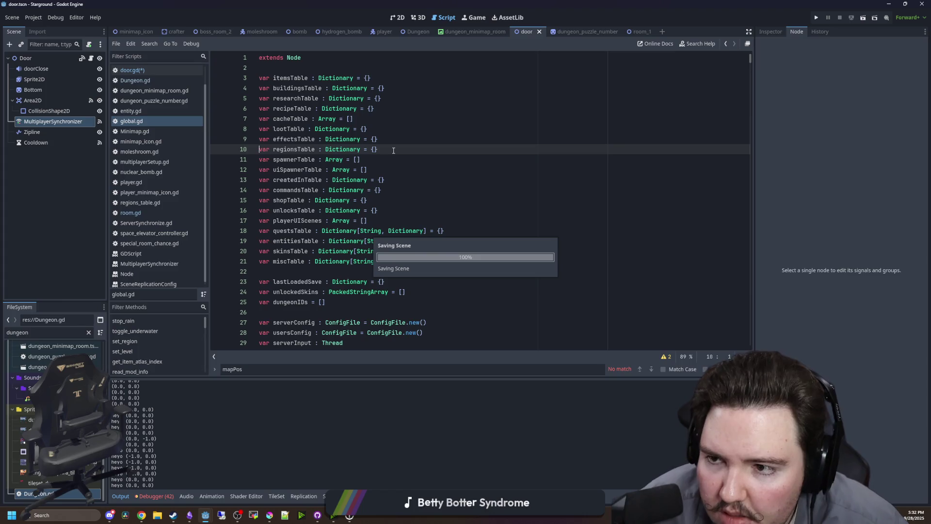
left_click(128, 69)
left_click_drag(513, 170, 270, 169)
left_click(276, 178)
key("ctrl+s")
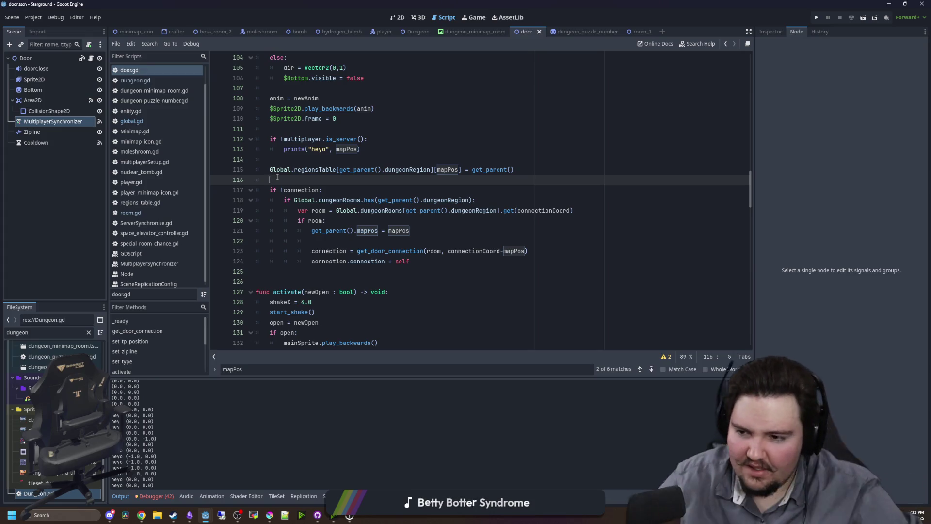
key("ctrl+s")
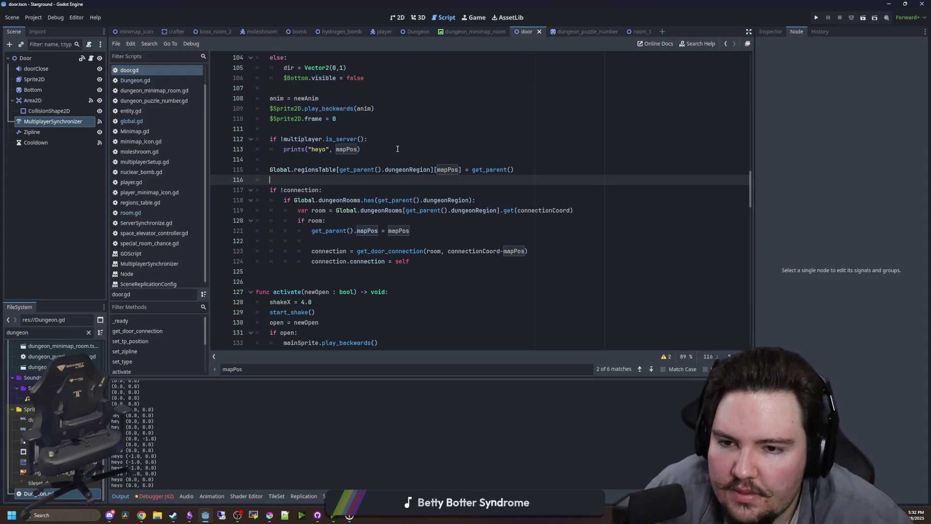
scroll(398, 148, "up", 10)
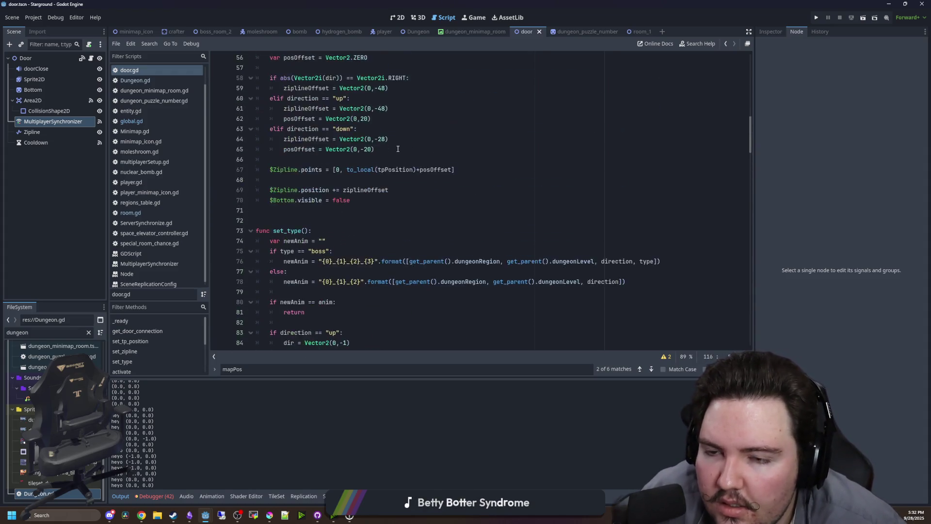
scroll(398, 149, "down", 9)
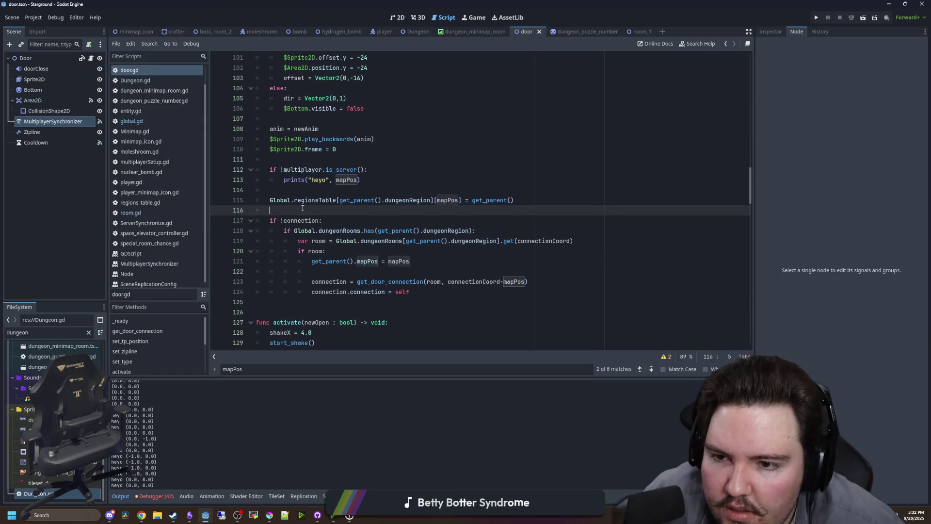
key("ctrl+s")
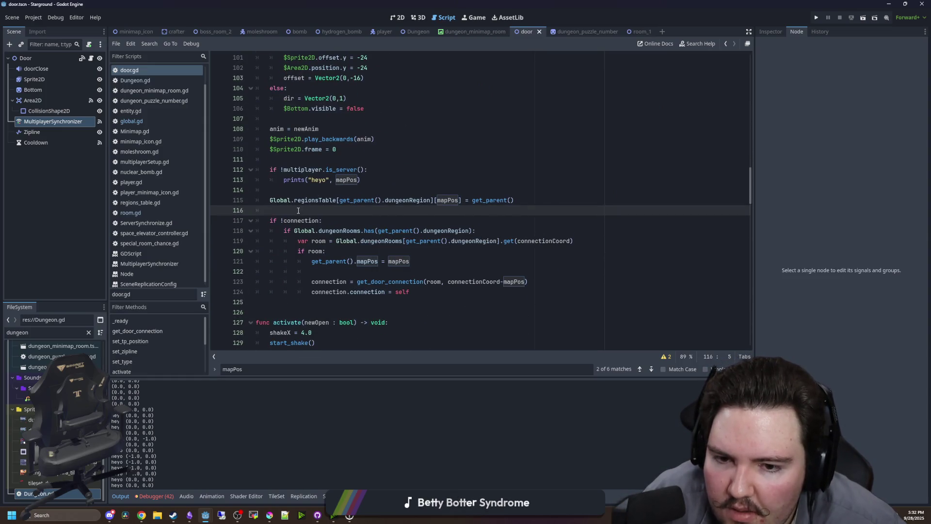
left_click(56, 17)
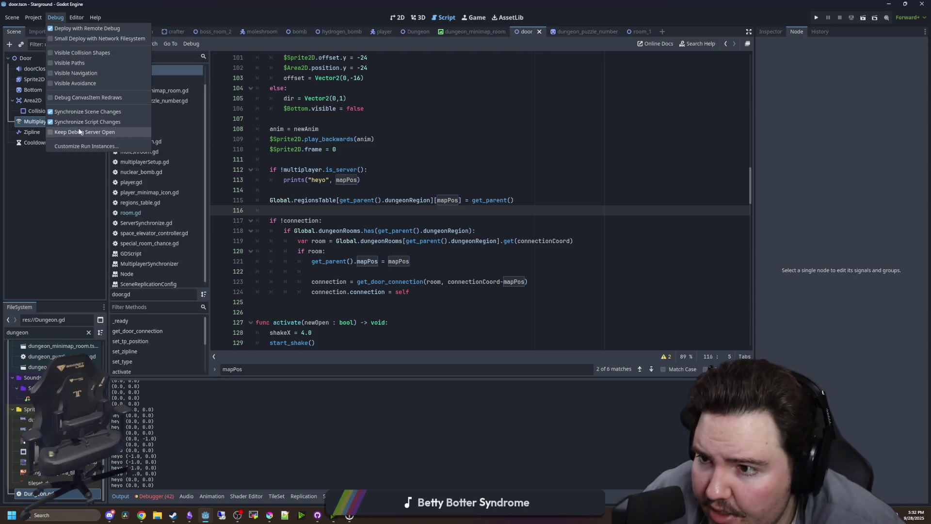
left_click(81, 147)
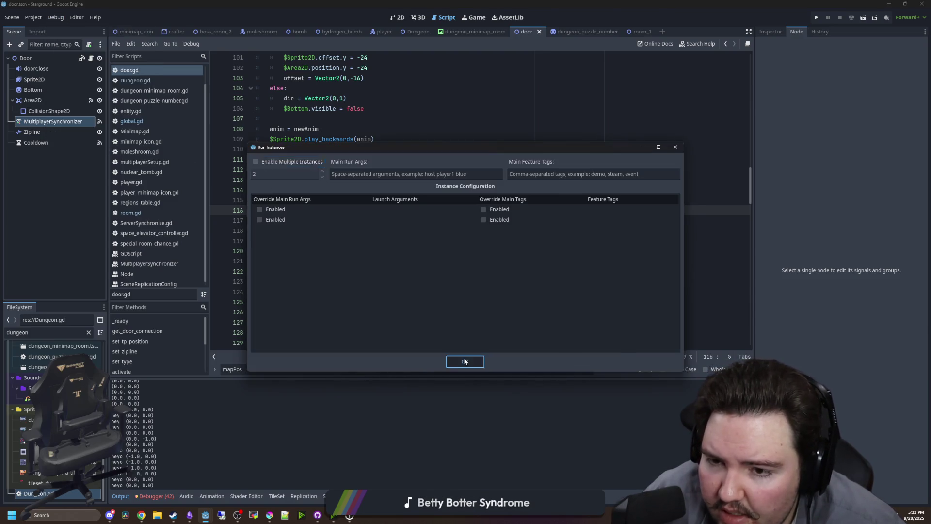
left_click(463, 358)
key("ctrl+s")
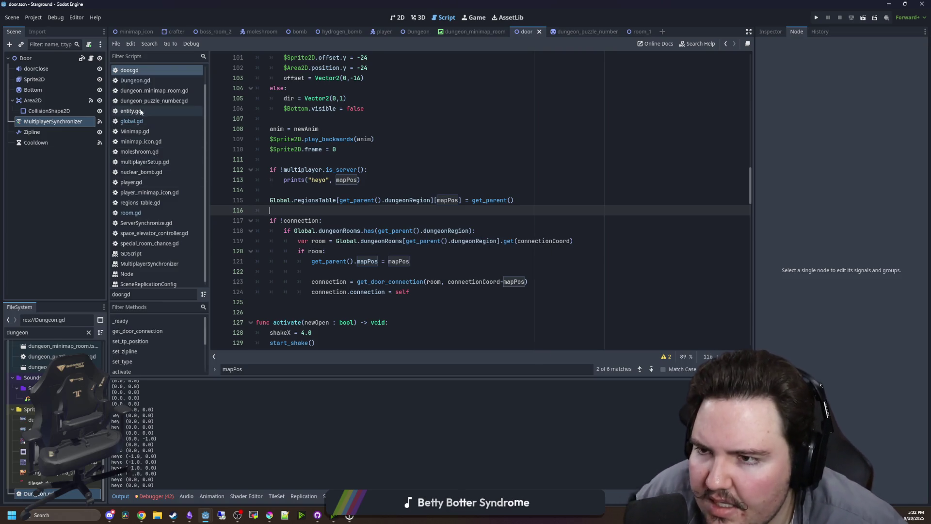
left_click(167, 80)
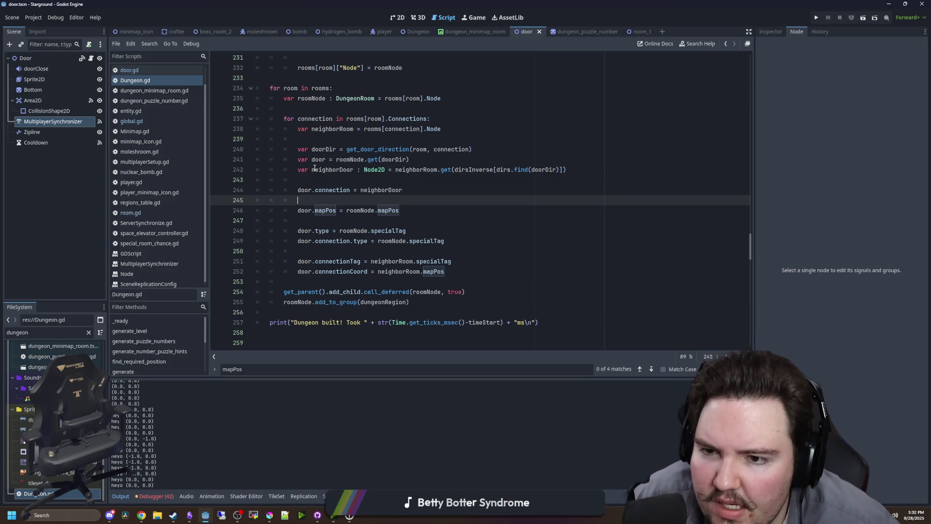
Comment out the door.connection = neighborDoor line in Dungeon.gd and save it.
left_click(295, 190)
key("ctrl+k")
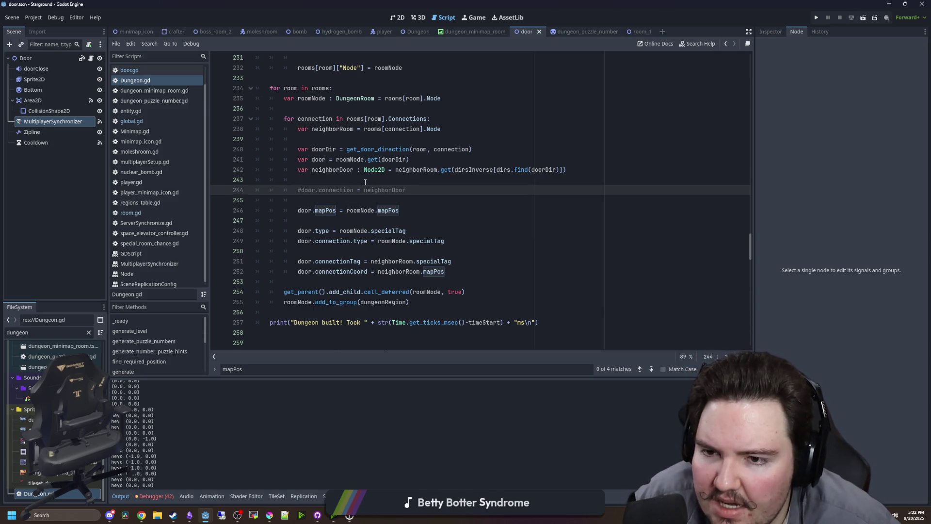
left_click(365, 180)
key("ctrl+s")
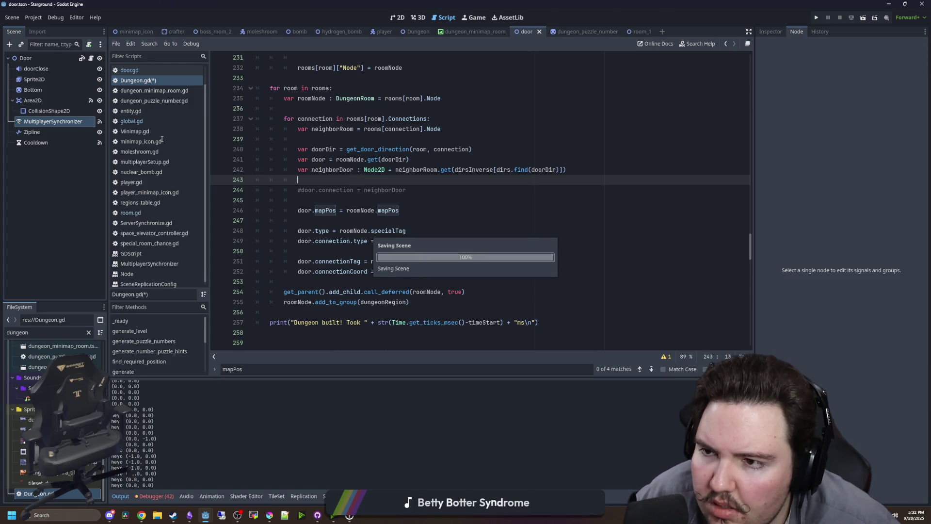
Return to door.gd, save it, and review the connection block on lines 116–124.
left_click(154, 70)
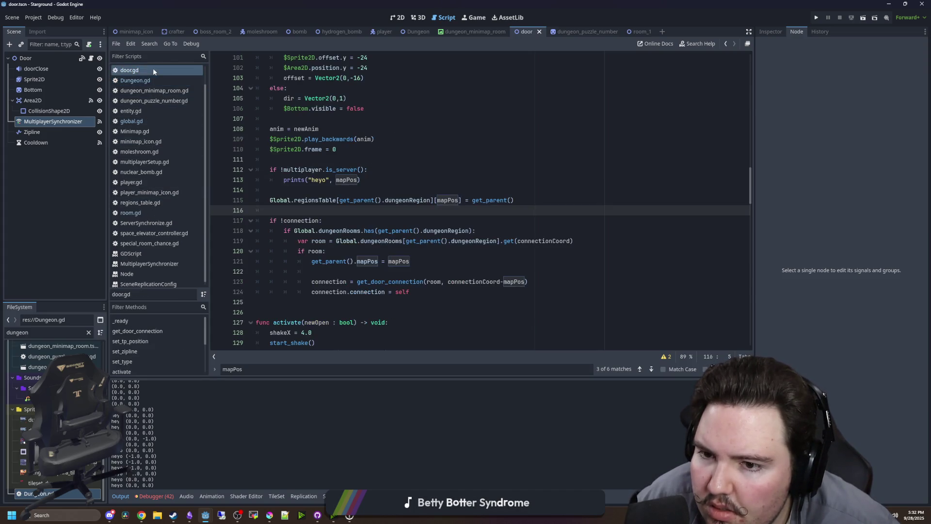
key("ctrl+s")
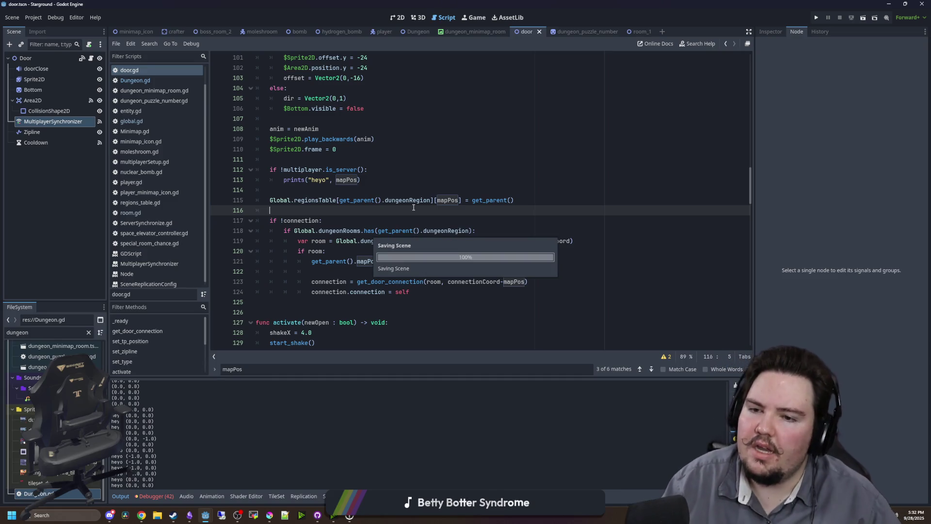
mouse_move(452, 299)
left_mouse_down()
mouse_move(426, 256)
mouse_move(417, 210)
left_mouse_up()
left_click(406, 221)
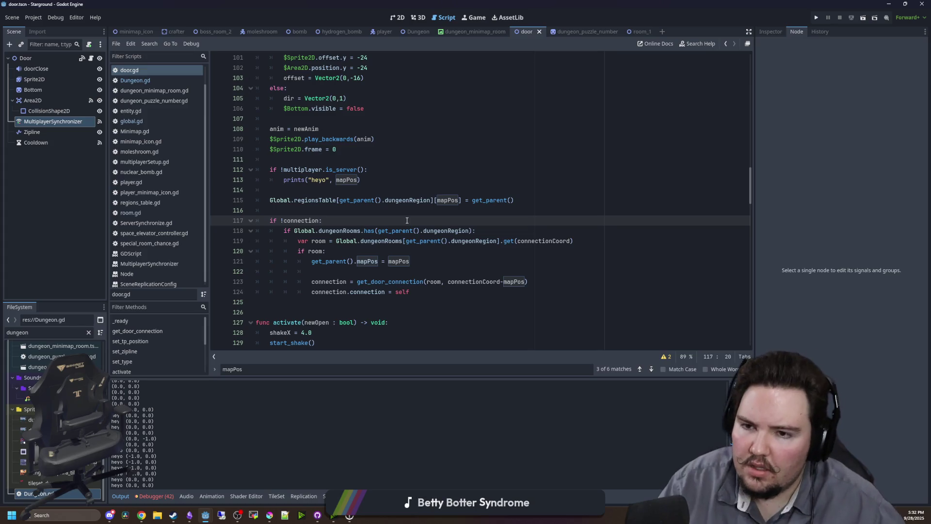
left_click(318, 194)
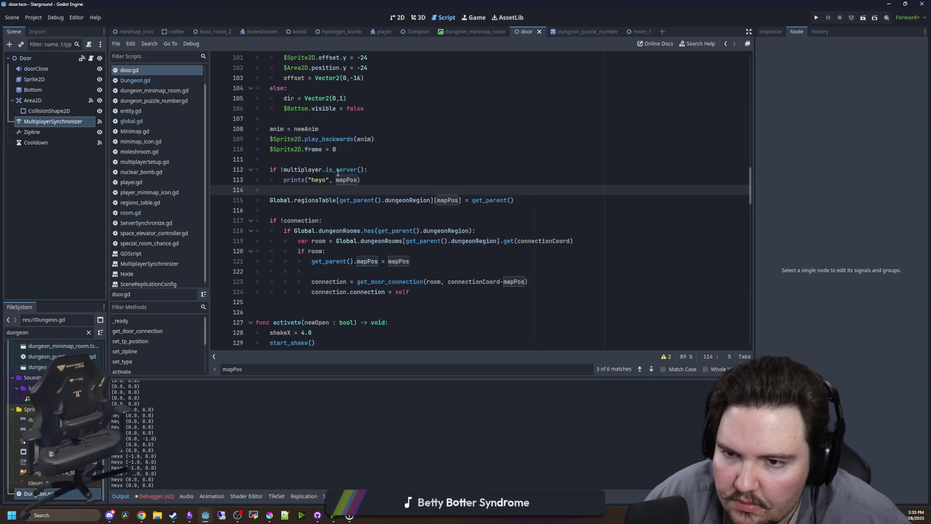
Remove the 'if !multiplayer.is_server():' line, dedent the prints call, and save.
triple_click(327, 170)
key("BackSpace")
key("shift+Tab")
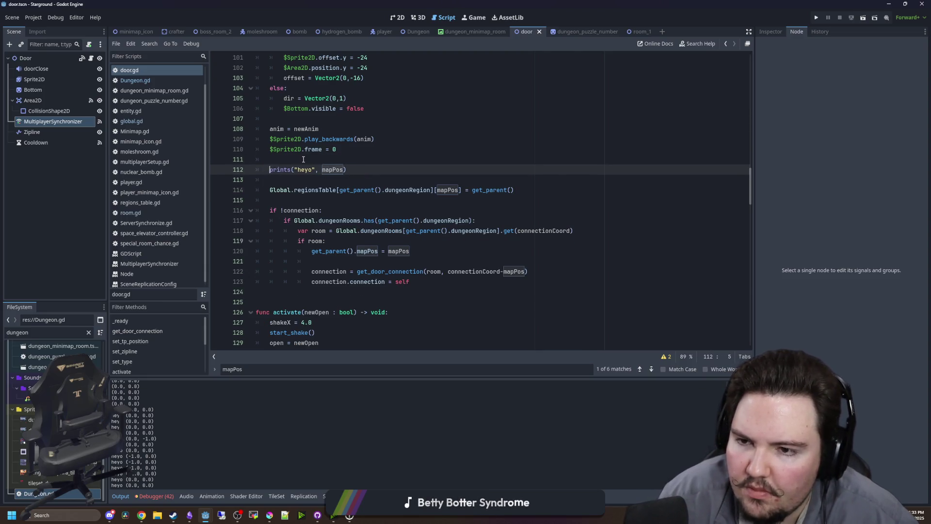
left_click(302, 160)
key("ctrl+s")
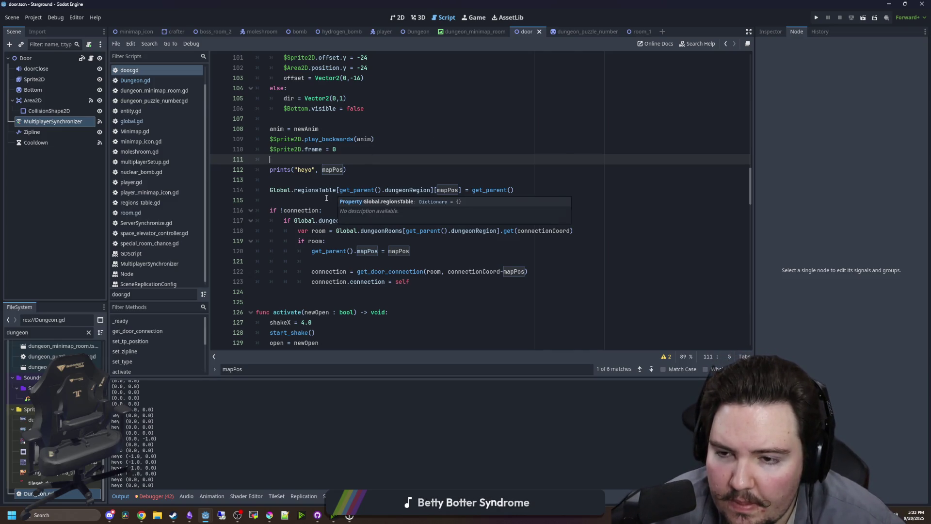
Replace regionsTable with dungeonRooms on line 114 and add blank lines after it.
double_click(319, 193)
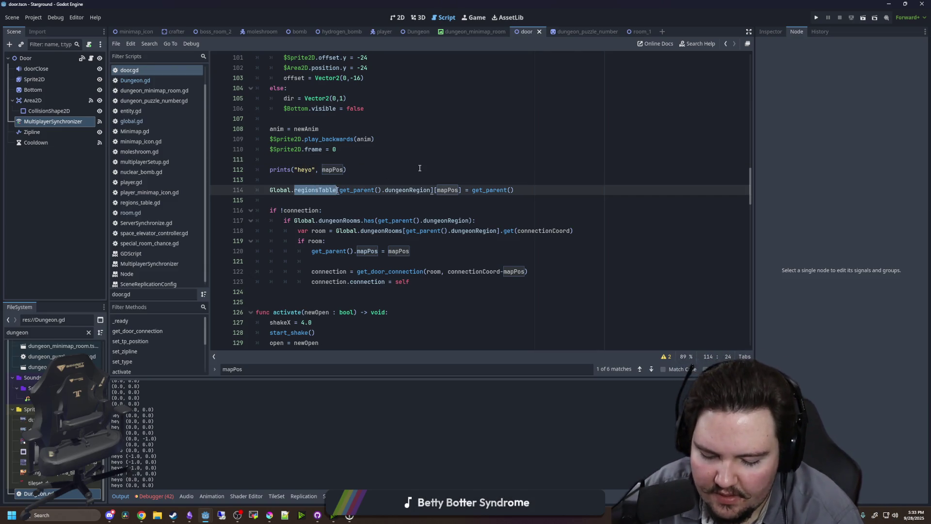
type("dungeonRooms")
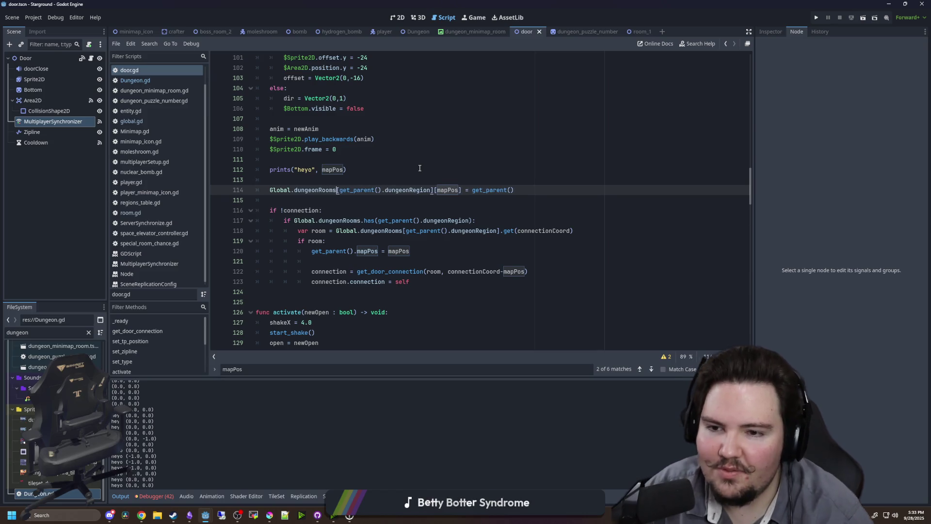
left_click(421, 163)
left_click(312, 187)
double_click(312, 189)
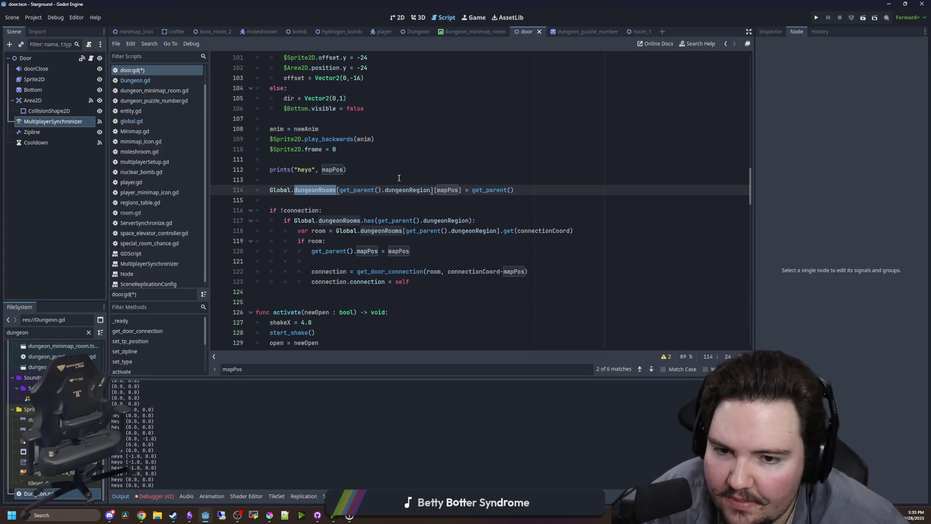
key("End")
key("Return")
key("Return")
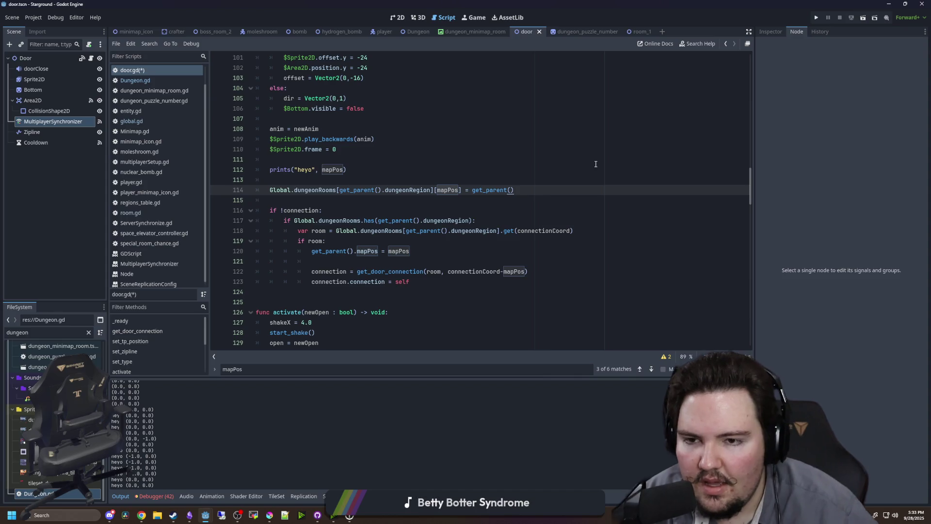
left_click(364, 182)
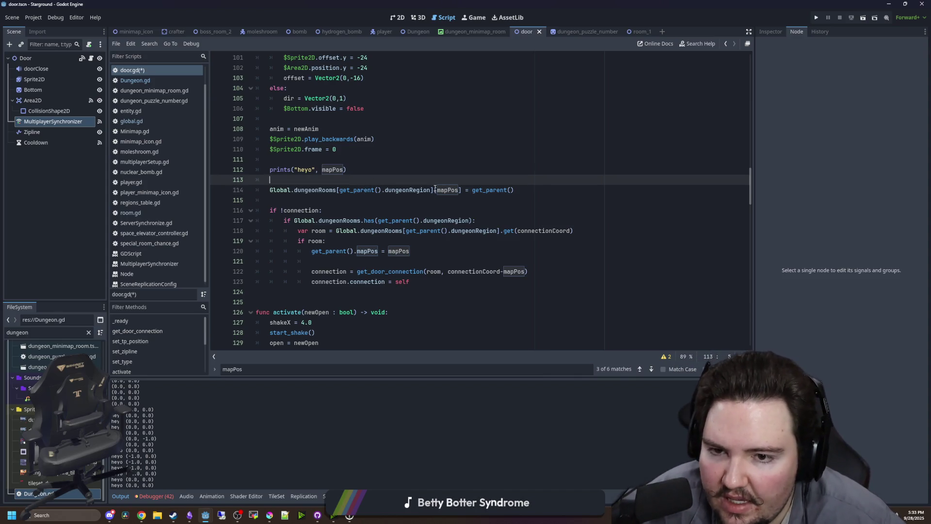
Start an 'if Global.dungeonRooms[get_parent().dungeonRegion]' check, drop the old has check, and dedent the connection block.
key("Down")
key("Return")
key("Return")
key("Up")
key("Up")
type("if Global.dungeonRooms[get_parent().dungeonRegion]")
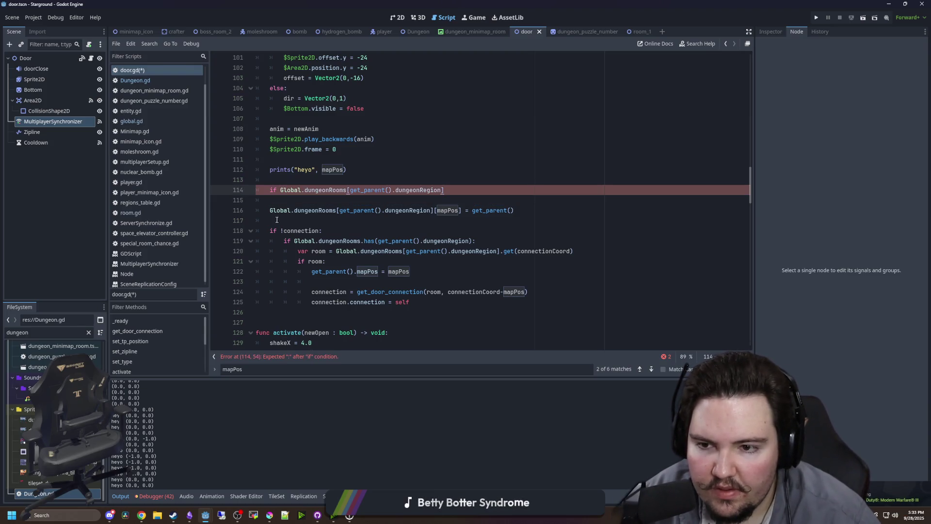
left_click_drag(498, 238, 323, 230)
key("BackSpace")
left_click_drag(410, 291, 236, 232)
key("shift+Tab")
Rewrite the condition as 'if !Global.dungeonRooms.has(get_parent().dungeonRegion):'.
left_click(284, 190)
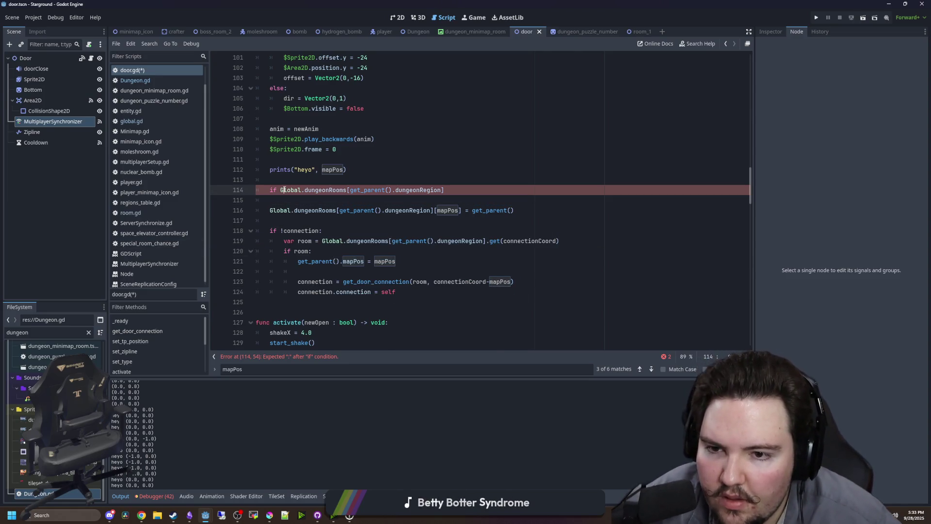
type("!")
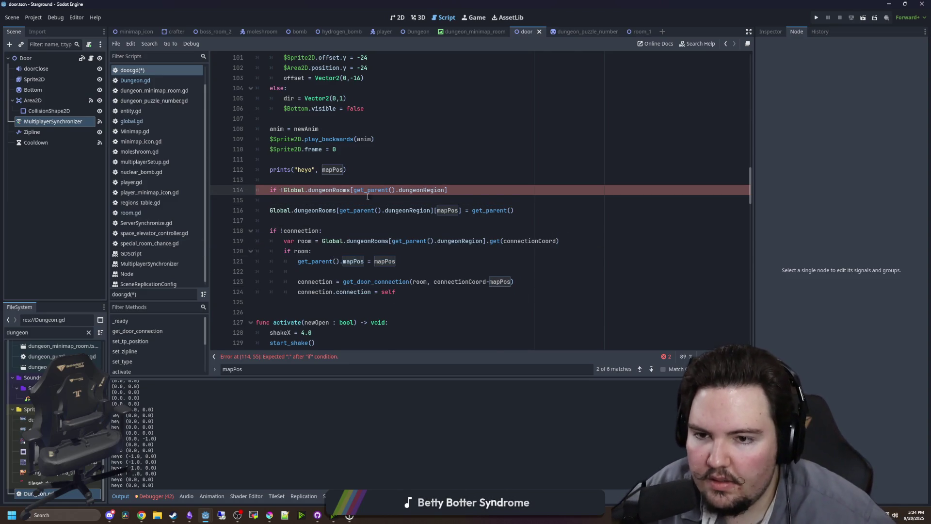
left_click(352, 193)
key("Delete")
type(".has(")
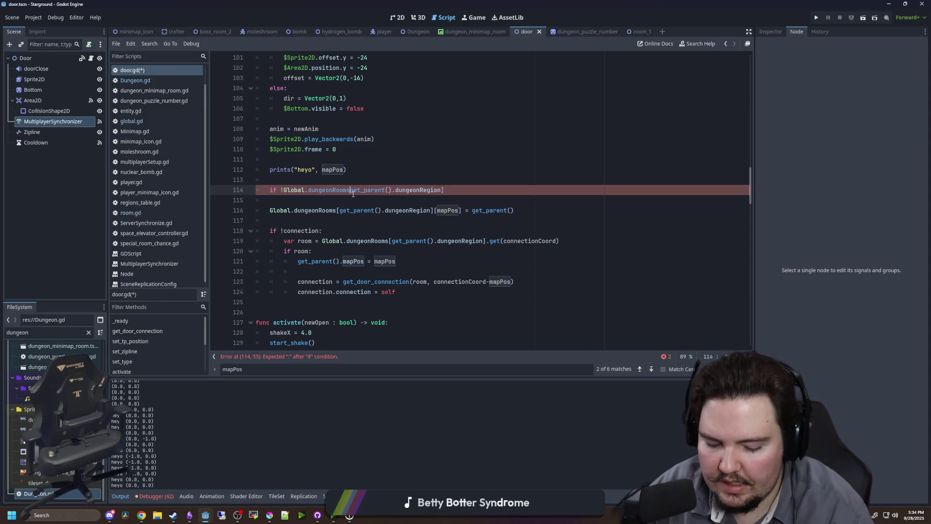
left_click(496, 188)
key("BackSpace")
type("):")
key("Return")
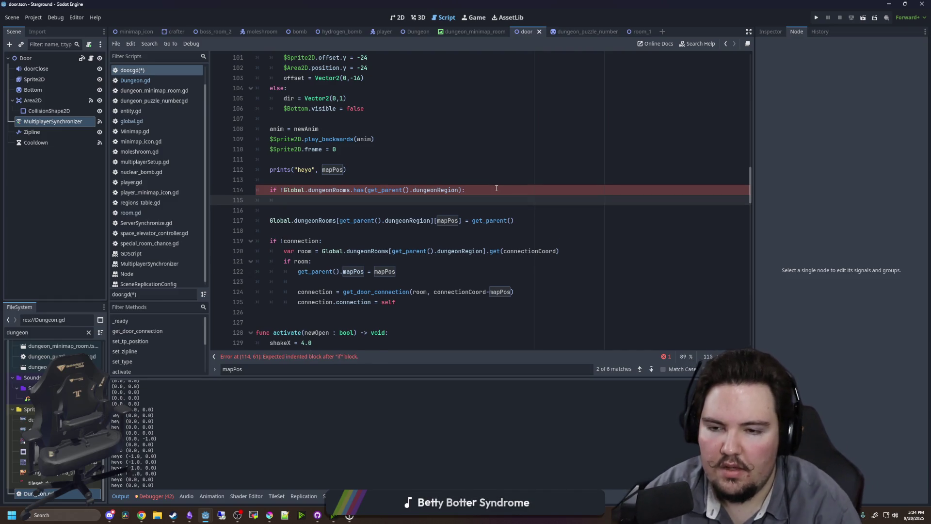
Under it, set Global.dungeonRooms[get_parent().dungeonRegion] = {} and save door.gd.
type("Global.dungeonR")
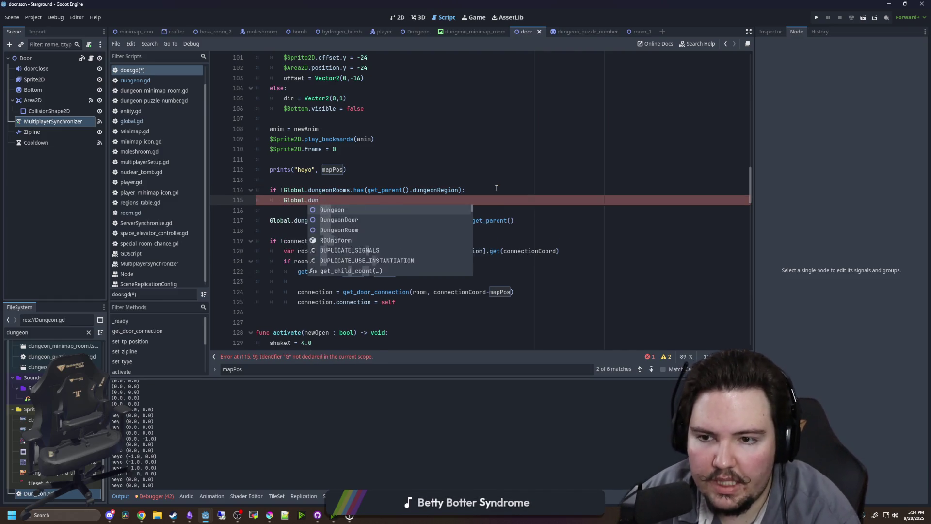
type("ooms =")
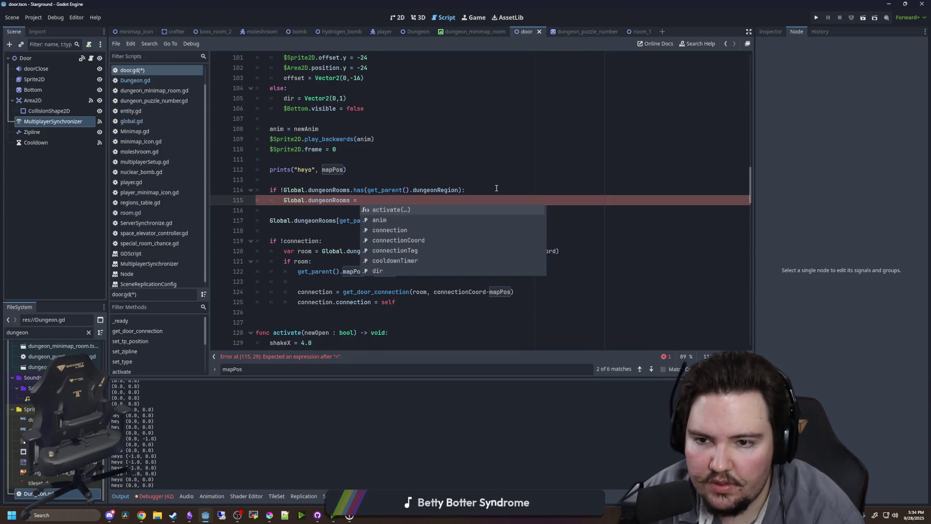
key("BackSpace")
key("BackSpace")
key("BackSpace")
type("[")
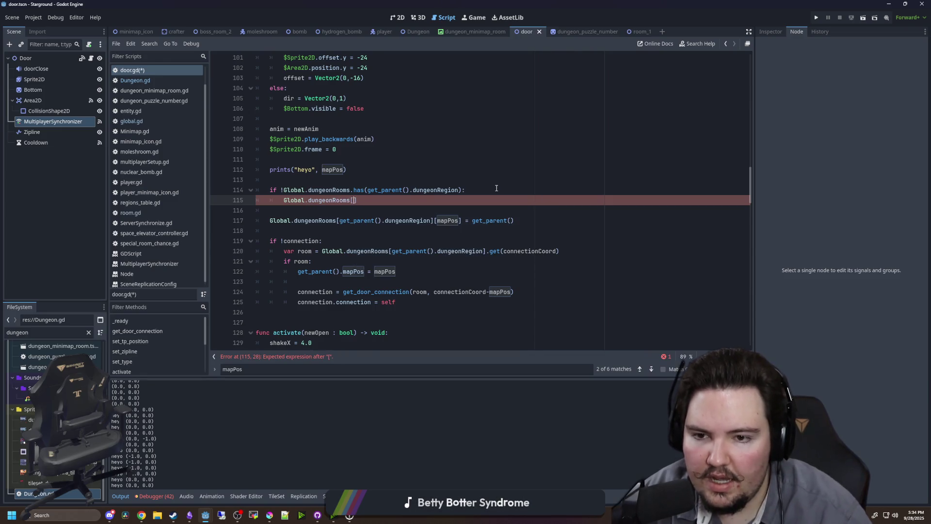
type("get_parent().d")
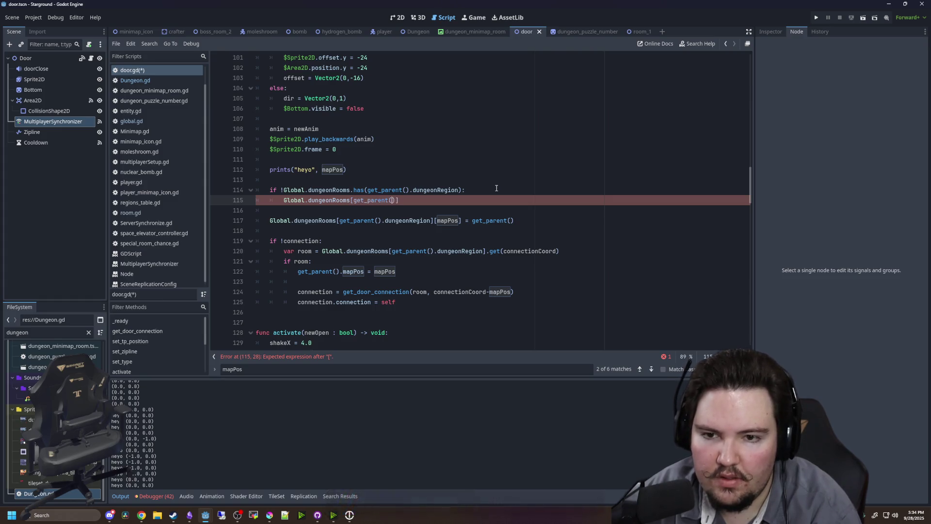
type("ungeonRegion] = {")
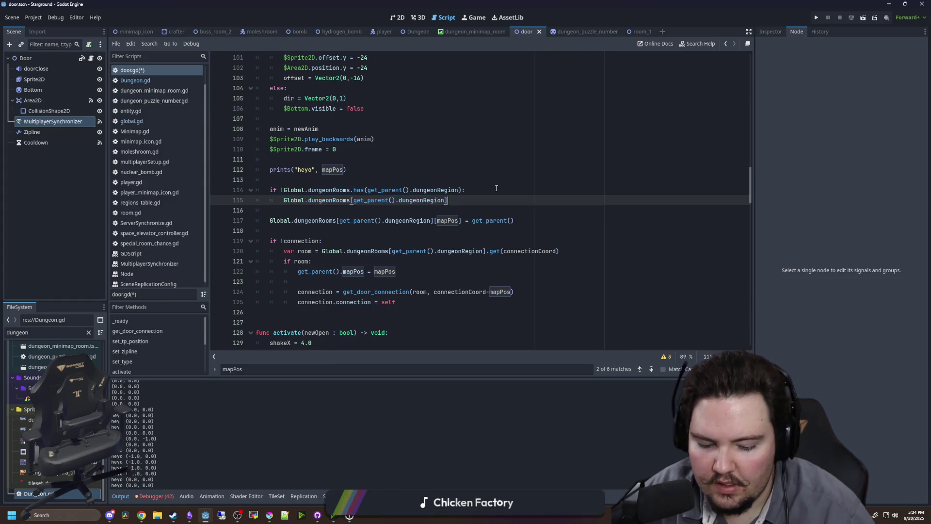
left_click(492, 187)
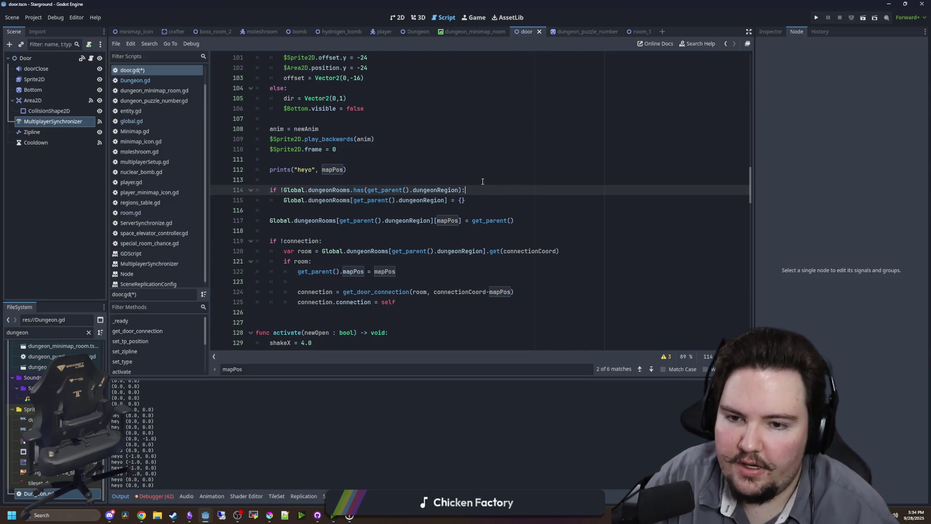
left_click(455, 175)
key("ctrl+s")
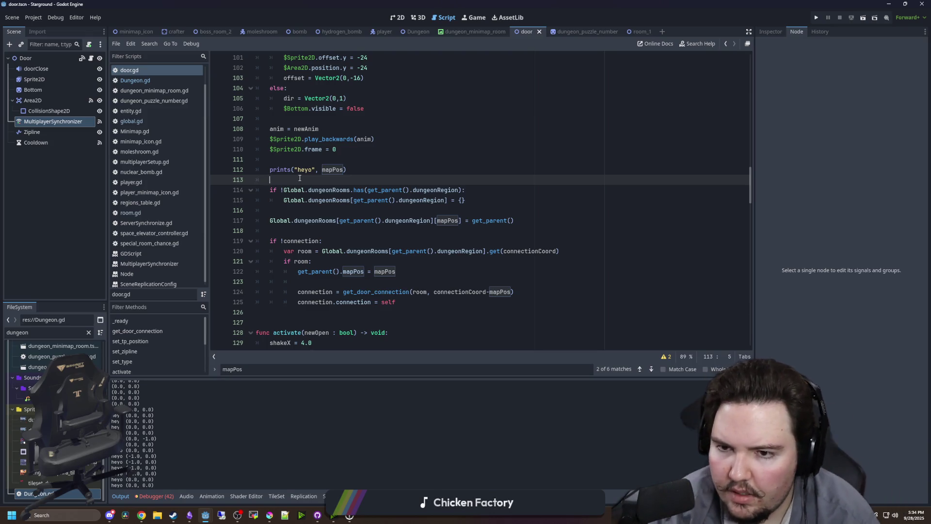
Review the connectionCoord assignment on line 252 of Dungeon.gd.
left_click(145, 82)
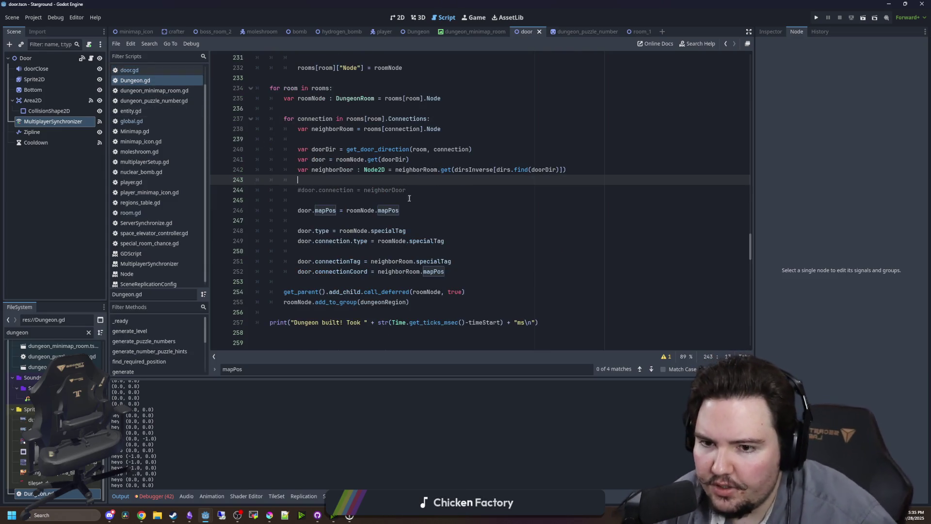
left_click_drag(444, 271, 364, 271)
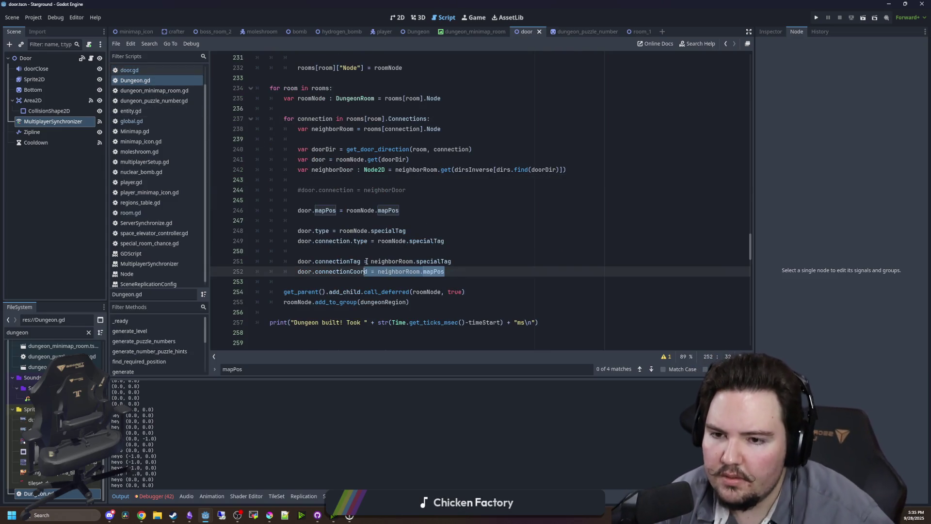
left_click(320, 251)
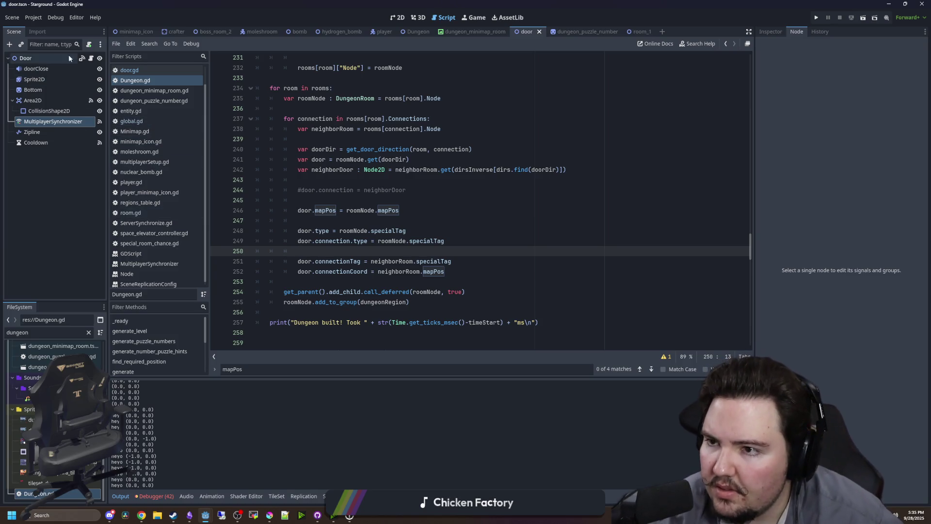
Back in door.gd, check the line 124 connection assignment, save, and run the game.
left_click(90, 58)
left_click(334, 230)
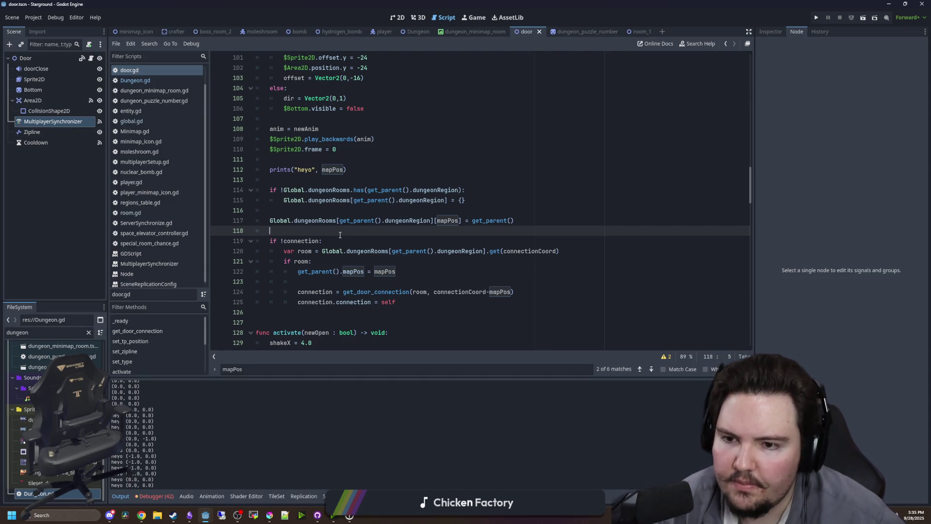
left_click(341, 291)
key("ctrl+s")
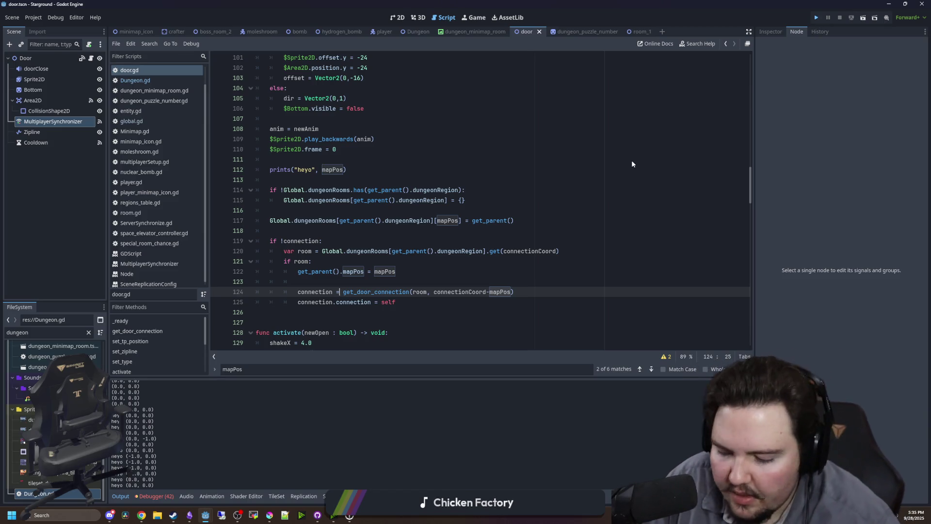
key("ctrl+s")
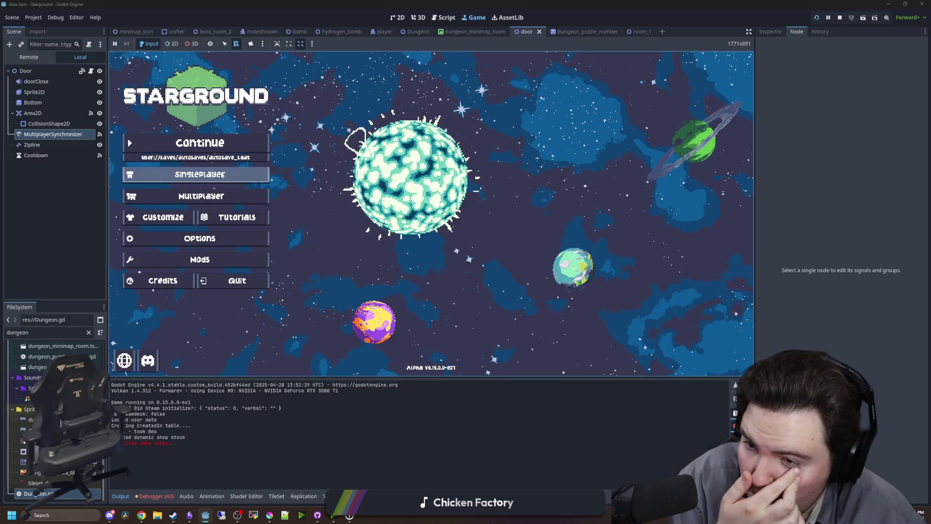
Start a new singleplayer world with default settings.
left_click(199, 175)
left_click(513, 213)
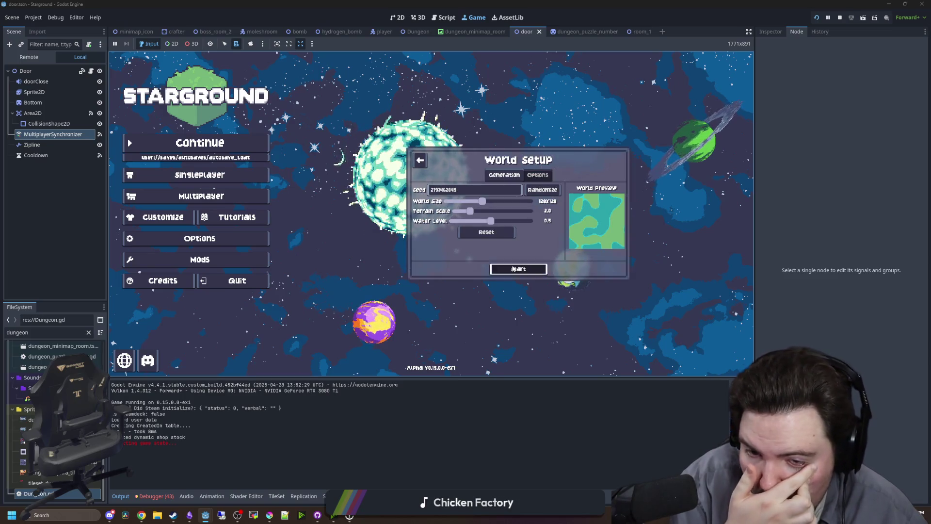
left_click(511, 267)
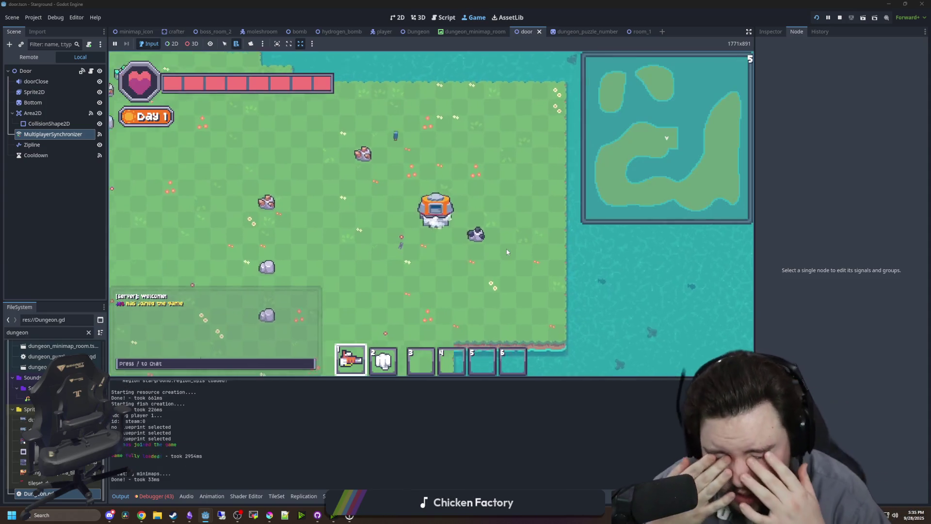
Send the /spawn boss chat command, check the game options, then send the creative gamemode command.
type("wa")
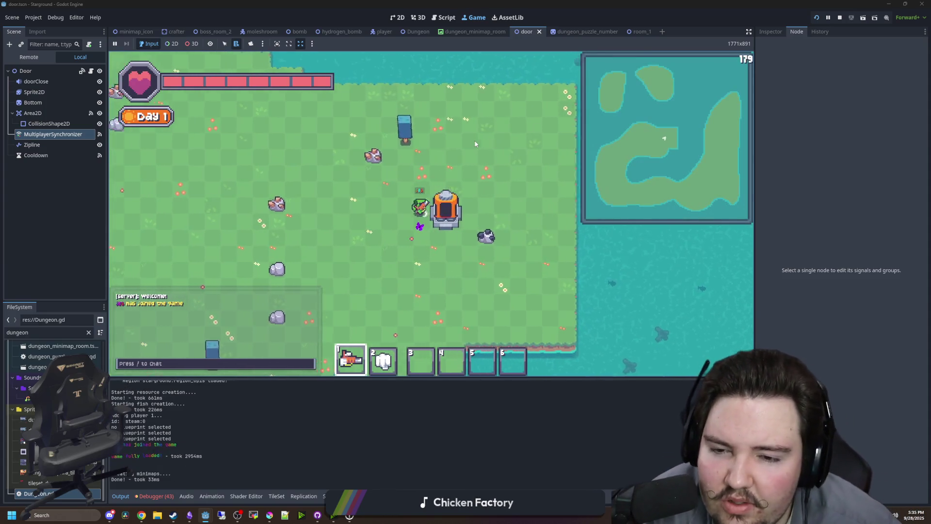
type("/spawn boss")
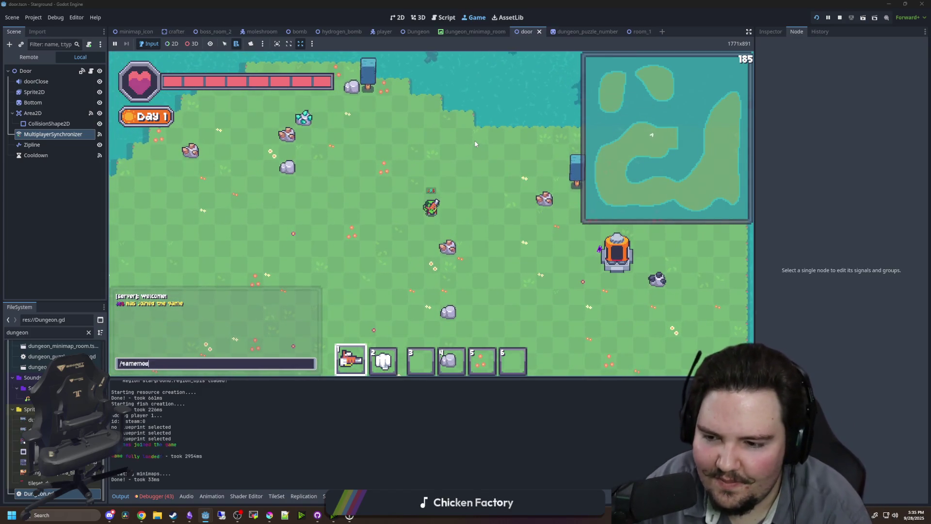
key("Return")
key("Escape")
left_click(430, 230)
left_click(397, 154)
key("Escape")
key("Escape")
key("Return")
key("Up")
key("Return")
Place a building, then launch to another planet from the Star Launcher.
key("b")
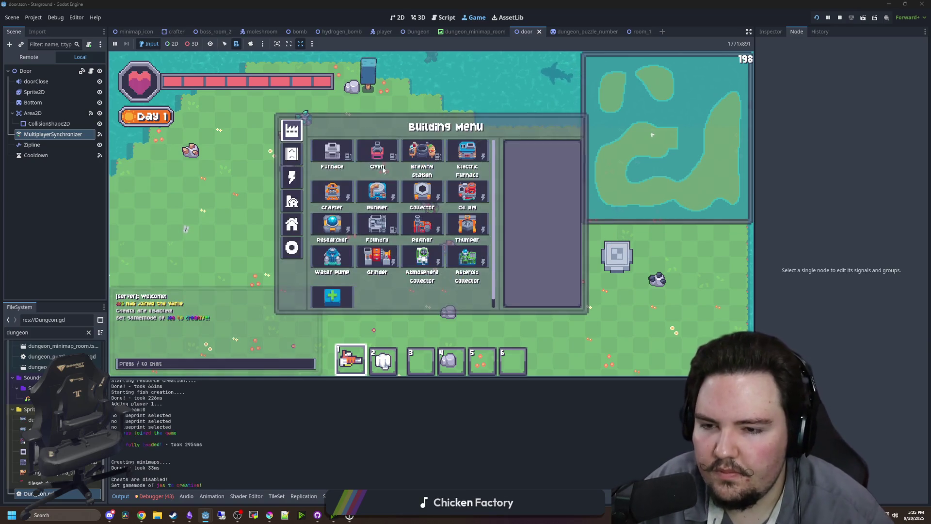
left_click(333, 150)
left_click(480, 160)
key("e")
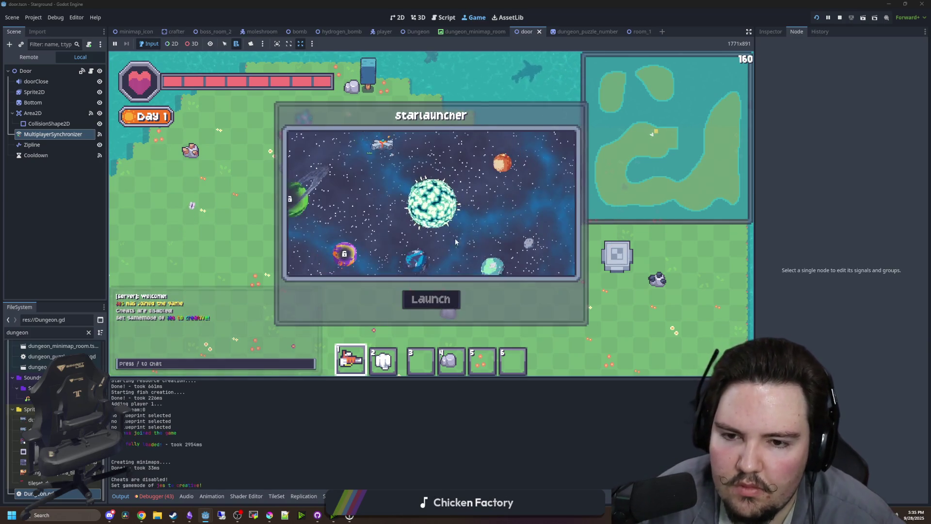
left_click(429, 303)
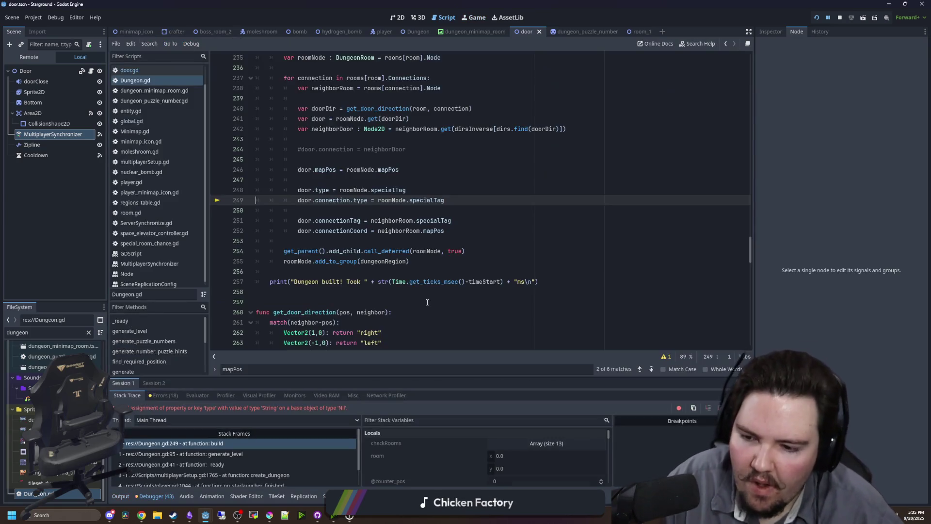
Comment out the failing door.connection.type line 249 in Dungeon.gd and save.
left_click(329, 205)
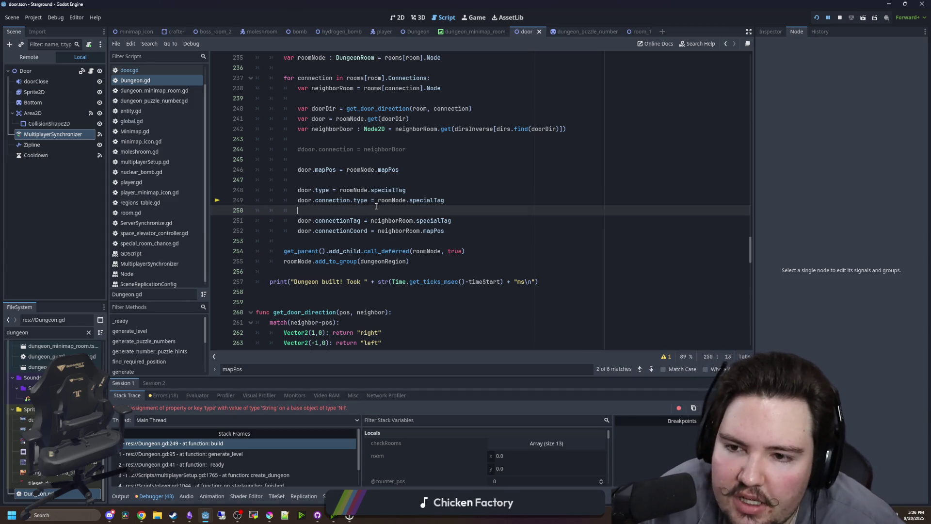
scroll(322, 254, "up", 1)
left_click(299, 234)
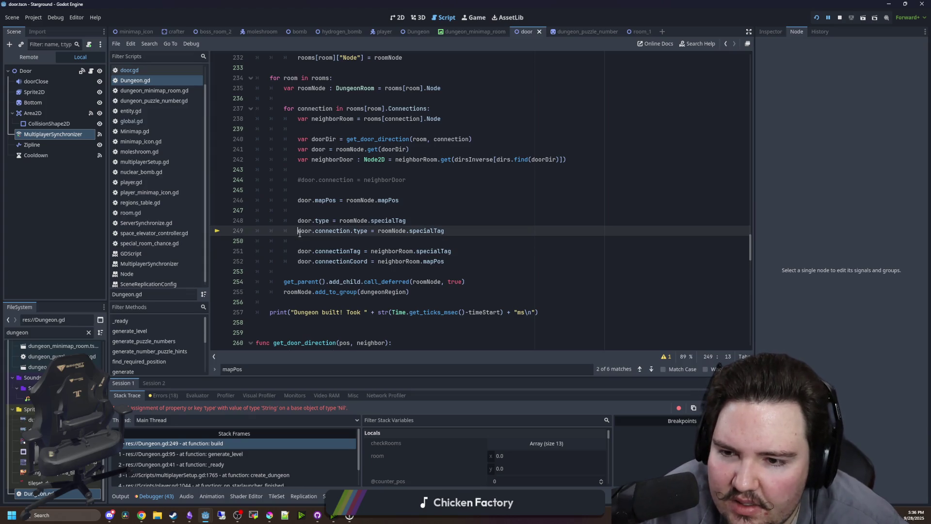
key("ctrl+k")
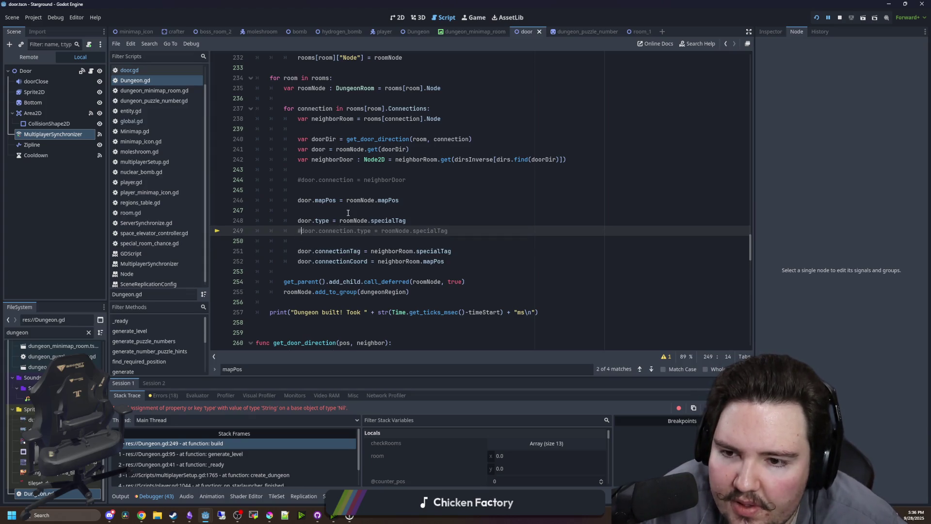
left_click(348, 213)
key("ctrl+s")
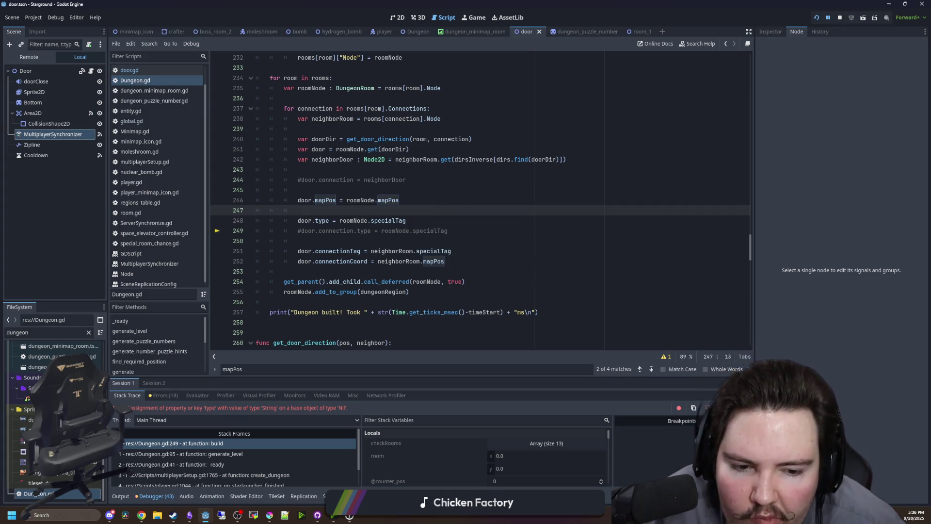
Stop the running game, close the debug session, and save the project.
key("F5")
left_click(839, 21)
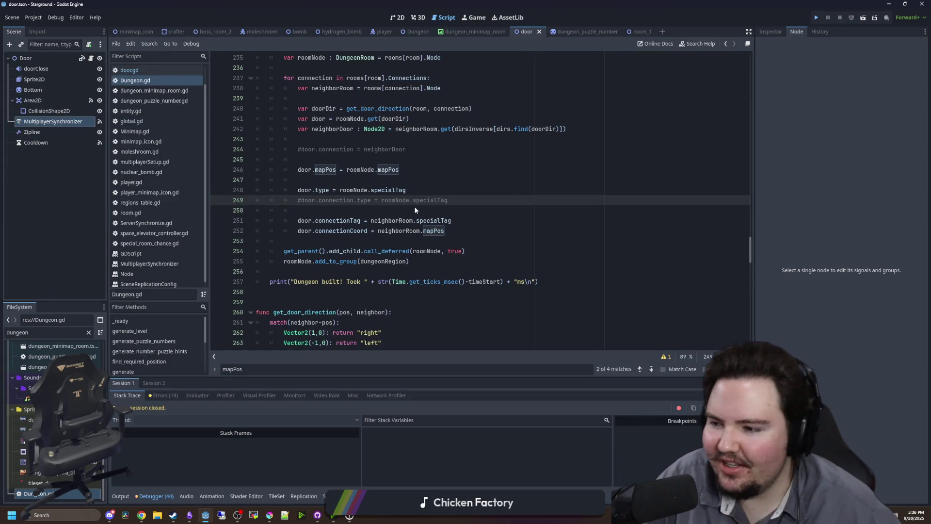
key("ctrl+s")
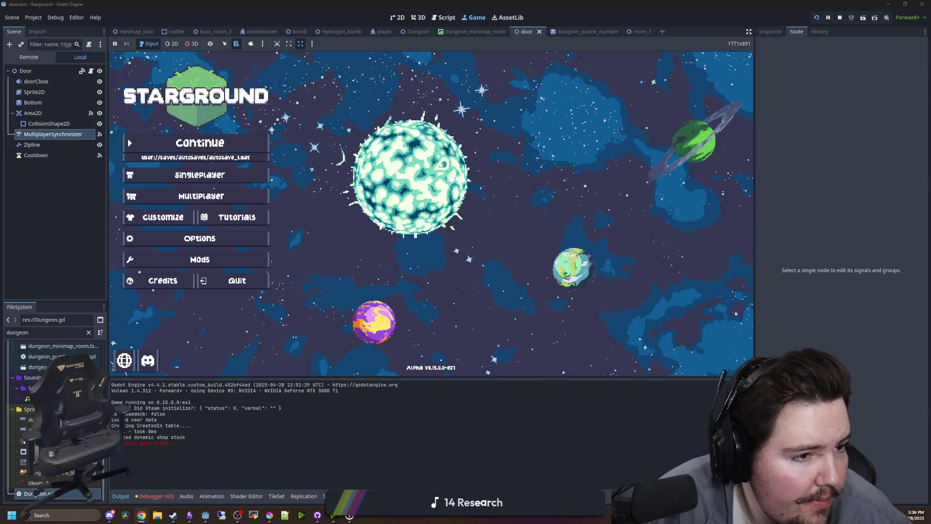
Run the game, load the saved world, and launch to the dungeon planet.
key("Return")
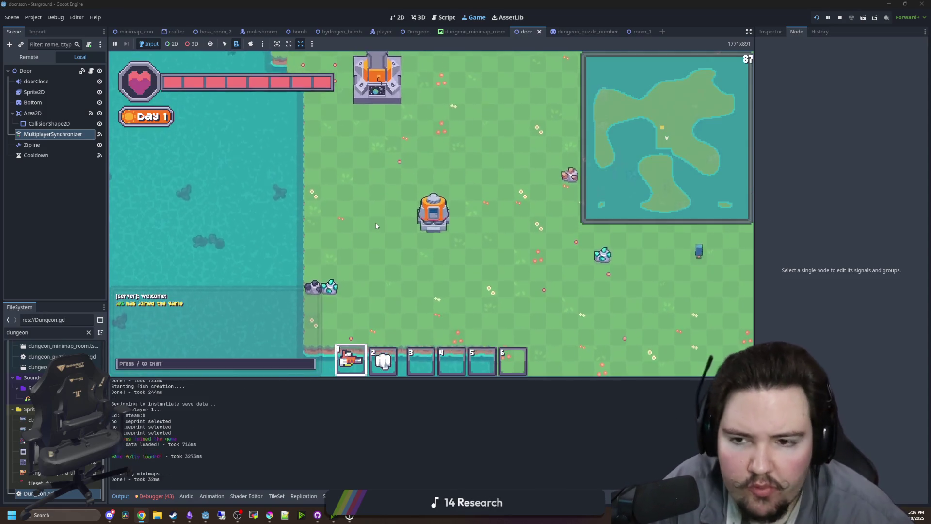
left_click(376, 92)
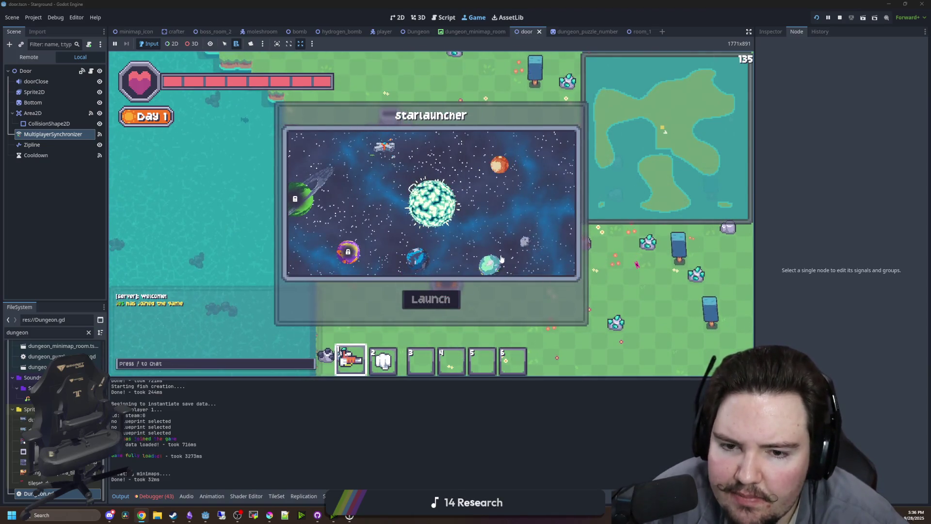
left_click(448, 299)
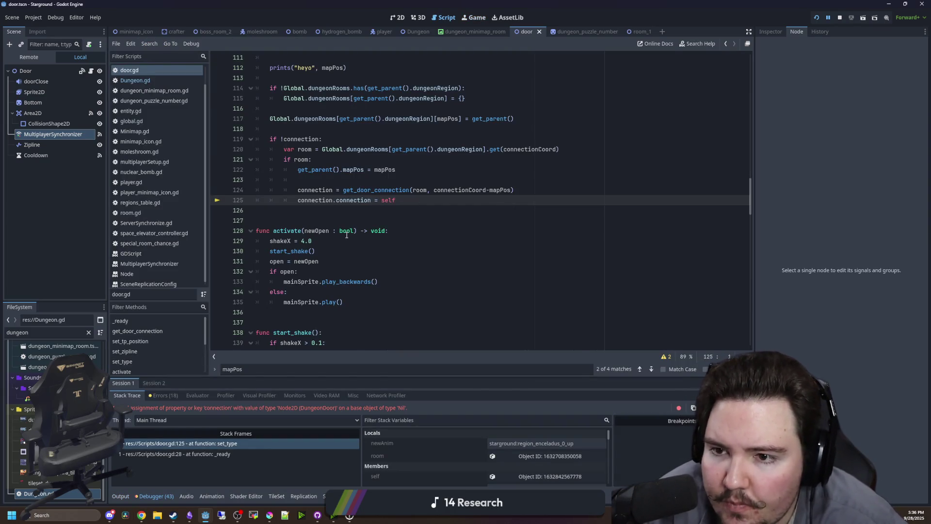
scroll(343, 211, "up", 1)
scroll(343, 213, "up", 2)
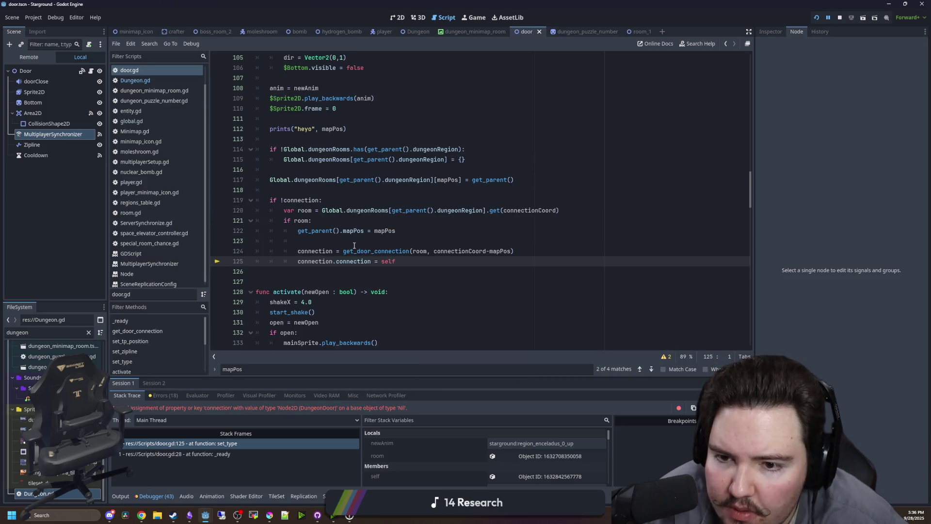
left_click(354, 244)
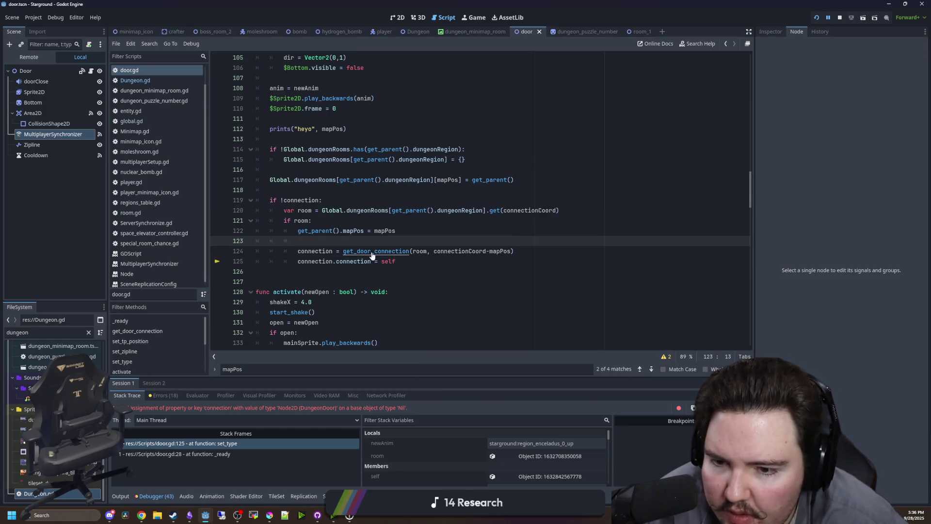
left_click(372, 252, "ctrl")
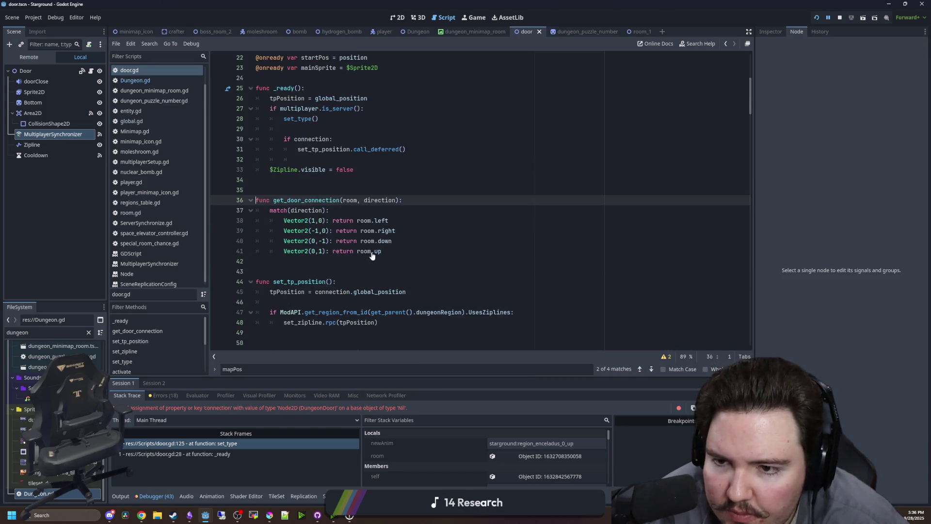
left_click(334, 193)
scroll(362, 223, "up", 4)
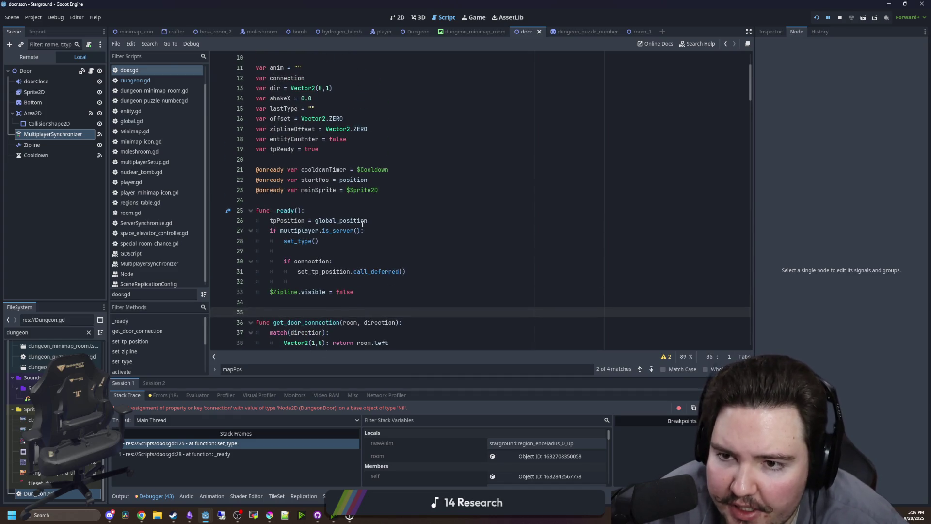
left_click(133, 81)
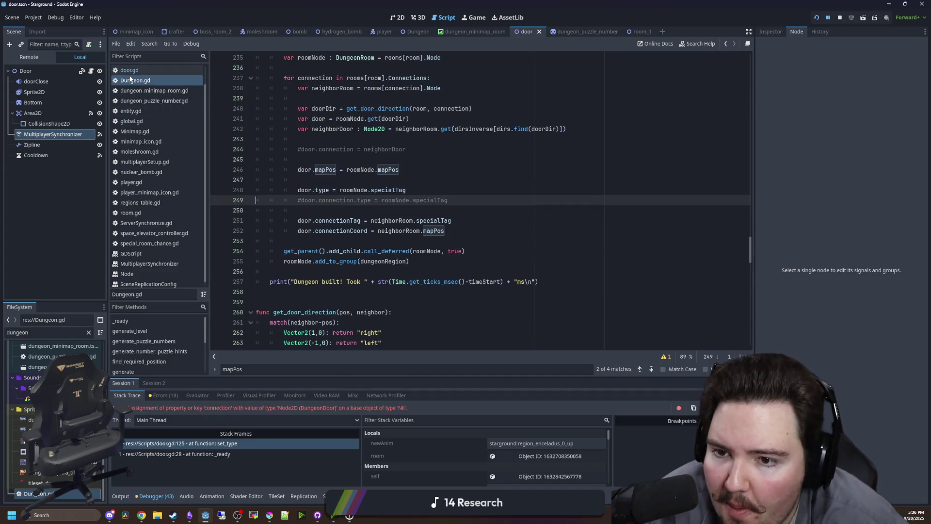
left_click(91, 71)
scroll(358, 241, "down", 20)
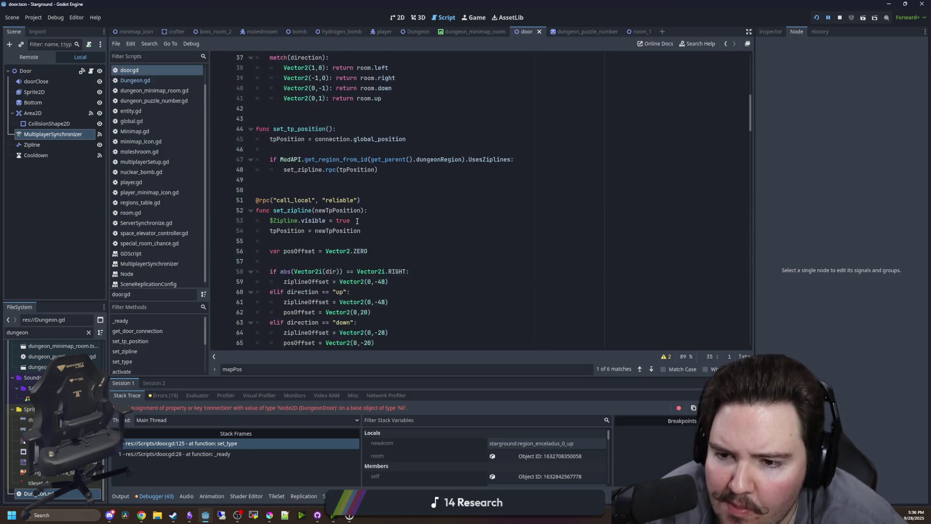
scroll(357, 219, "down", 9)
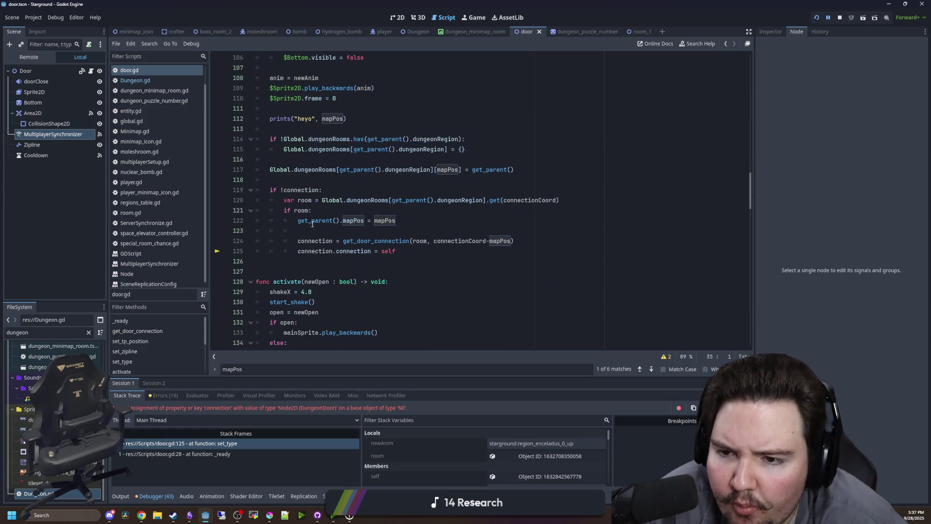
left_click(313, 230)
left_click(374, 241)
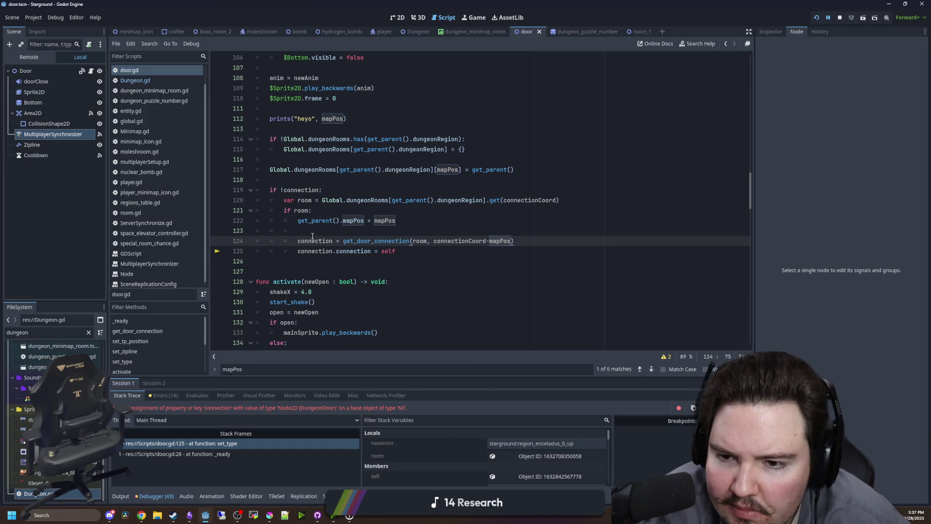
mouse_move(312, 243)
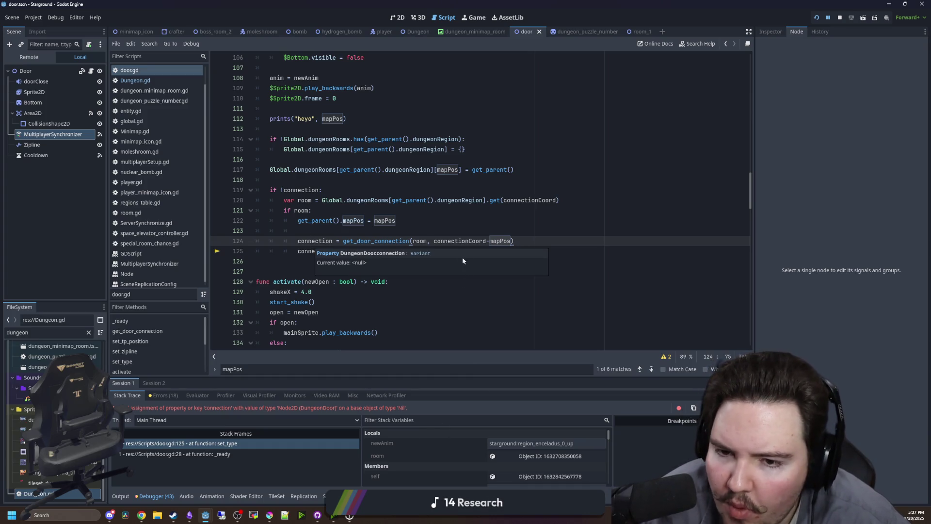
left_click(438, 227)
mouse_move(417, 240)
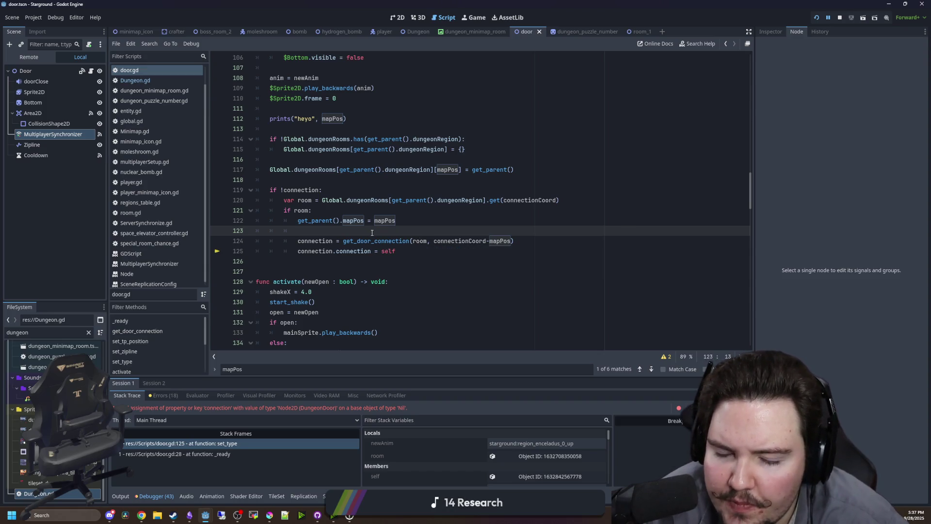
scroll(383, 250, "down", 4)
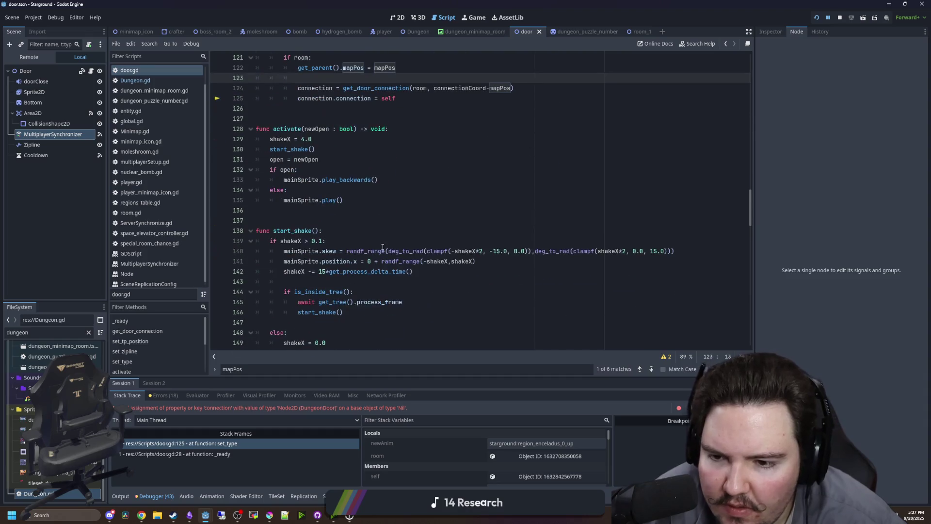
scroll(374, 200, "up", 2)
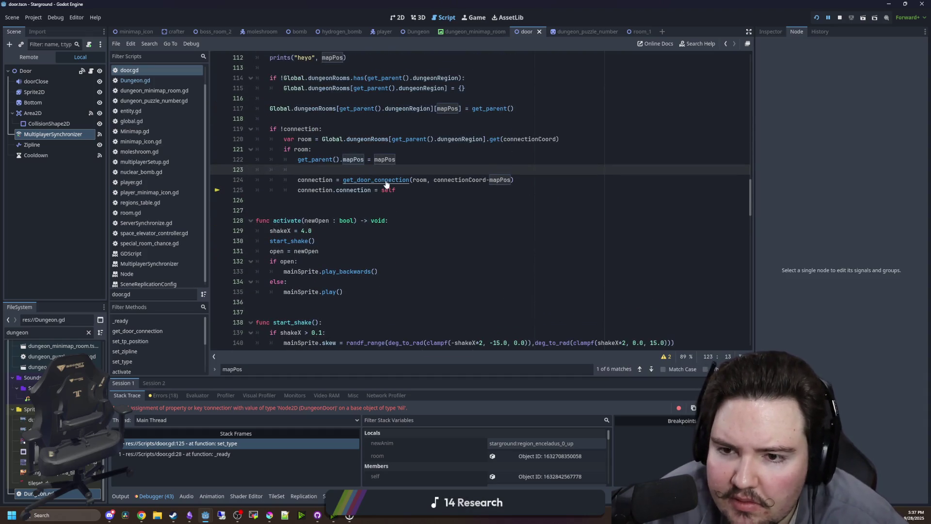
left_click(369, 181, "ctrl")
left_click(358, 194)
key("ctrl+s")
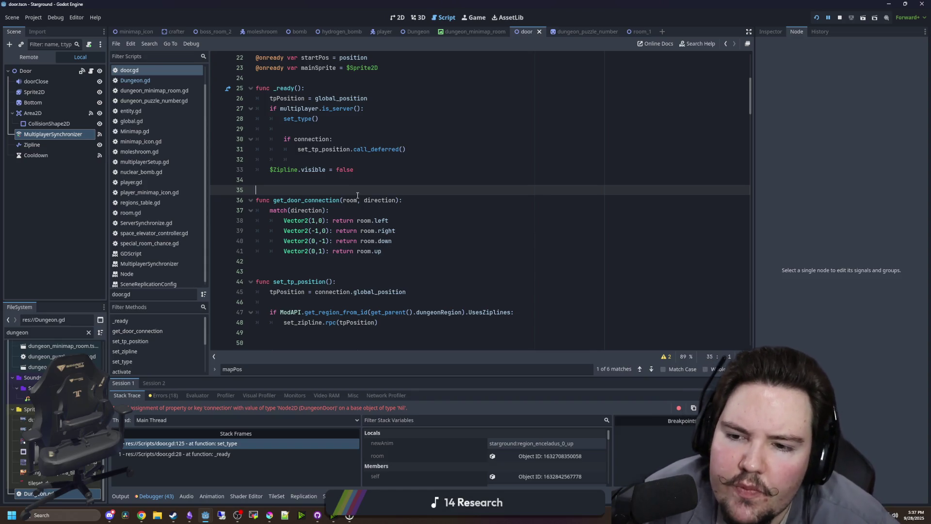
scroll(357, 195, "up", 4)
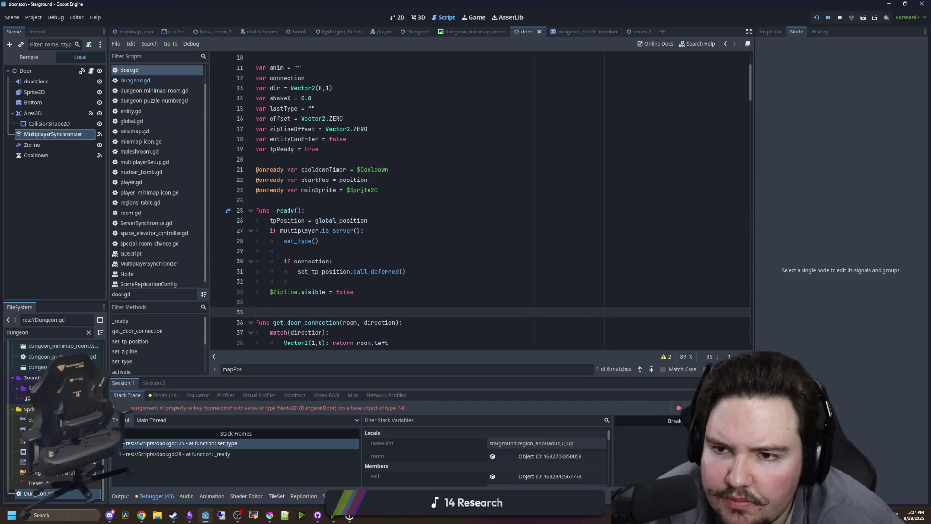
mouse_move(371, 322)
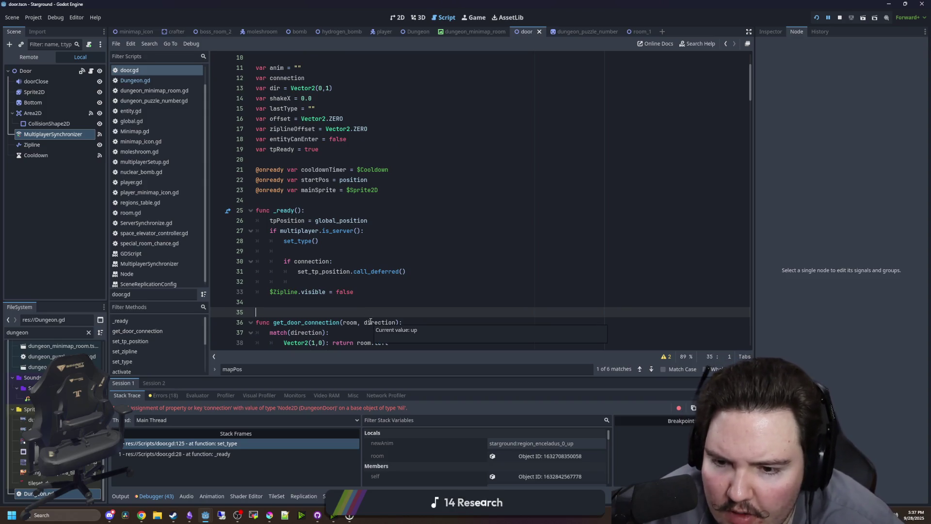
scroll(328, 250, "down", 3)
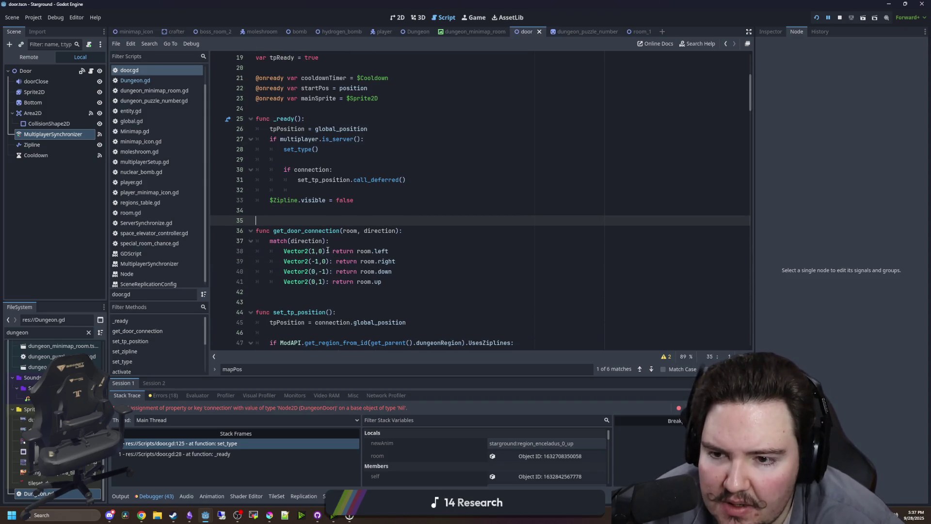
Replace Vector2(0,1) with "down" in the match case on line 41.
left_click_drag(324, 281, 284, 282)
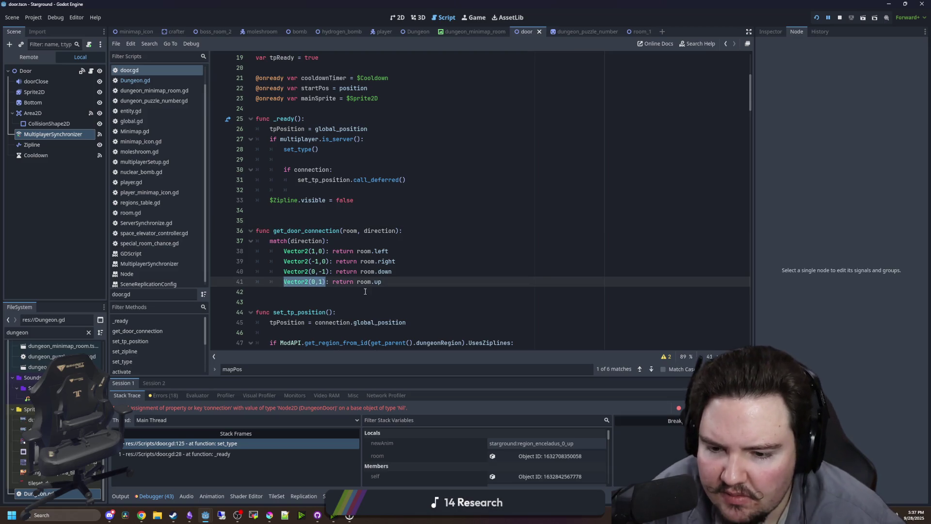
type("\"down")
left_click_drag(329, 281, 288, 282)
key("BackSpace")
scroll(380, 288, "up", 2)
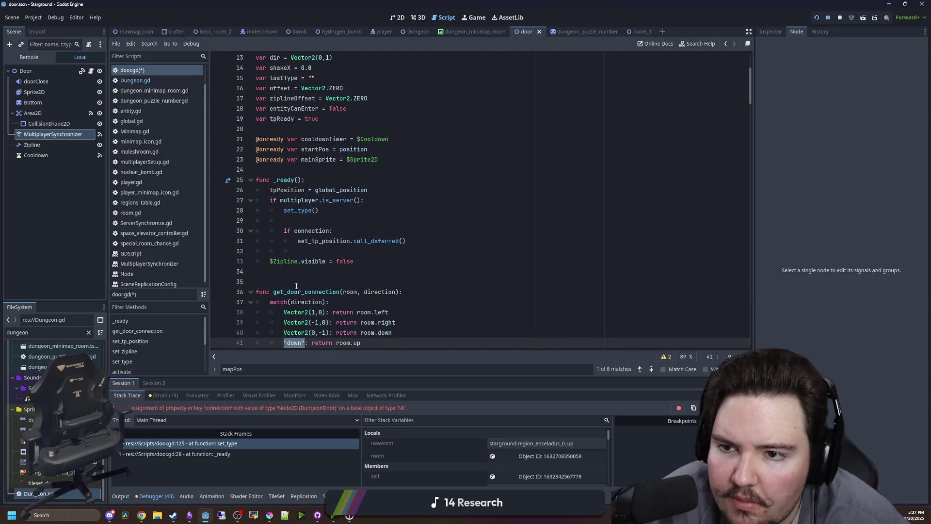
left_click(385, 272)
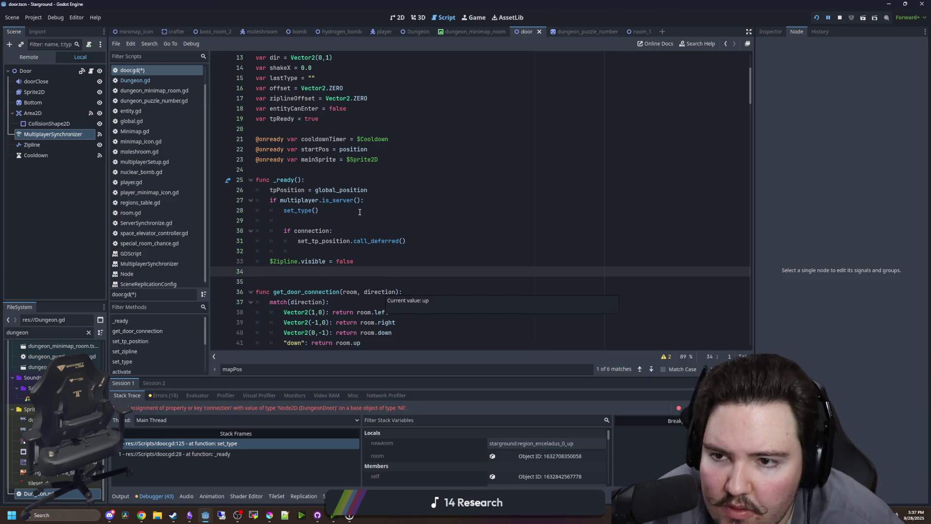
Change the second get_door_connection argument on line 124 from connectionCoord-mapPos to direction.
scroll(359, 212, "up", 1)
scroll(359, 212, "down", 7)
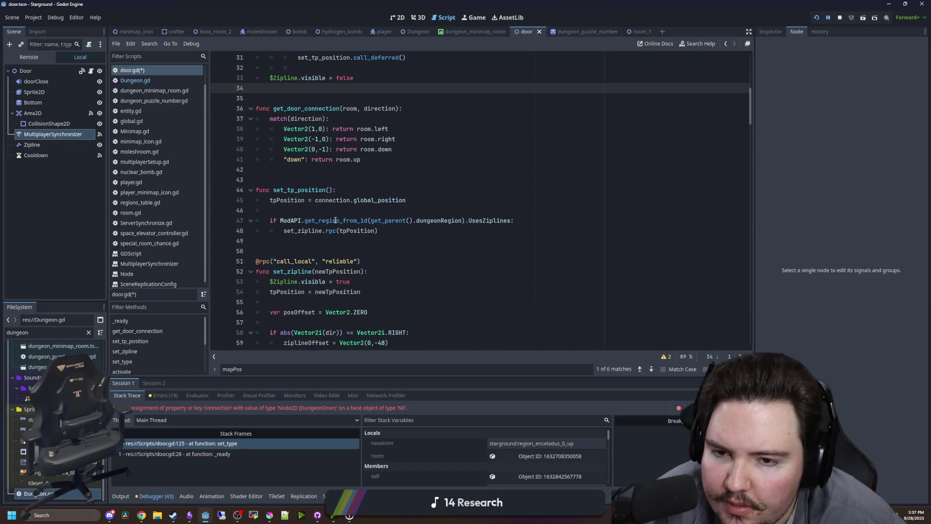
scroll(334, 220, "down", 7)
scroll(335, 220, "down", 11)
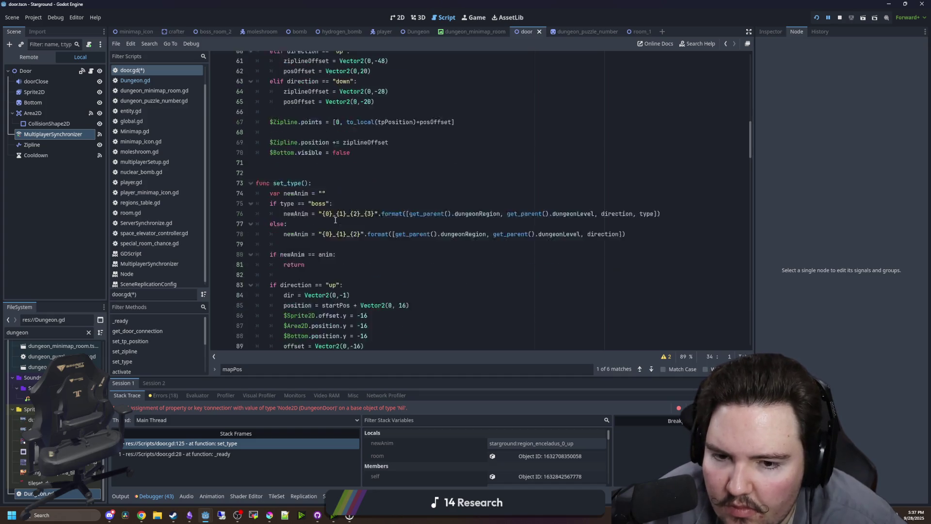
scroll(335, 220, "down", 6)
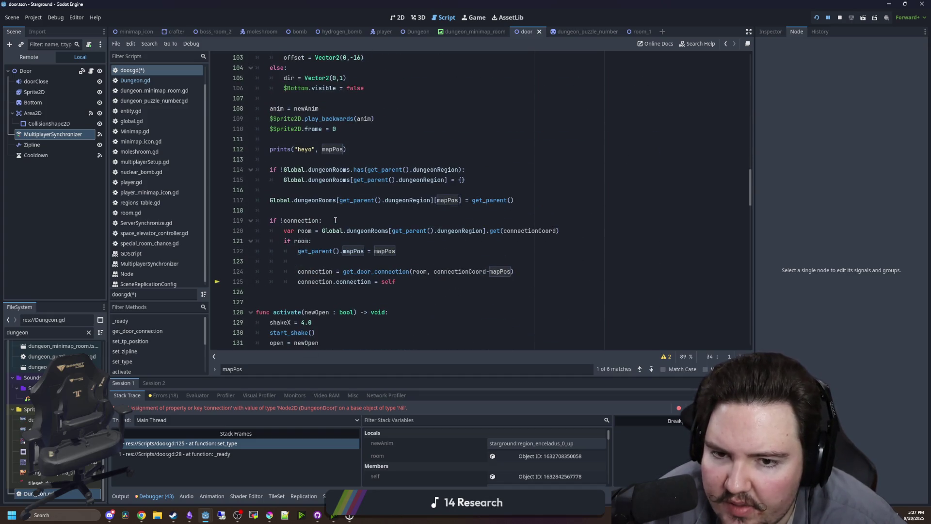
left_click(450, 213)
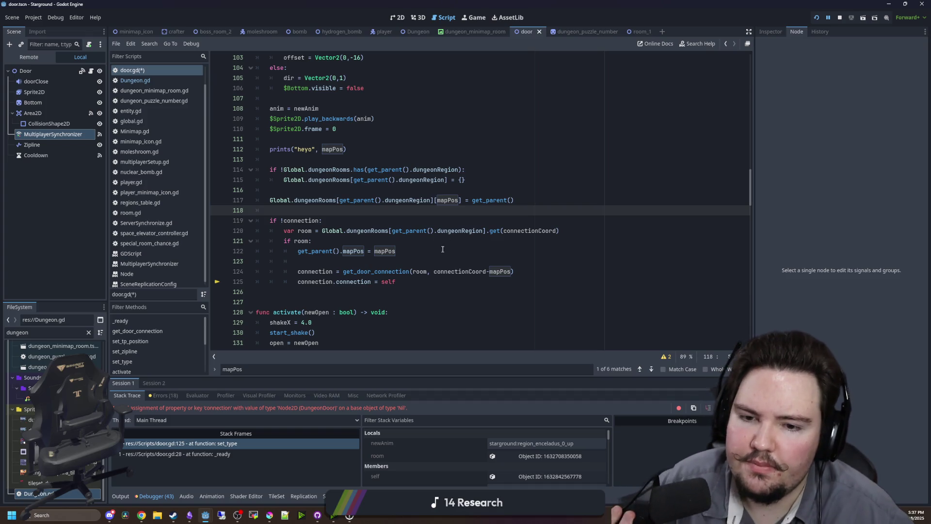
left_click(479, 272)
mouse_move(477, 273)
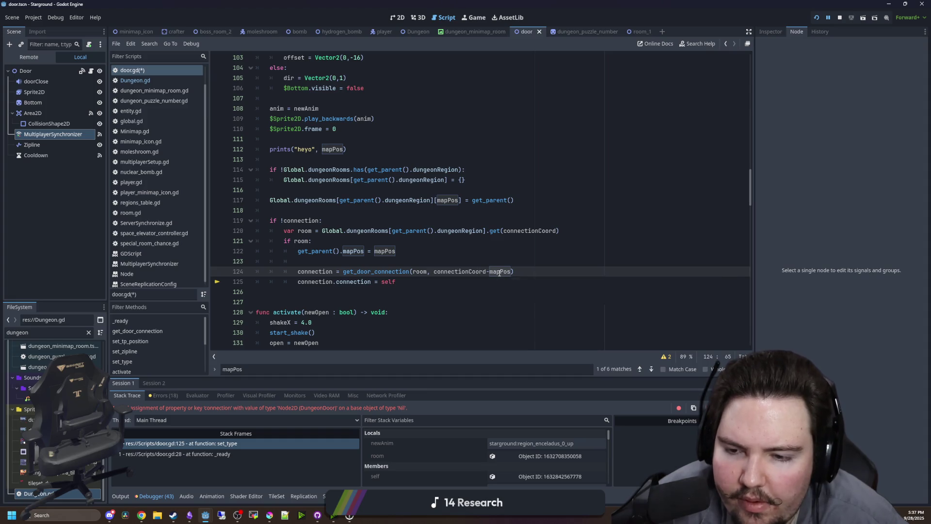
key("Up")
key("Up")
key("Up")
left_click_drag(512, 271, 435, 271)
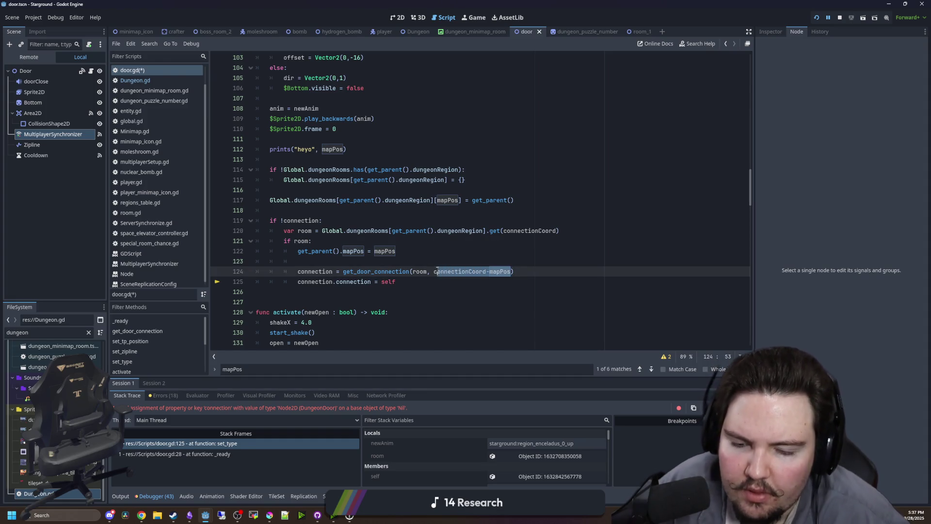
type("cirection")
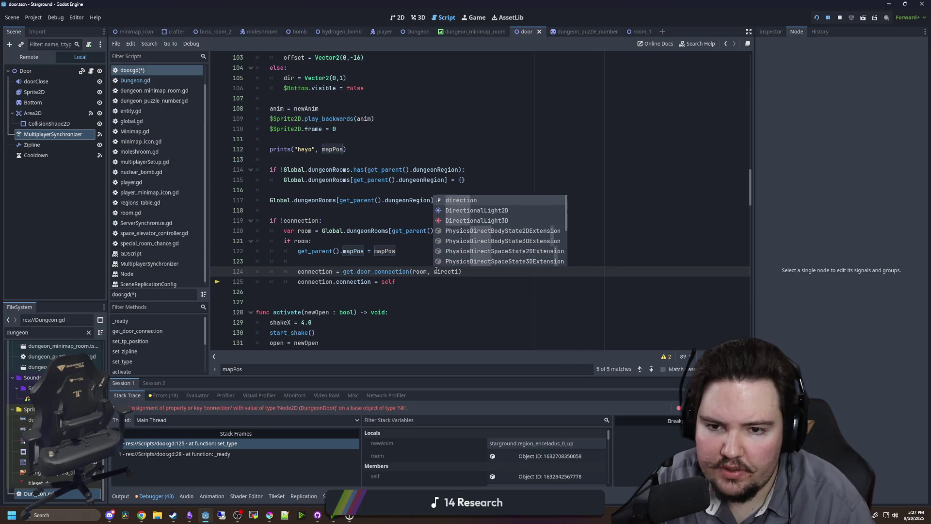
left_click(431, 293)
Go back up door.gd to the lastType variable on line 15.
scroll(447, 277, "up", 20)
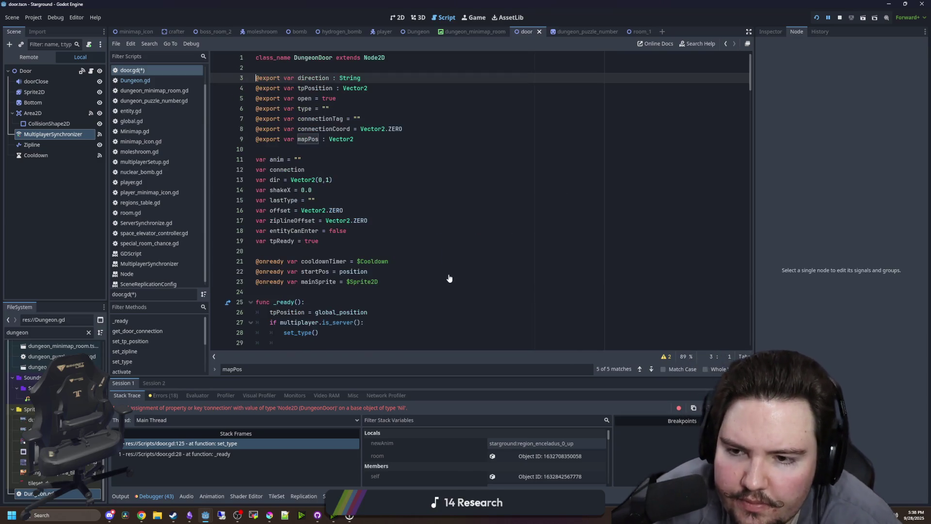
right_click(447, 275)
key("Escape")
left_click(399, 200)
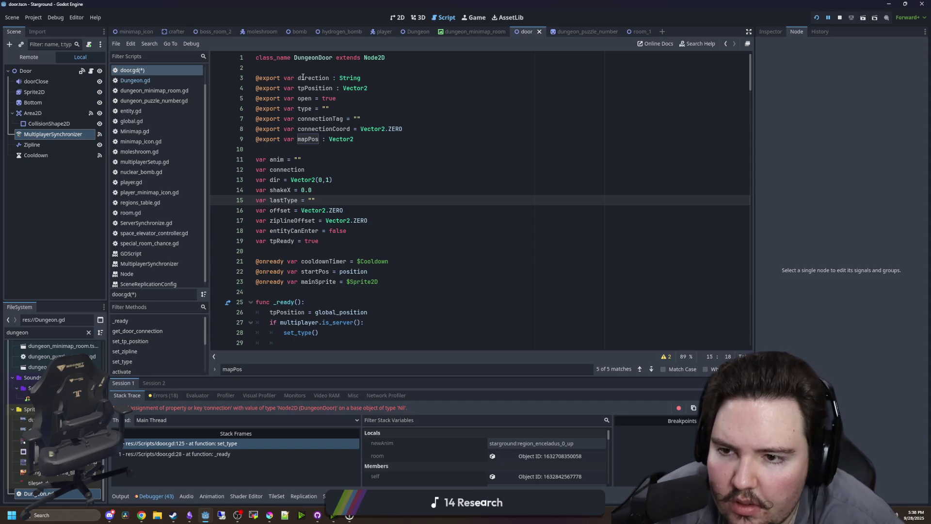
scroll(480, 262, "down", 8)
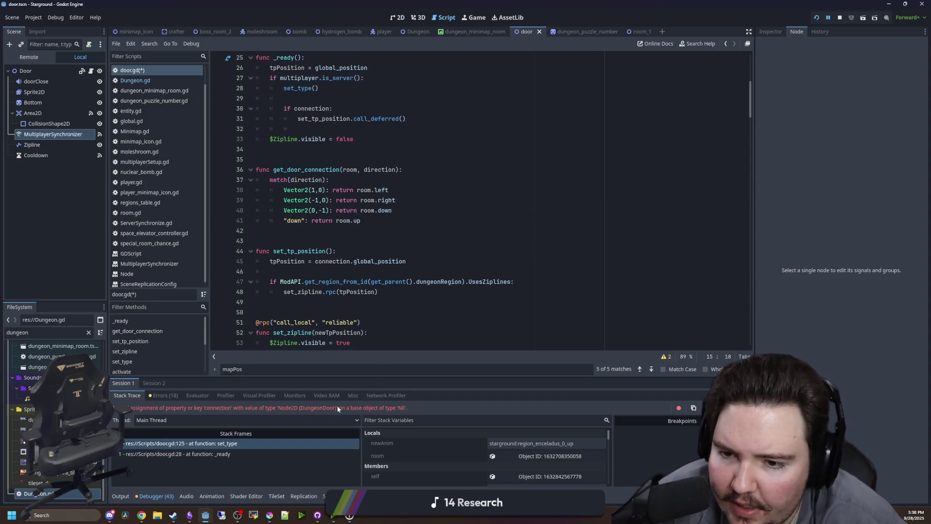
scroll(376, 277, "down", 20)
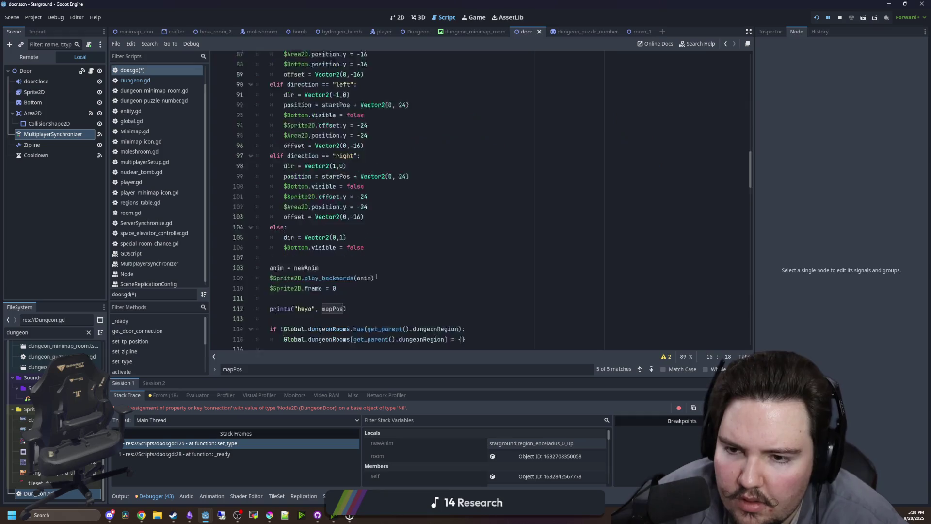
scroll(376, 276, "down", 15)
scroll(401, 234, "down", 19)
scroll(423, 229, "up", 20)
scroll(369, 236, "up", 6)
left_click(335, 214)
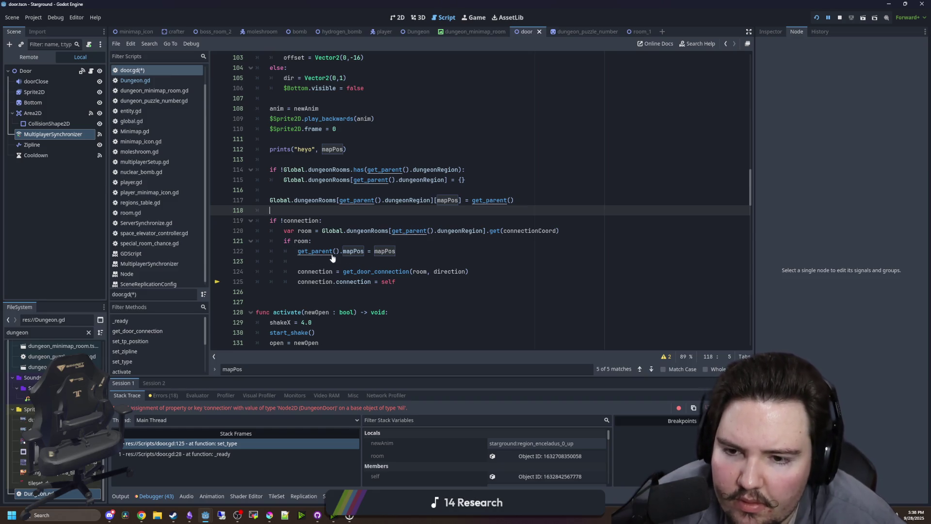
mouse_move(385, 251)
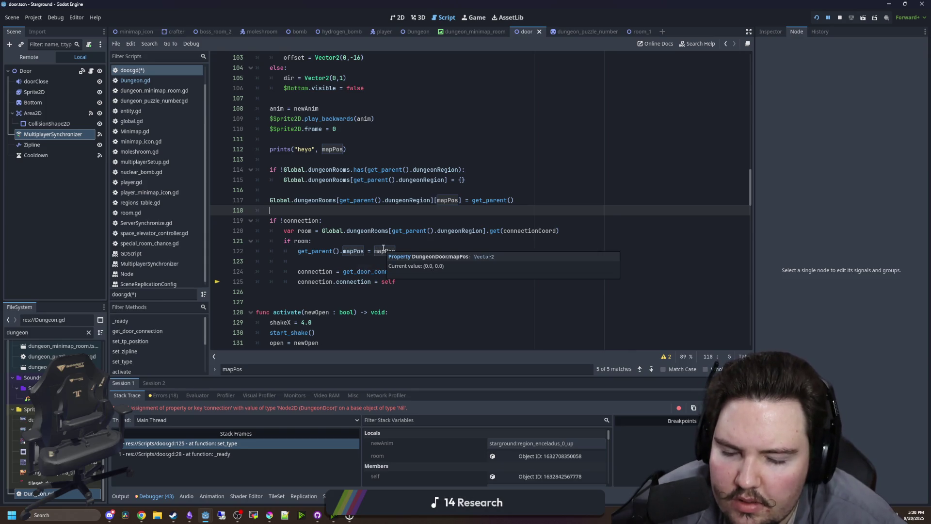
left_click(385, 286)
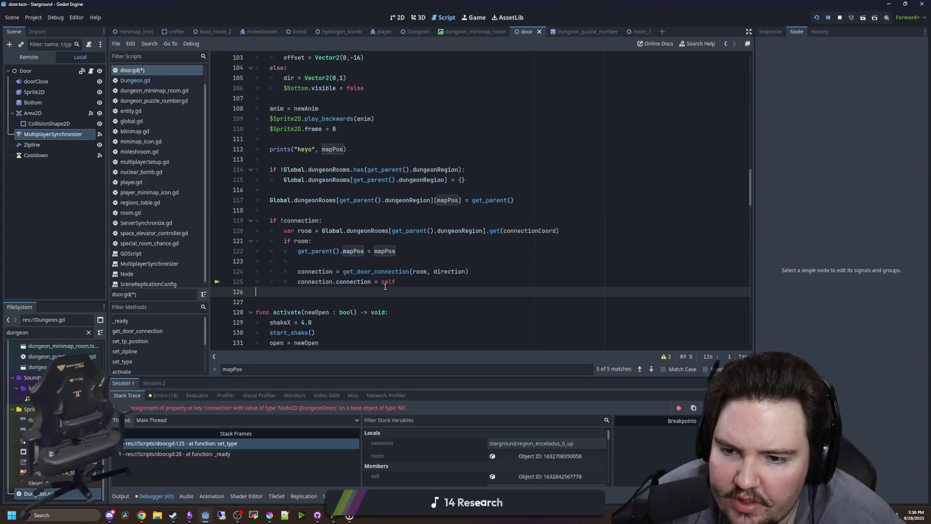
left_click(409, 263)
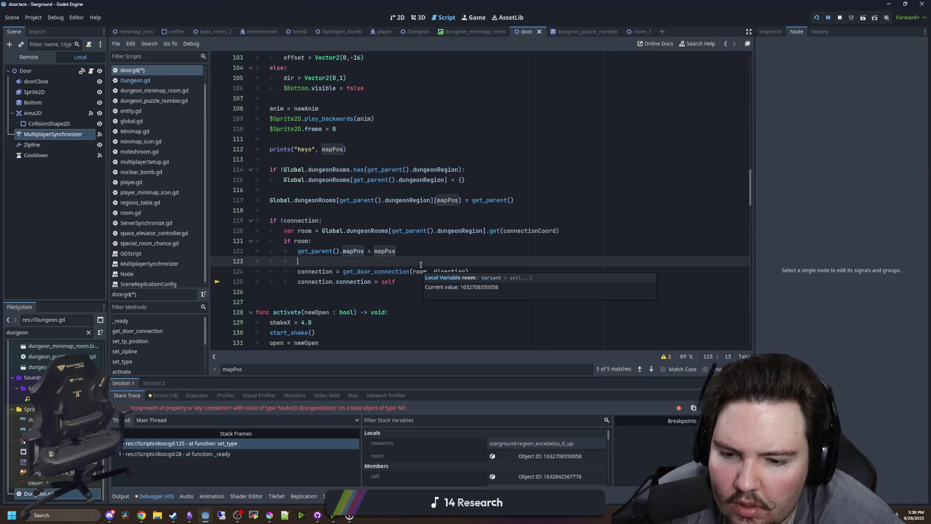
scroll(423, 262, "down", 1)
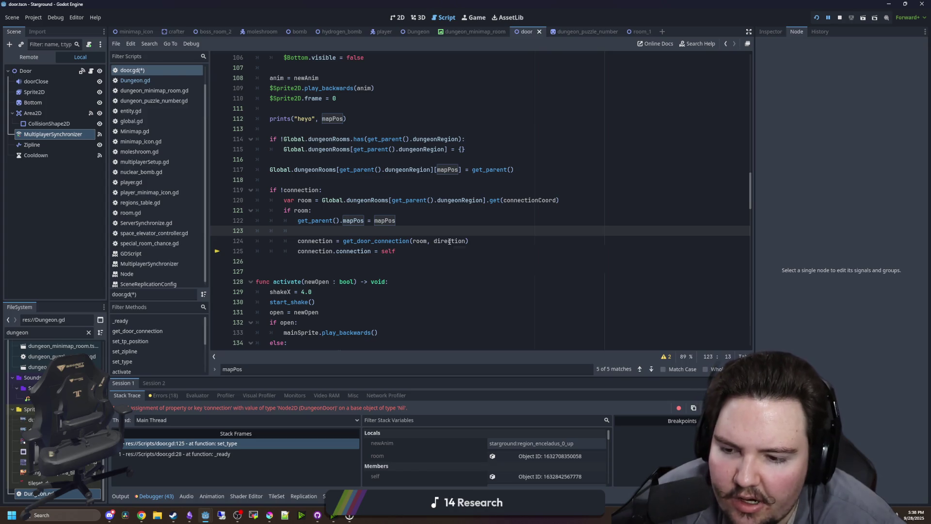
key("Down")
key("Down")
key("Down")
mouse_move(422, 241)
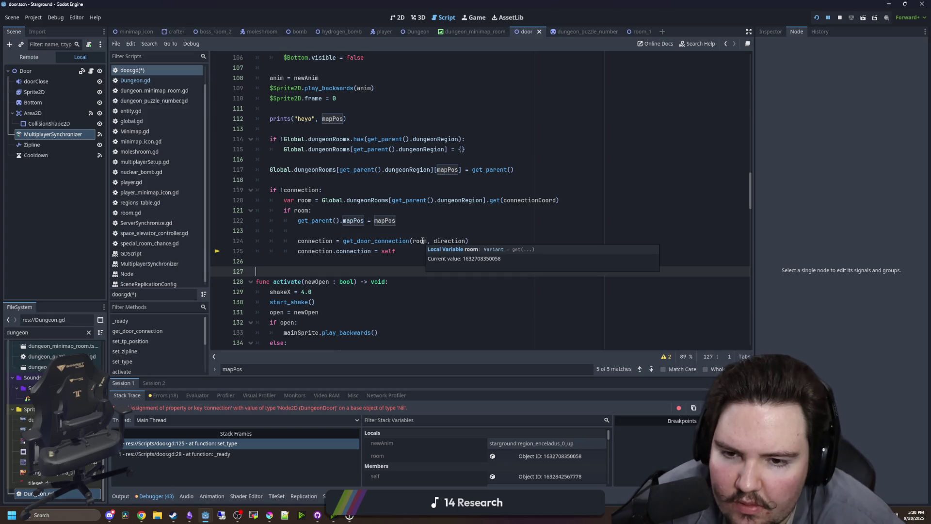
left_click(327, 231)
Extend line 121 to 'if room && room != get_parent():' and delete empty line 123.
left_click(309, 214)
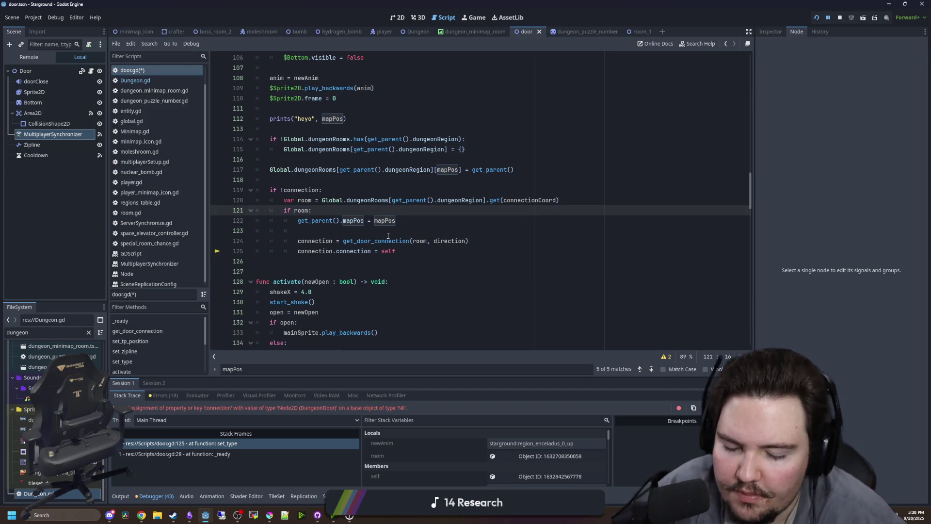
type("&& r")
type("oom !=")
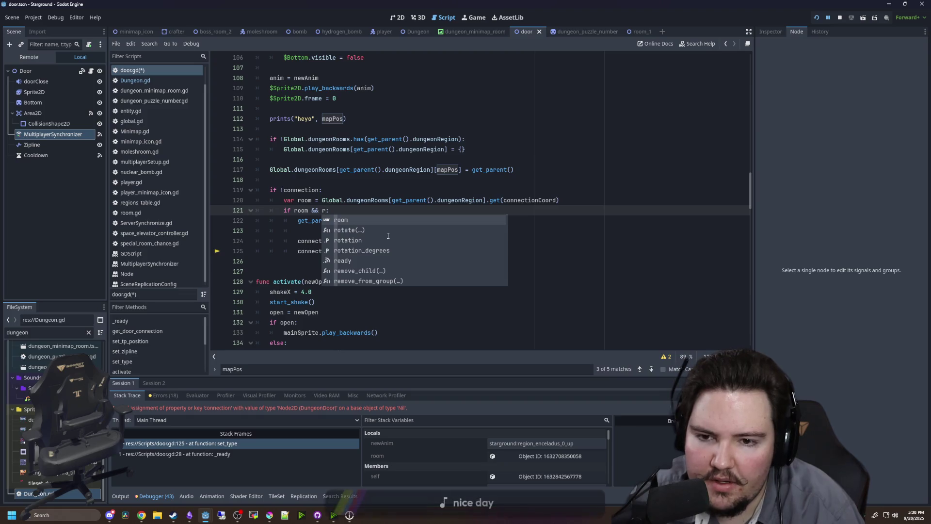
type(" get_parent()")
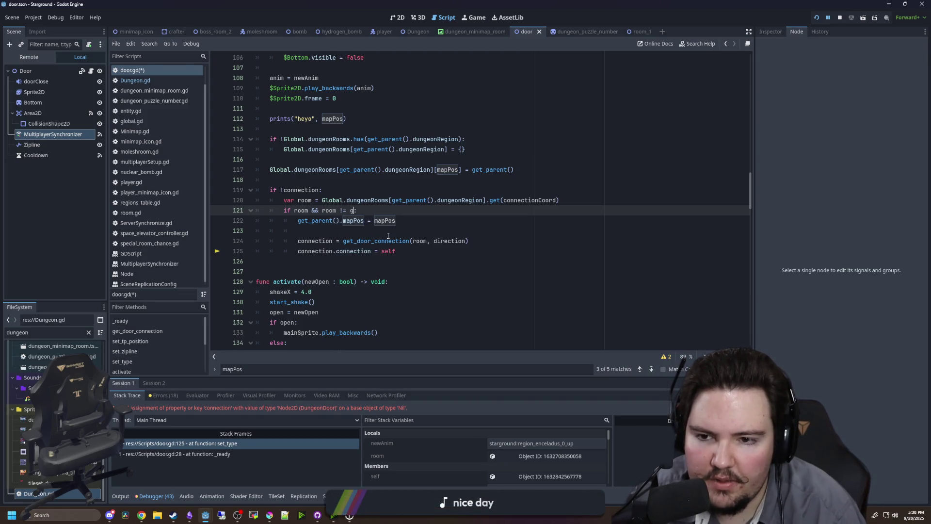
left_click(388, 235)
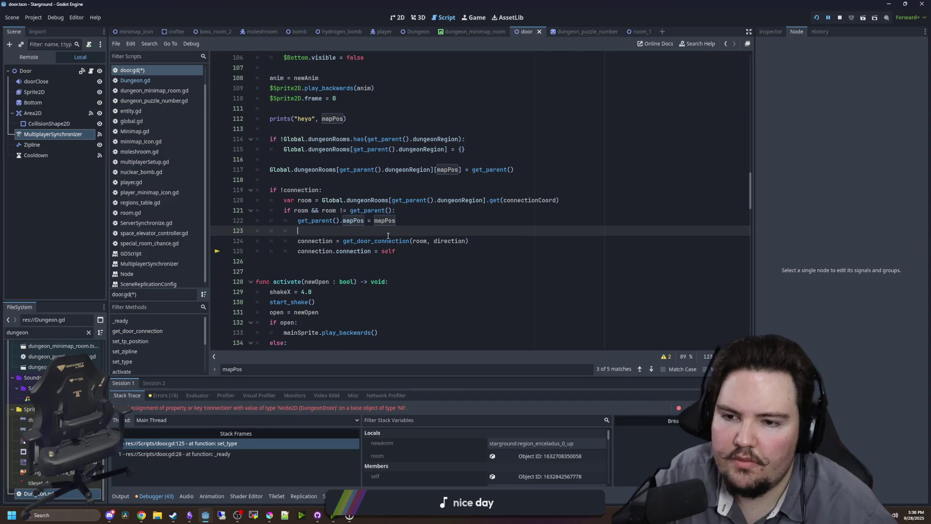
left_click(234, 241, "shift")
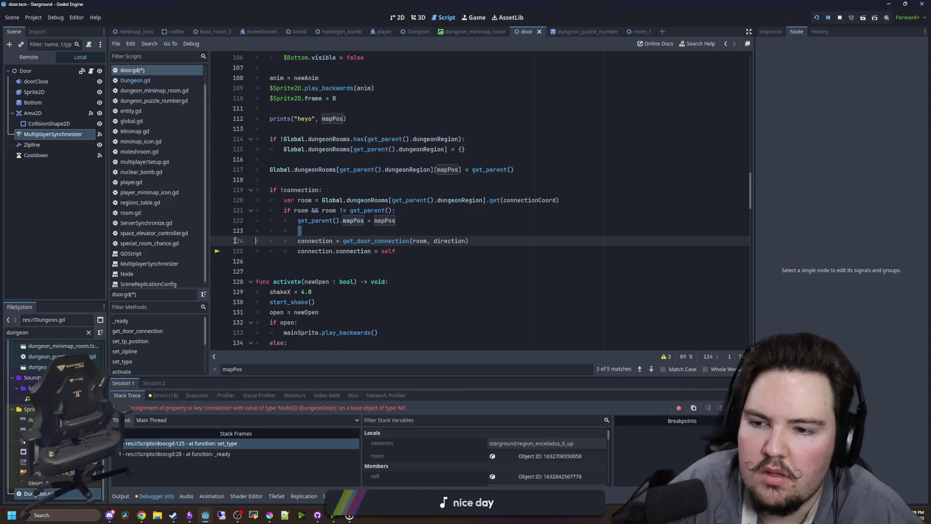
key("BackSpace")
Save door.gd and jump to the get_door_connection definition.
left_click(420, 210)
key("ctrl+s")
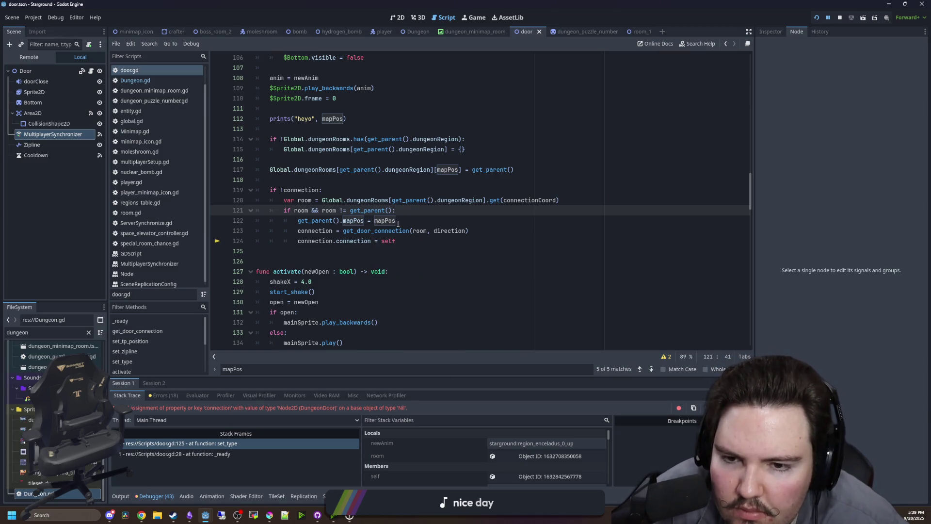
mouse_move(450, 235)
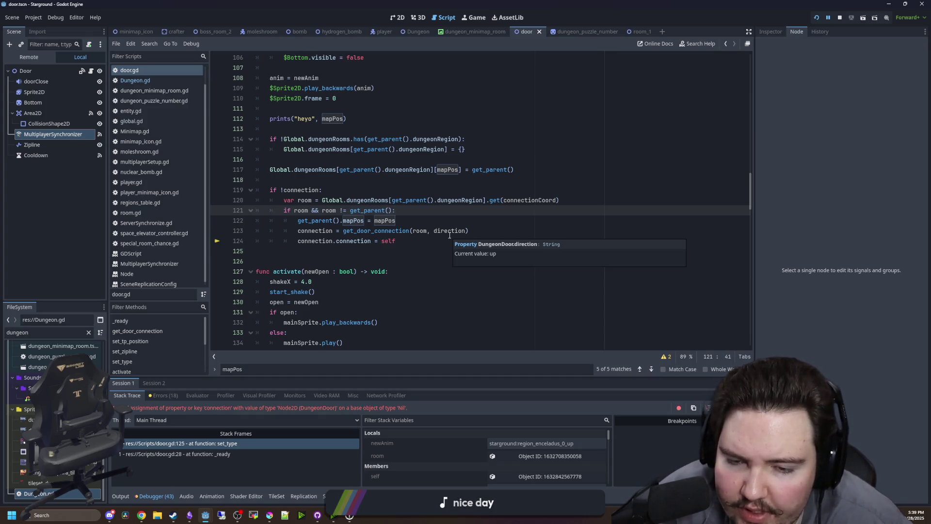
left_click(366, 232, "ctrl")
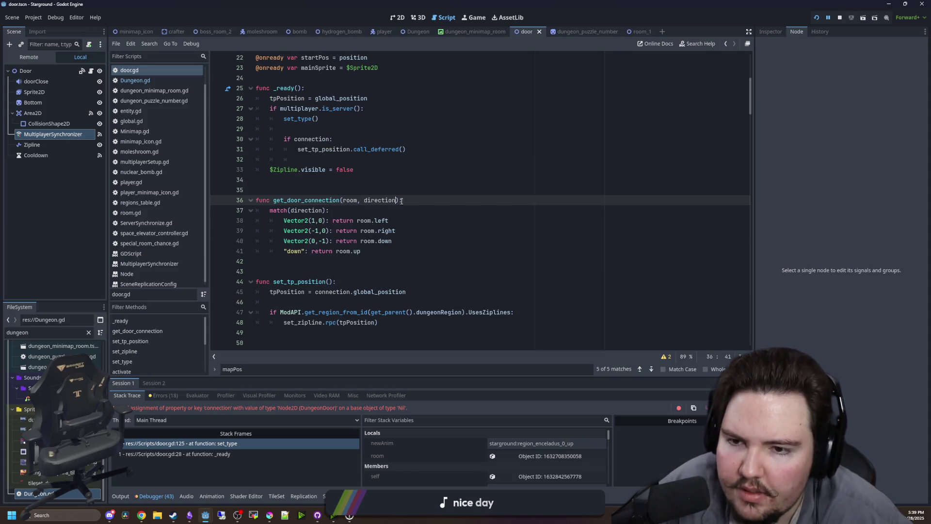
Type the direction parameter as String and change the Vector2(0,-1) case to "up".
type(": String")
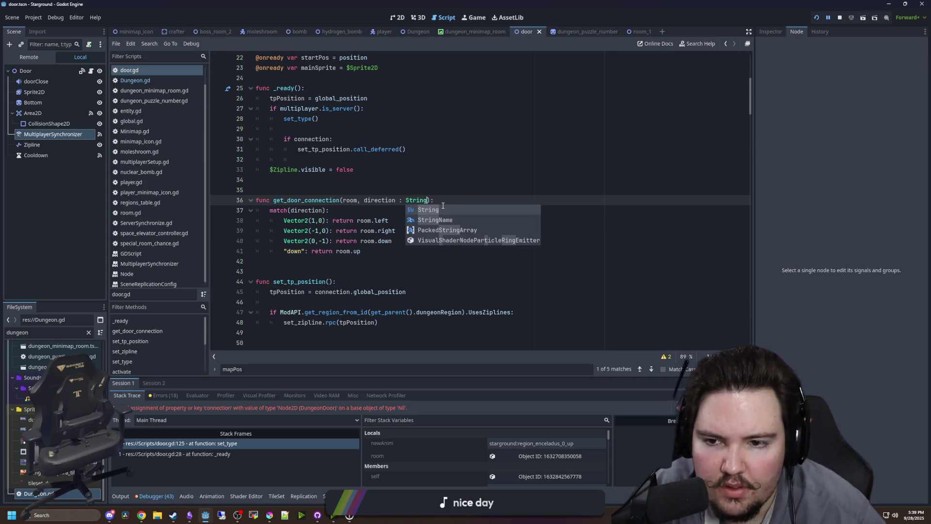
left_click(310, 250)
left_click_drag(331, 241, 287, 241)
type("\"up")
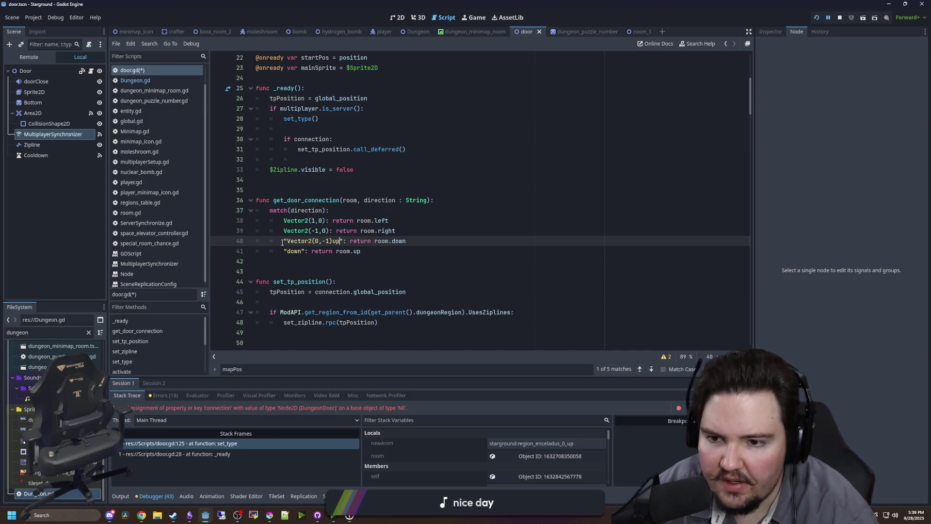
mouse_move(333, 241)
left_mouse_down()
mouse_move(287, 241)
mouse_move(305, 231)
mouse_move(283, 232)
left_mouse_up()
key("BackSpace")
Replace the Vector2(-1,0) and Vector2(1,0) match cases with "left" and "right".
double_click(290, 241)
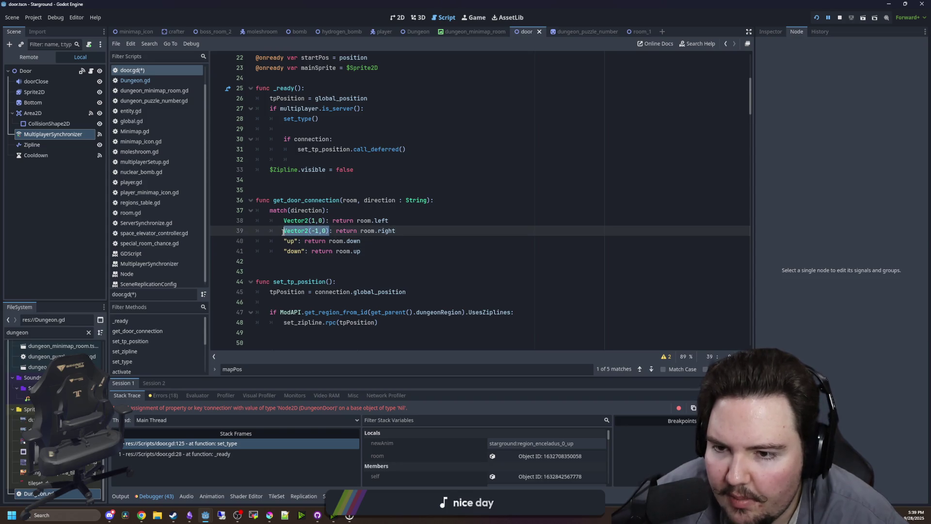
type("\"")
key("BackSpace")
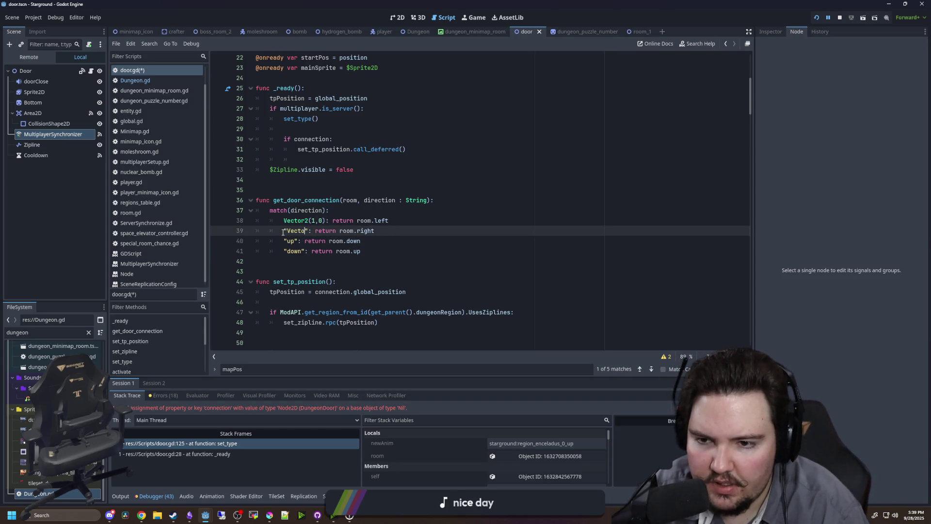
type("left")
left_click_drag(325, 220, 285, 221)
type("\"right")
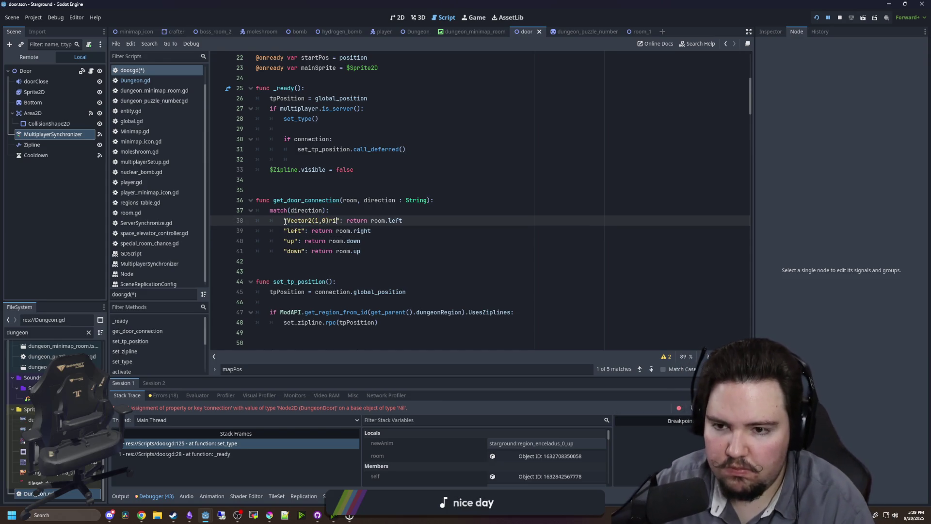
left_click_drag(326, 221, 286, 221)
key("BackSpace")
Save door.gd and stop the paused debug session.
left_click(336, 261)
left_click(336, 210)
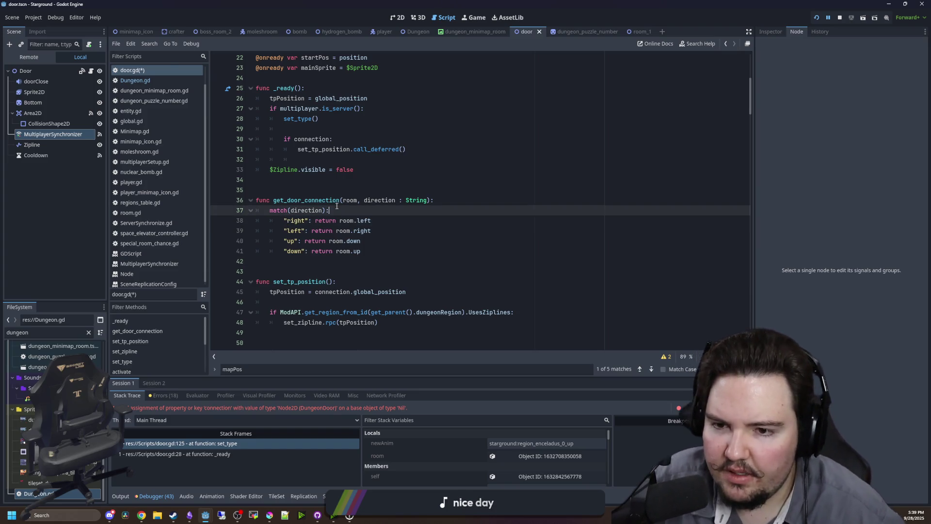
left_click(350, 178)
key("ctrl+s")
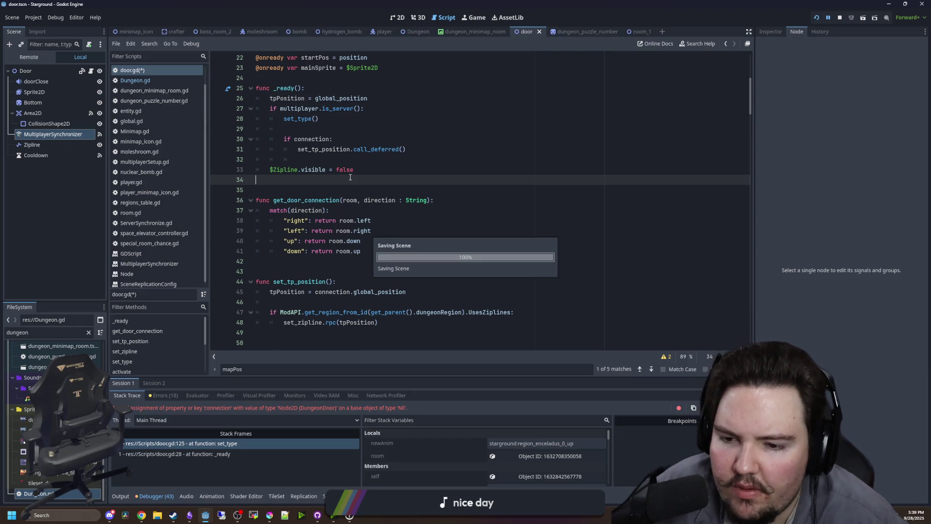
left_click(818, 17)
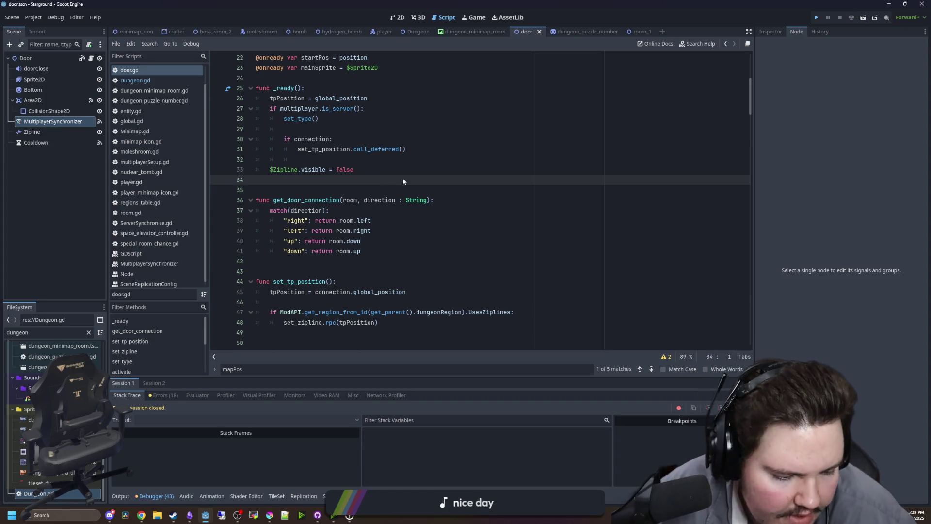
Relaunch the game, continue the saved world, and launch from the Starlauncher until the debugger breaks at line 124.
key("ctrl+s")
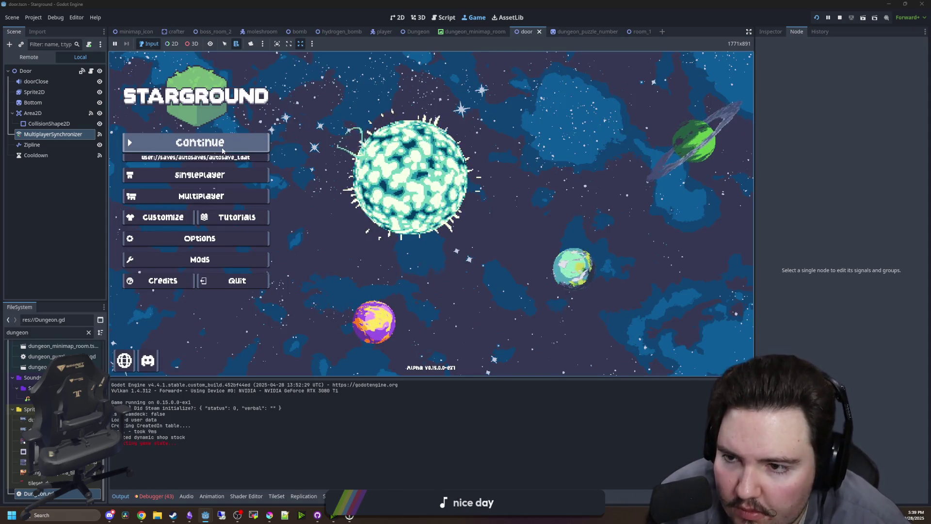
left_click(224, 150)
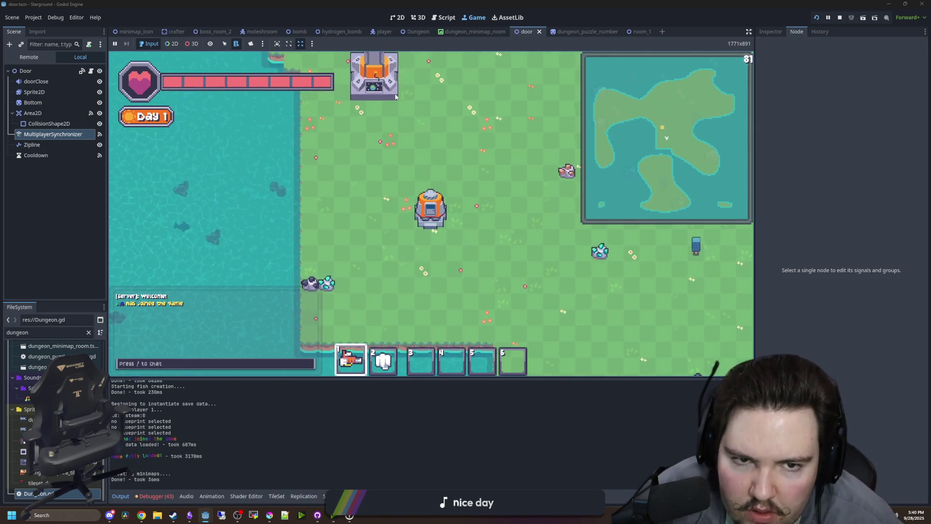
left_click(396, 104)
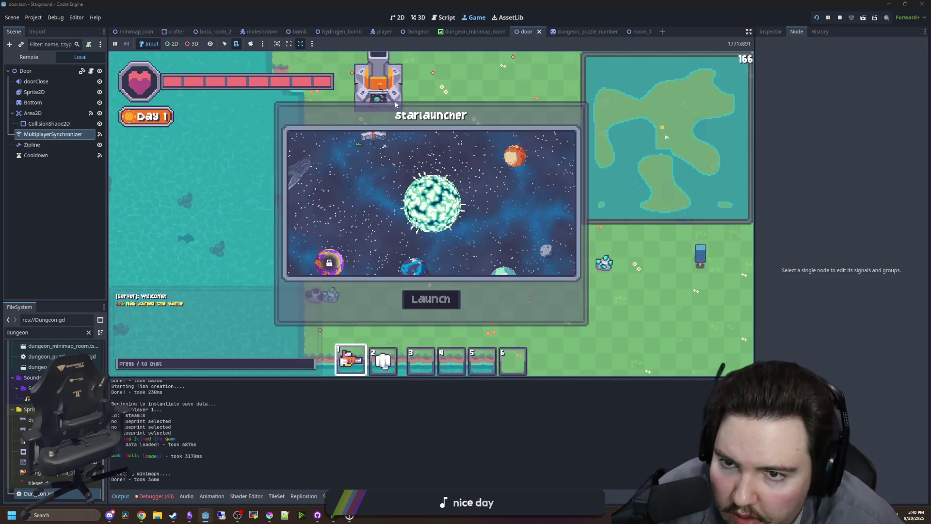
left_click(426, 297)
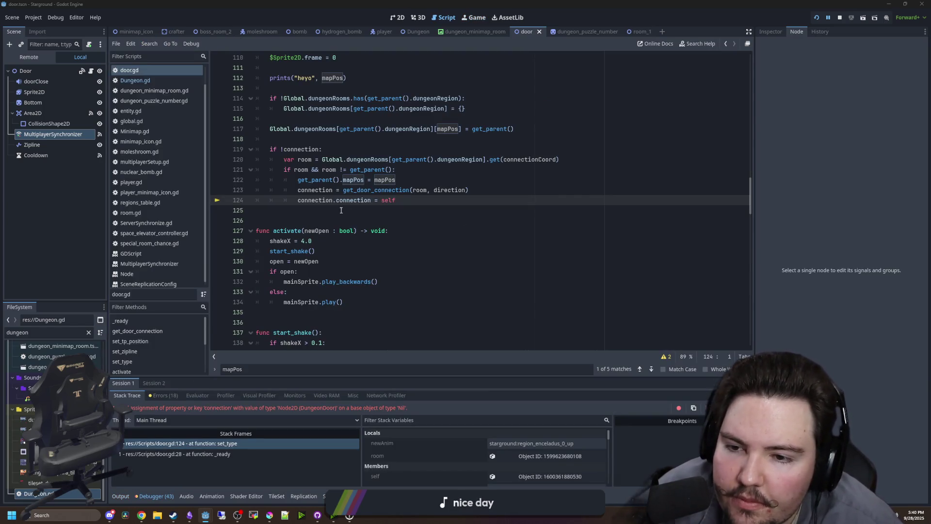
Review the door.gd code around the line 124 break and jump to get_door_connection.
left_click(344, 212)
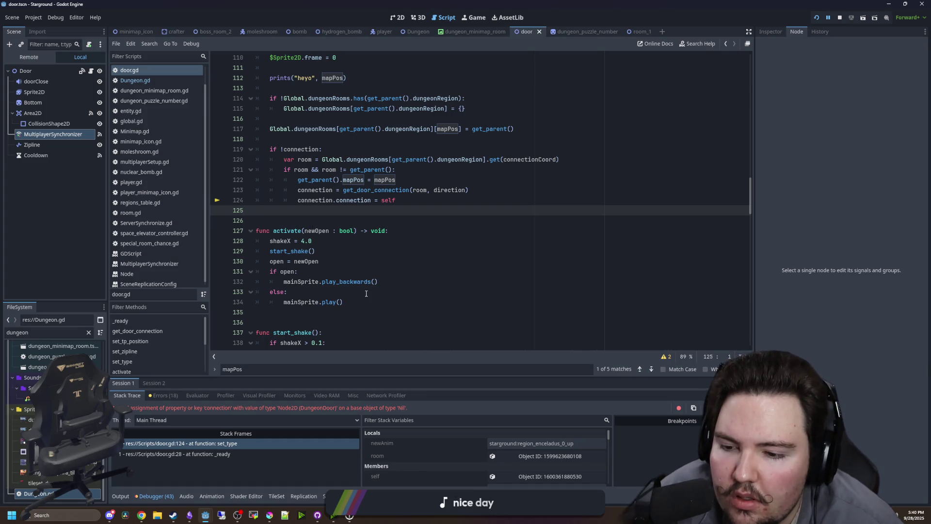
scroll(366, 294, "up", 1)
mouse_move(321, 220)
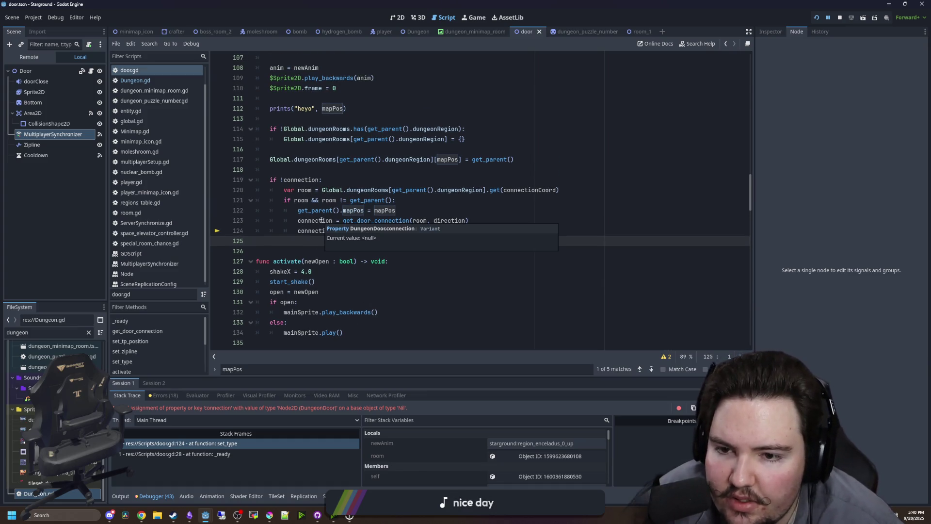
left_click(431, 190)
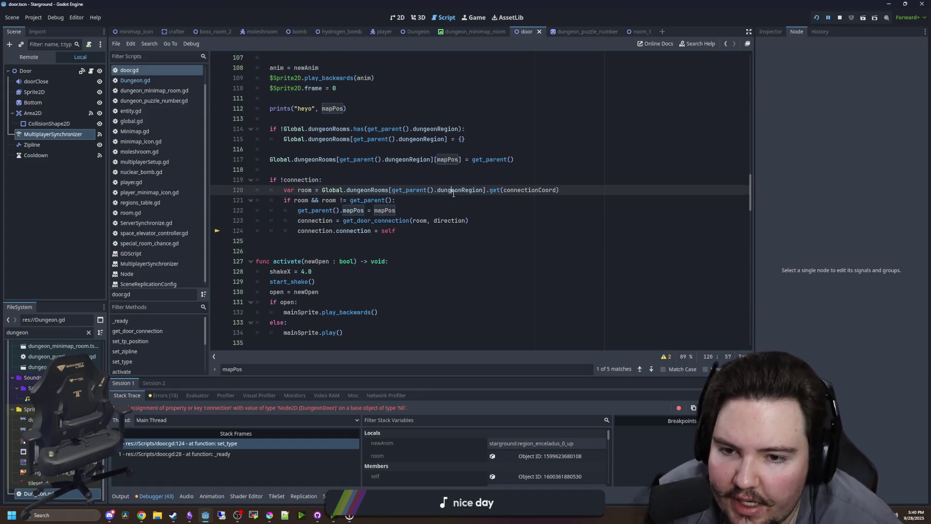
left_click(381, 221, "ctrl")
Review the get_door_connection match cases on lines 37-41 and the top of the script.
left_click(388, 241)
left_click(366, 210)
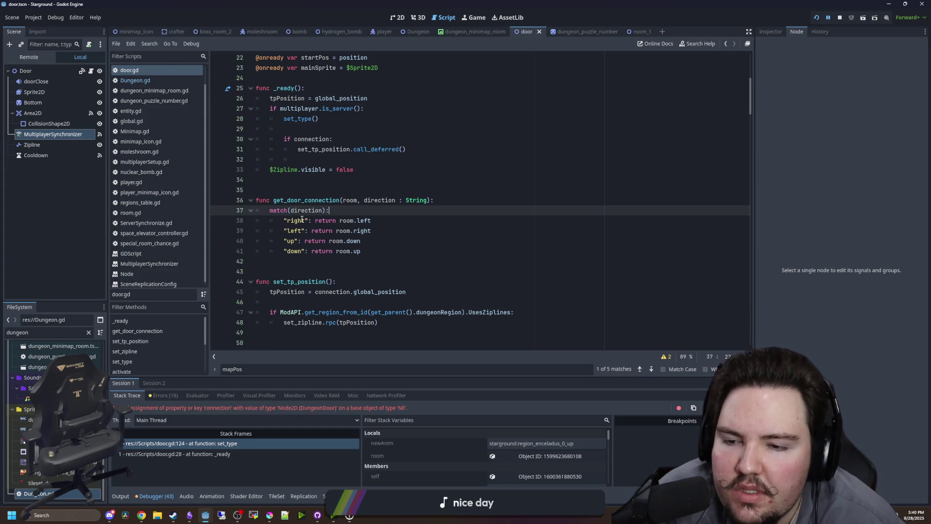
mouse_move(382, 201)
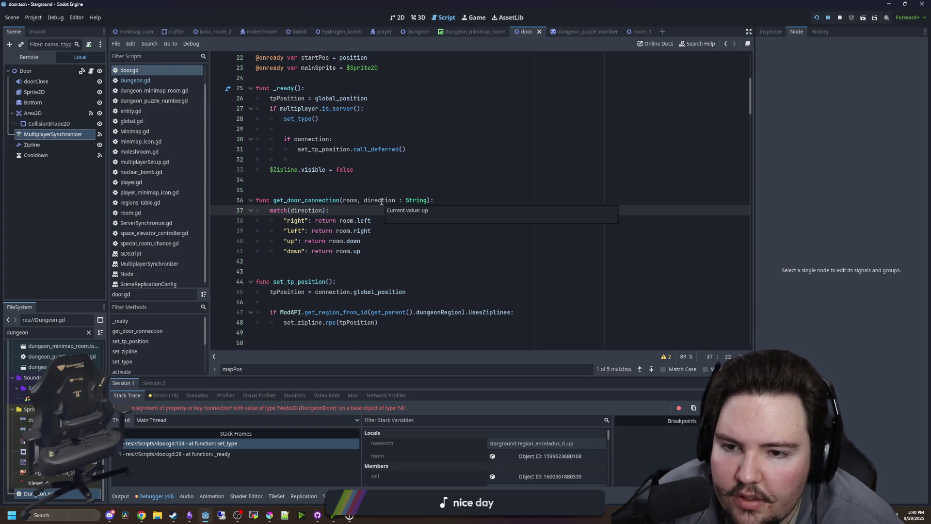
scroll(445, 459, "down", 2)
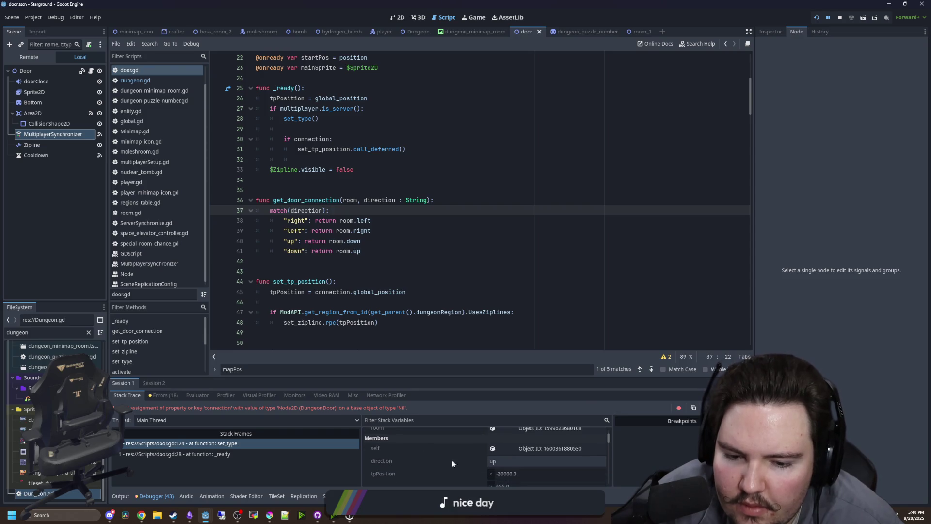
left_click(365, 252)
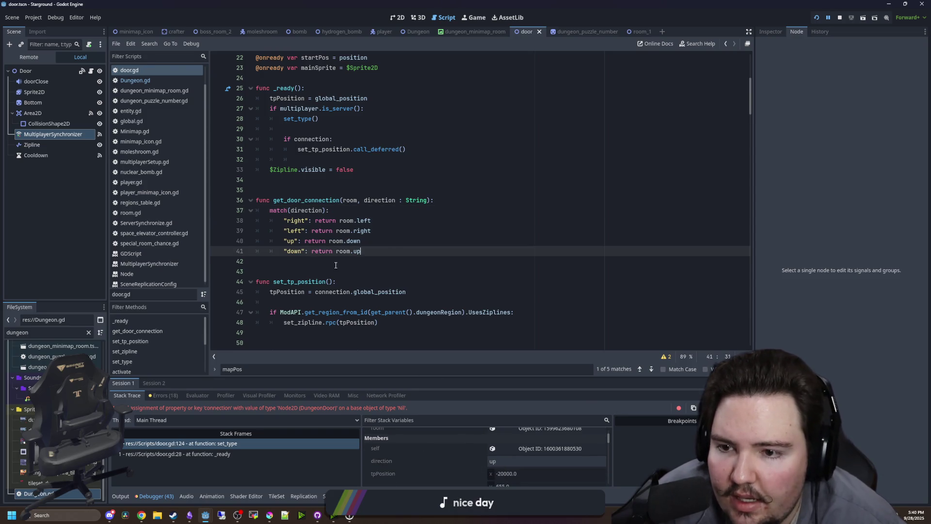
mouse_move(339, 241)
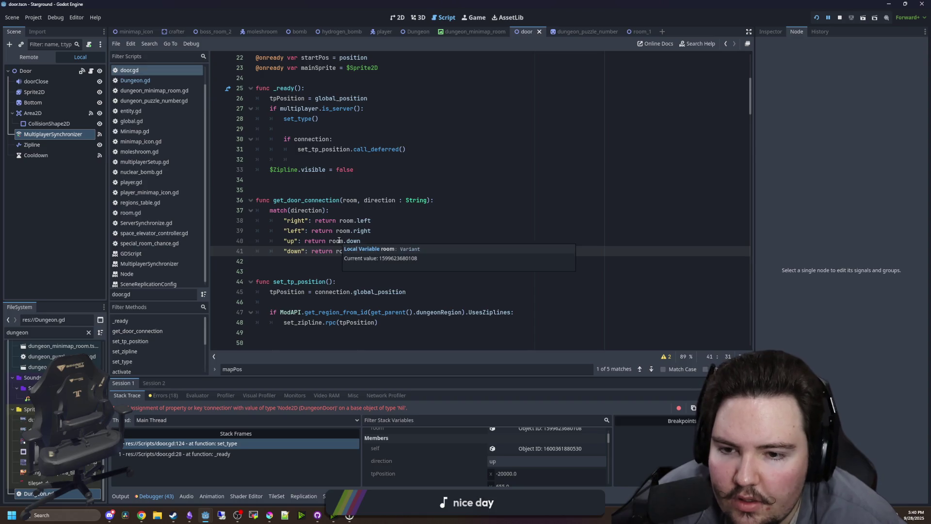
left_click(358, 241)
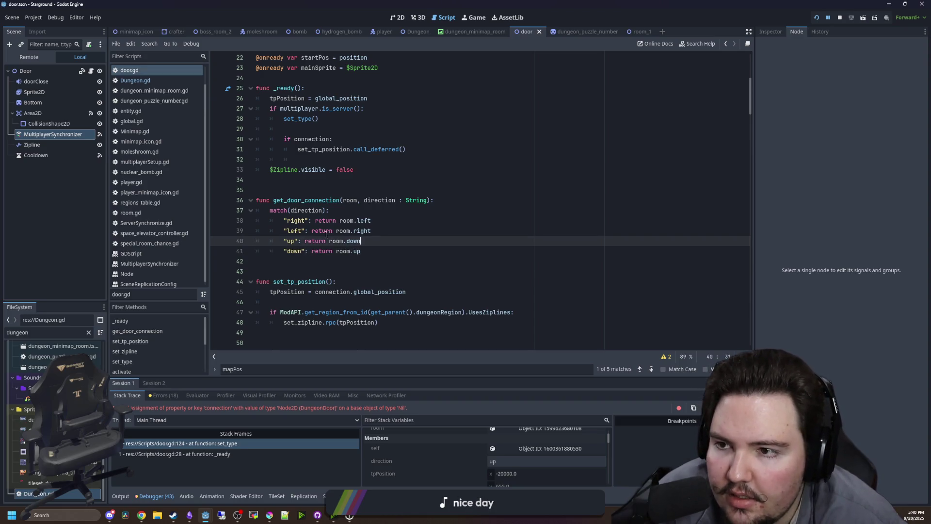
scroll(364, 204, "up", 5)
left_click(364, 203)
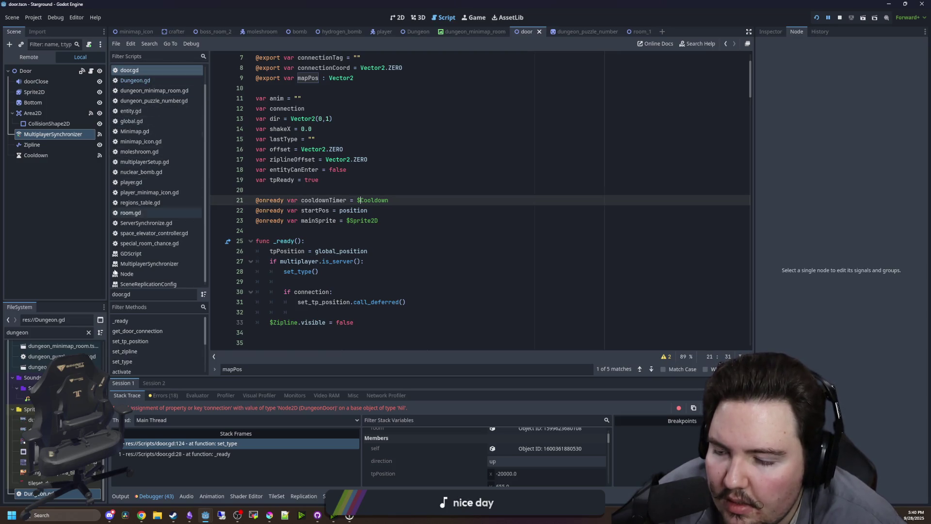
Filter the file list by 'dungeon' and scroll through the script.
left_click(88, 333)
type("dungeon")
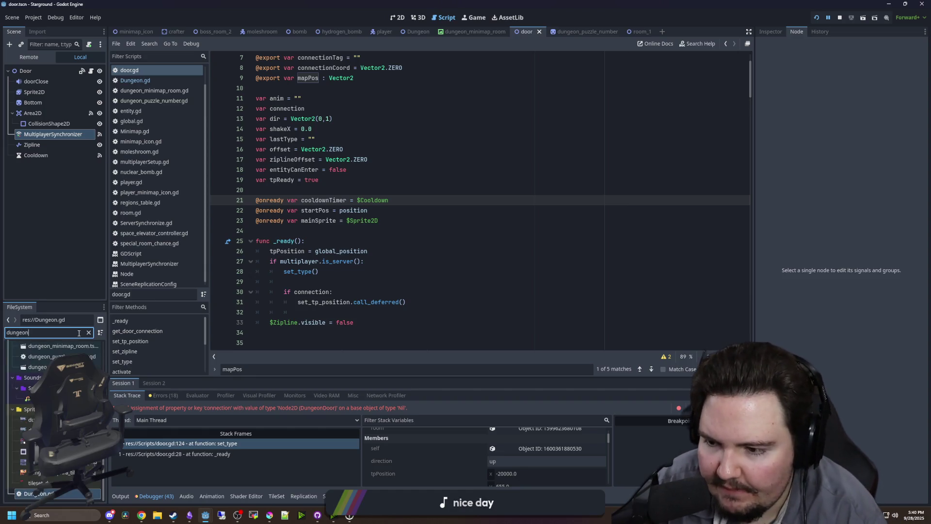
scroll(480, 199, "down", 7)
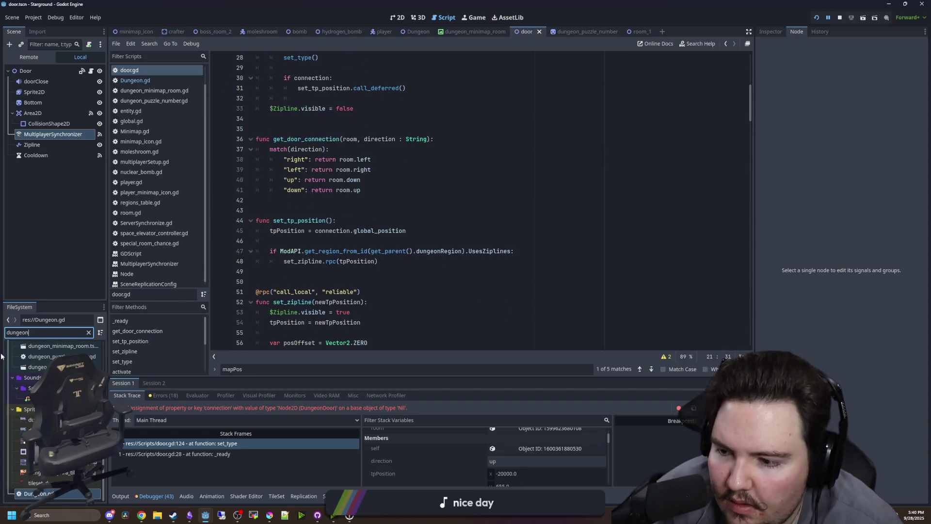
left_click(347, 281)
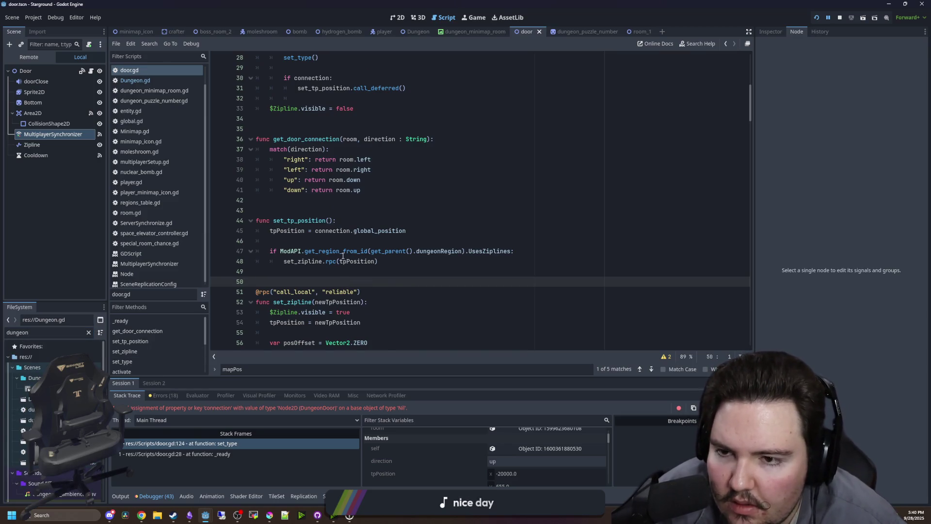
scroll(407, 433, "down", 2)
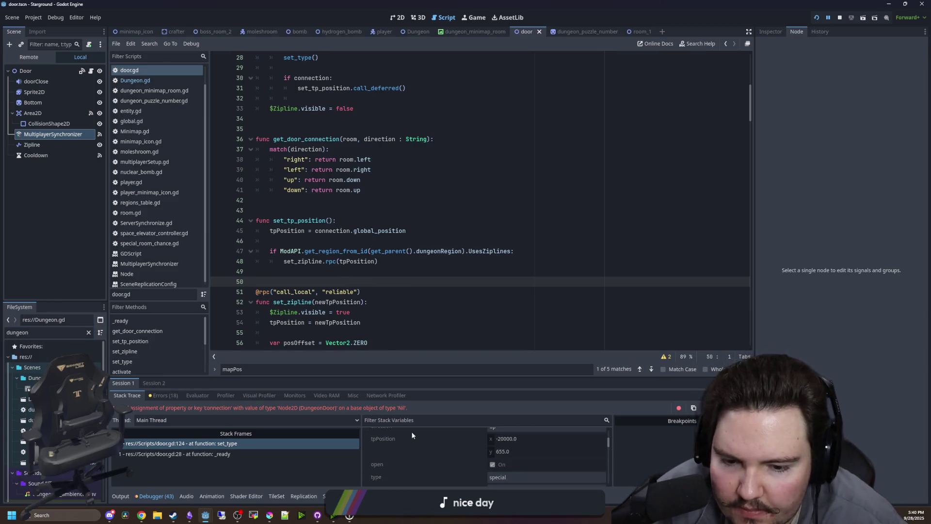
scroll(410, 434, "down", 4)
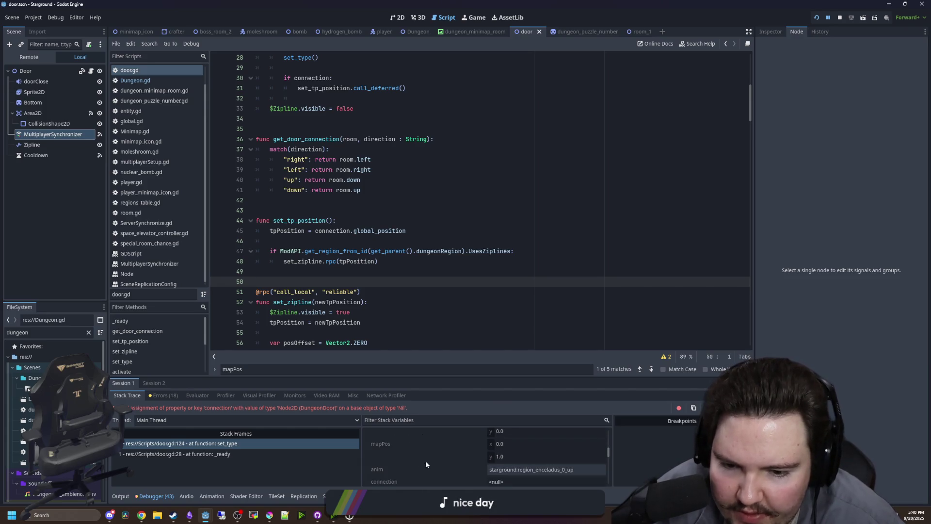
scroll(449, 463, "down", 2)
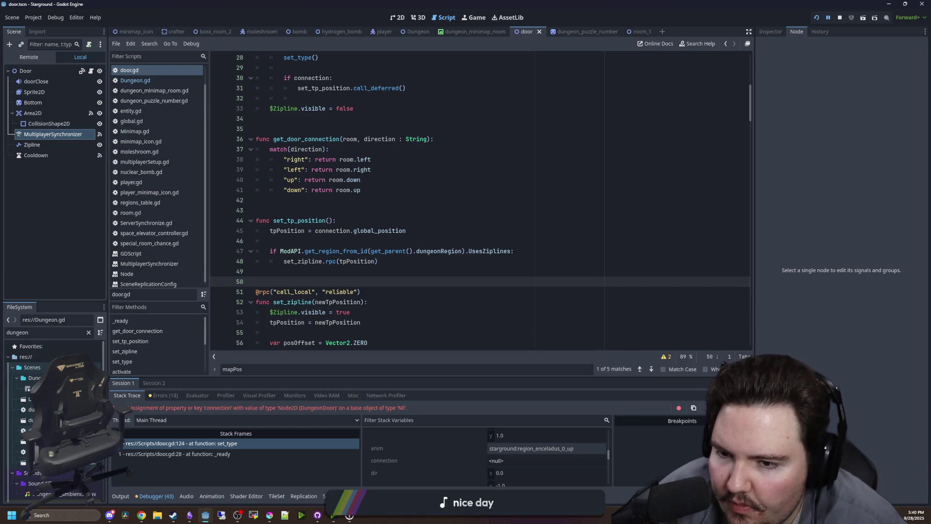
Locate the heyo print near line 113 and show the Output log with its mapPos values.
key("Up")
scroll(370, 249, "down", 5)
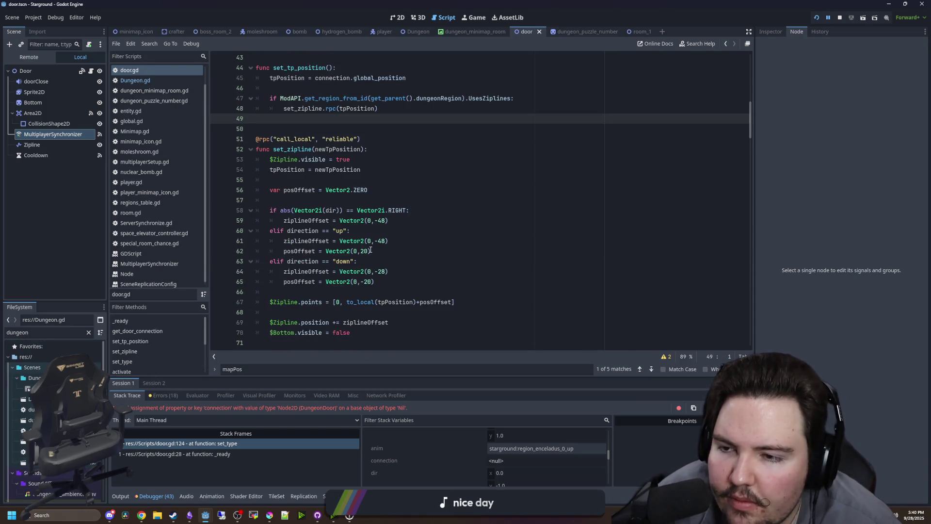
scroll(370, 250, "down", 20)
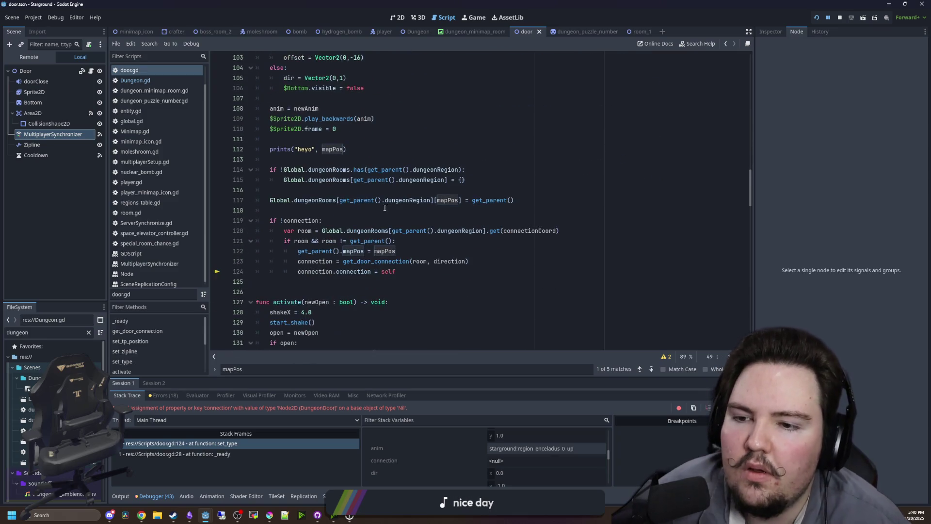
left_click(306, 189)
key("Up")
key("Up")
key("Up")
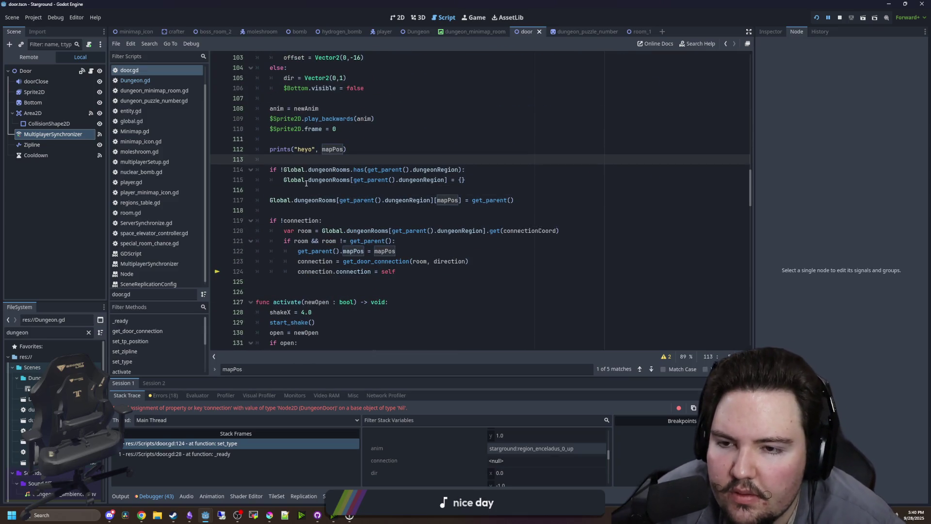
left_click(119, 498)
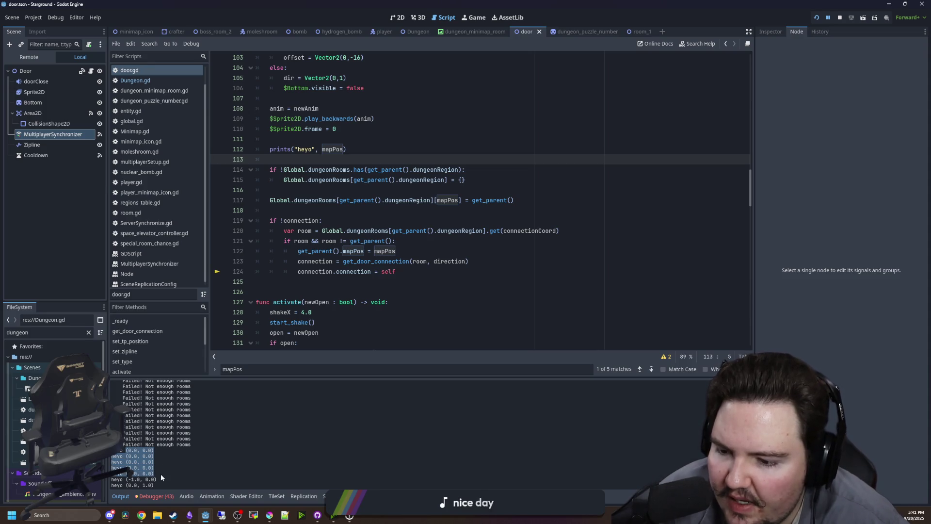
Select the (-1.0, 0.0) heyo value in the log and save the door scene and script.
left_click_drag(126, 479, 164, 478)
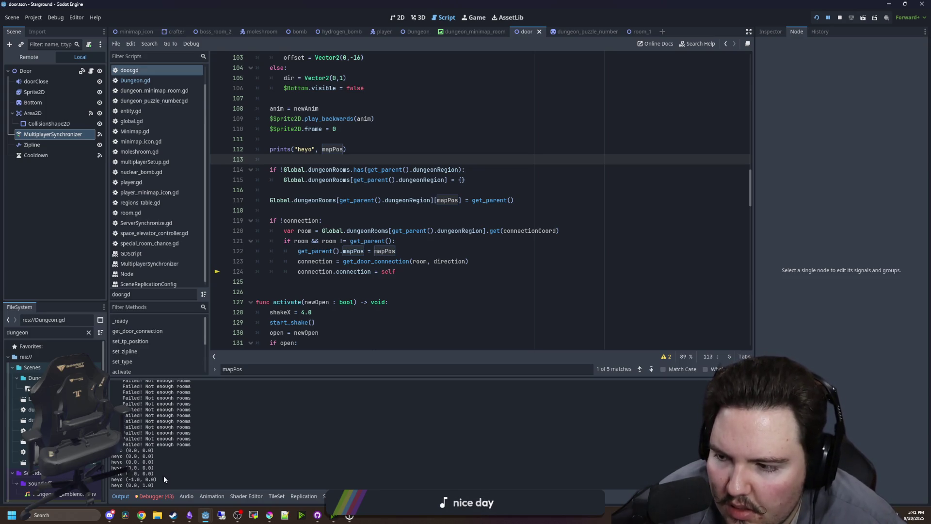
left_click(317, 291)
left_click(316, 210)
key("ctrl+s")
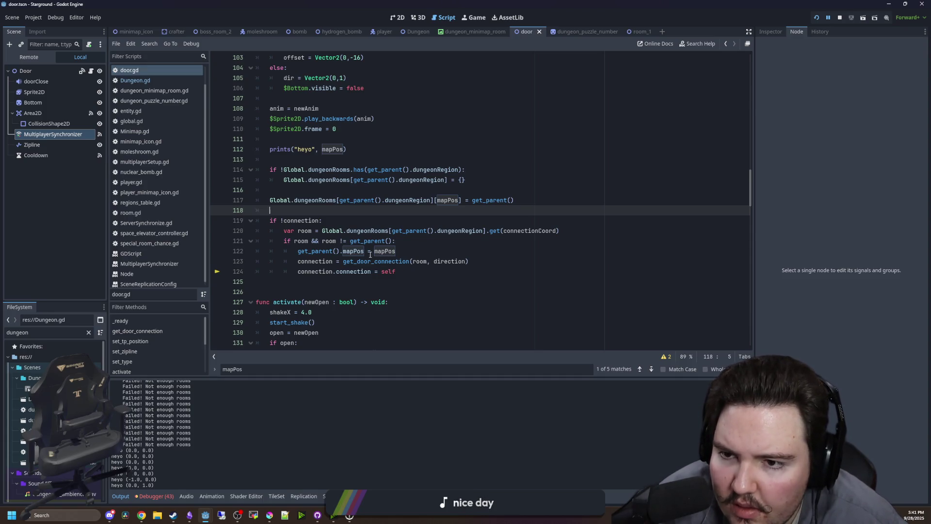
left_click(152, 78)
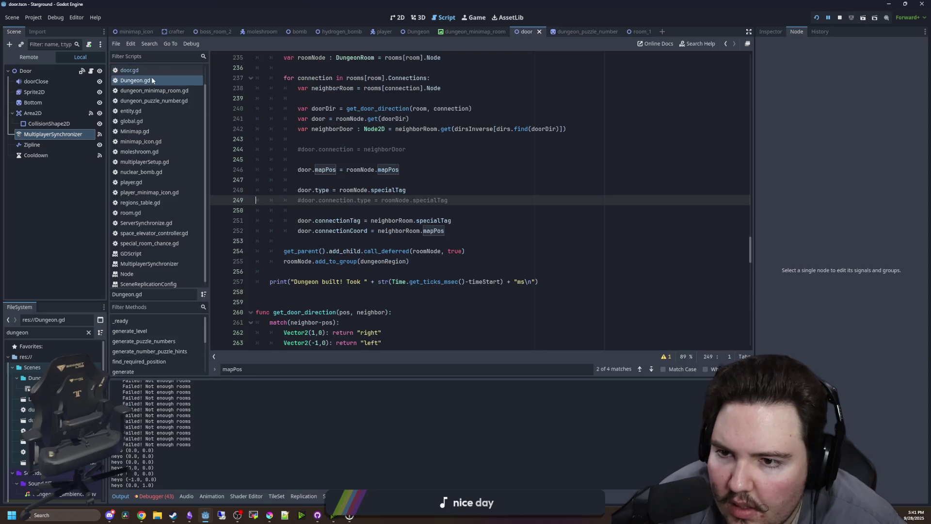
left_click(344, 178)
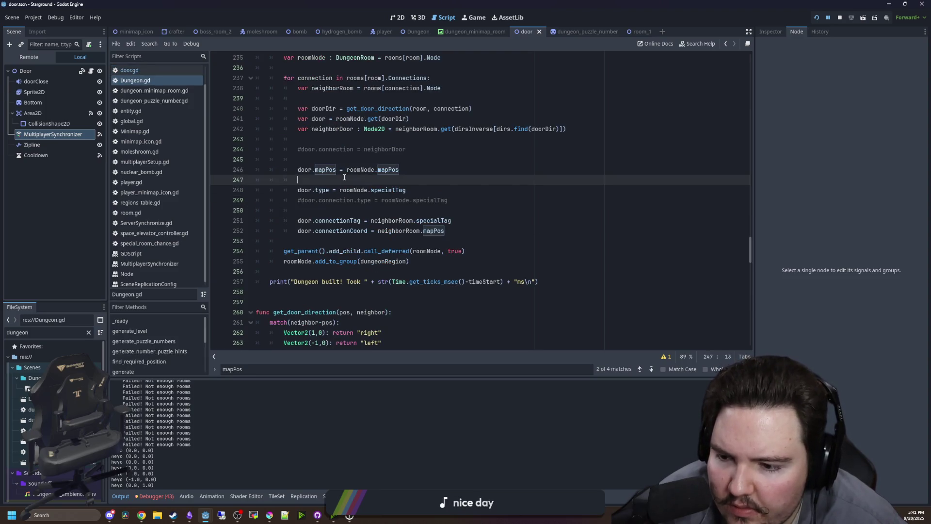
scroll(353, 226, "up", 3)
left_click(355, 190)
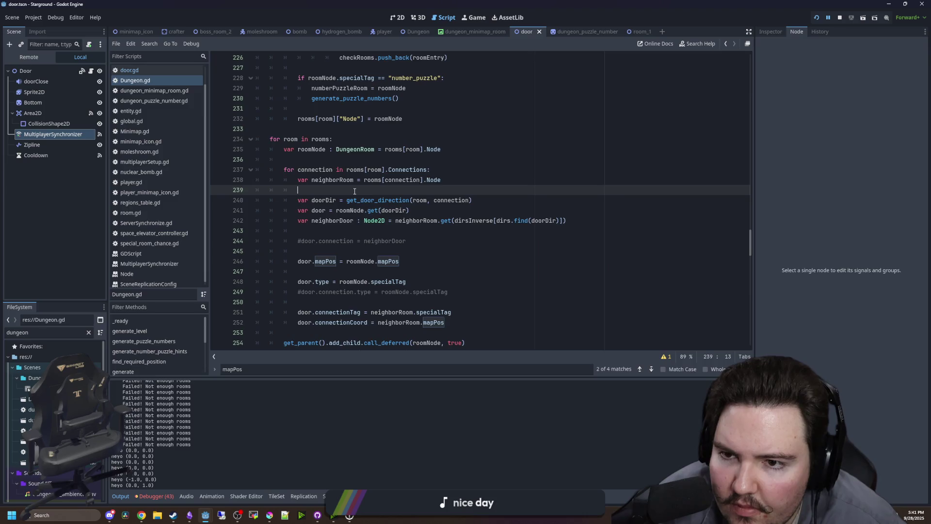
scroll(355, 191, "up", 7)
scroll(354, 191, "up", 2)
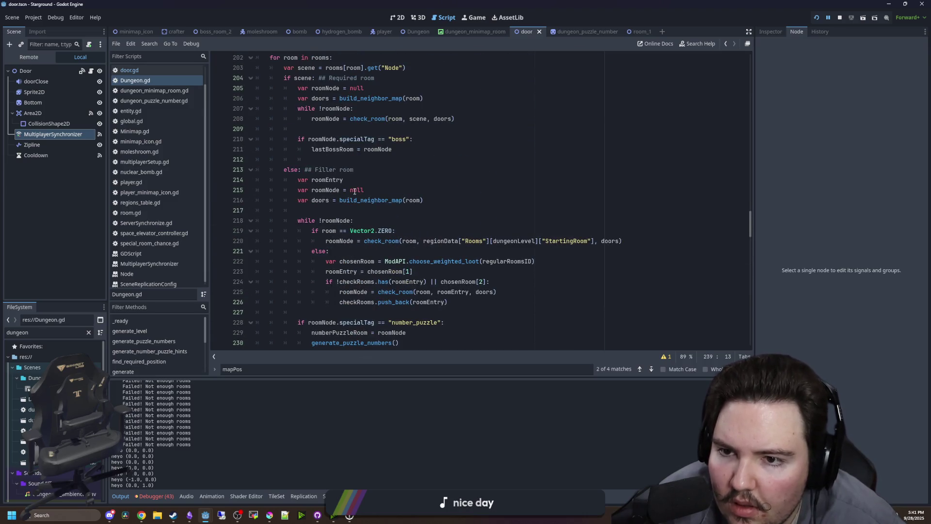
scroll(355, 191, "down", 9)
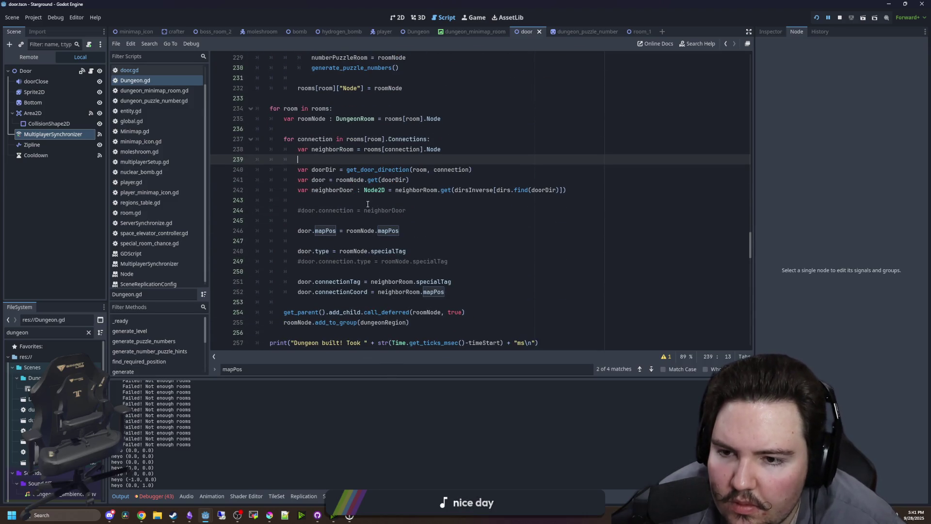
left_click(367, 203)
left_click(374, 160)
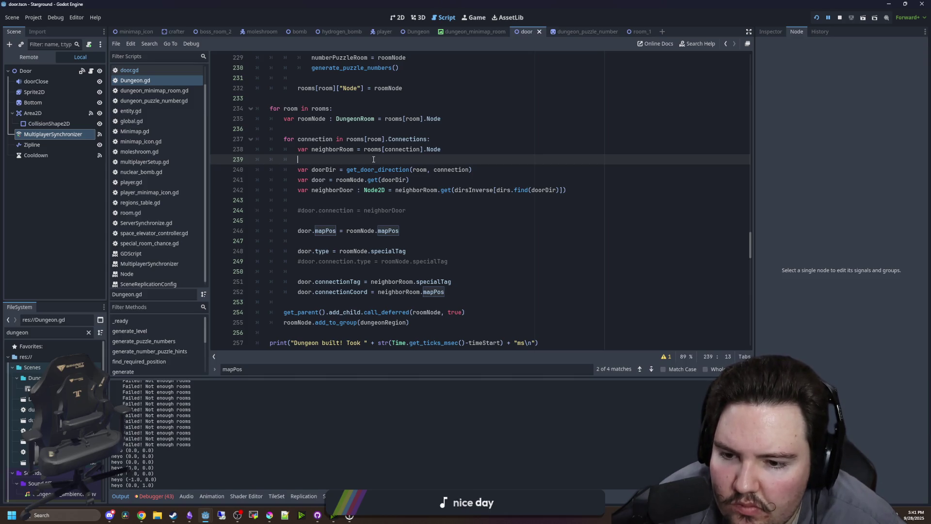
scroll(373, 159, "down", 3)
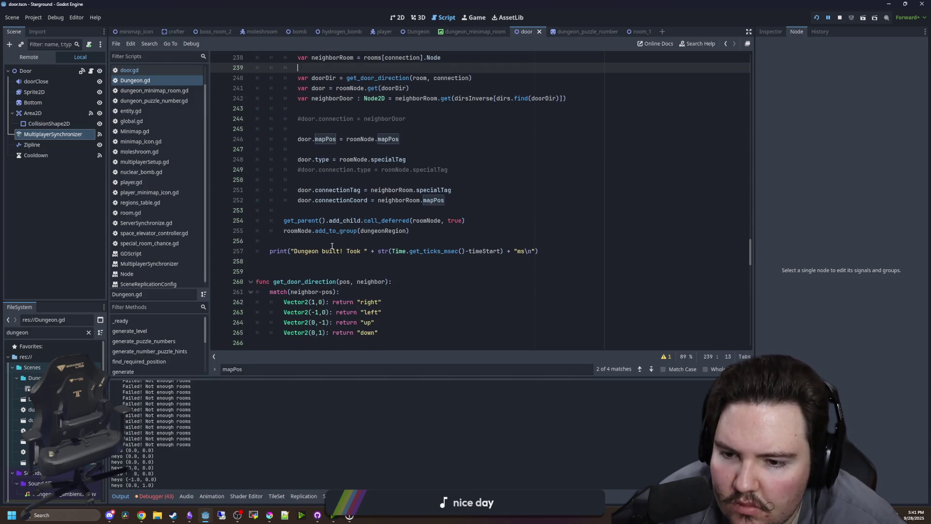
scroll(333, 246, "down", 1)
scroll(363, 239, "up", 16)
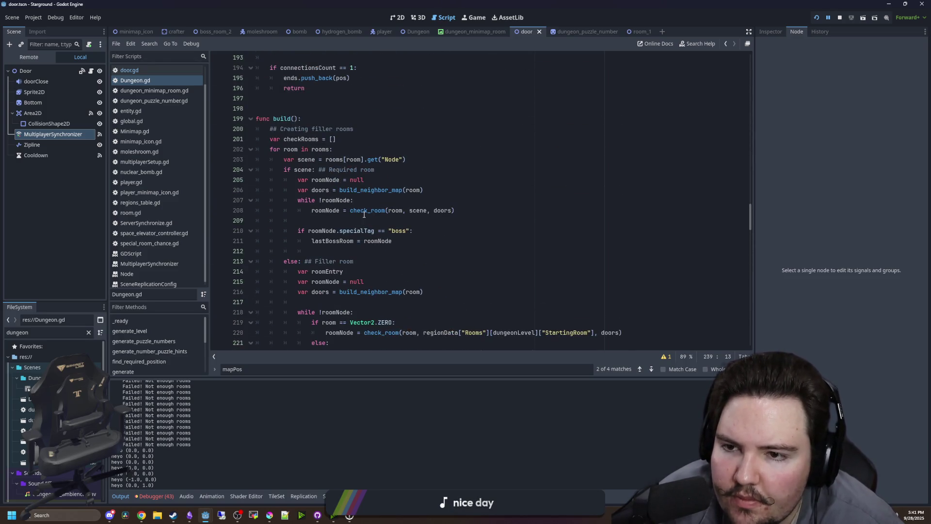
scroll(387, 236, "up", 5)
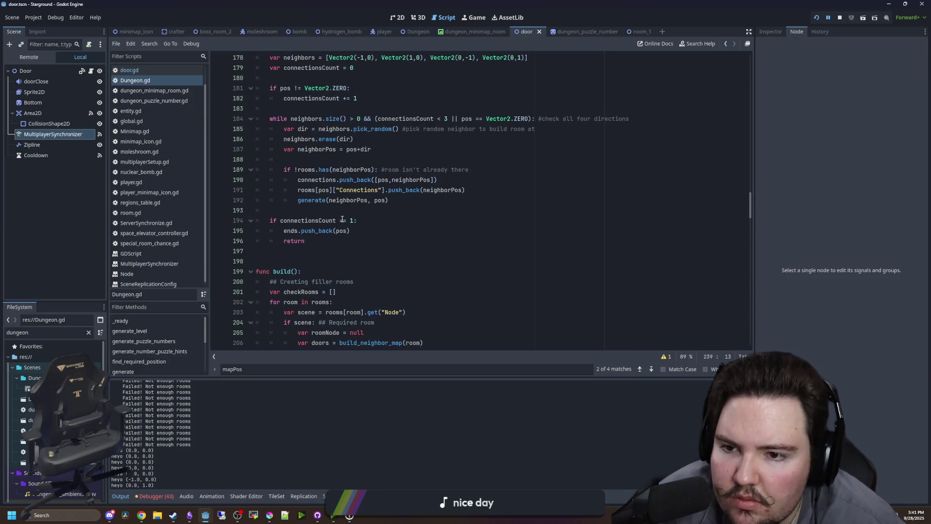
scroll(317, 217, "up", 1)
scroll(317, 217, "up", 3)
scroll(312, 224, "up", 7)
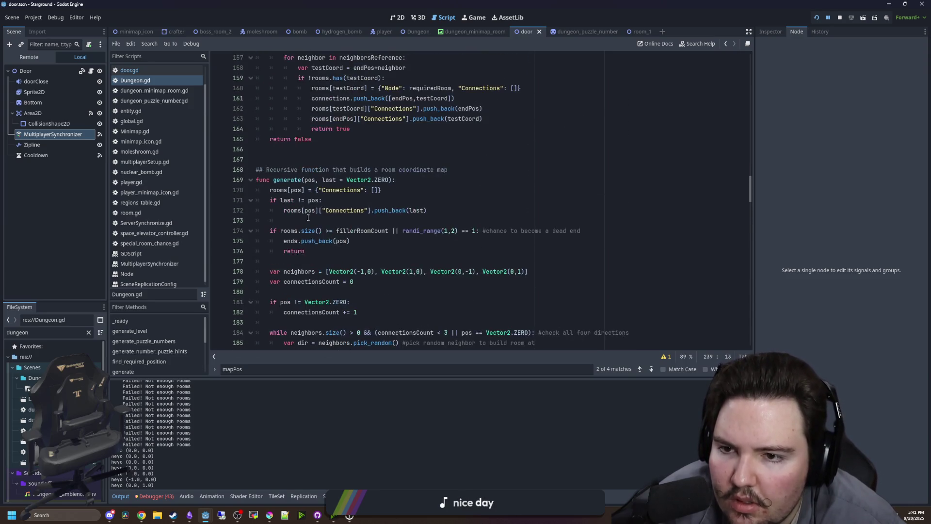
scroll(297, 236, "up", 4)
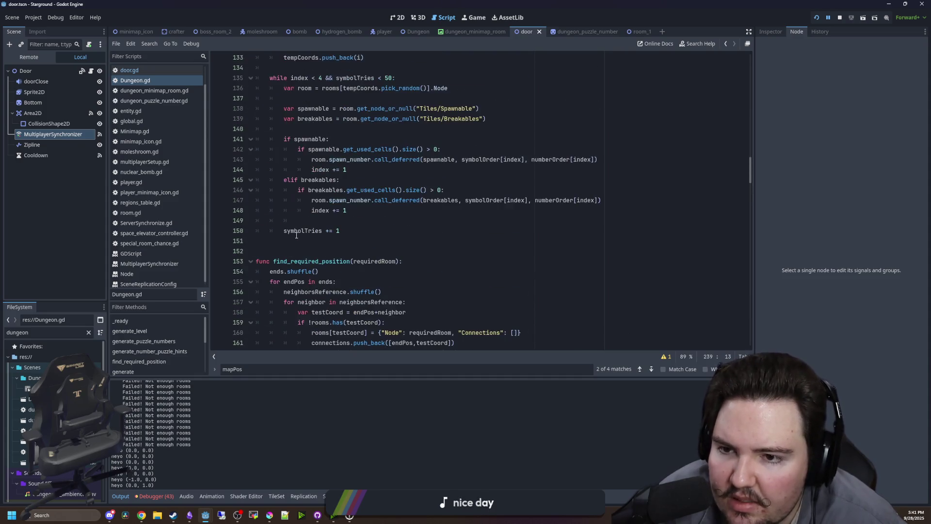
left_click(144, 73)
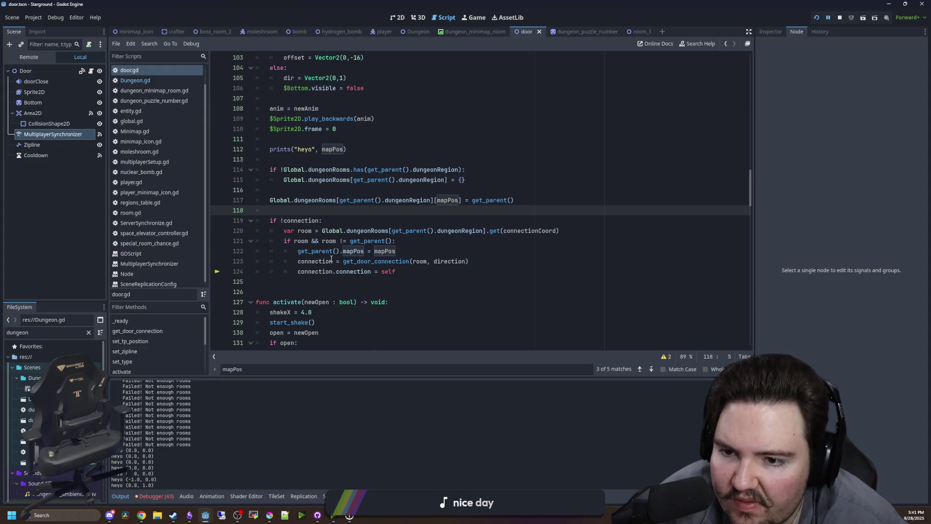
Guard connection.connection = self with 'if connection:' on line 124, save, and relaunch the game.
left_click(379, 265, "ctrl")
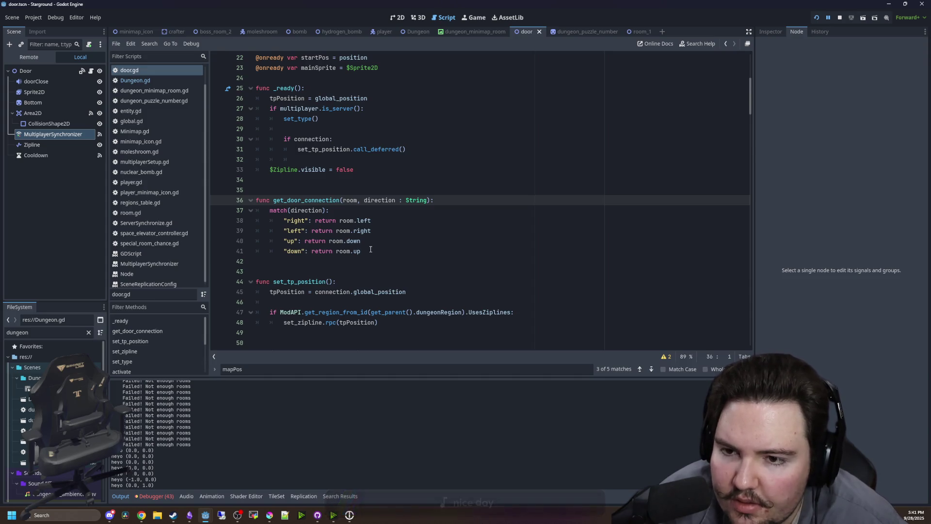
key("alt+Left")
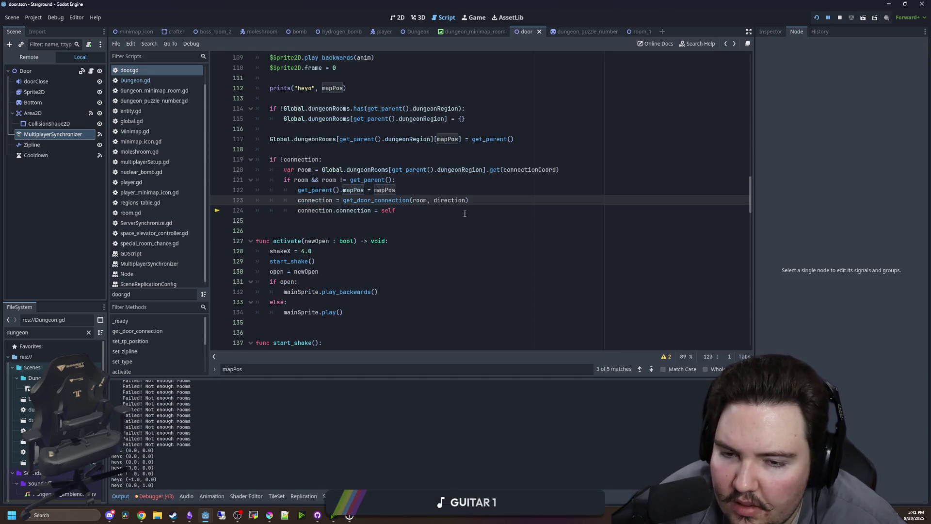
scroll(461, 213, "up", 1)
left_click(498, 234)
key("Return")
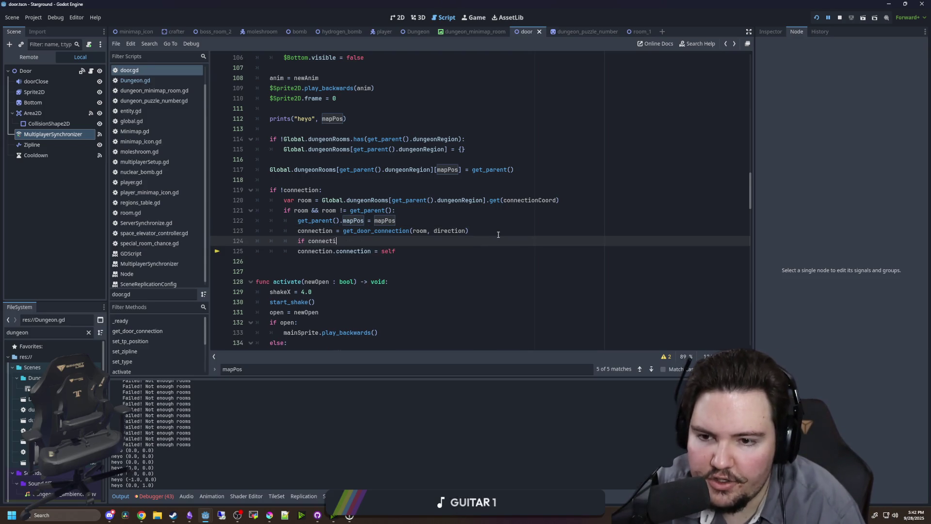
left_click(293, 250)
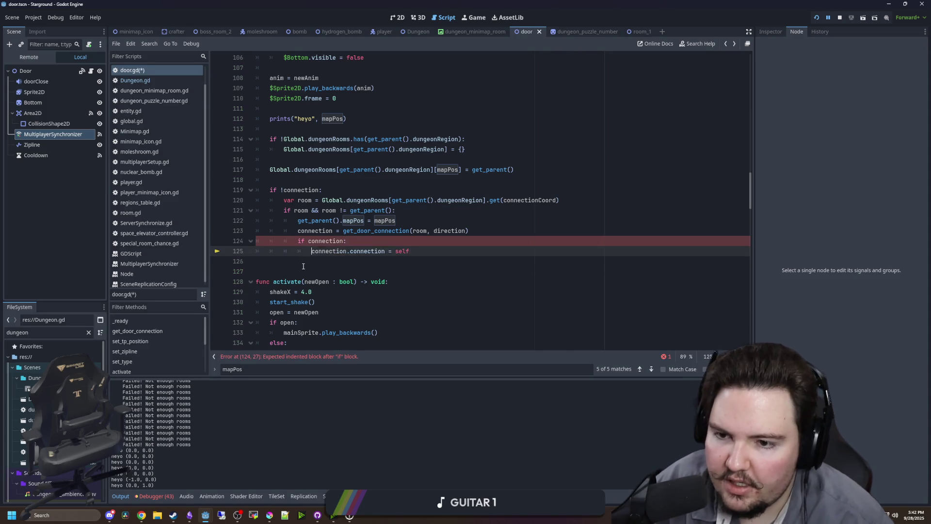
key("Tab")
key("Down")
key("ctrl+s")
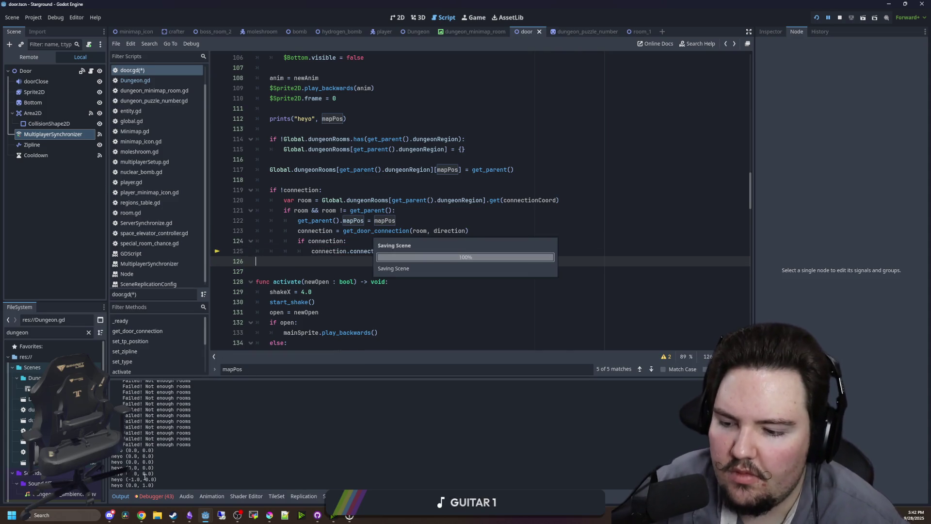
key("F12")
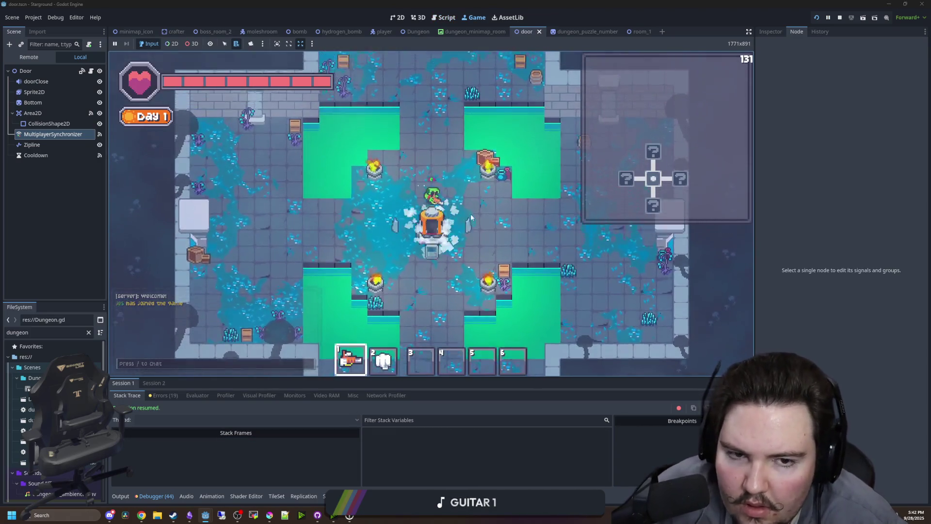
Walk the player south, back north, then east through the door, and stop the game.
key("s")
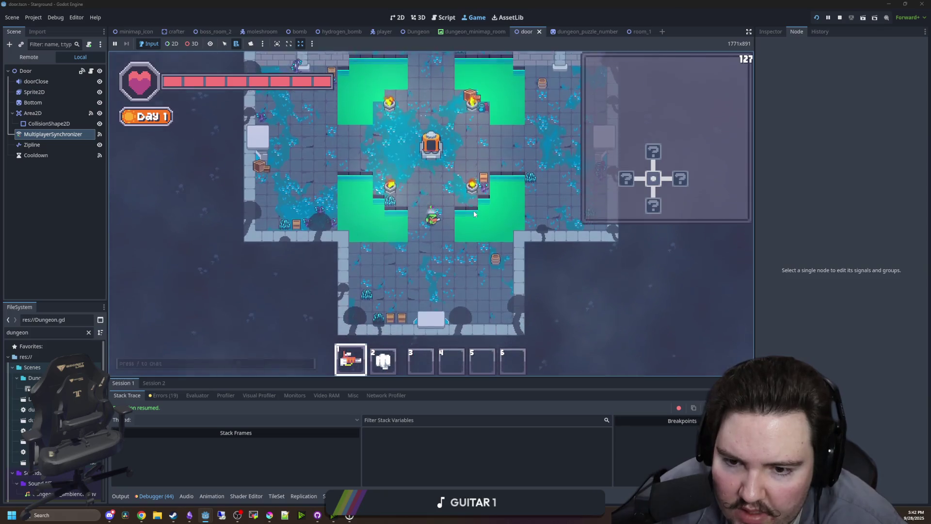
key("w")
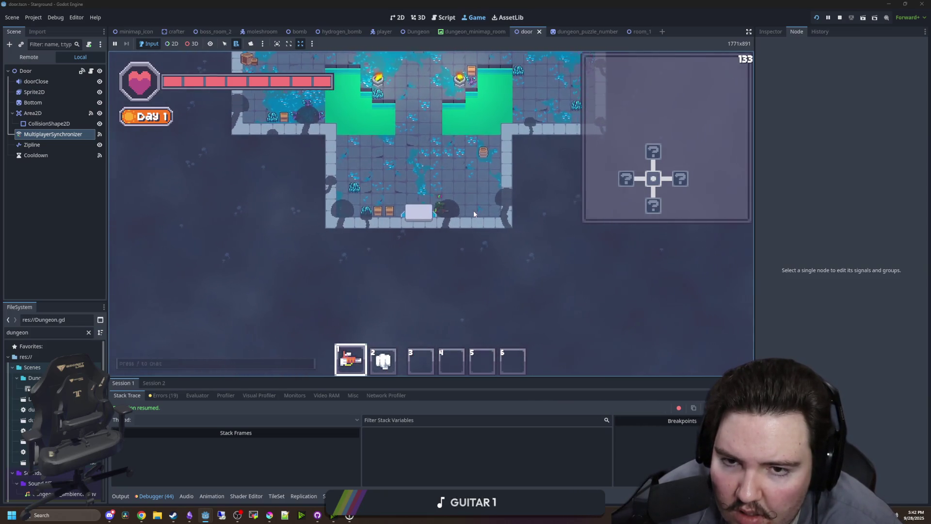
key("d")
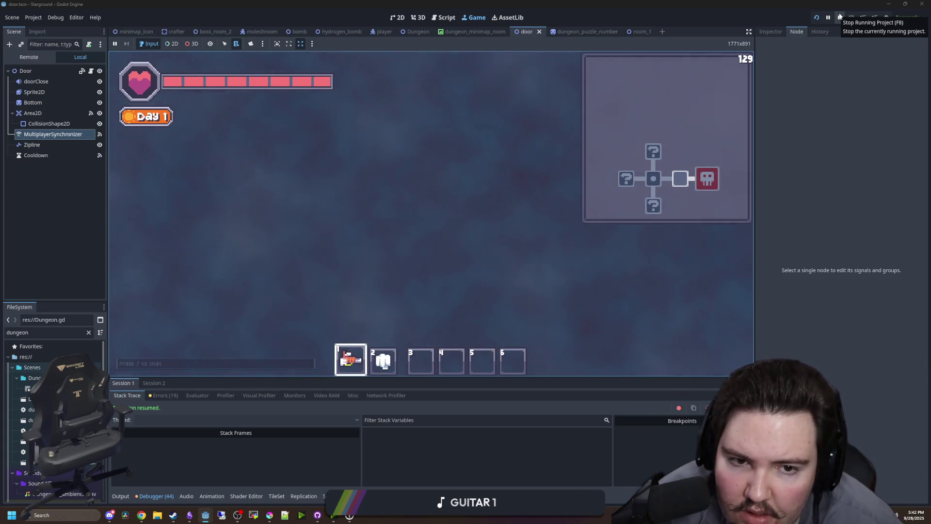
left_click(839, 17)
Save door.gd and run the project again to reach the Starground main menu.
left_click(496, 209)
key("ctrl+s")
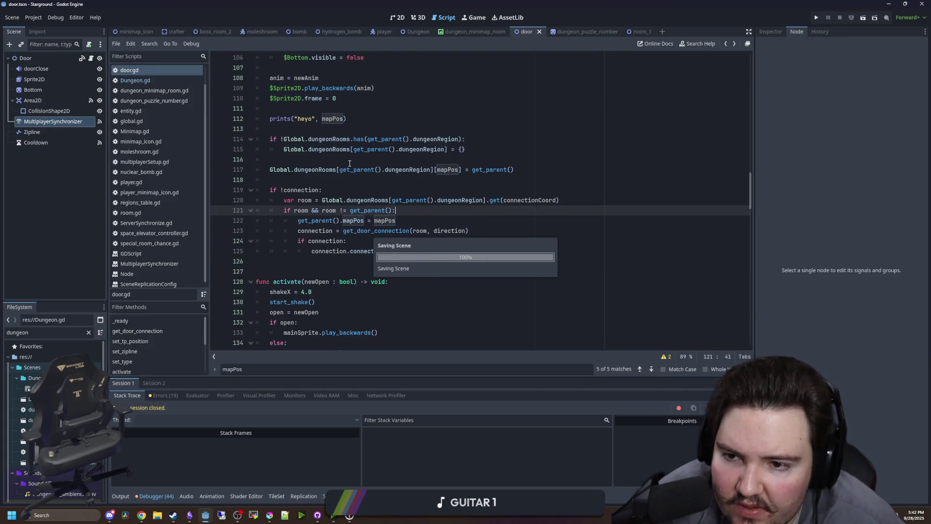
left_click(313, 173)
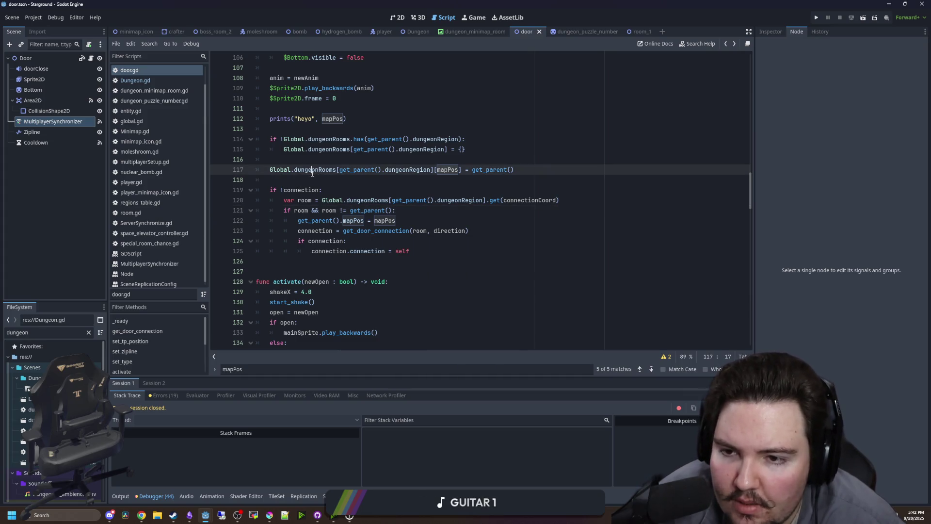
left_click(301, 178)
key("ctrl+s")
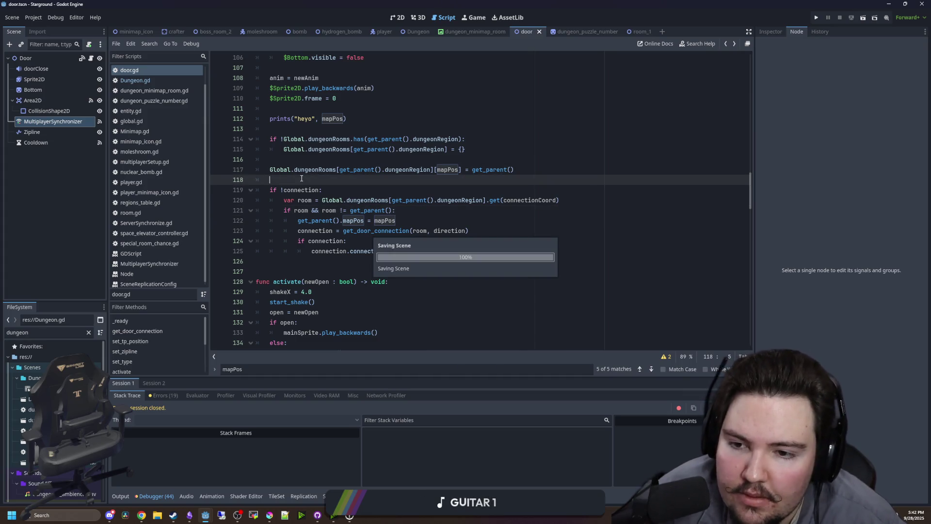
left_click(814, 17)
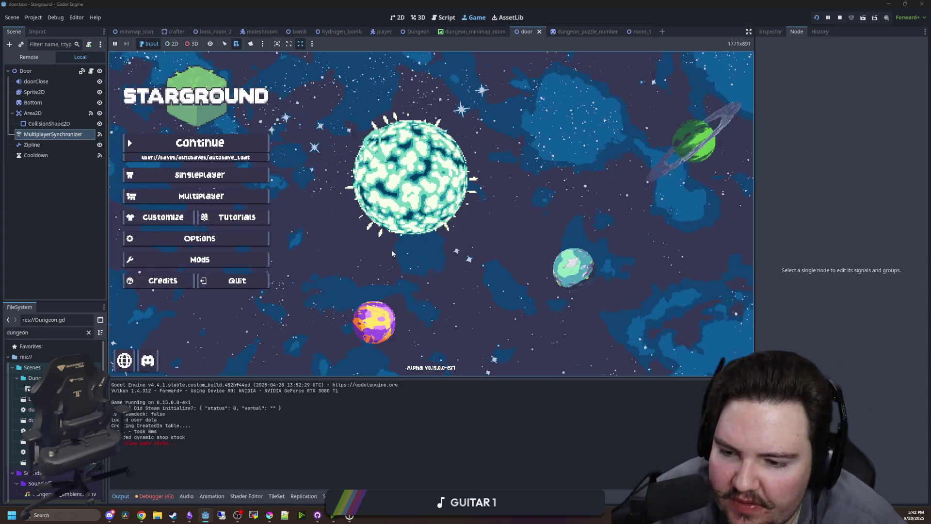
Continue the autosaved game and launch to Enceladus from the star launcher.
left_click(194, 143)
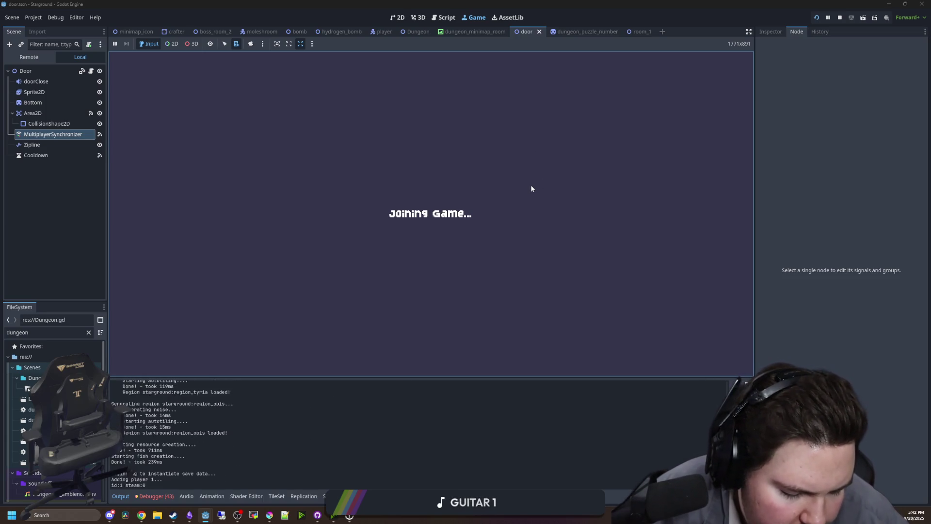
key("w")
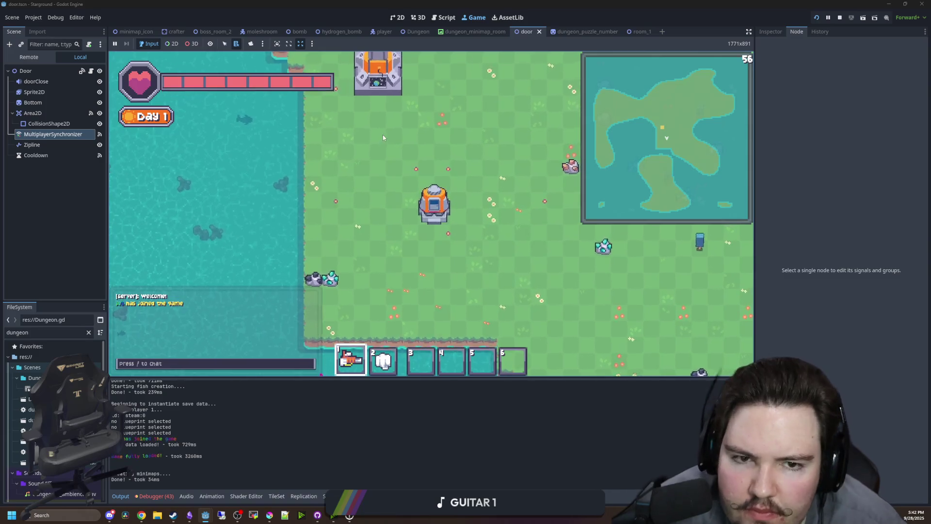
key("e")
left_click(526, 236)
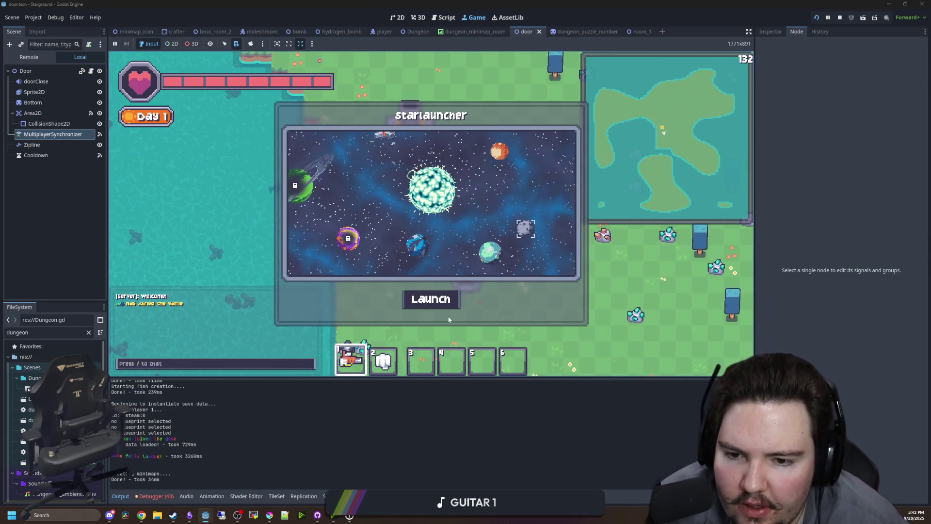
left_click(430, 299)
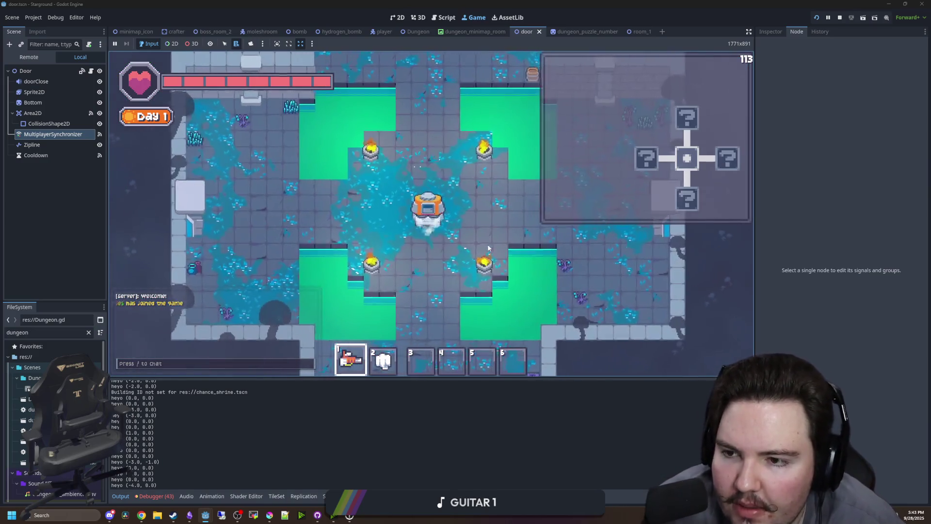
Explore the dungeon, walking through the corridor into the pool room's east door.
key("s")
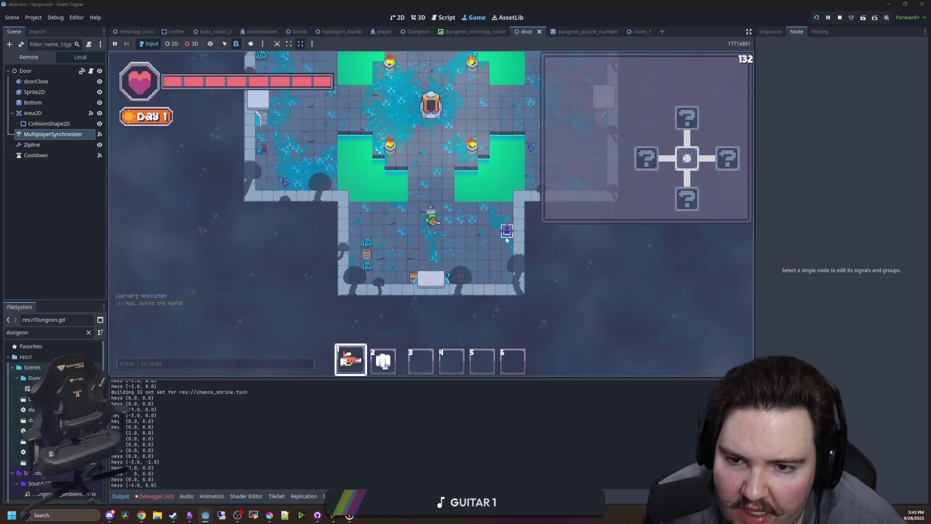
key("a")
key("d")
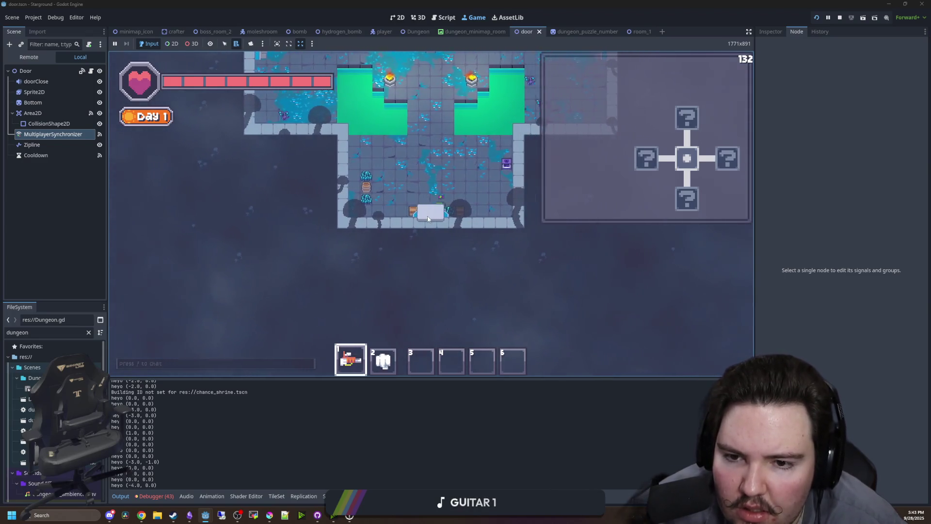
left_click(488, 219)
key("w")
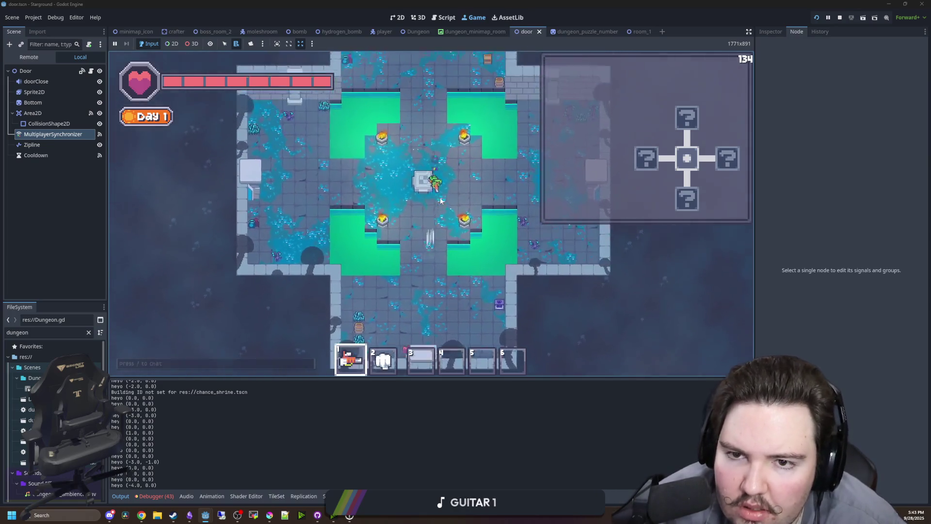
key("d")
key("d")
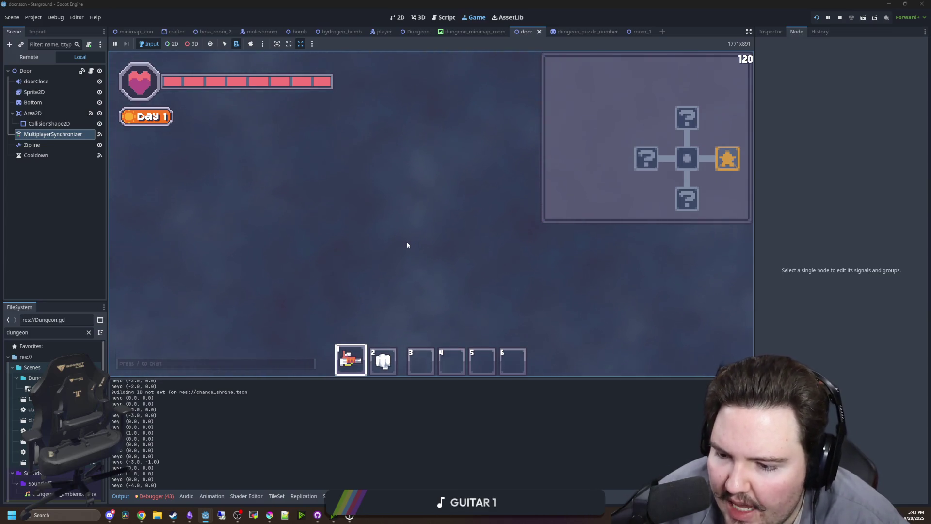
Enable god mode and teleport the player to 0 using chat commands.
type("/")
type("ue")
key("Return")
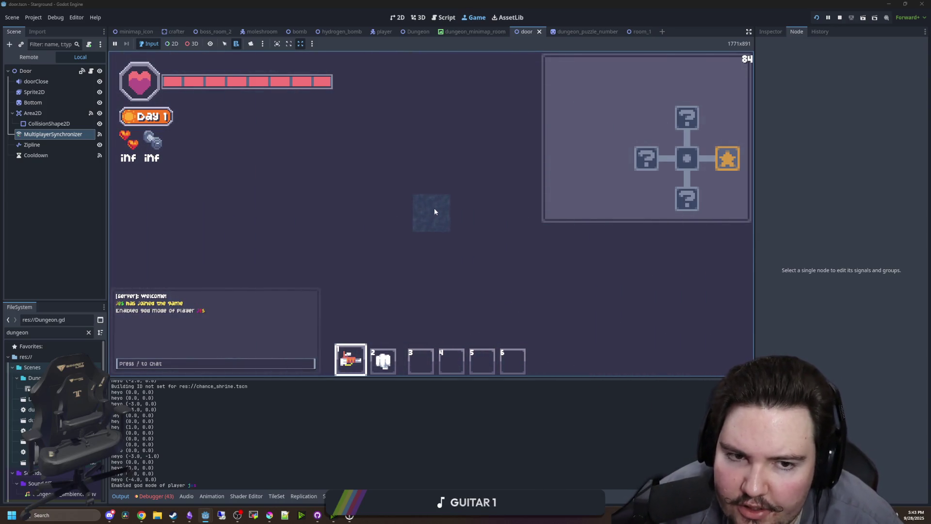
type("/tp")
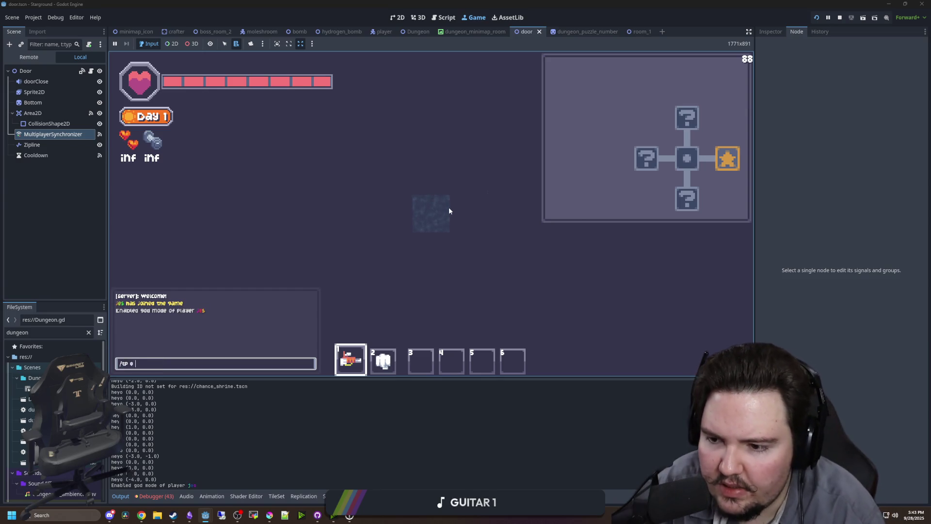
type("0")
key("Return")
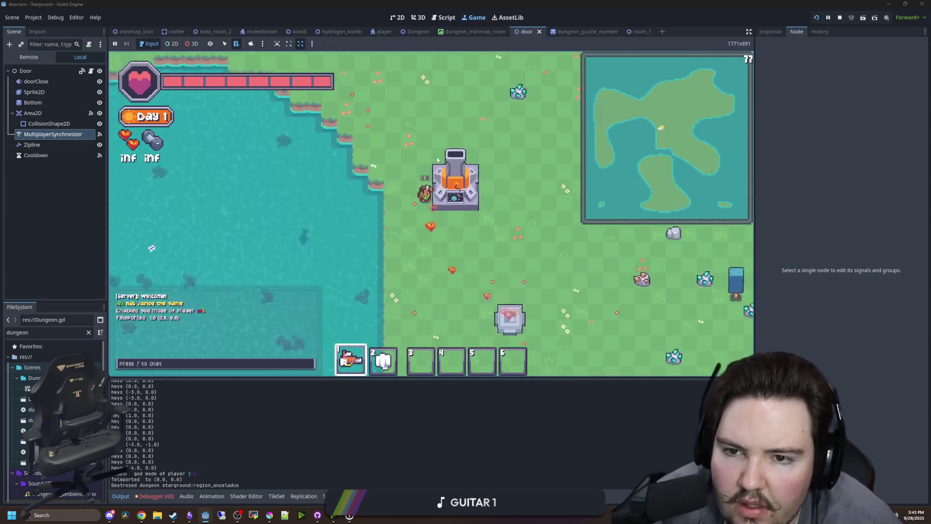
Launch to a new dungeon and walk north through the top door.
left_click(435, 155)
left_click(430, 299)
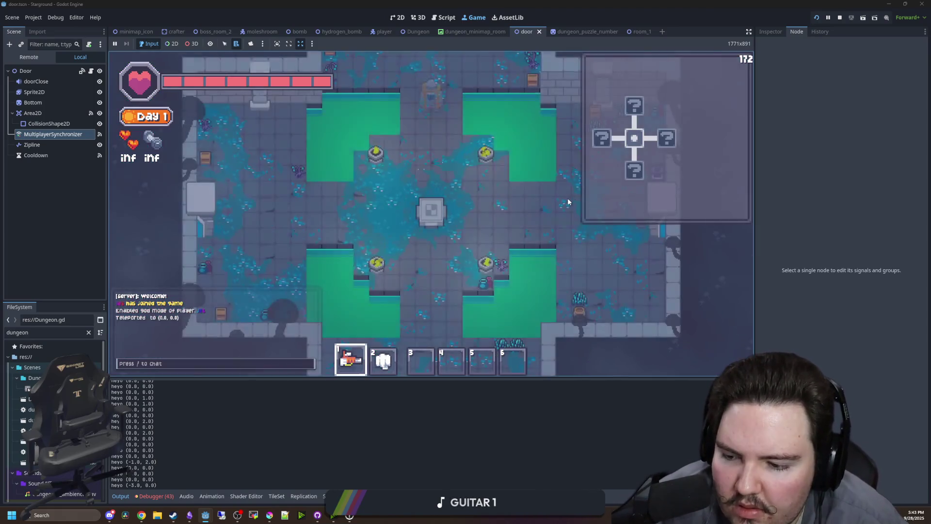
key("w")
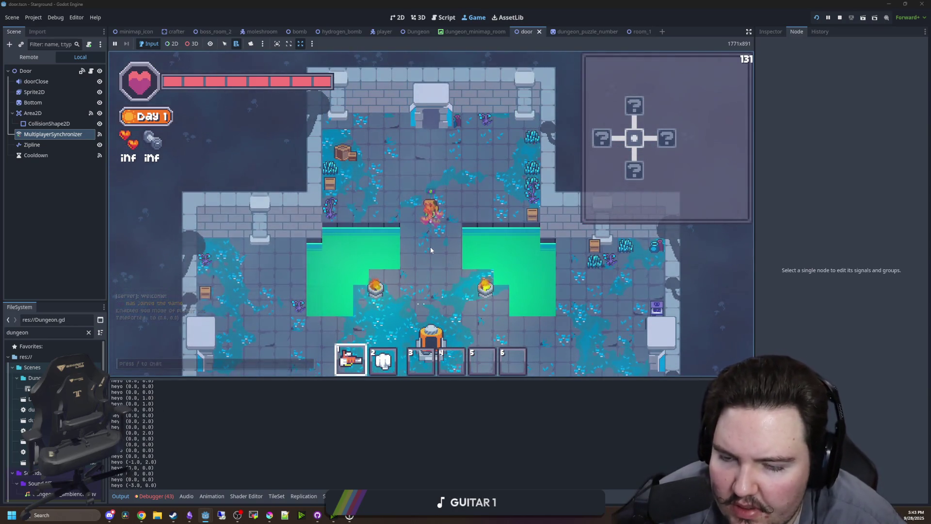
key("w")
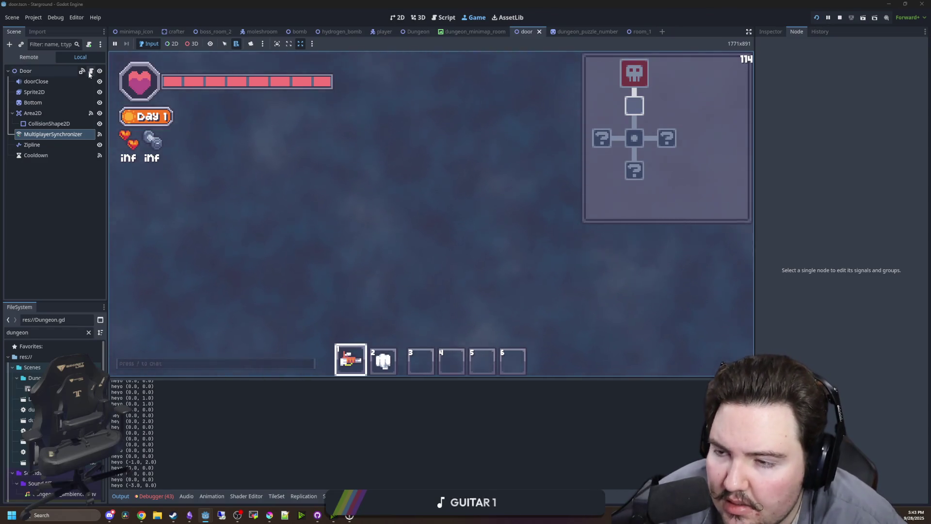
key("ctrl+F3")
Save door.gd repeatedly while reviewing the script.
key("ctrl+s")
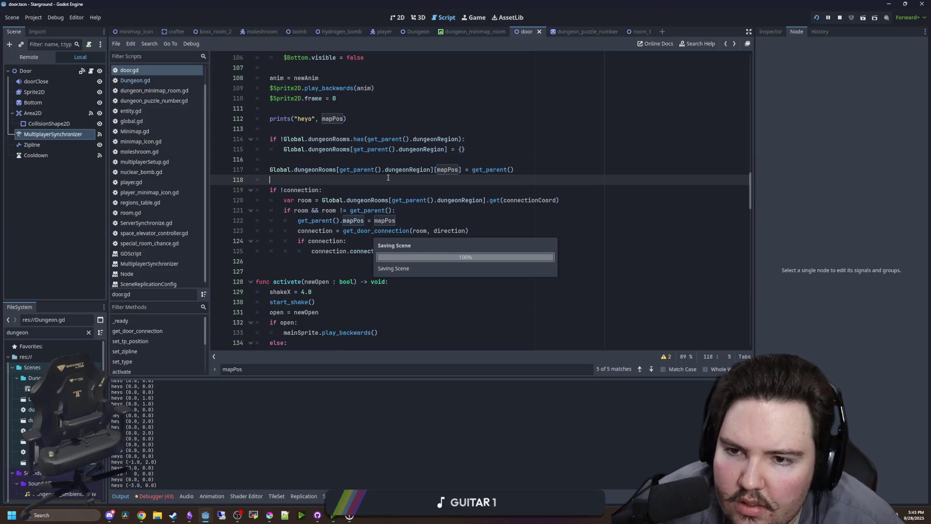
key("ctrl+s")
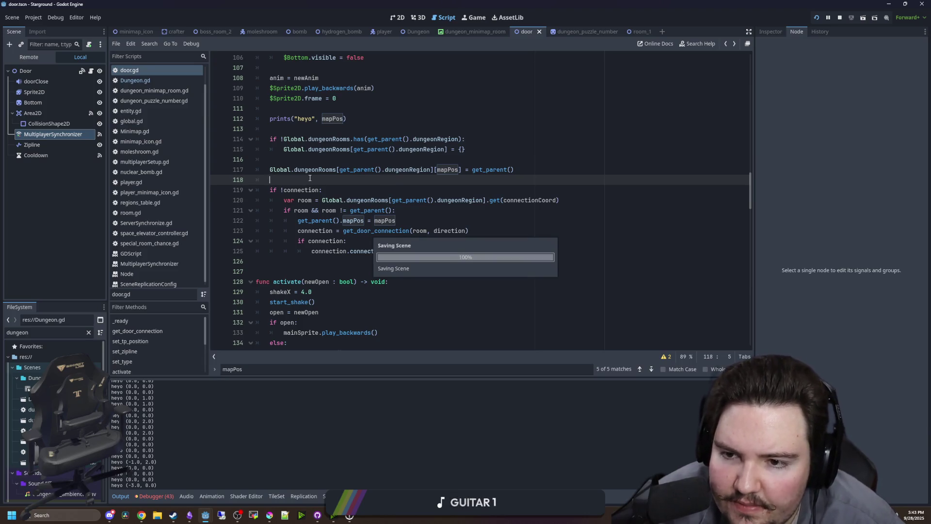
scroll(325, 198, "up", 1)
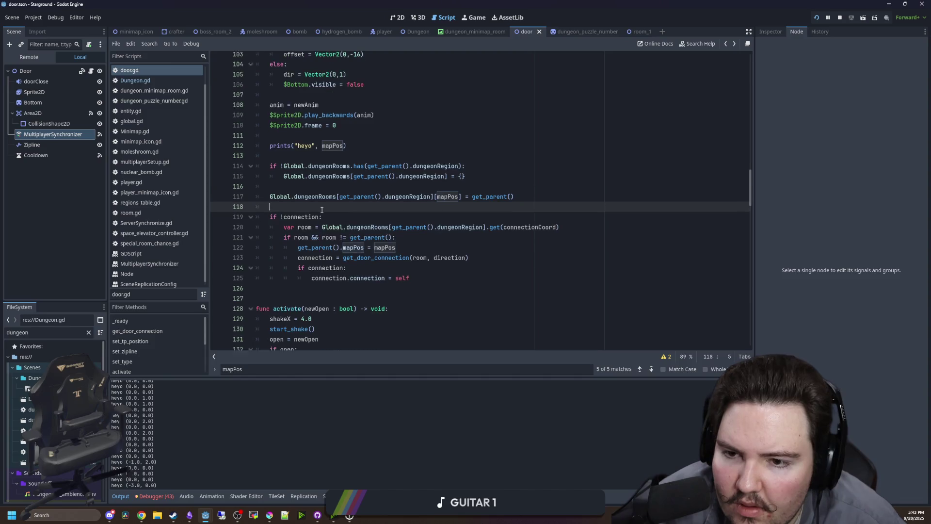
key("ctrl+s")
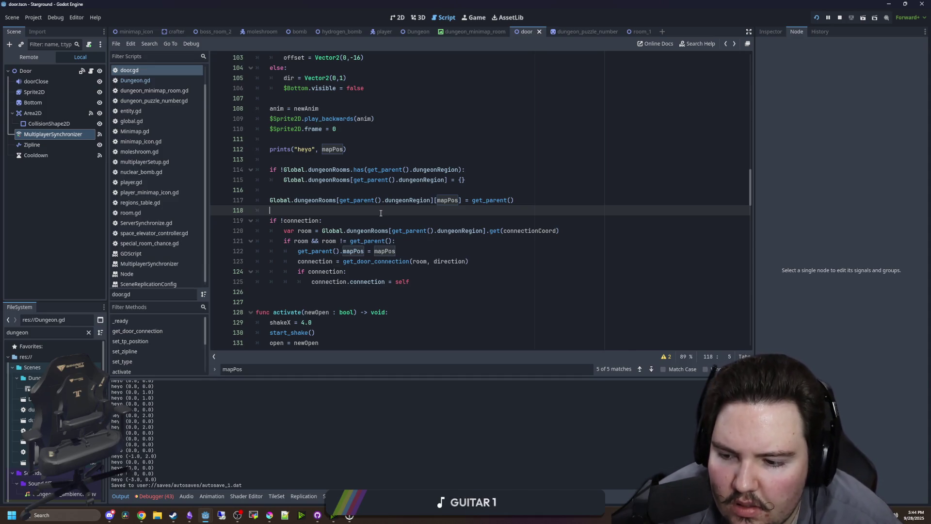
key("ctrl+s")
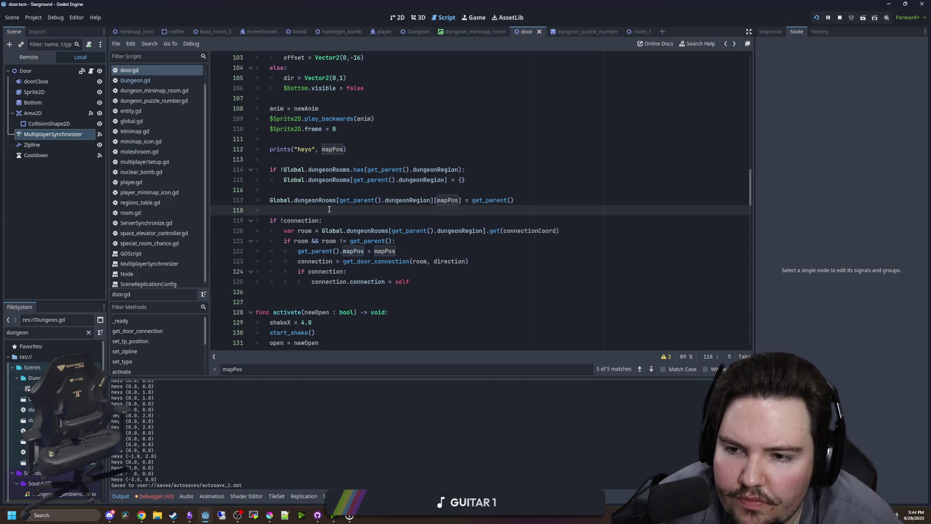
key("ctrl+s")
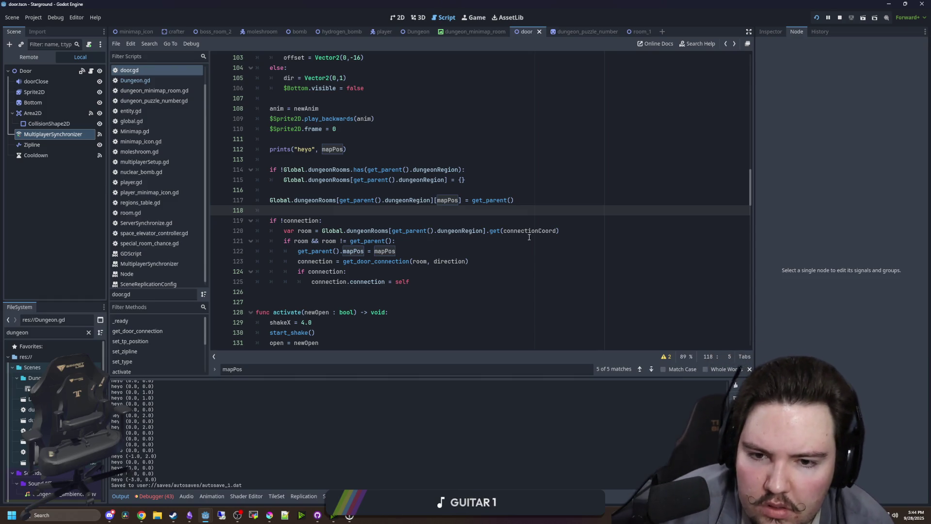
Append connectionCoord to the heyo print on line 112, save, and open the in-game menu.
mouse_move(536, 233)
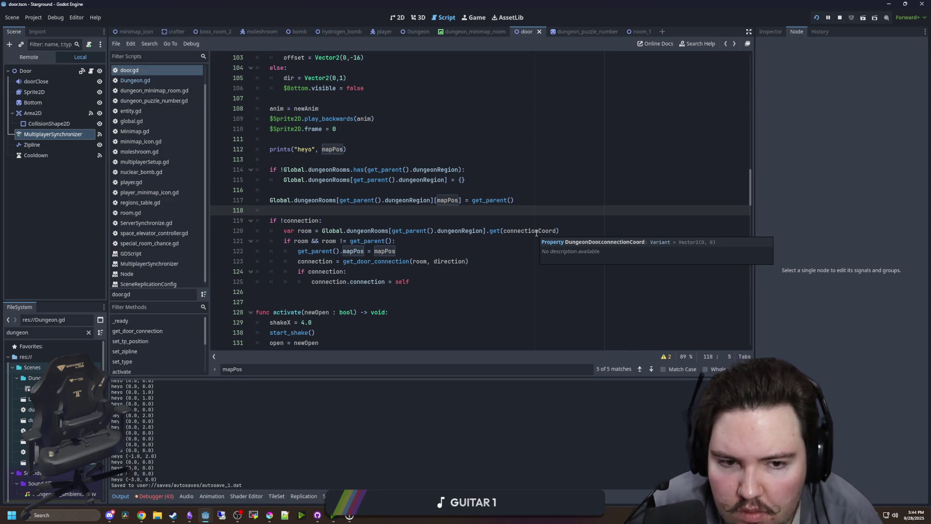
left_click(422, 179)
left_click(346, 149)
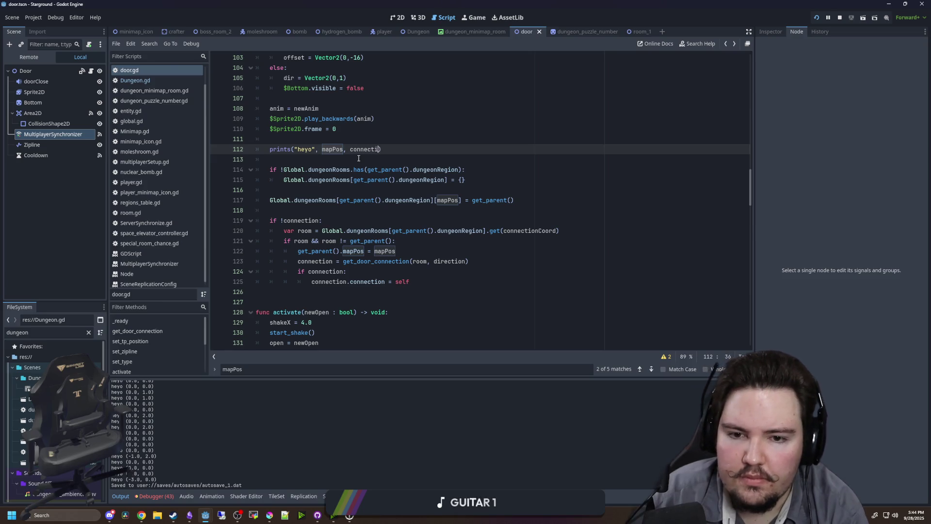
left_click(403, 126)
key("ctrl+s")
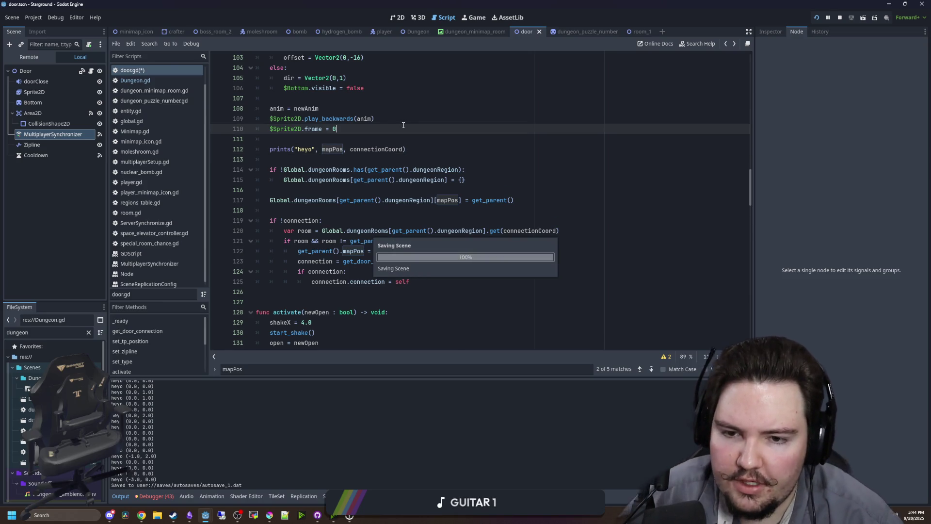
left_click(468, 16)
key("Escape")
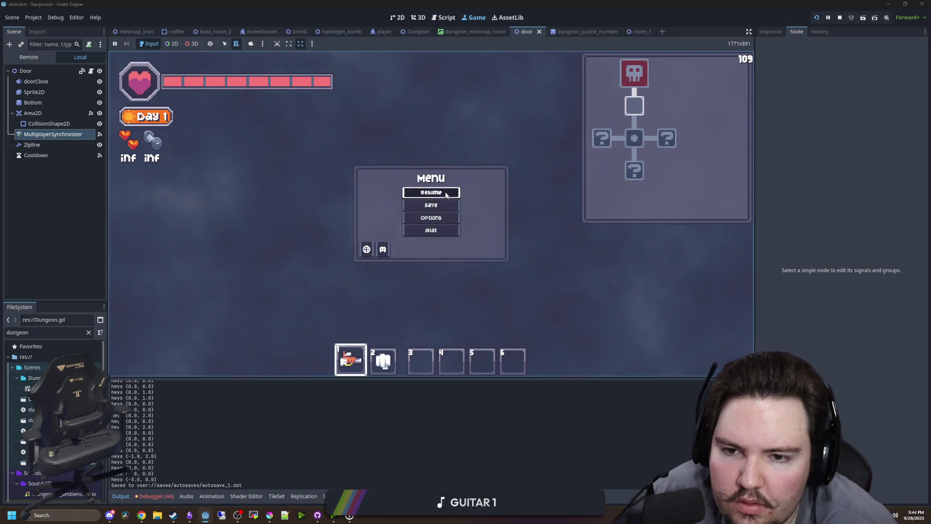
Resume the game, launch into the dungeon, and move around the starting room.
left_click(446, 195)
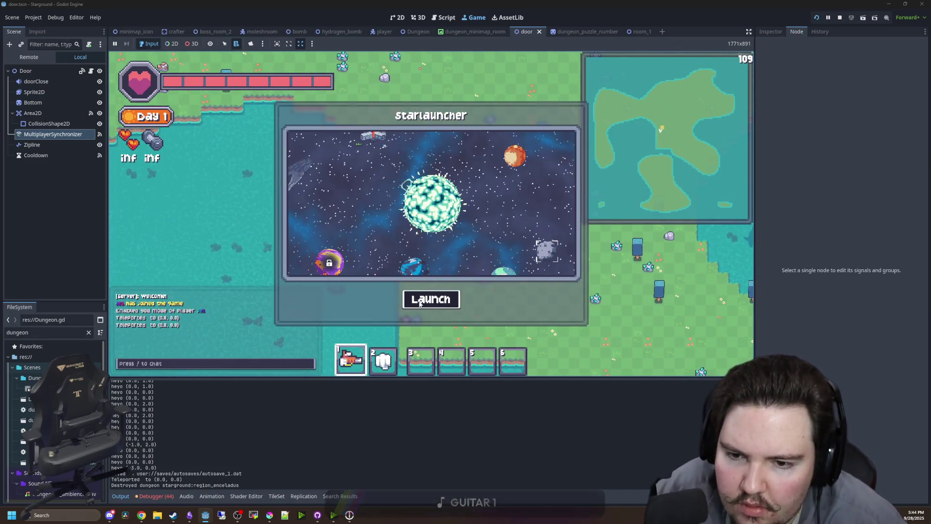
left_click(419, 301)
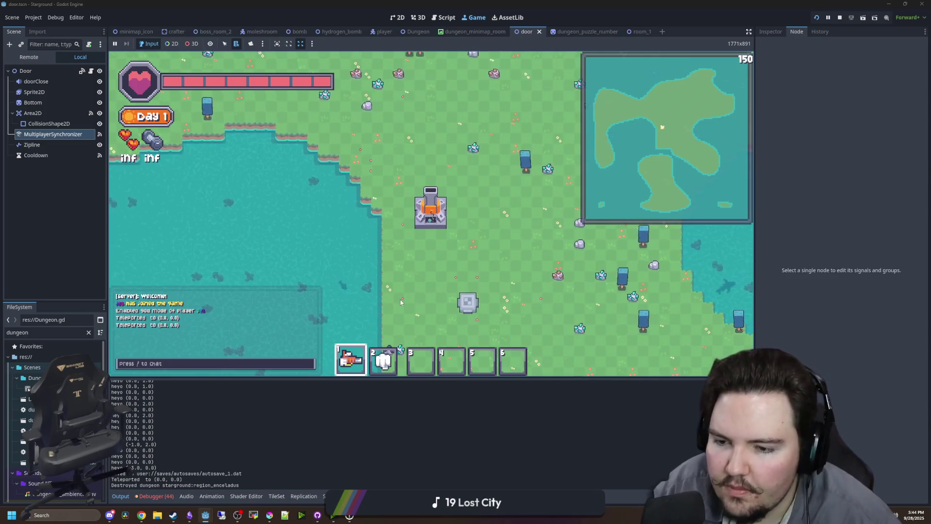
key("s")
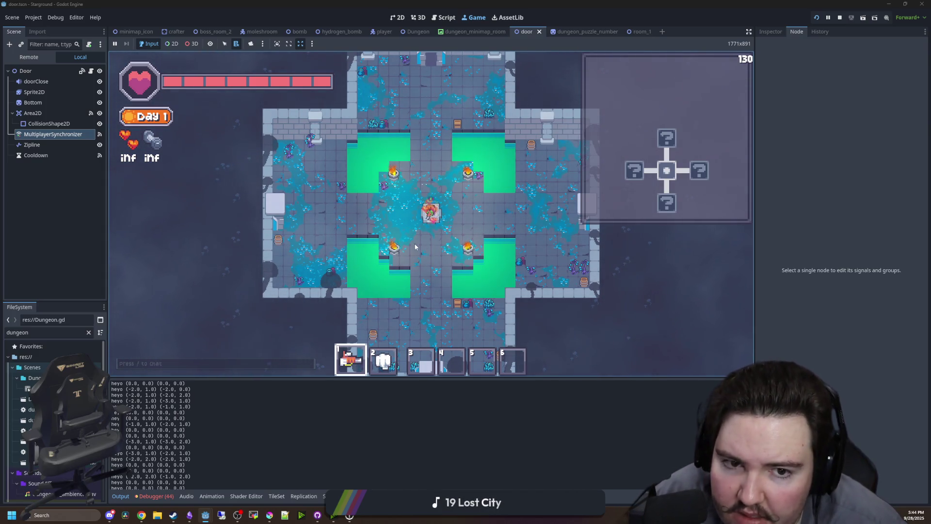
scroll(151, 456, "up", 2)
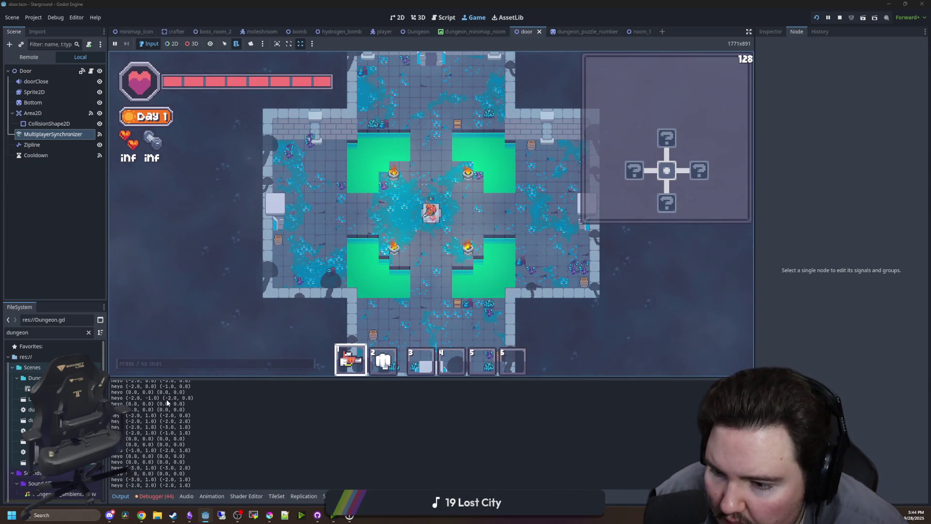
scroll(167, 399, "up", 5)
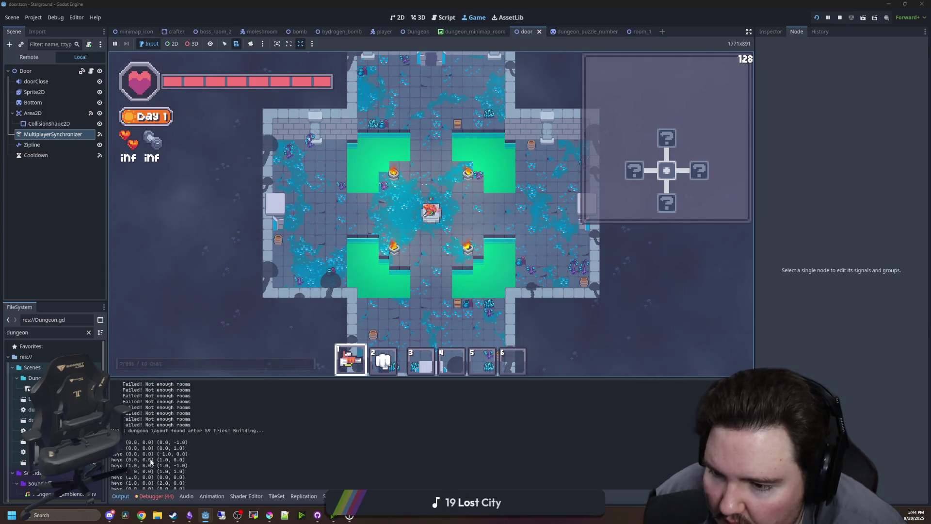
key("w")
key("d")
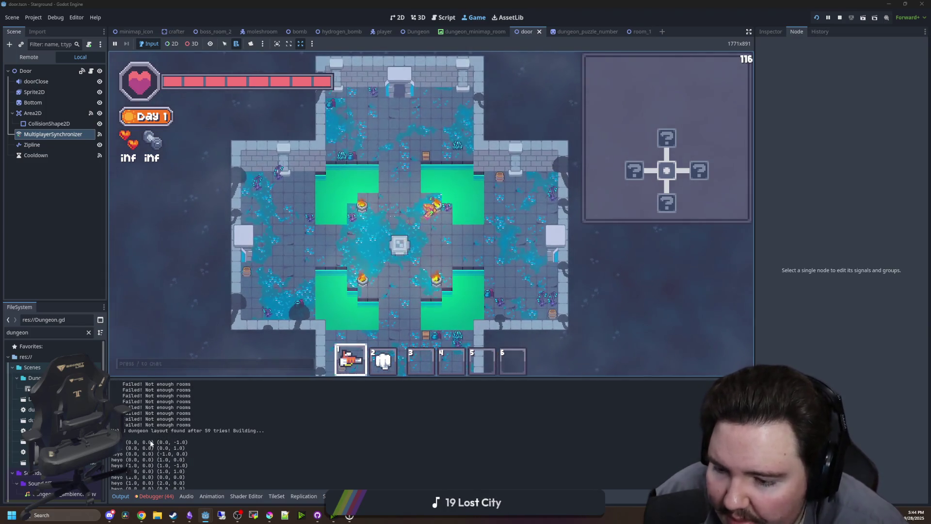
key("w")
key("a")
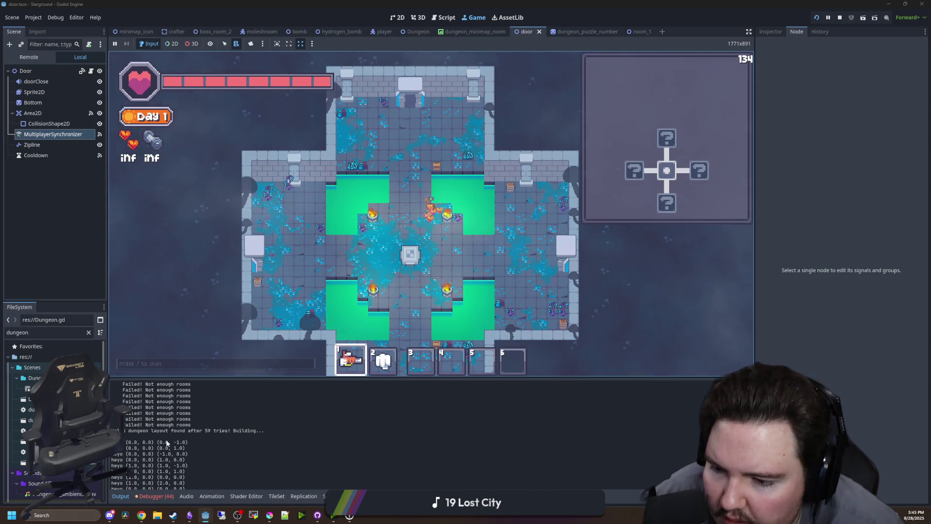
Walk north through the top door and inspect the coordinate pairs in the Output log.
key("w")
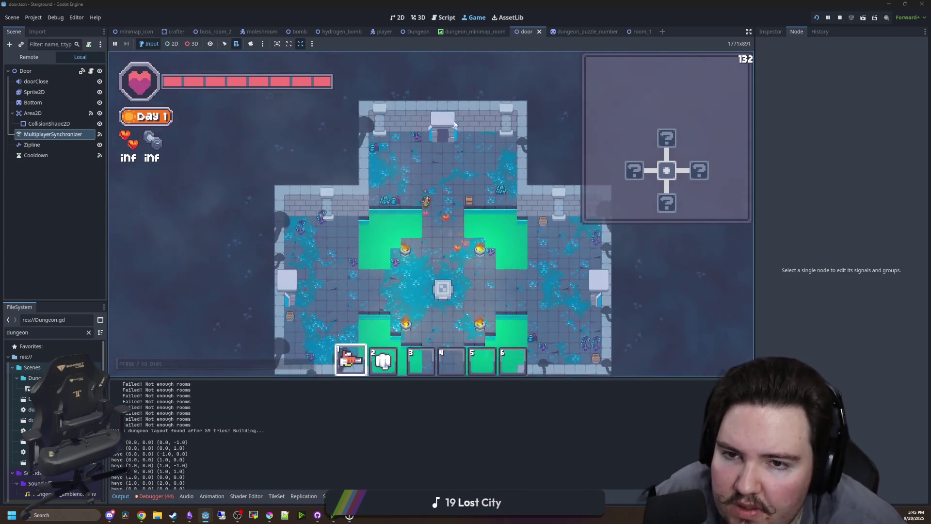
key("w")
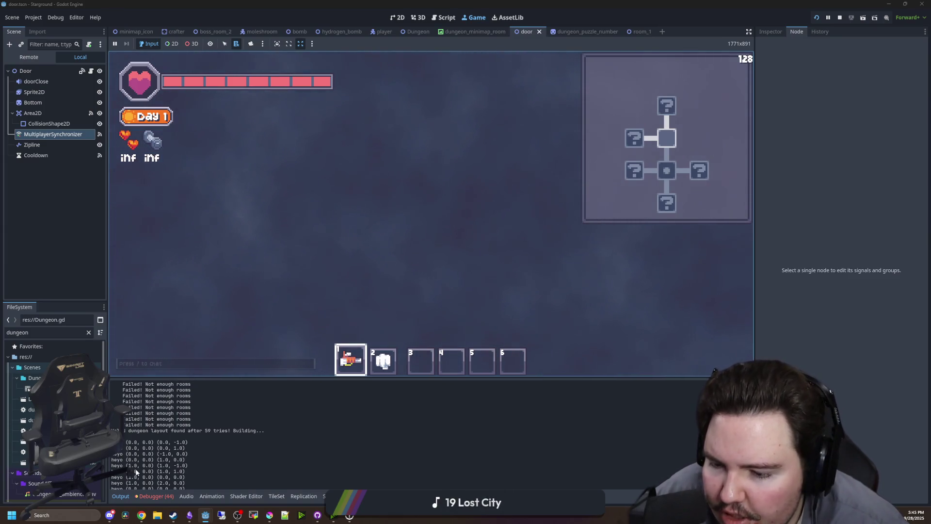
scroll(142, 455, "down", 4)
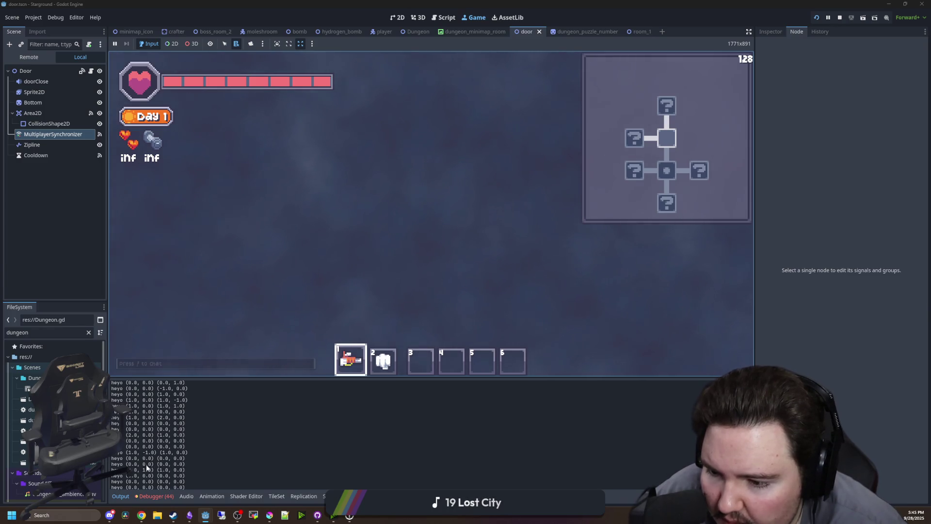
scroll(145, 460, "down", 2)
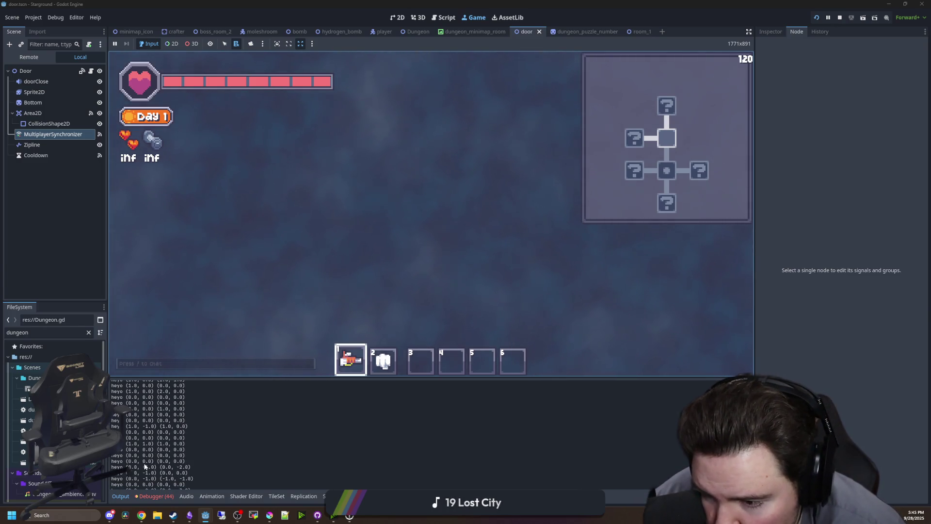
left_click_drag(134, 472, 190, 471)
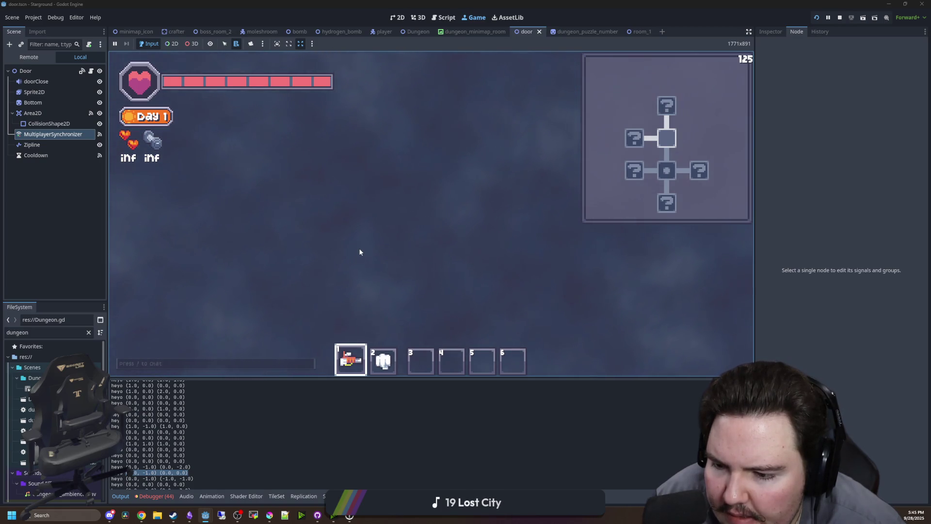
key("ctrl+F3")
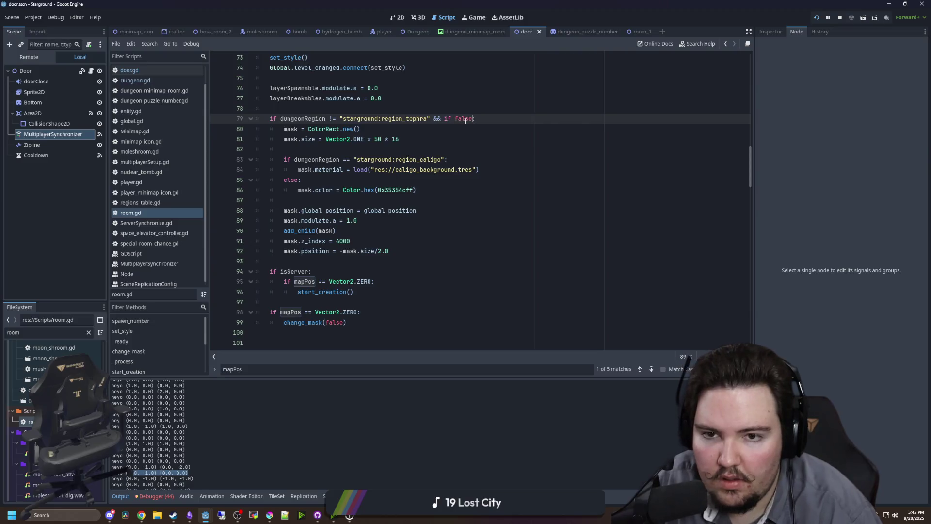
Delete the stray 'i' so room.gd line 79 ends with && false, and save.
left_click(490, 97)
key("ctrl+s")
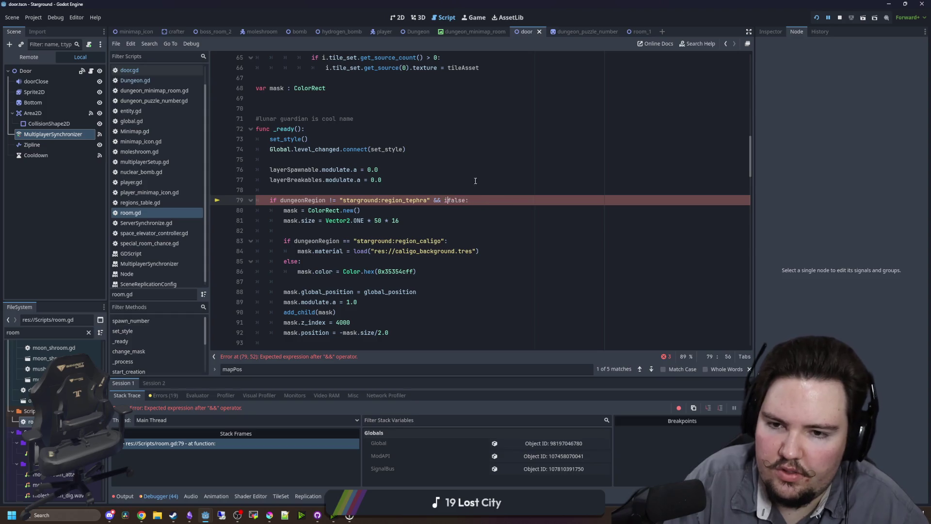
key("BackSpace")
left_click(472, 183)
key("ctrl+s")
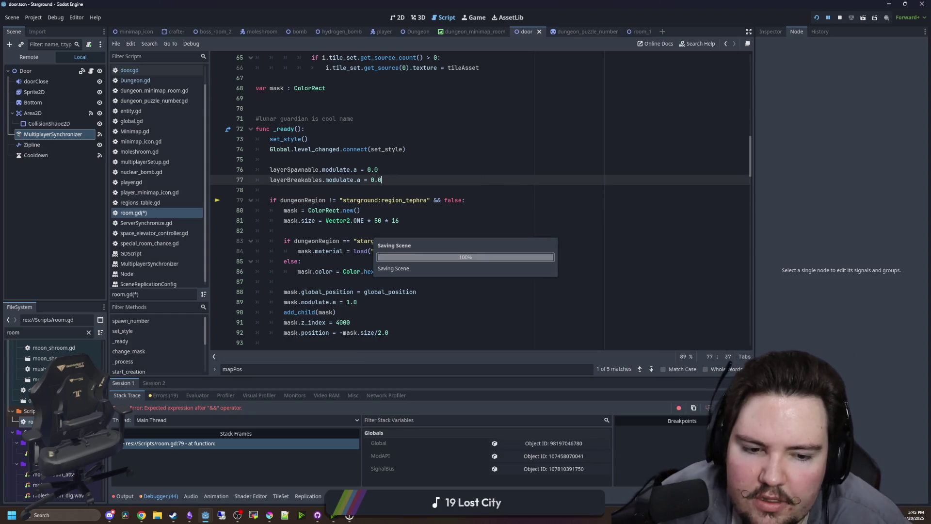
Resume the game, run /tp in chat, launch from the starlauncher, then stop the session.
key("F12")
key("Escape")
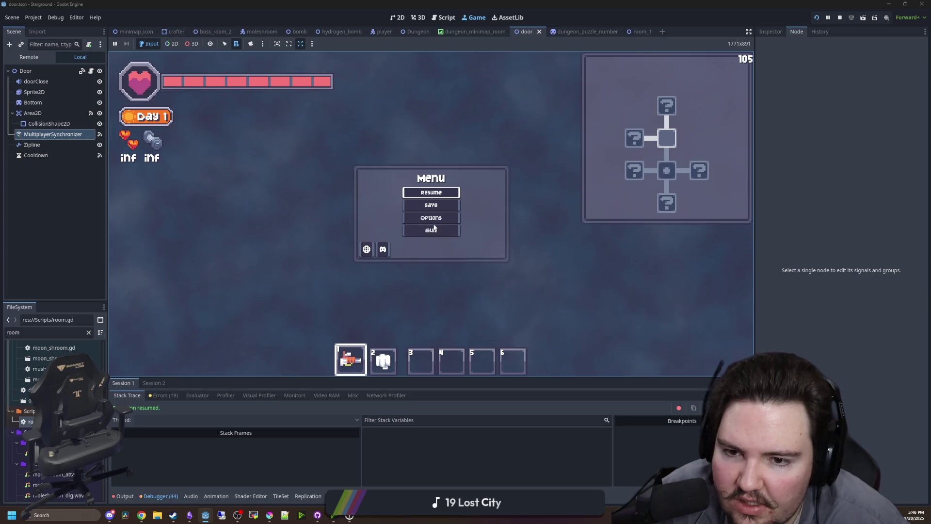
key("Escape")
type("/tp 0 0")
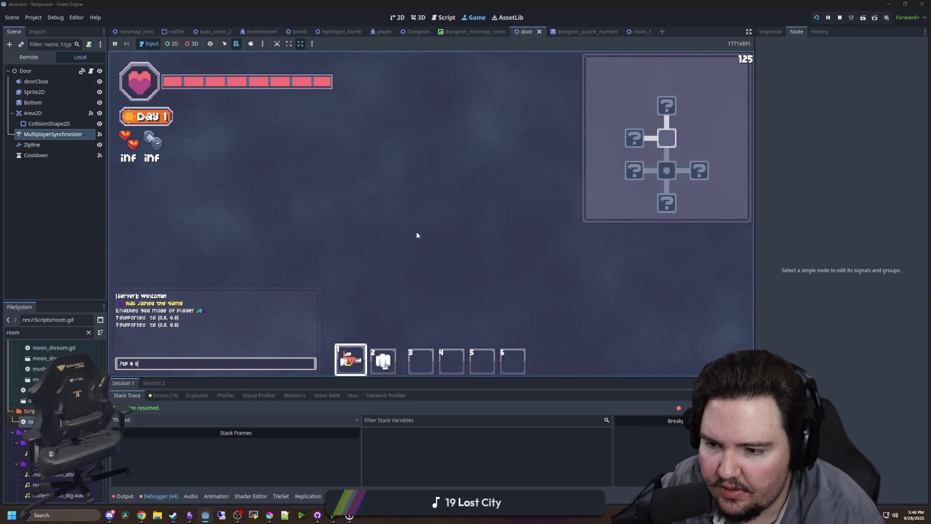
key("Return")
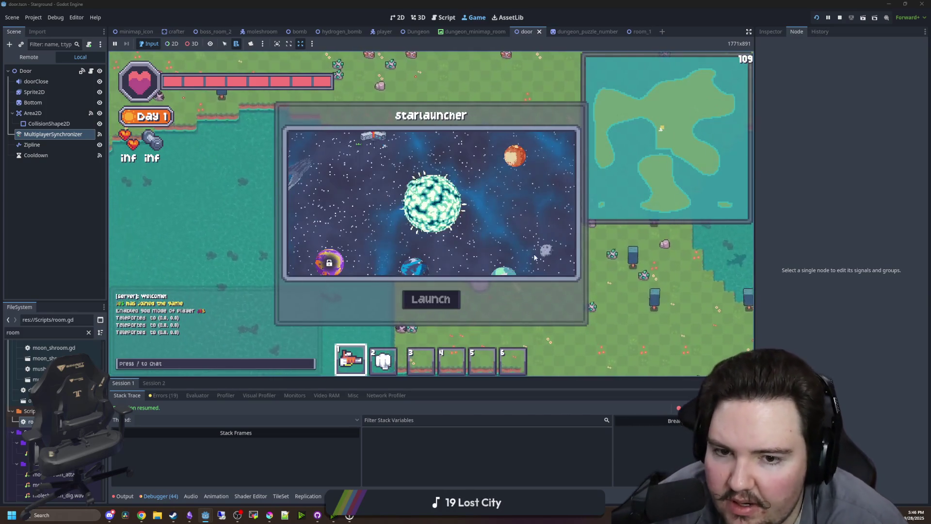
left_click(446, 300)
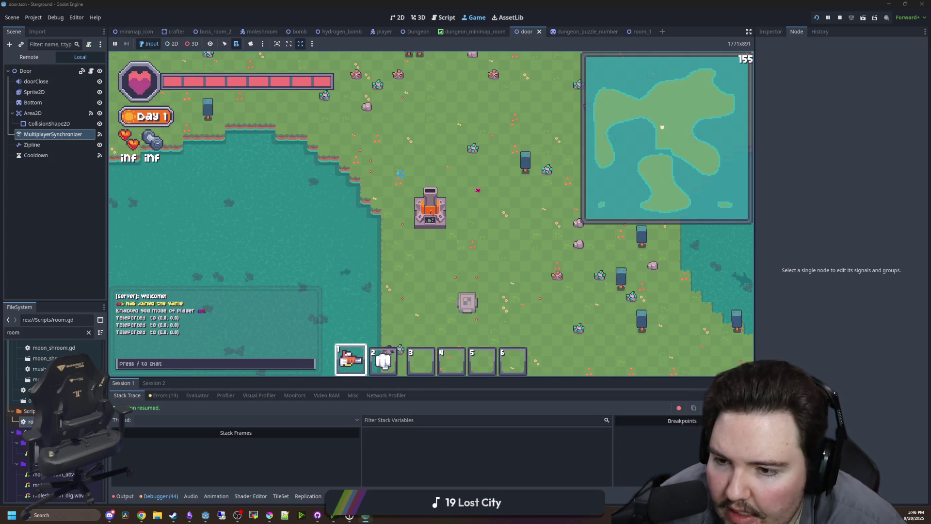
left_click(840, 18)
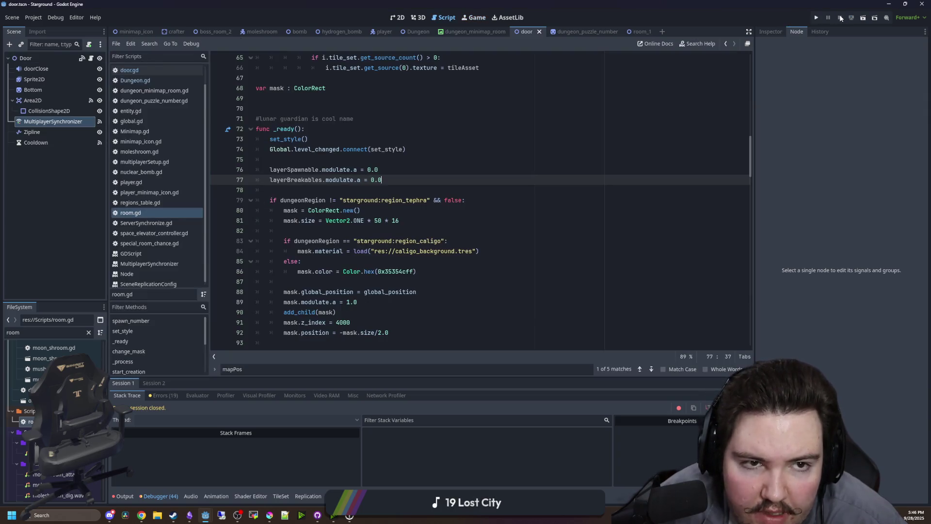
Change line 79's extra condition from false to 1 == 2, save room.gd, and rerun the project.
left_click(461, 202)
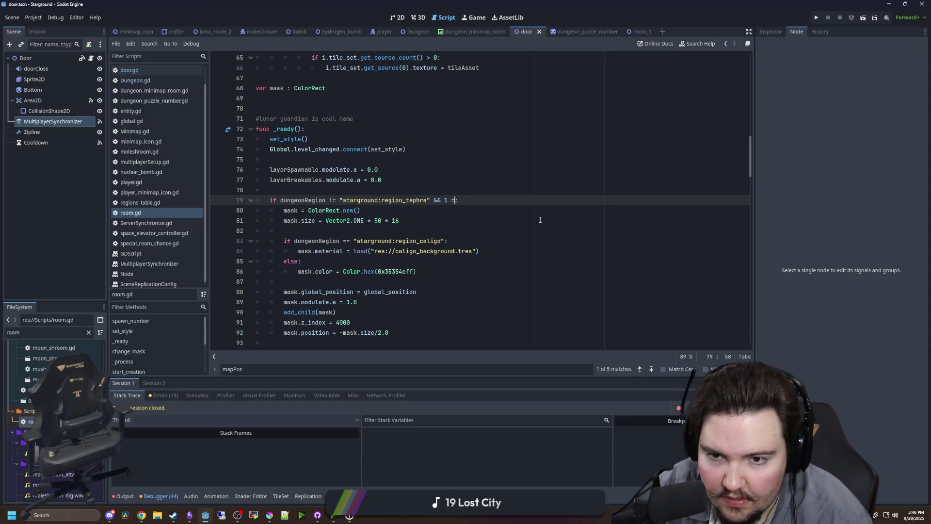
key("Up")
key("ctrl+s")
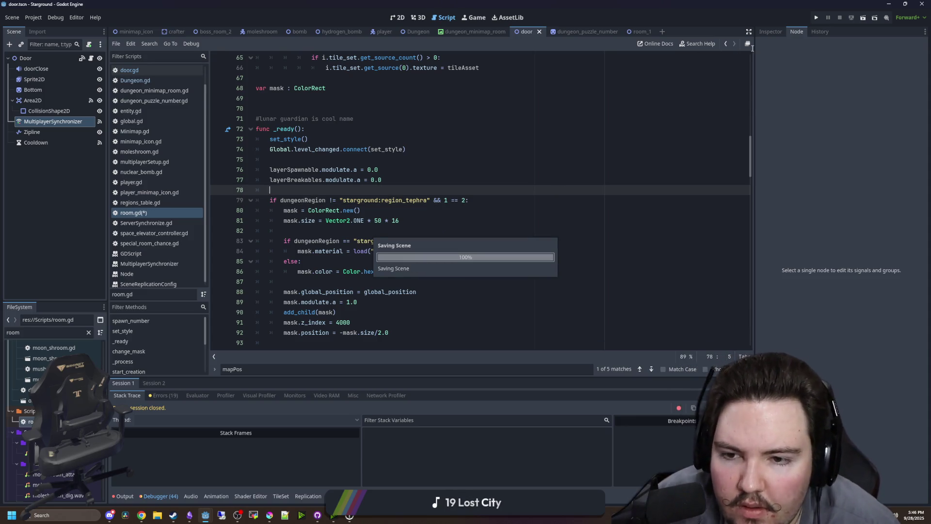
left_click(816, 18)
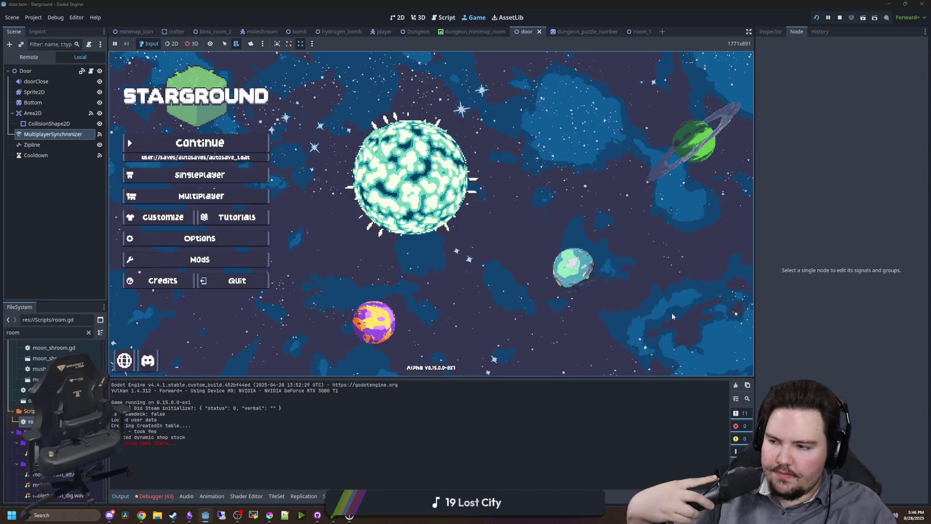
Continue the autosaved game, launch to a moon from the starlauncher, and enable /god mode.
left_click(248, 151)
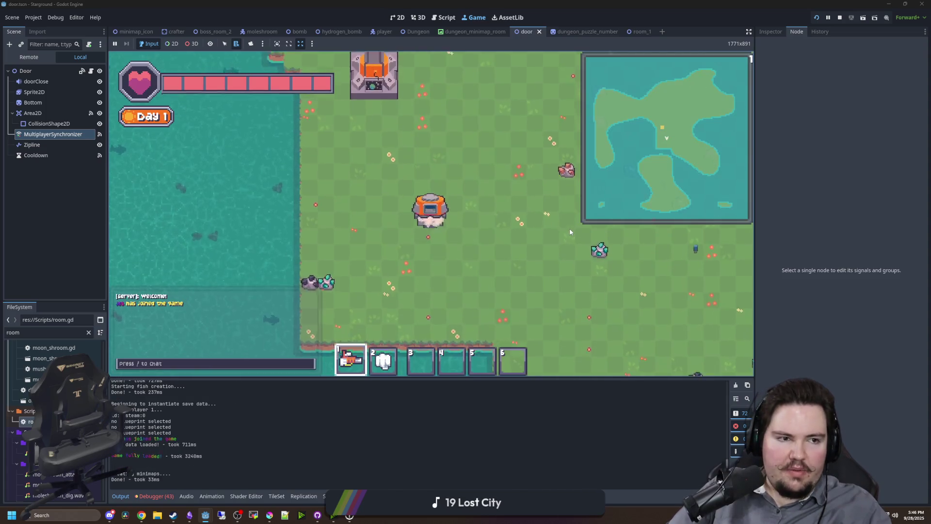
key("e")
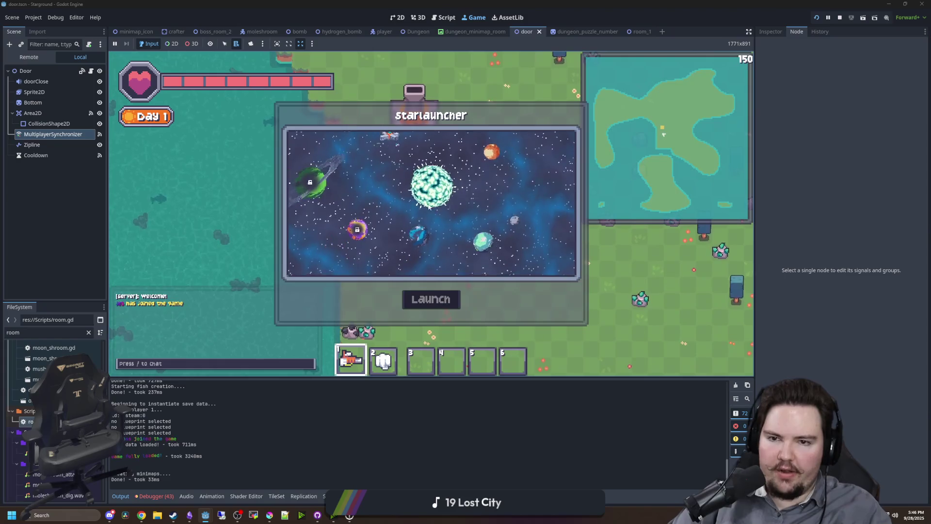
mouse_move(498, 218)
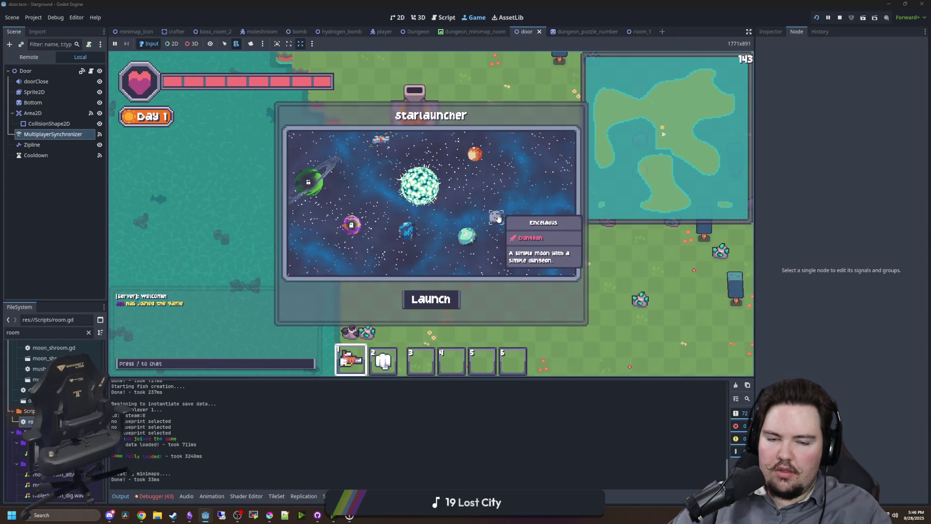
left_click(443, 298)
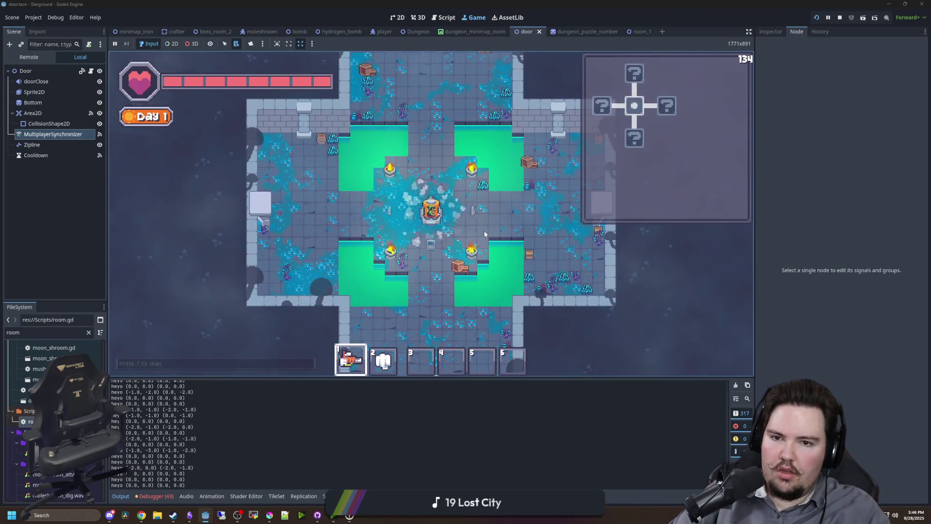
type("4/god")
key("Return")
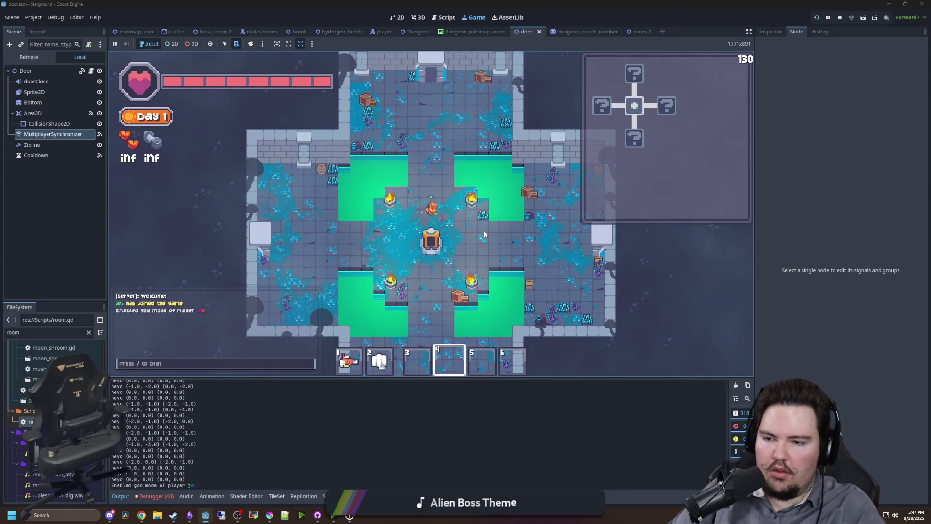
Walk through the dungeon's top, right and left doors into the neighbouring rooms.
key("w")
key("w")
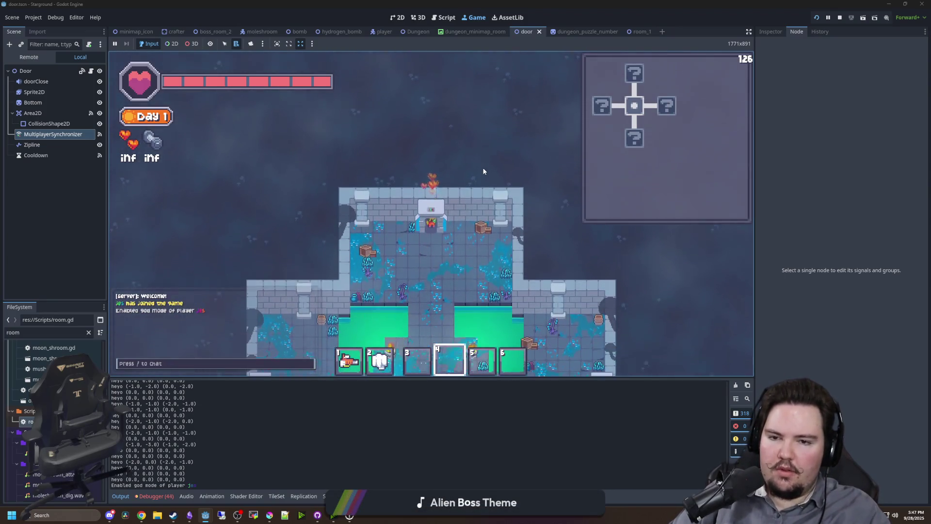
key("w")
key("d")
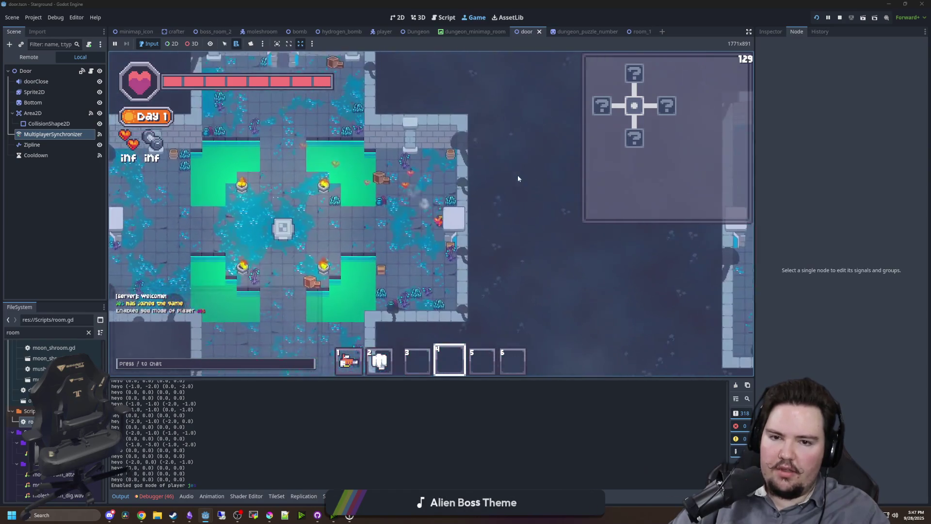
key("d")
key("s")
key("w")
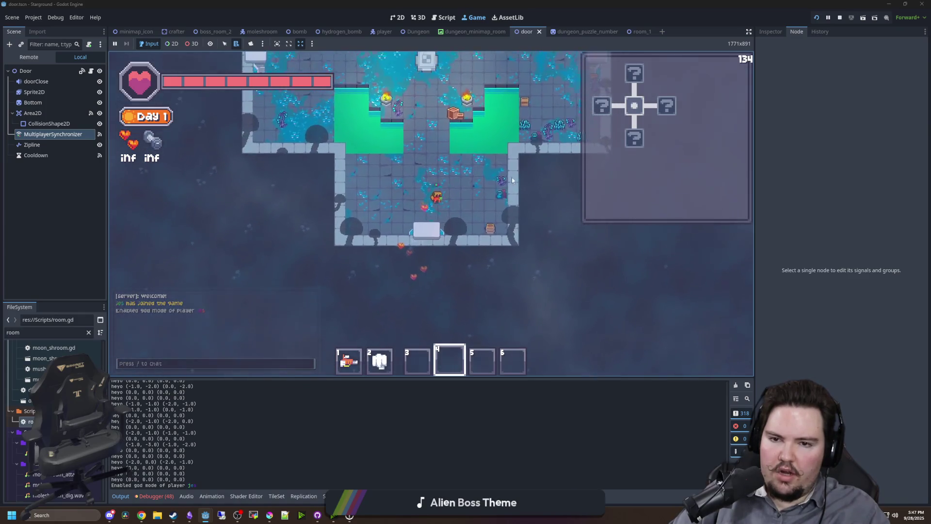
key("a")
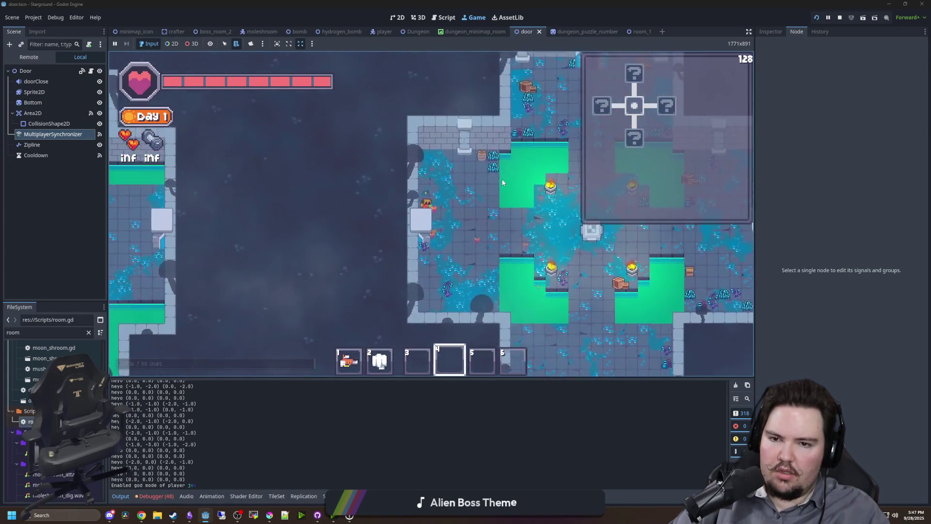
key("a")
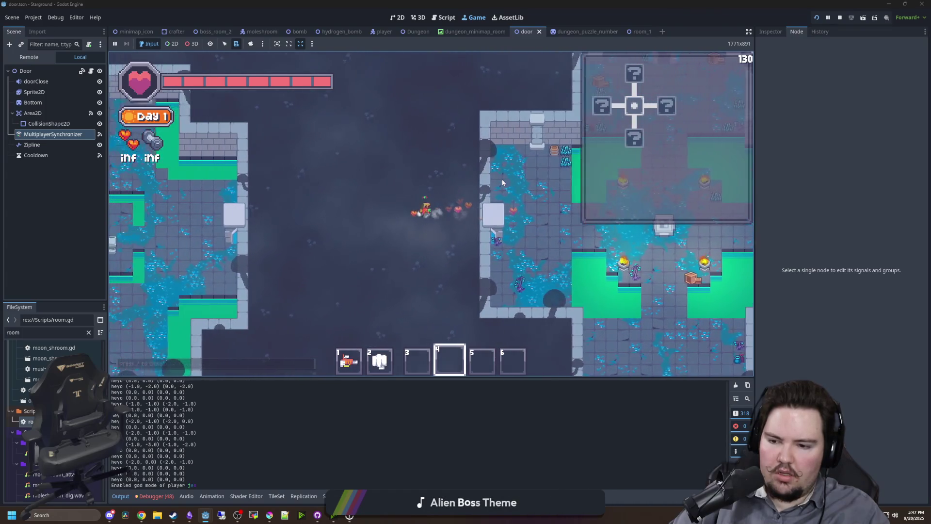
key("a")
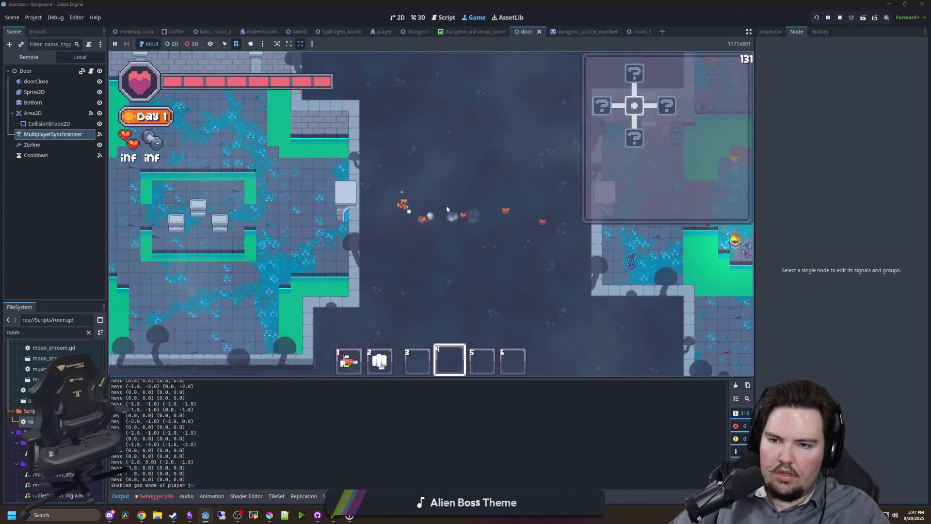
Zoom out and walk between the middle, green cross and top rooms to inspect them.
scroll(446, 208, "down", 5)
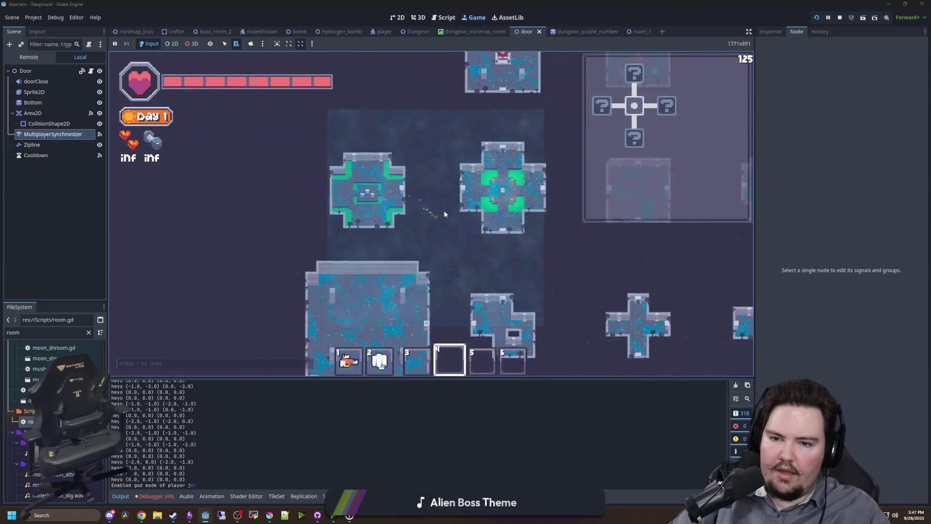
key("d")
key("s")
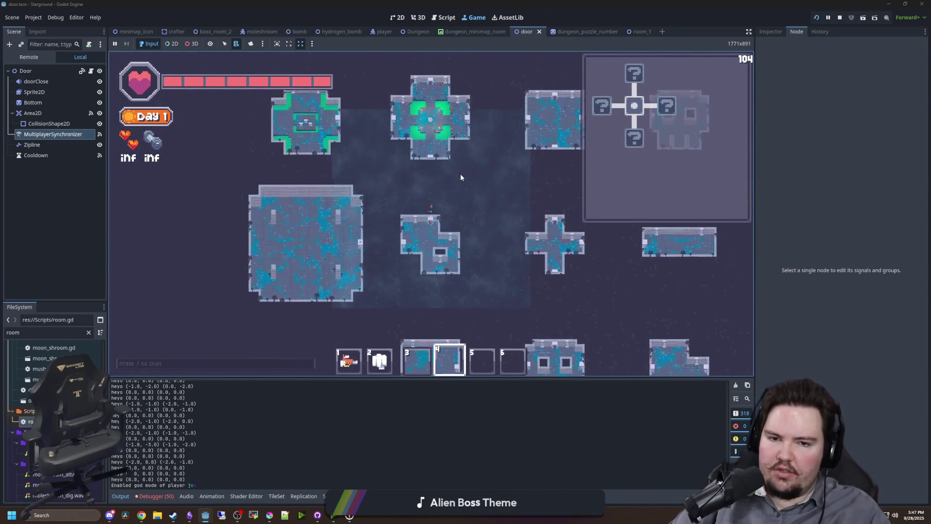
scroll(461, 177, "up", 5)
key("w")
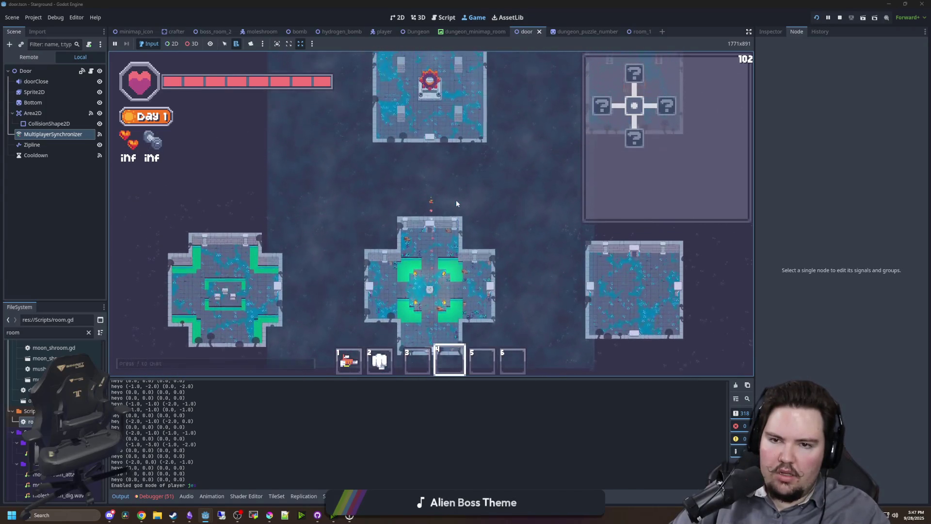
key("s")
scroll(456, 204, "up", 5)
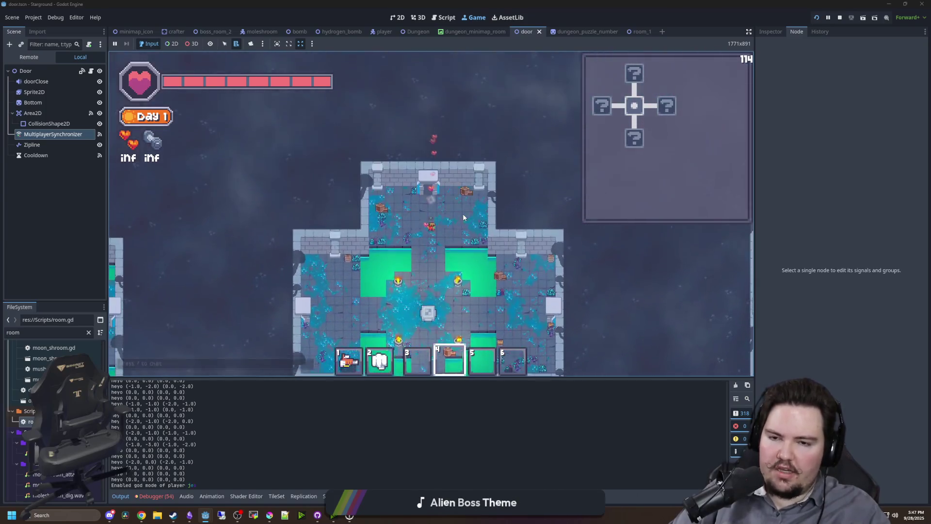
key("w")
key("s")
key("s")
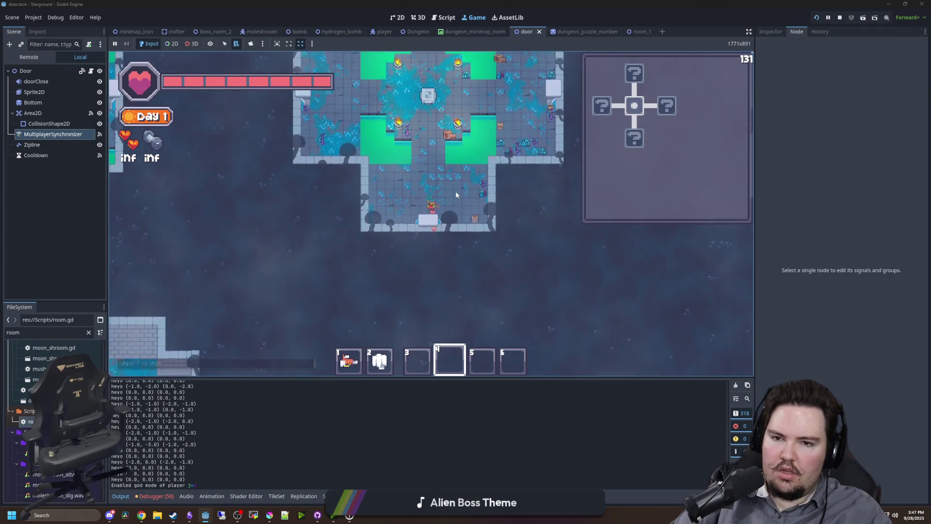
key("s")
key("w")
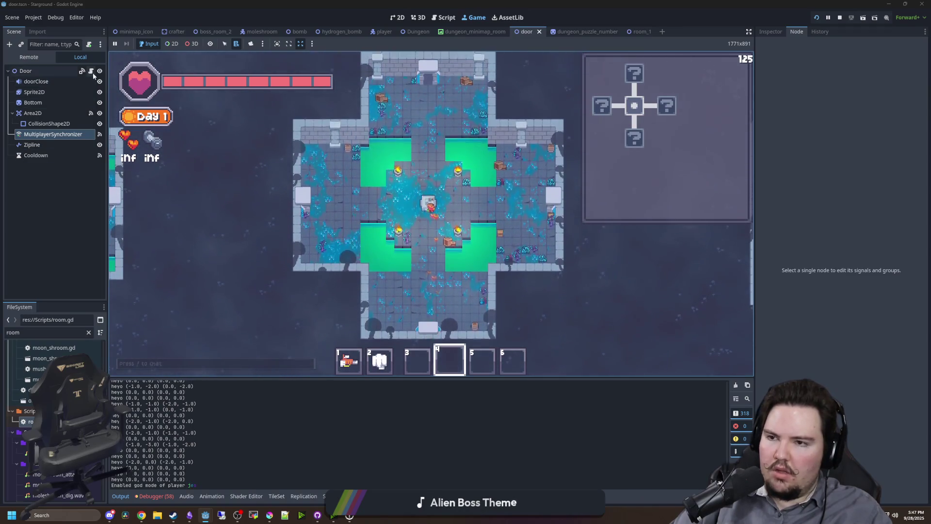
Bring up door.gd with the caret on line 113.
key("ctrl+F3")
left_click(307, 189)
left_click(315, 164)
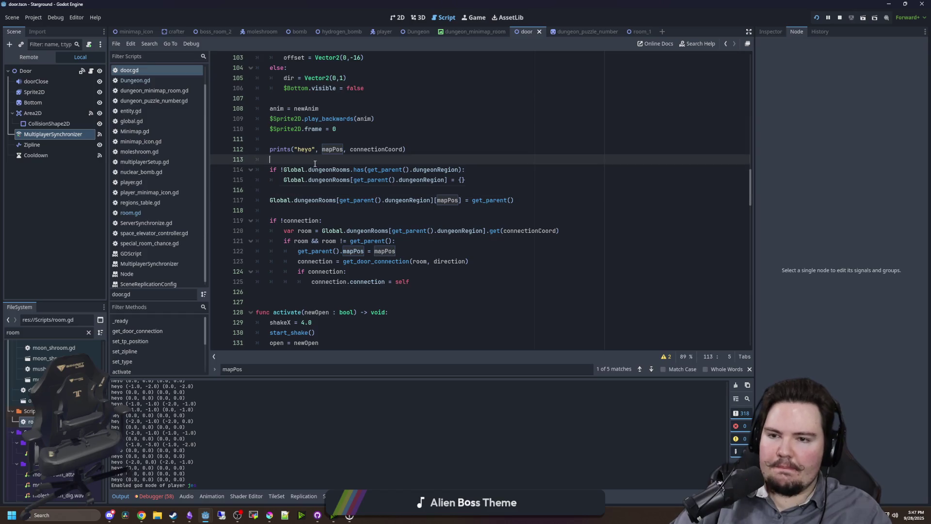
Delete the 'if !connection:' guard line, unindent its block, and save door.gd.
key("ctrl+s")
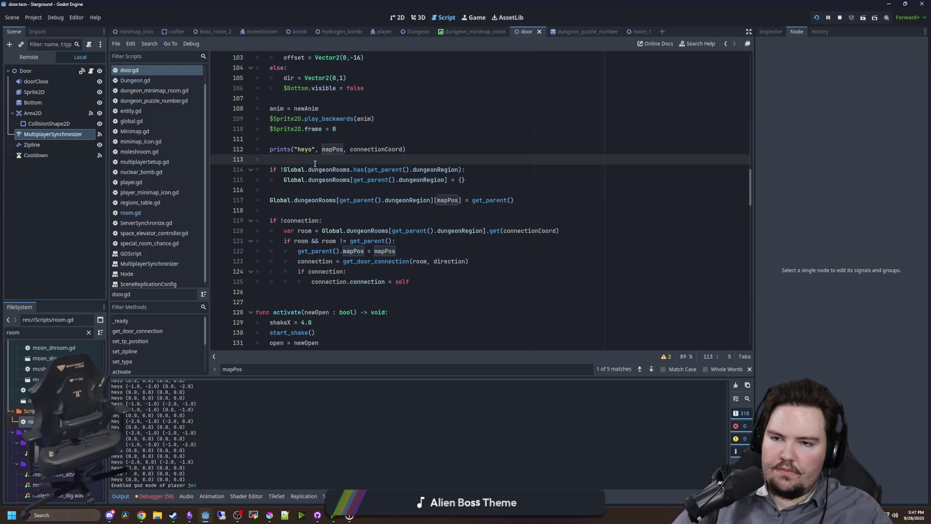
left_click_drag(339, 217, 209, 221)
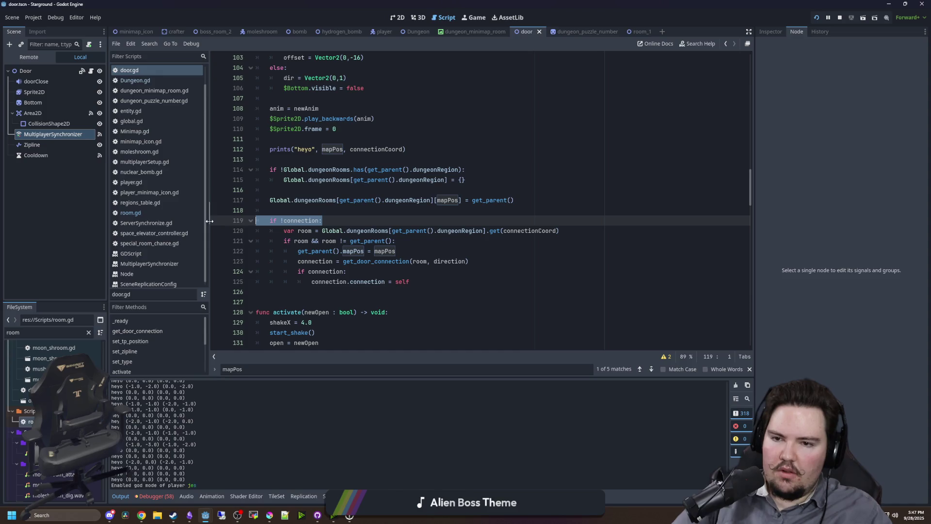
key("BackSpace")
key("BackSpace")
mouse_move(412, 271)
left_mouse_down()
mouse_move(262, 231)
mouse_move(261, 220)
left_mouse_up()
key("shift+Tab")
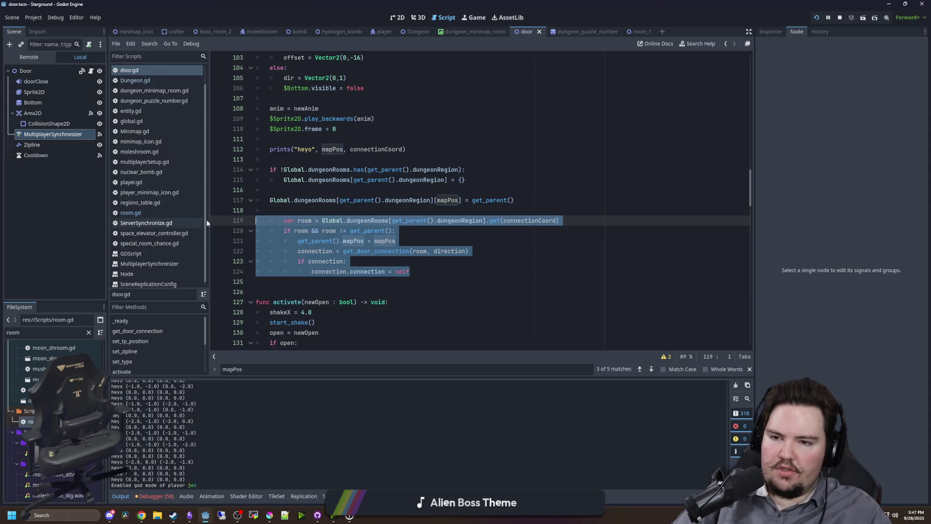
left_click(290, 208)
key("ctrl+s")
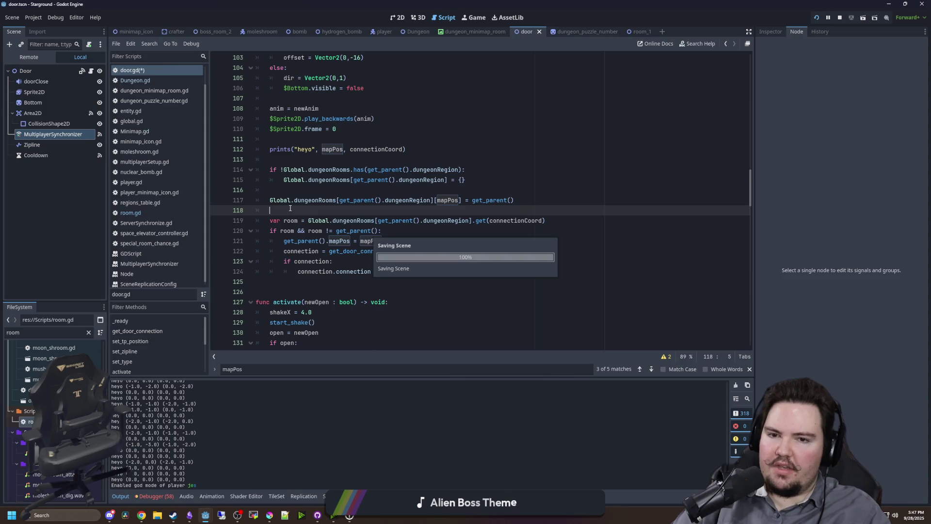
Cut the heyo print and connection-setup block (lines 114–124) out of door.gd.
left_click(468, 19)
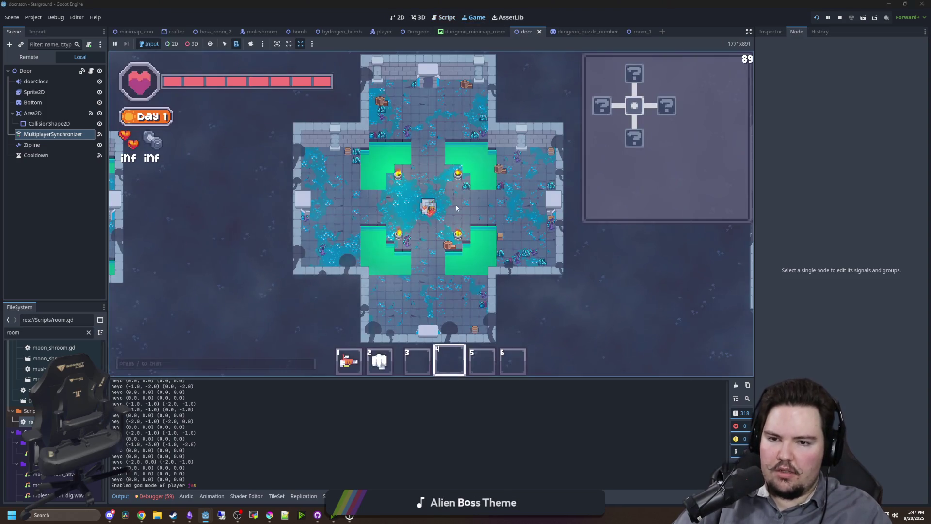
key("ctrl+F3")
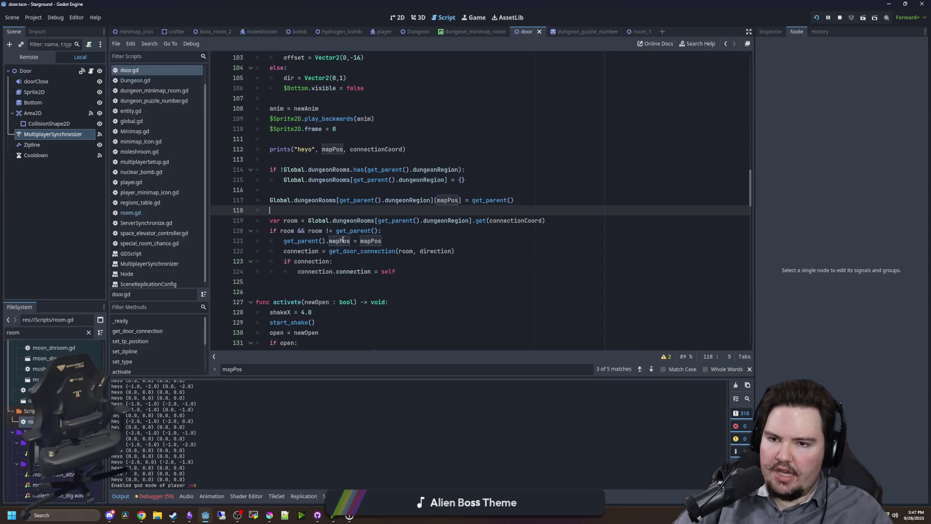
left_click_drag(402, 273, 282, 165)
key("BackSpace")
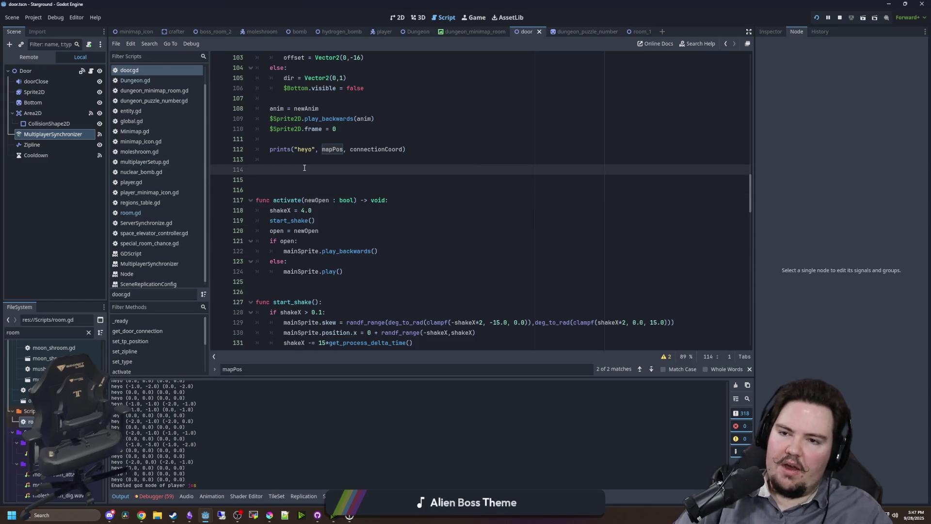
key("ctrl+z")
key("ctrl+z")
key("ctrl+z")
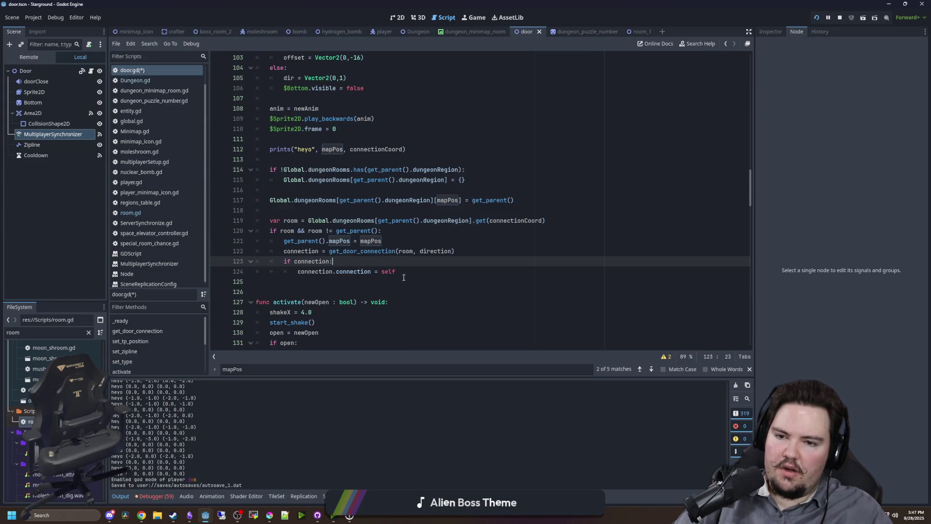
key("BackSpace")
key("BackSpace")
key("BackSpace")
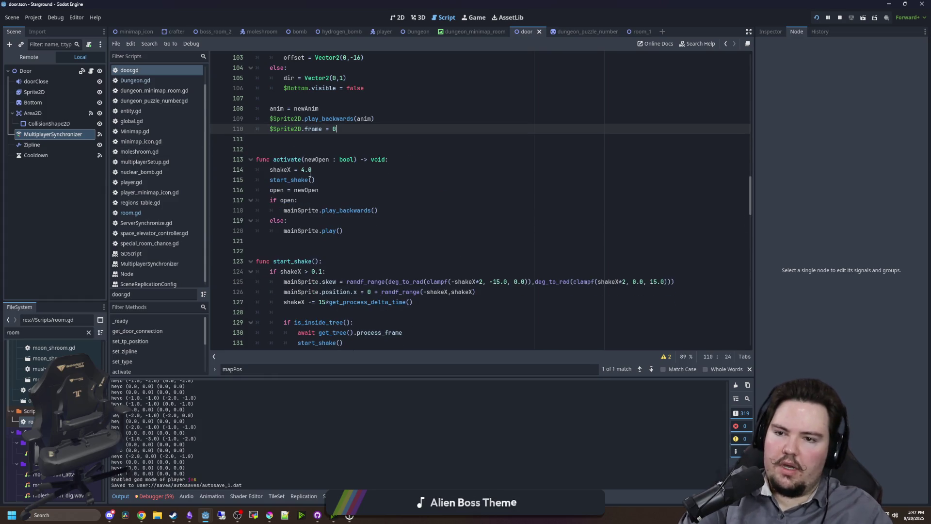
scroll(323, 179, "down", 6)
left_click(383, 213)
Add a _process(delta: float) function after activate and paste the connection block into it.
key("ctrl+f")
type("_process")
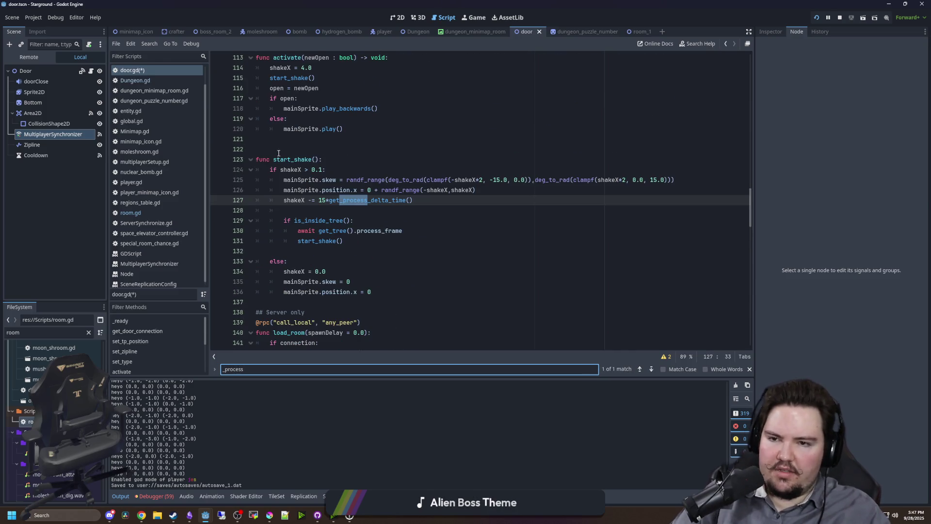
left_click(279, 154)
key("Return")
key("Return")
key("Return")
key("Up")
key("Up")
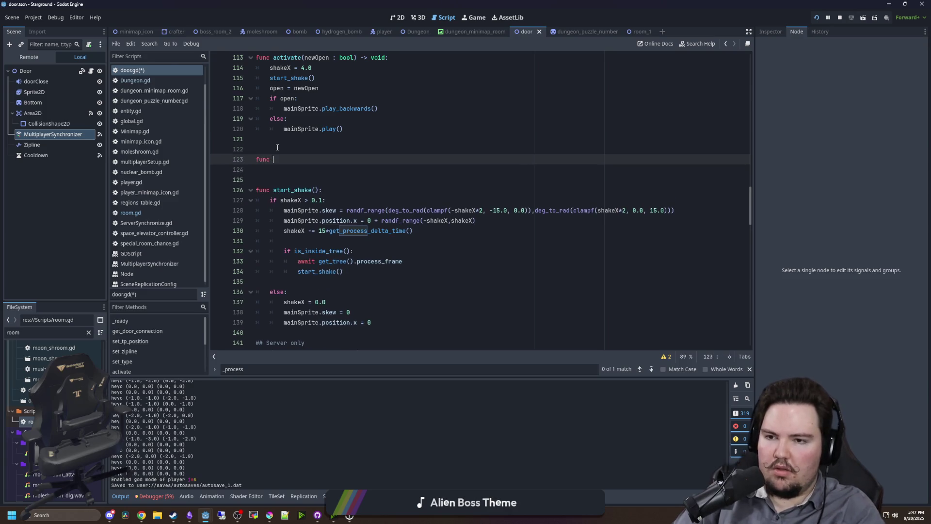
type("pr")
key("Return")
key("Return")
type("prints(\"heyo\", mapPos, connectionCoord)  \tif !Global.dungeonRooms.has(get_parent().dungeonRegion): \t\tGlobal.dungeonRooms[get_parent().dungeonRegion] = {}  \tGlobal.dungeonRooms[get_parent().dungeonRegion][mapPos] = get_parent()  \tvar room = Global.dungeonRooms[get_parent().dungeonRegion].get(connectionCoord) \tif room && room != get_parent(): \t\tget_parent().mapPos = mapPos \t\tconnection = get_door_connection(room, direction) \t\tif connection: \t\t\tconnection.connection = self")
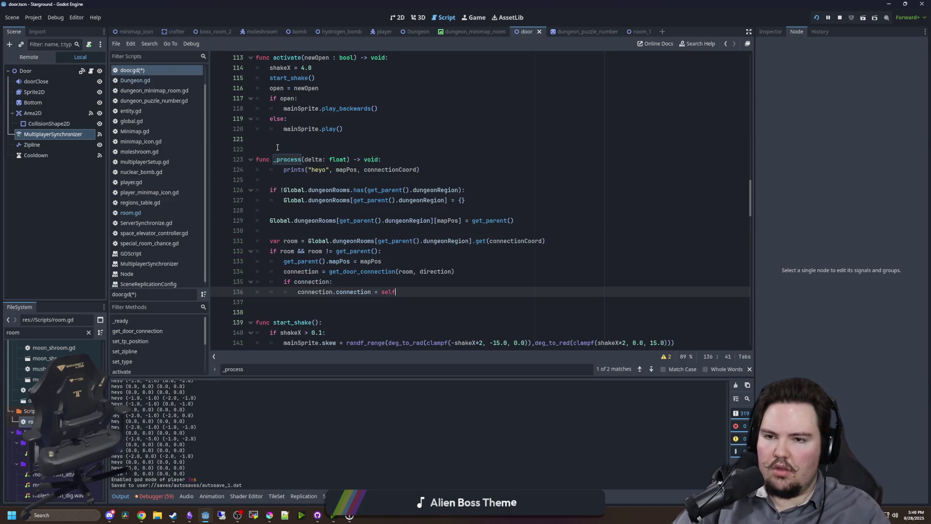
Fix the prints line's indentation, save door.gd, and return to the running game.
left_click(286, 170)
key("BackSpace")
left_click(305, 148)
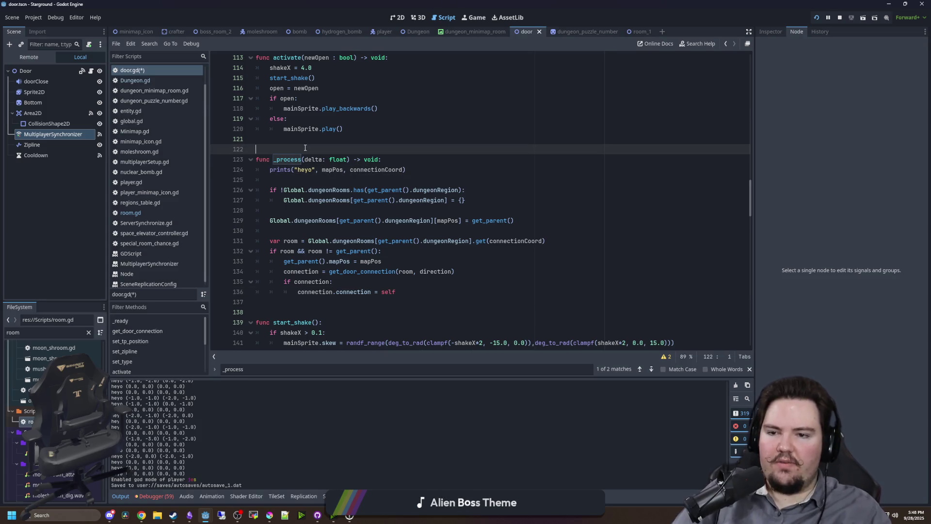
key("ctrl+s")
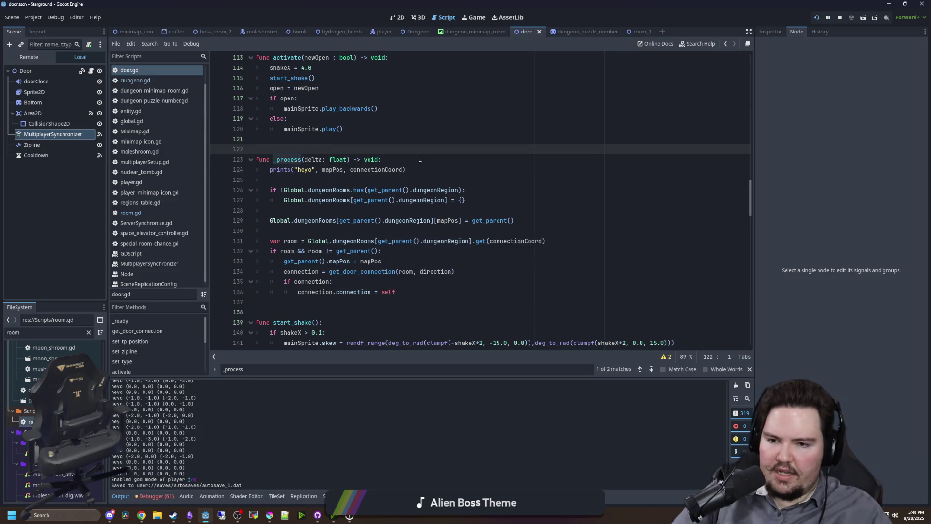
left_click(816, 17)
key("Escape")
key("Escape")
Teleport with /tp 0 0 and launch from the Starlauncher into a dungeon.
type("/tp 0 0")
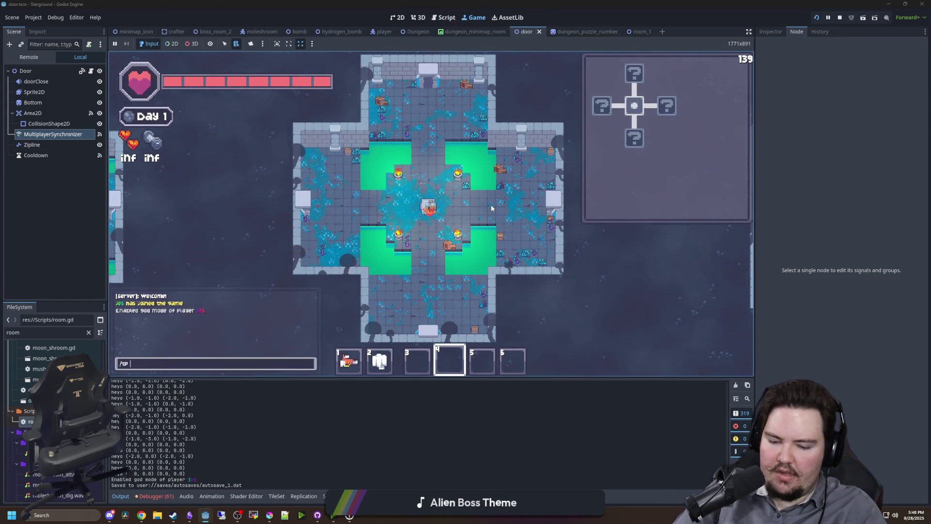
key("Return")
key("w")
key("e")
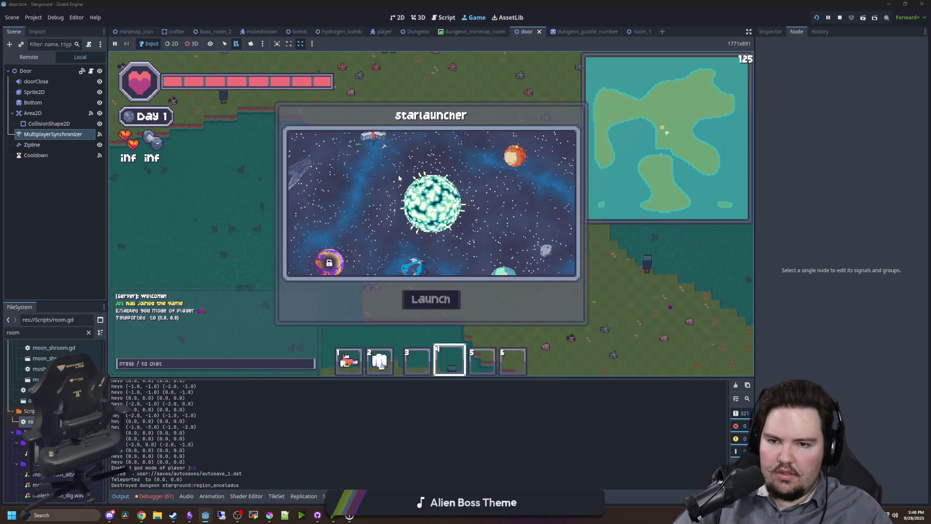
left_click(430, 301)
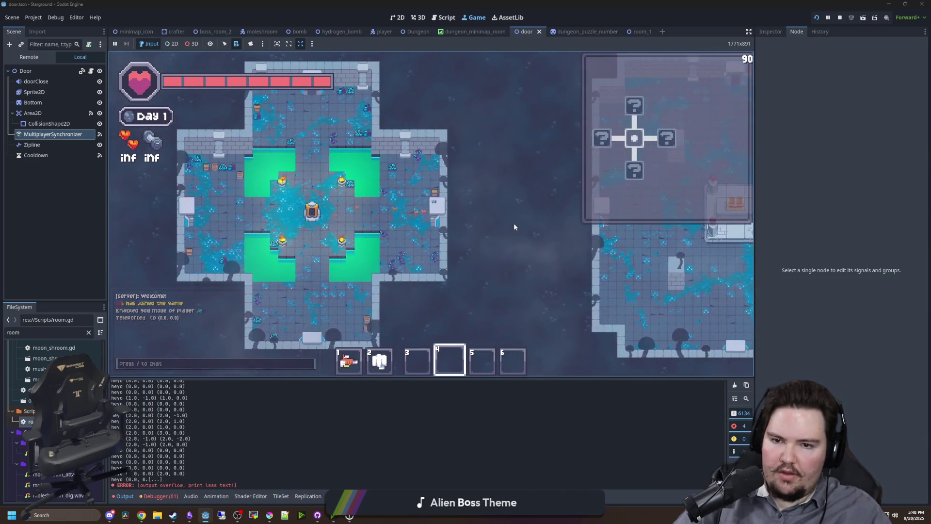
Walk out the room's bottom door and back, then view the debugger's Errors list.
key("s")
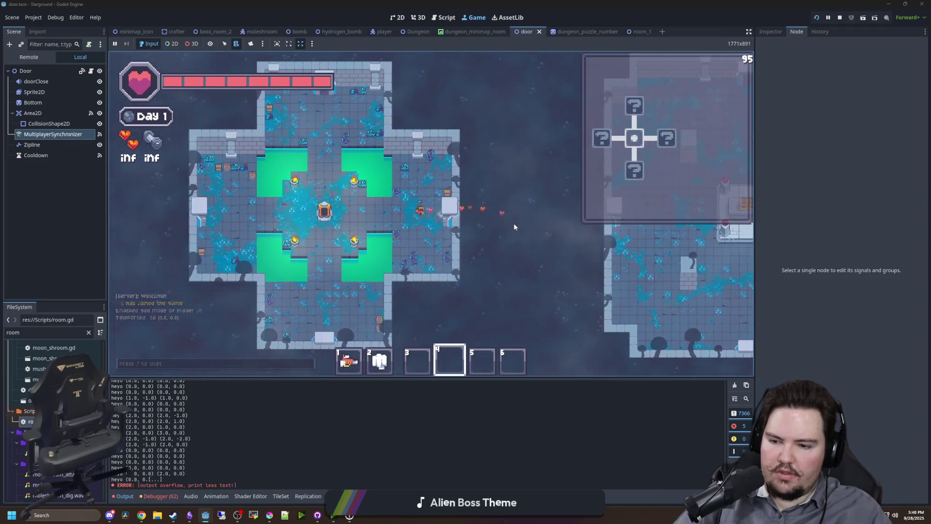
key("s")
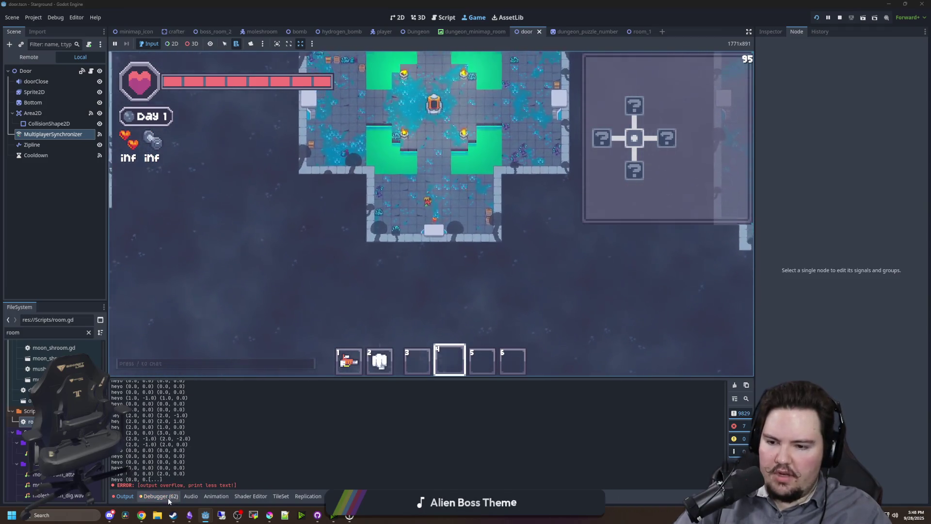
key("w")
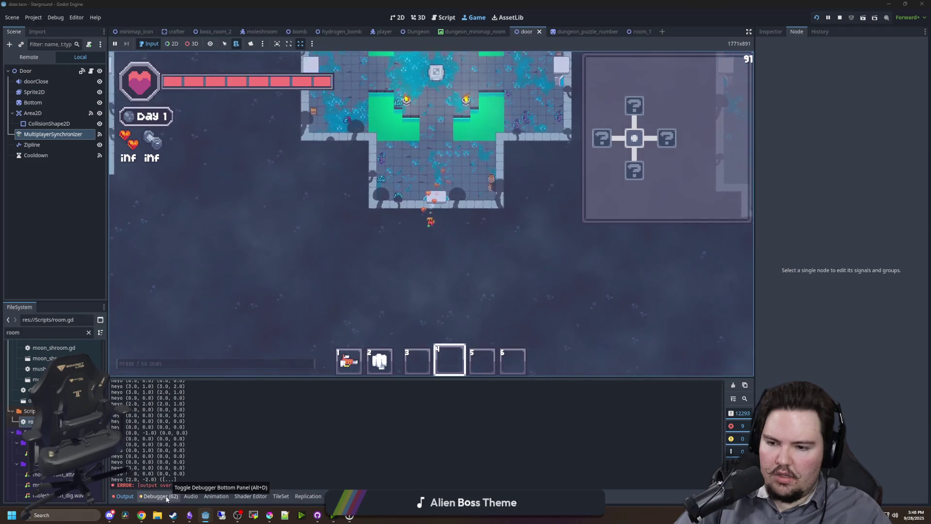
left_click(167, 497)
left_click(163, 395)
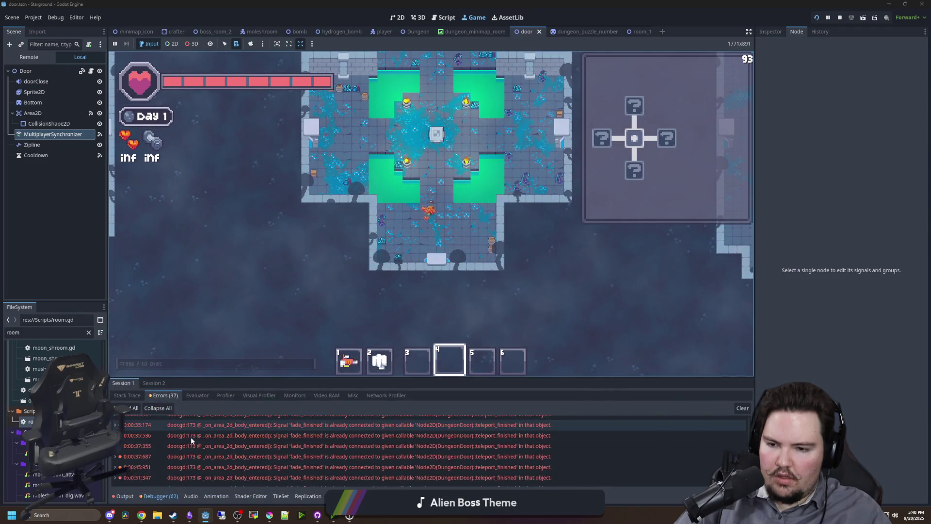
Check the Session 2 errors, clear the Output log, walk briefly, and open the Door node's script.
scroll(191, 456, "down", 3)
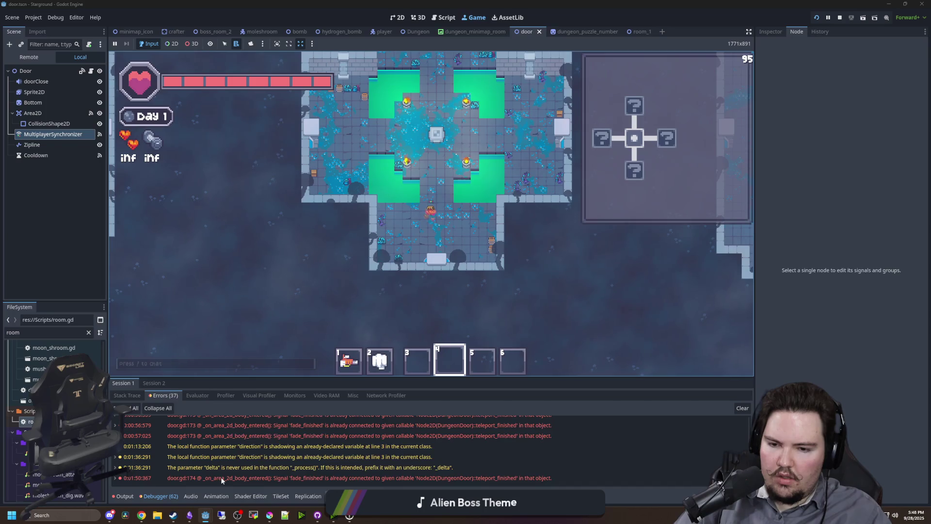
left_click(155, 382)
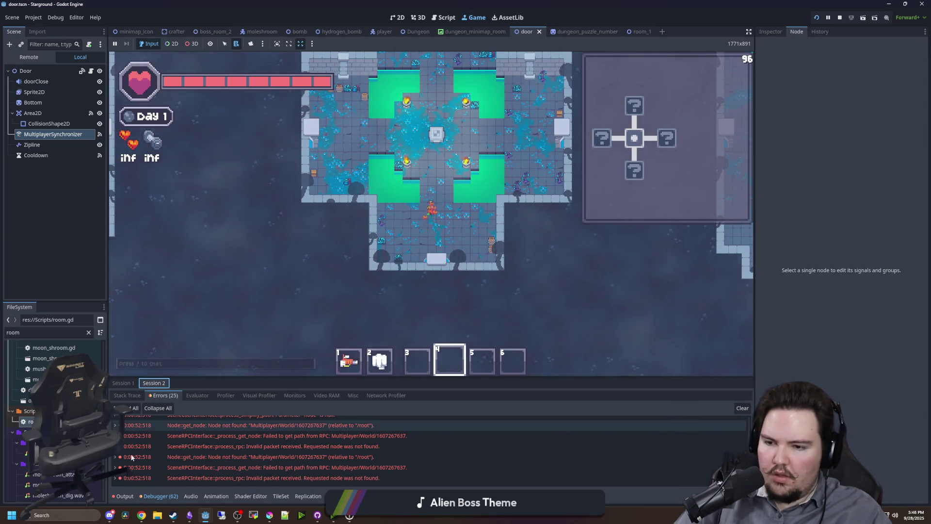
left_click(124, 496)
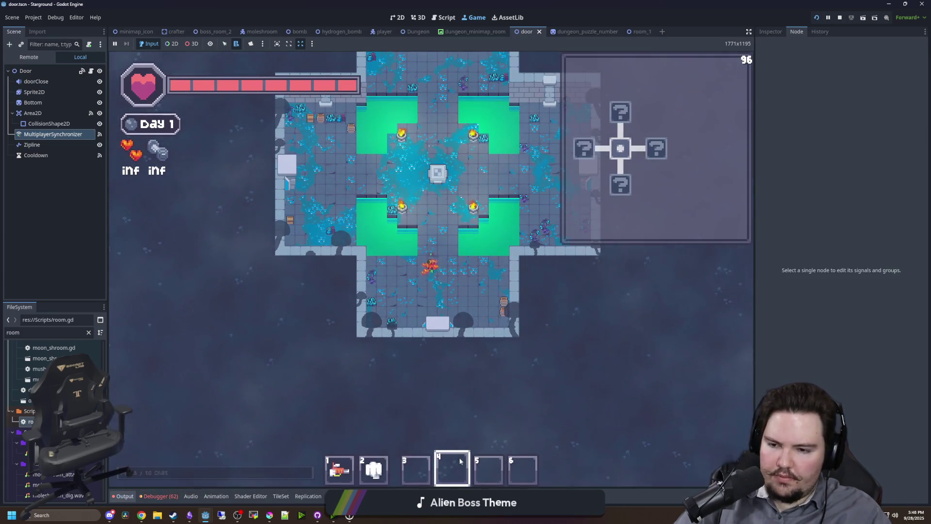
left_click(128, 495)
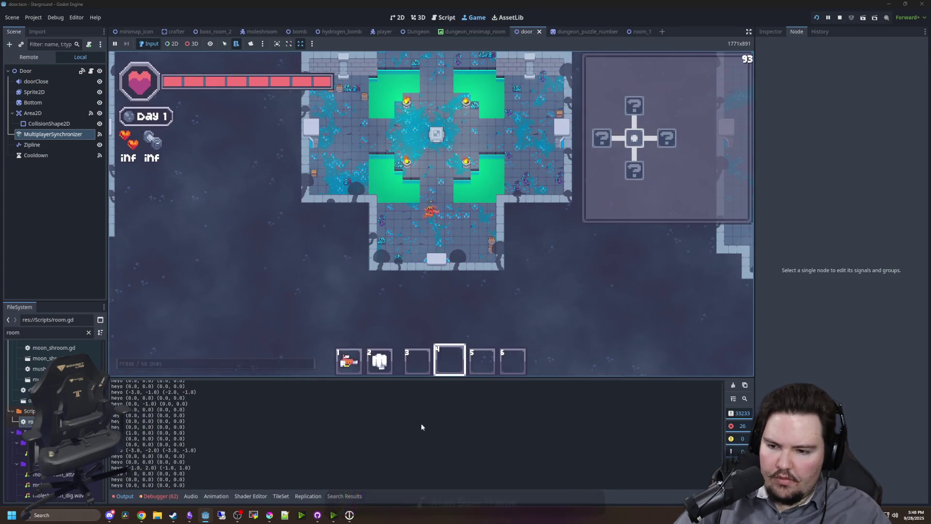
left_click(733, 386)
left_click(503, 263)
key("s")
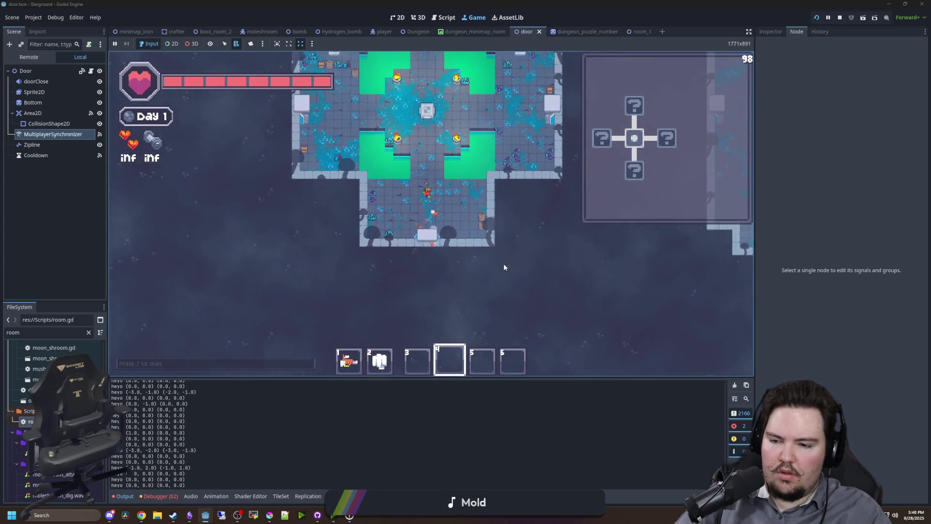
left_click(91, 71)
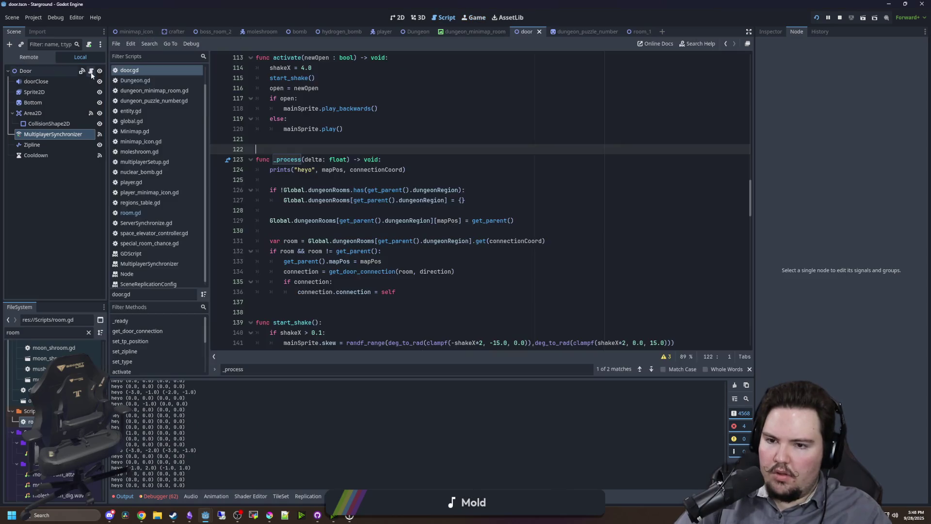
Add print(connection) below the get_door_connection lookup in _process.
left_click(470, 272)
key("Return")
key("Return")
key("Up")
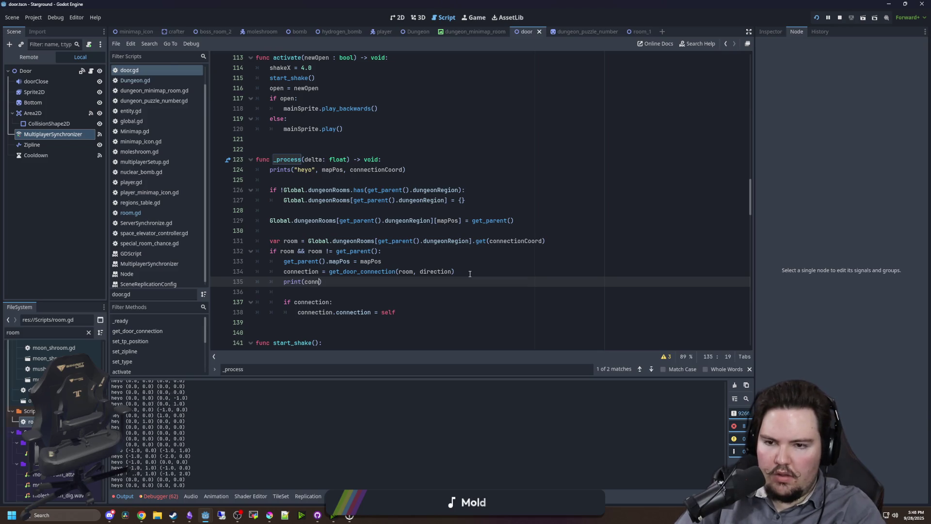
type("e")
key("Return")
left_click(470, 272)
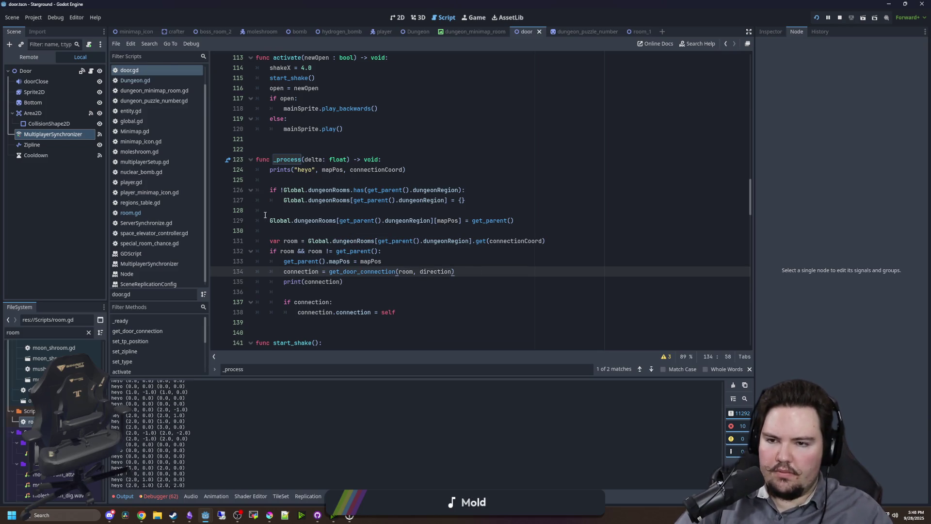
Comment out the heyo prints line with #, save door.gd, and clear the Output log.
left_click(270, 170)
type("#")
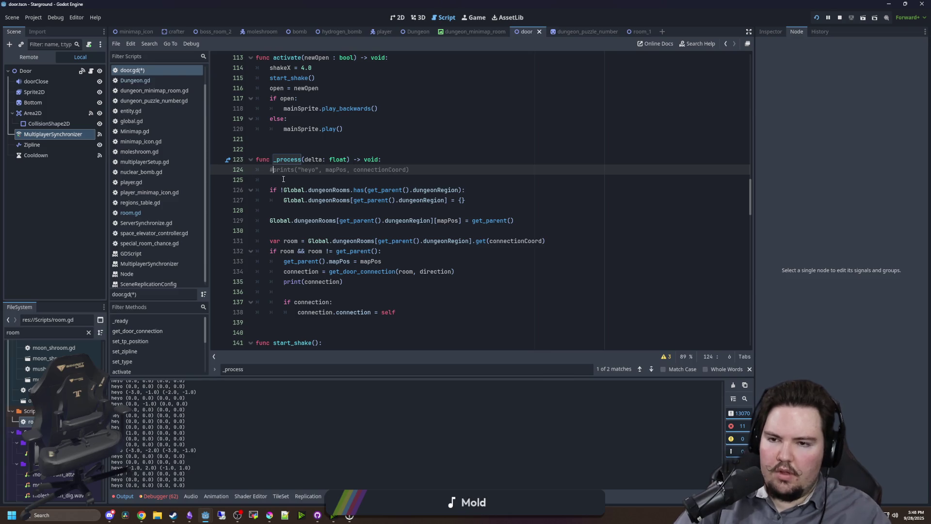
left_click(283, 179)
key("ctrl+s")
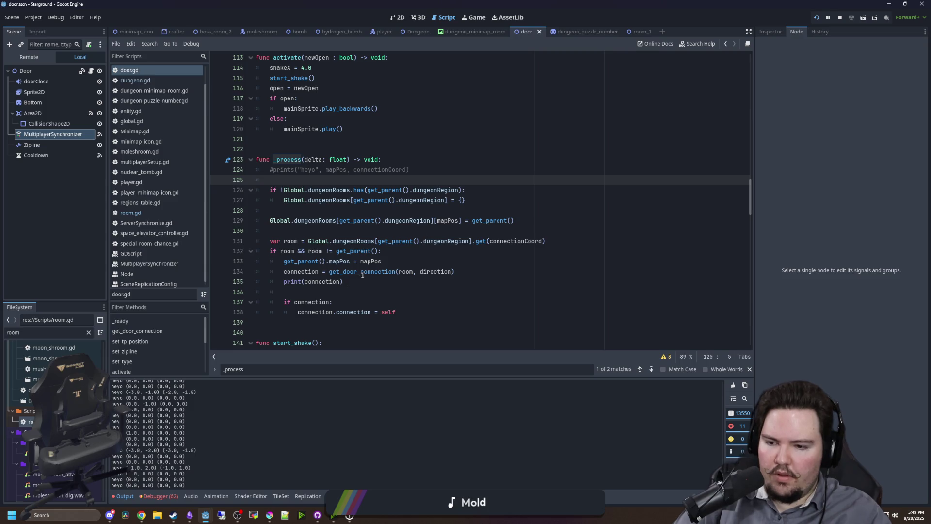
left_click(734, 386)
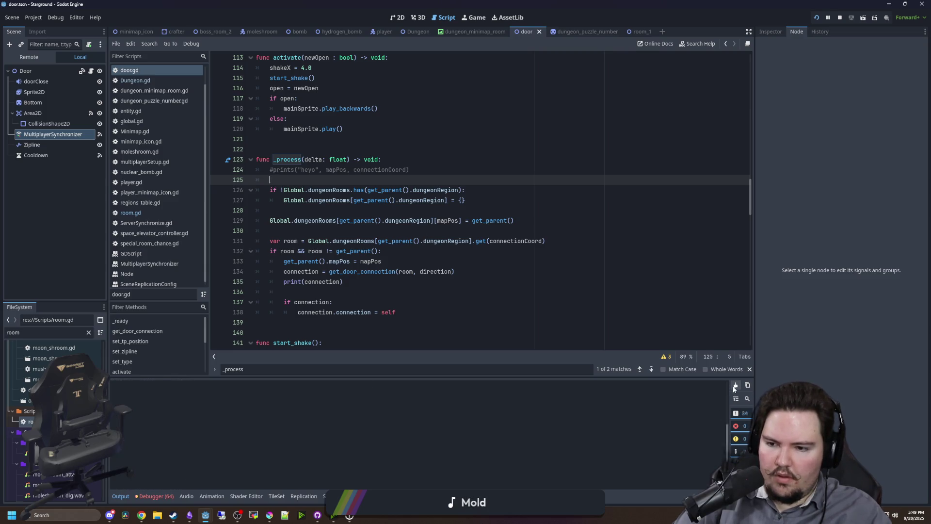
left_click(733, 386)
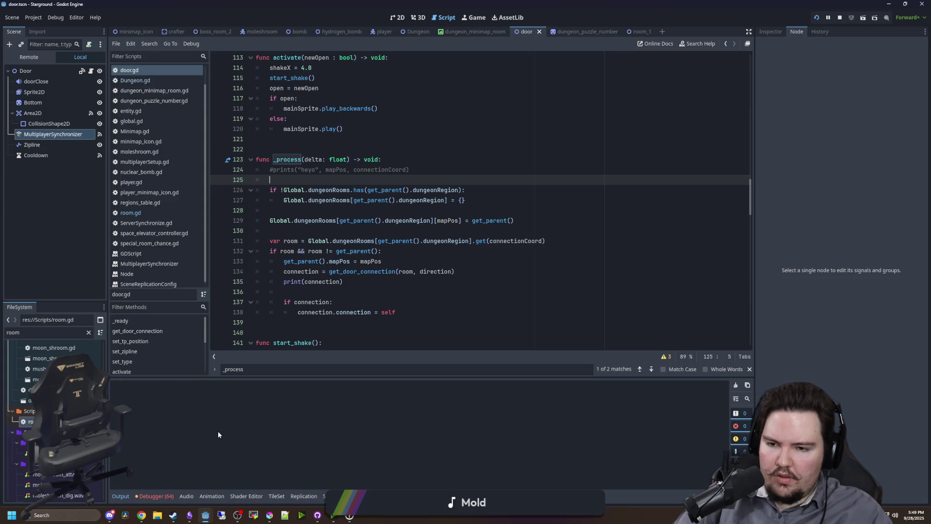
Copy the set_tp_position.call_deferred() line from _ready, clearing the output log along the way.
left_click(371, 281)
scroll(429, 175, "up", 7)
scroll(429, 174, "up", 20)
scroll(429, 184, "up", 3)
left_click(388, 250)
left_click_drag(409, 260, 297, 262)
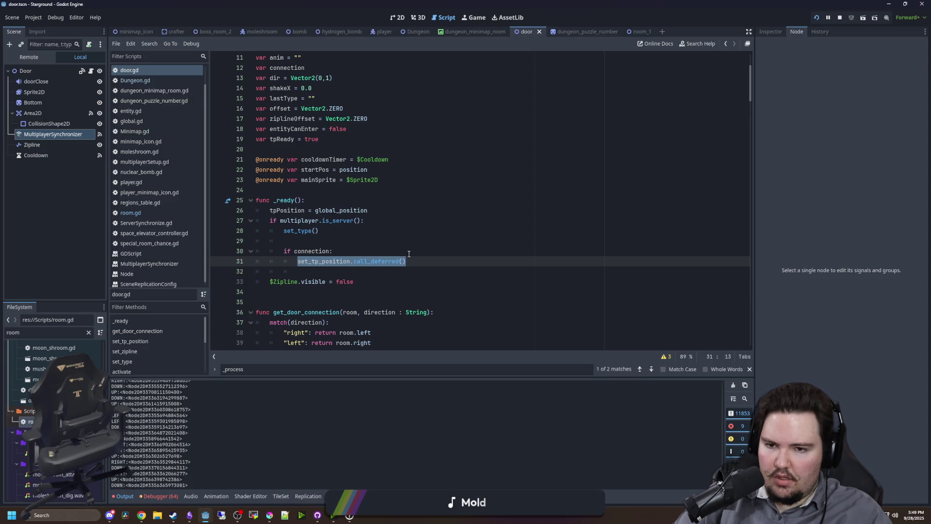
left_click(423, 259)
key("Up")
key("Down")
key("Down")
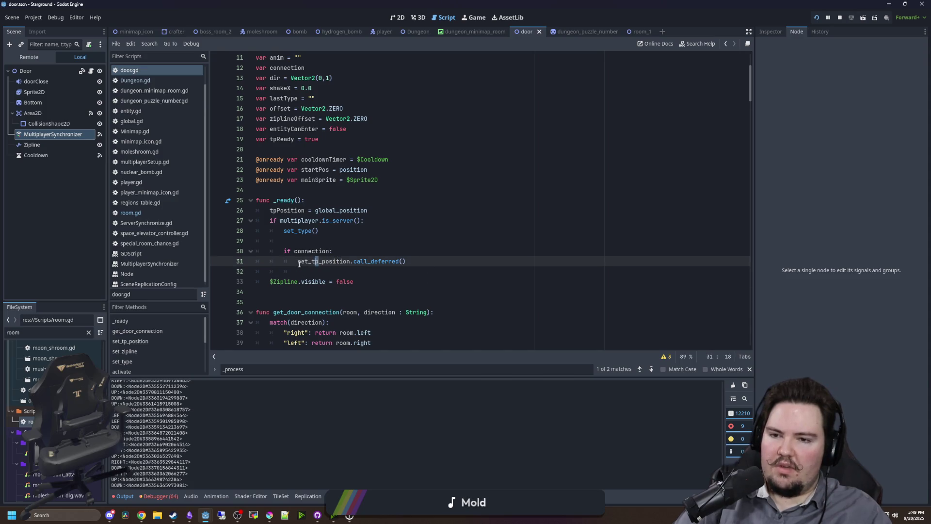
left_click(390, 262)
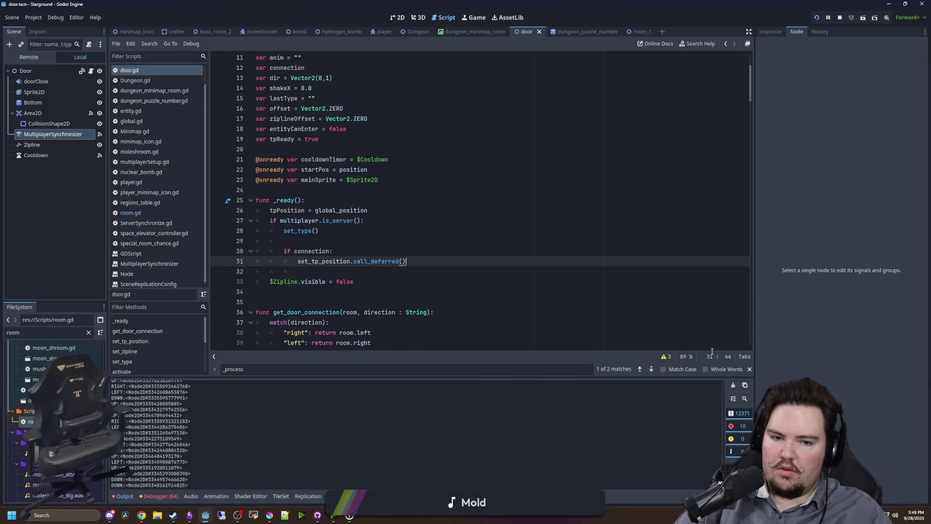
left_click(734, 385)
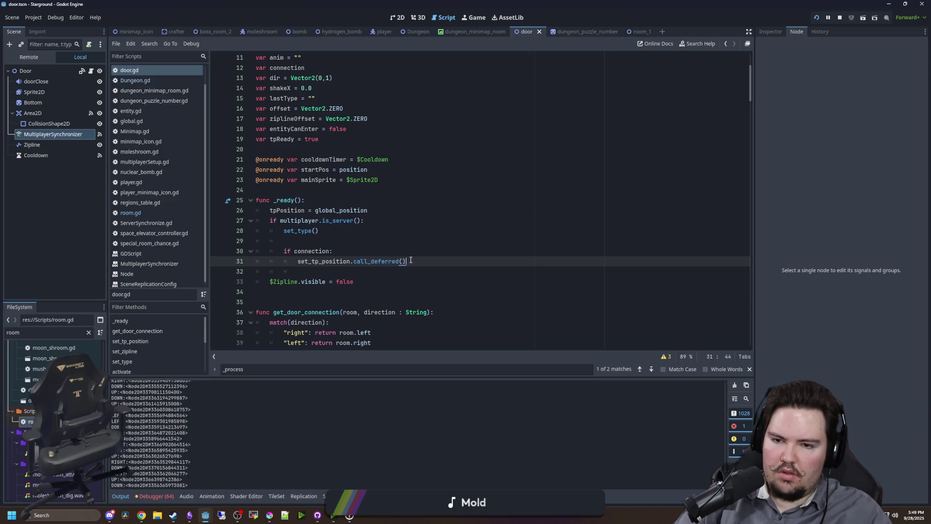
key("shift+Home")
key("ctrl+c")
Paste set_tp_position.call_deferred() at the end of _process and save door.gd.
scroll(414, 286, "down", 6)
scroll(414, 285, "down", 20)
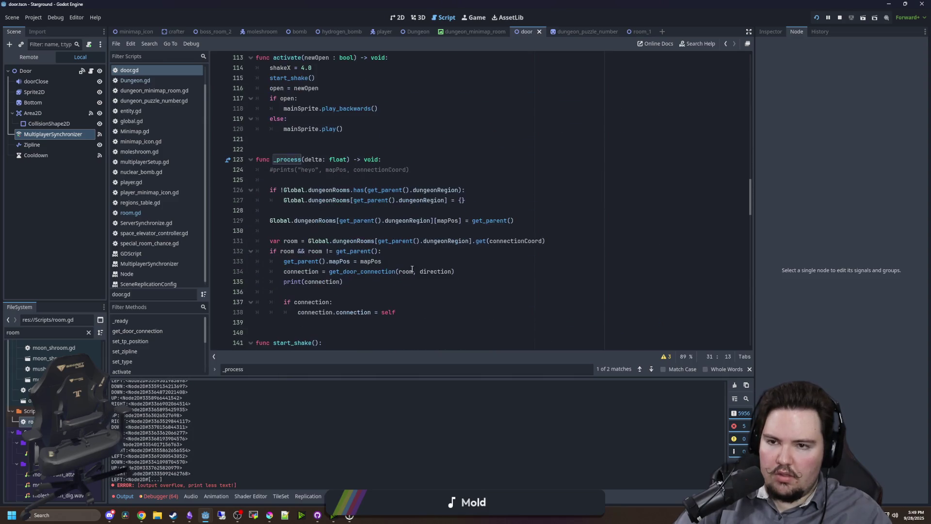
scroll(412, 269, "down", 1)
left_click(424, 285)
key("Return")
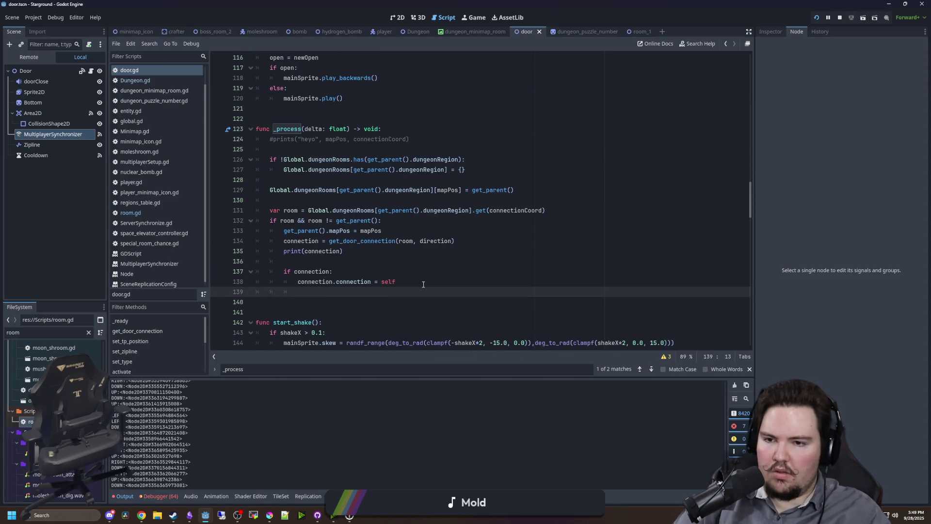
key("BackSpace")
key("BackSpace")
key("Return")
key("ctrl+v")
left_click(328, 292)
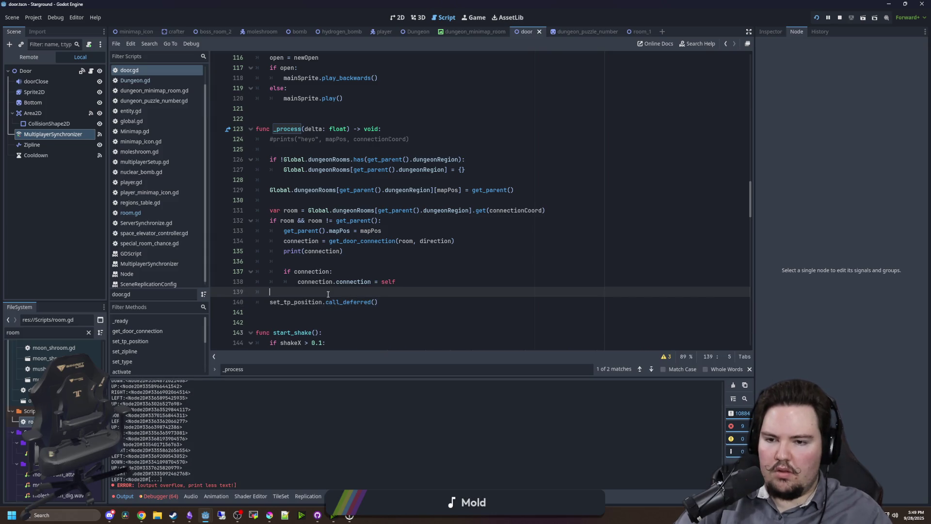
key("ctrl+s")
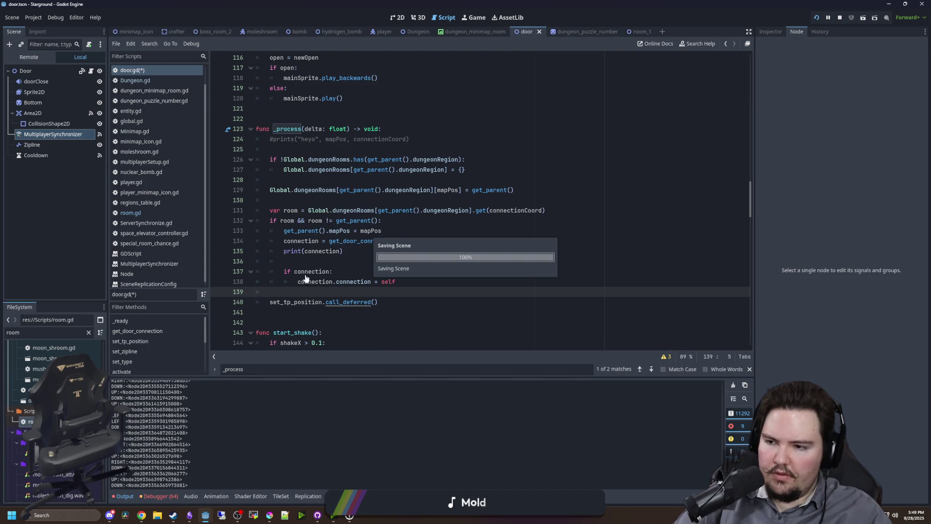
Return to the running game view and focus the embedded game.
scroll(293, 296, "down", 2)
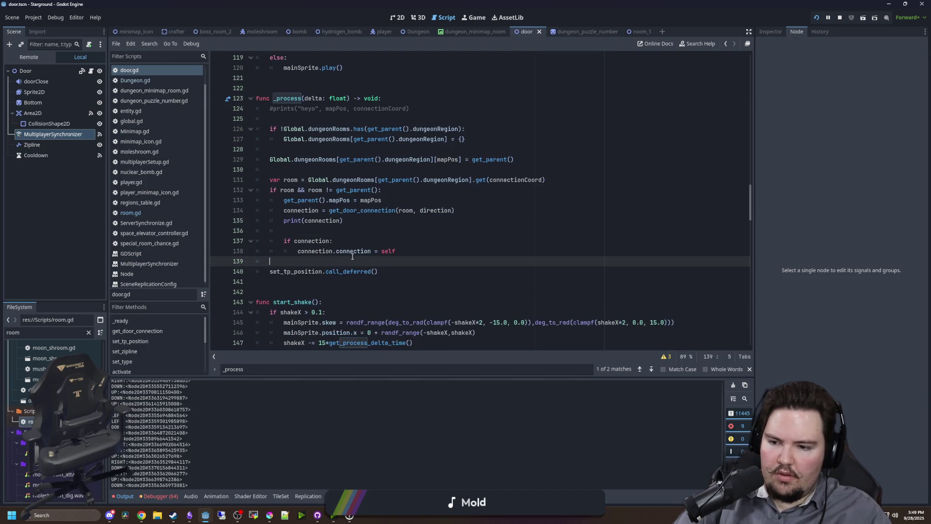
left_click(476, 20)
left_click(410, 322)
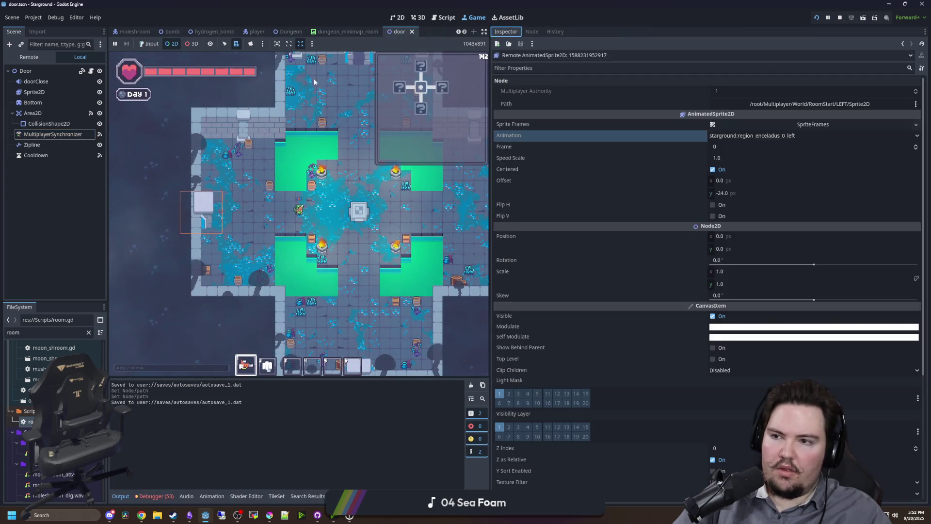
In the running game, inspect the left door's Sprite2D from the node list under the door.
left_click(27, 75)
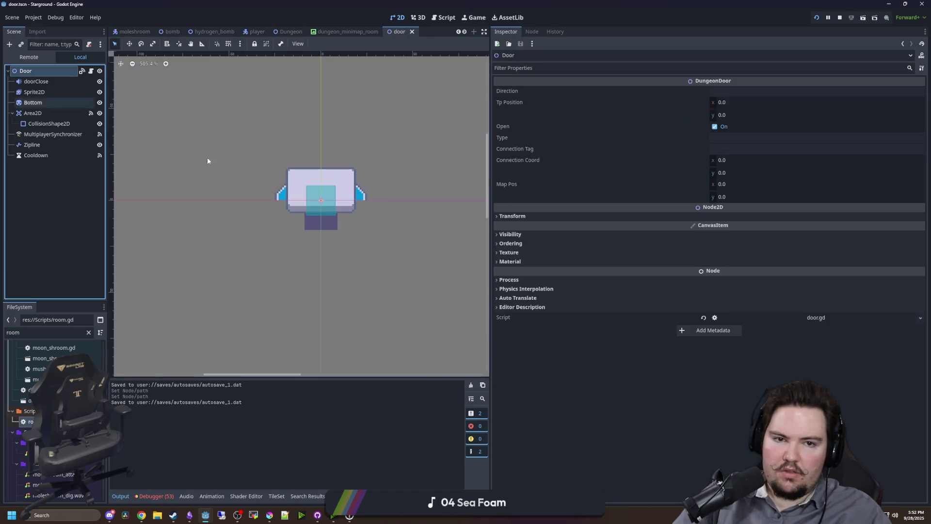
left_click(473, 18)
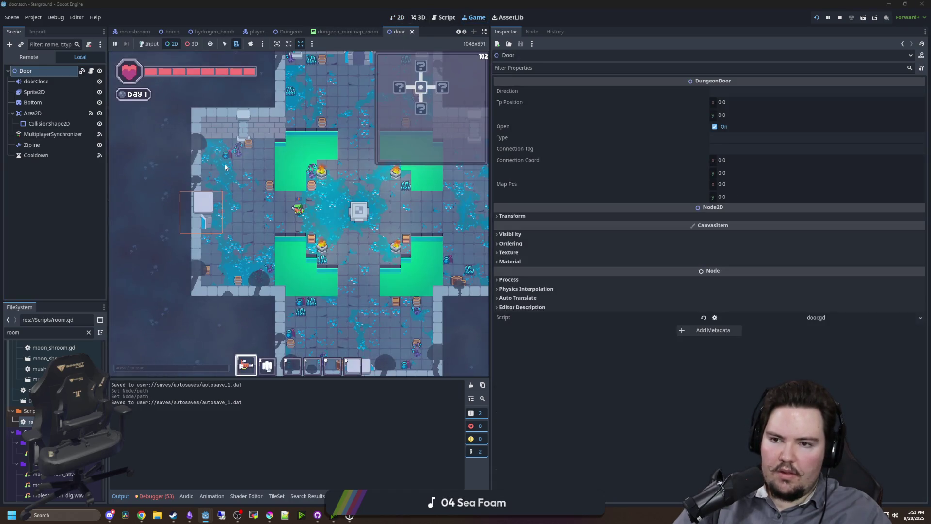
right_click(202, 200)
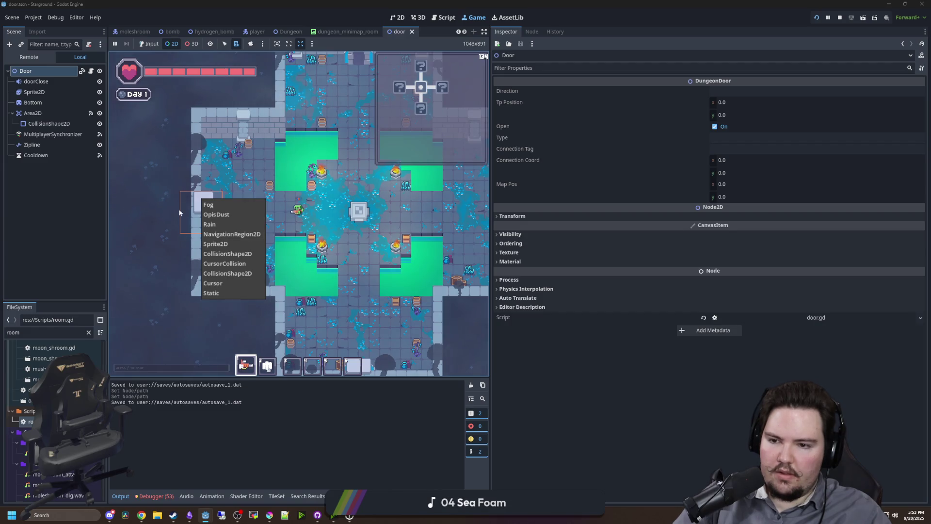
left_click(203, 215)
right_click(204, 215)
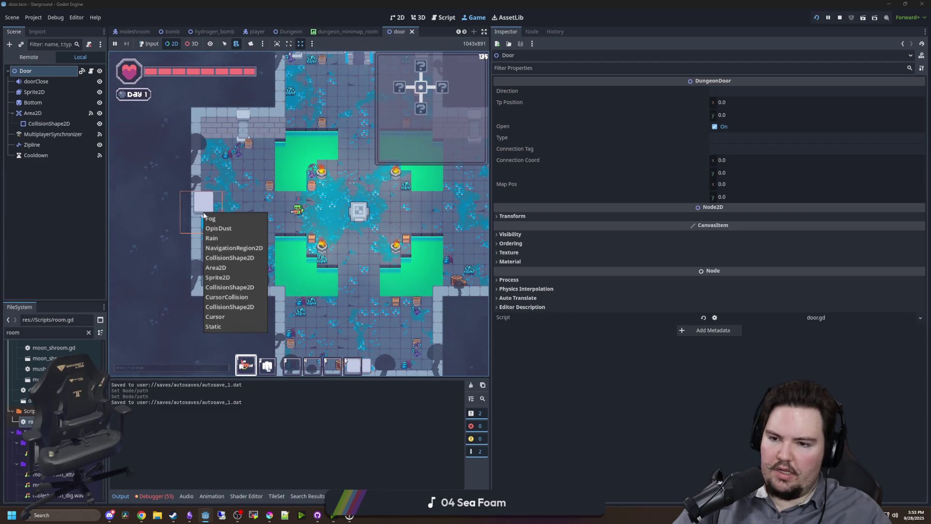
left_click(203, 215)
right_click(205, 216)
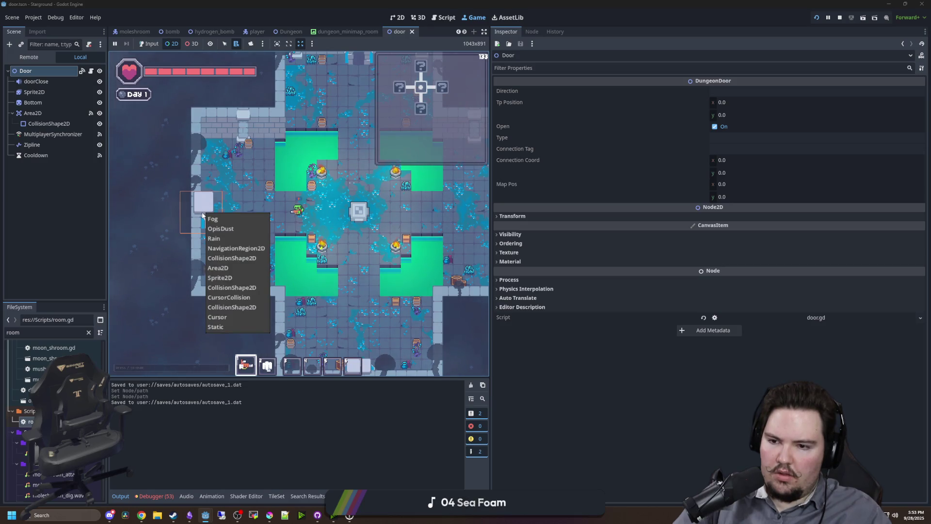
left_click(203, 215)
right_click(204, 215)
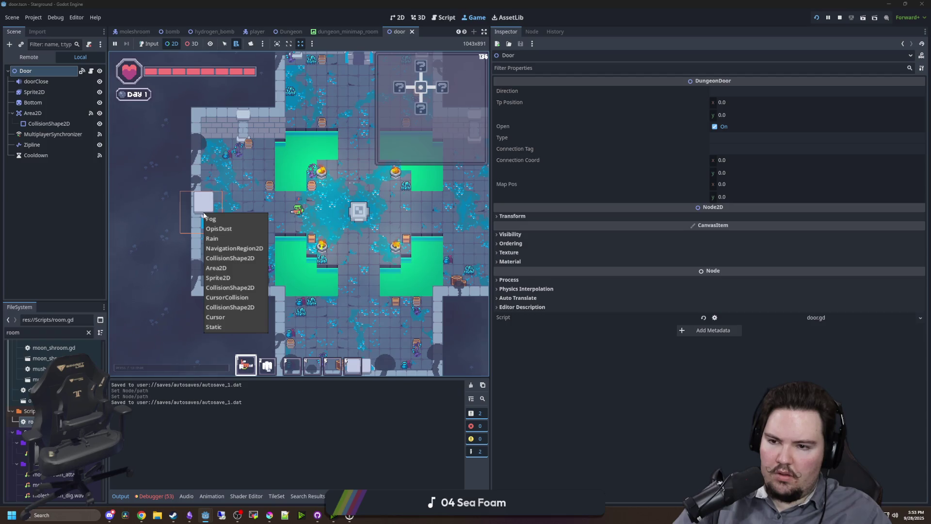
left_click(202, 214)
right_click(203, 212)
left_click(203, 212)
right_click(204, 211)
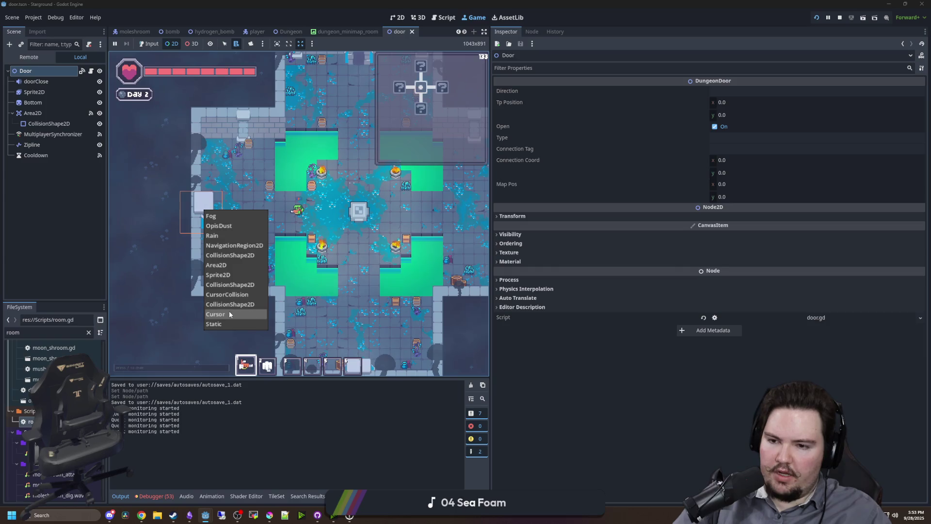
left_click(233, 273)
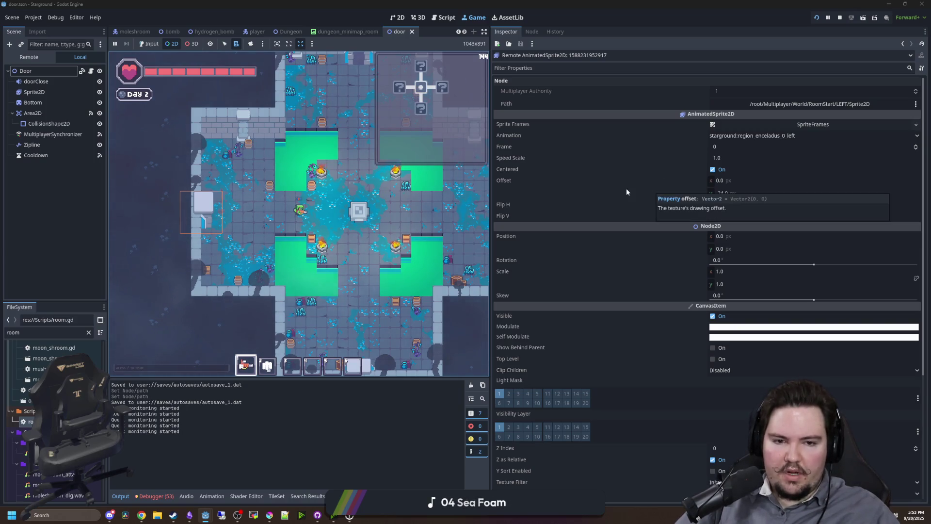
Review the Sprite2D's animation starground:region_enceladus_0_left and offset y -24, then list the door's nodes again.
scroll(589, 212, "down", 3)
scroll(618, 208, "up", 3)
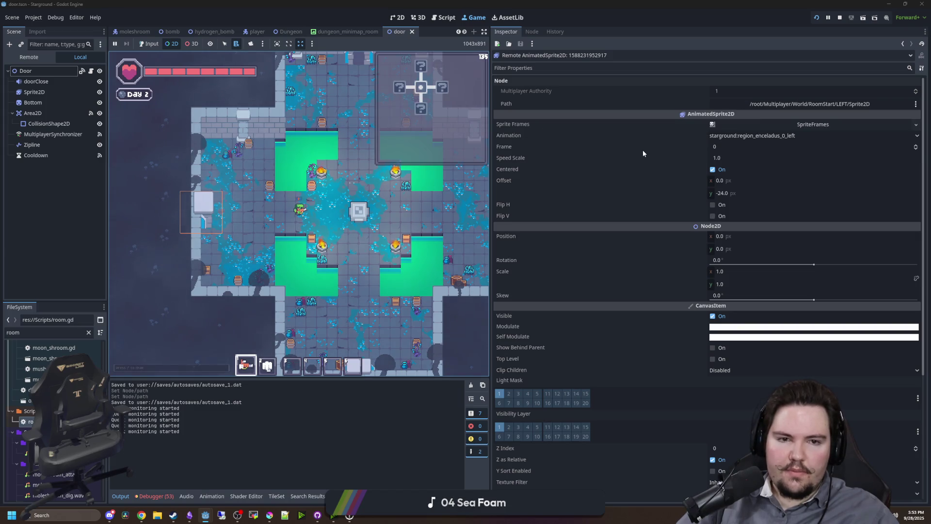
mouse_move(578, 161)
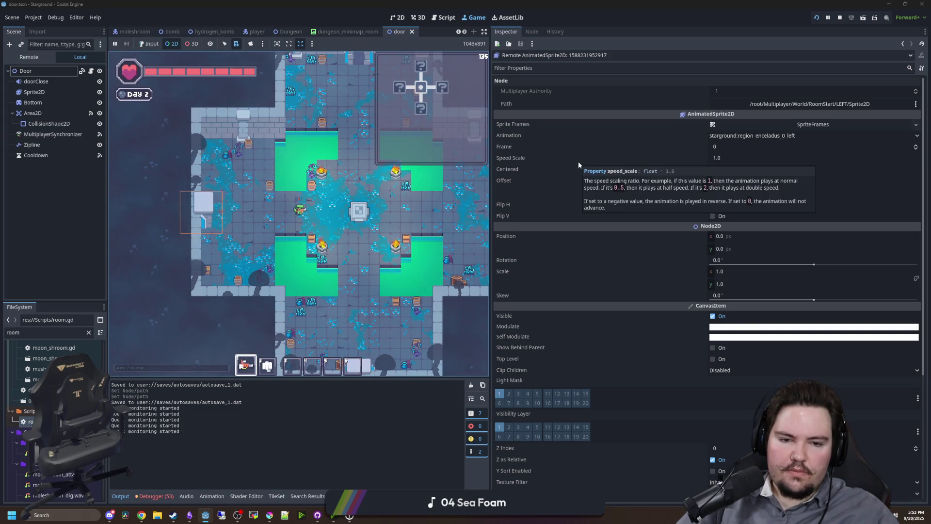
scroll(578, 161, "down", 4)
scroll(495, 188, "up", 4)
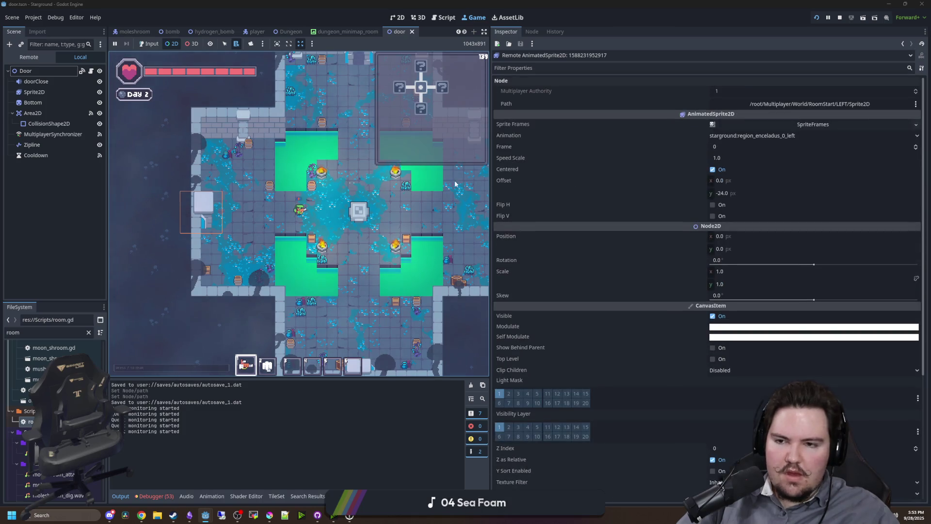
right_click(204, 209)
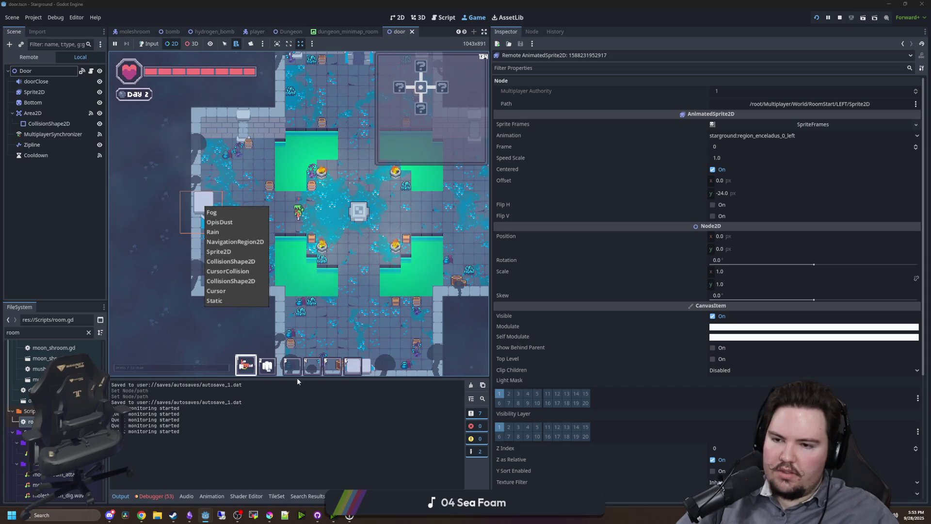
left_click(249, 298)
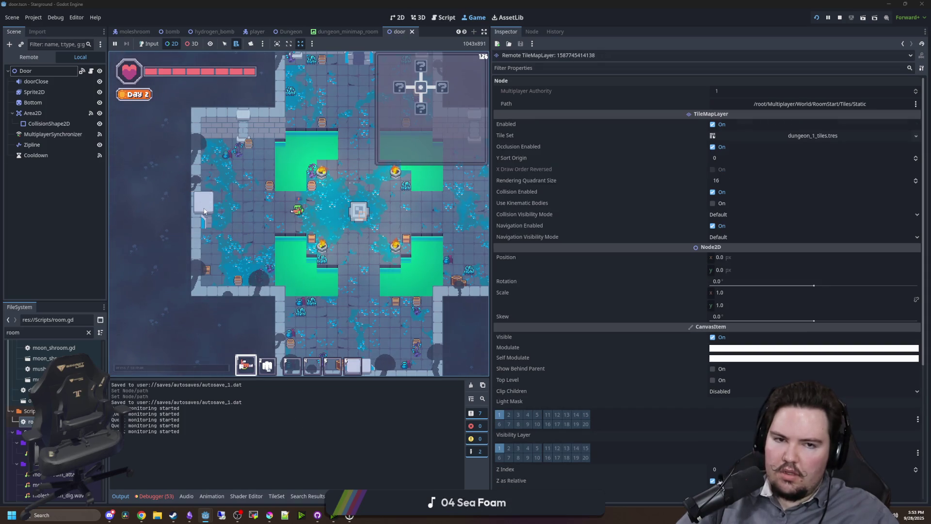
right_click(204, 211)
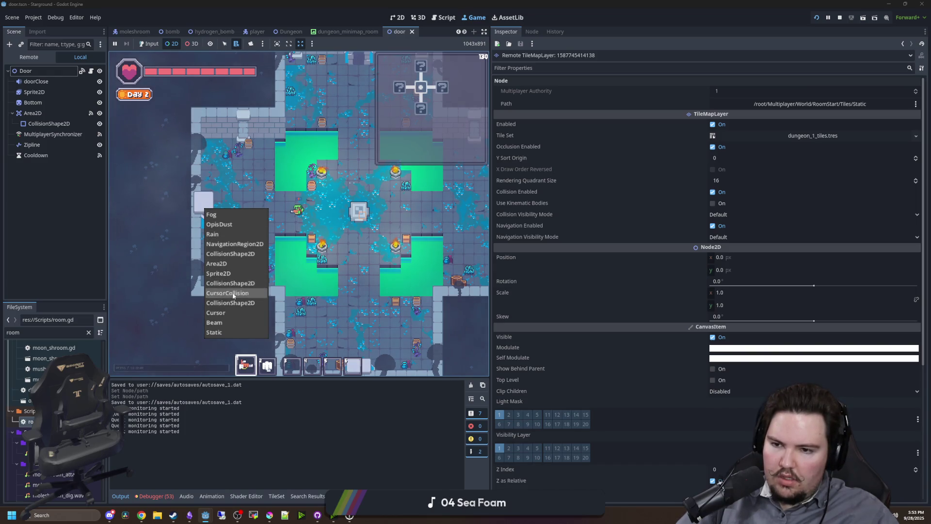
right_click(221, 218)
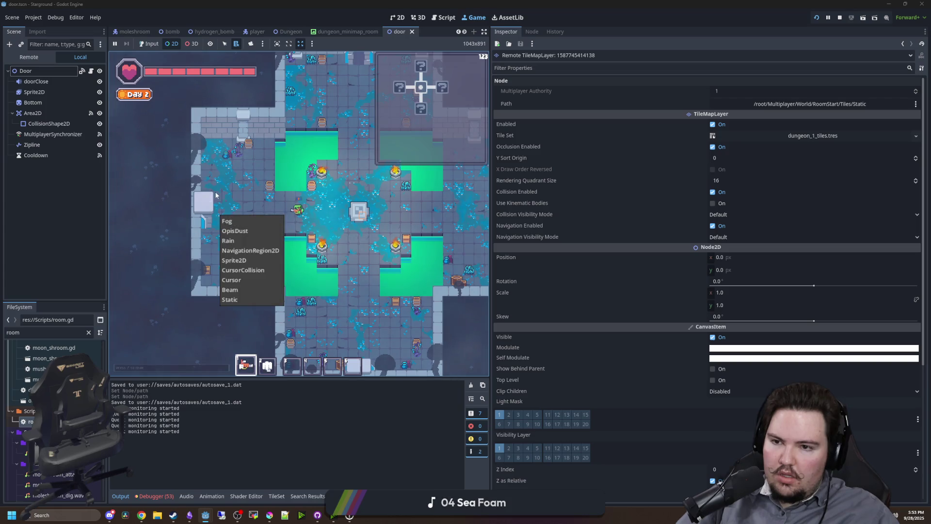
right_click(208, 213)
right_click(203, 204)
right_click(203, 206)
right_click(203, 212)
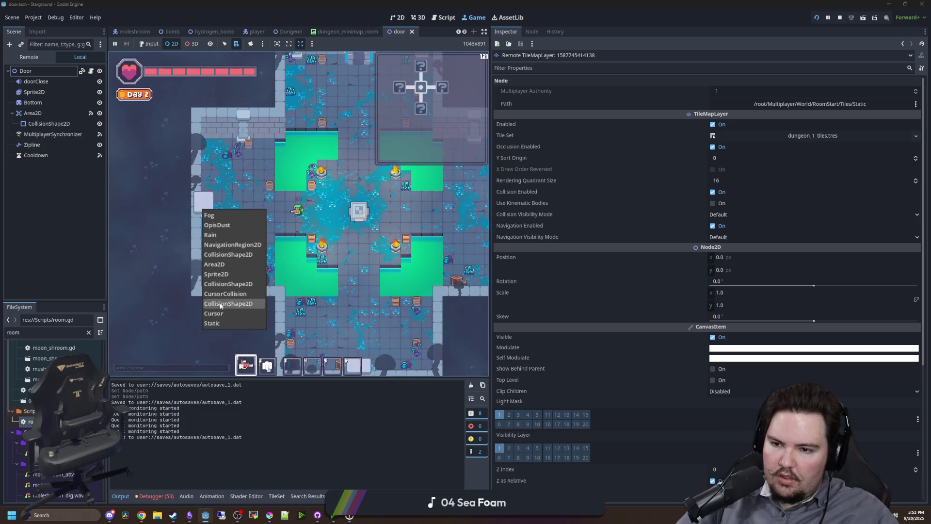
left_click(230, 274)
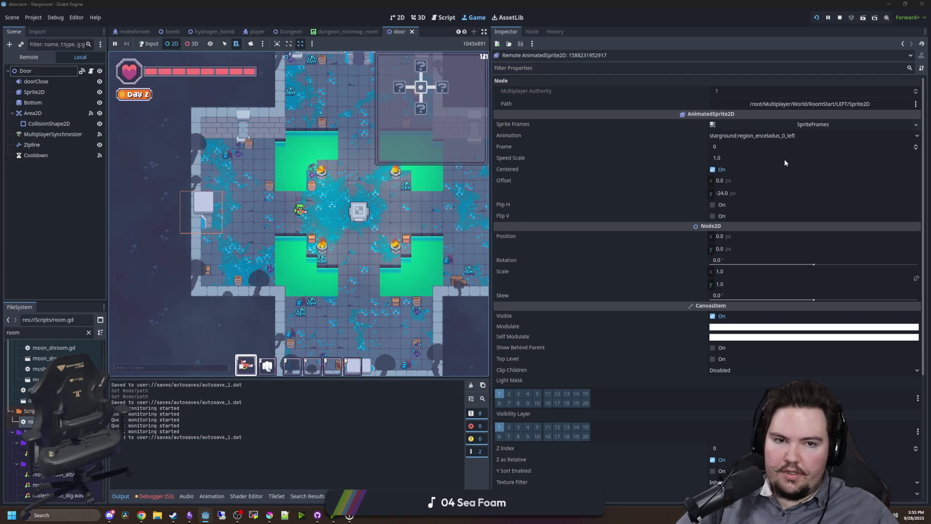
left_click(916, 104)
left_click(847, 109)
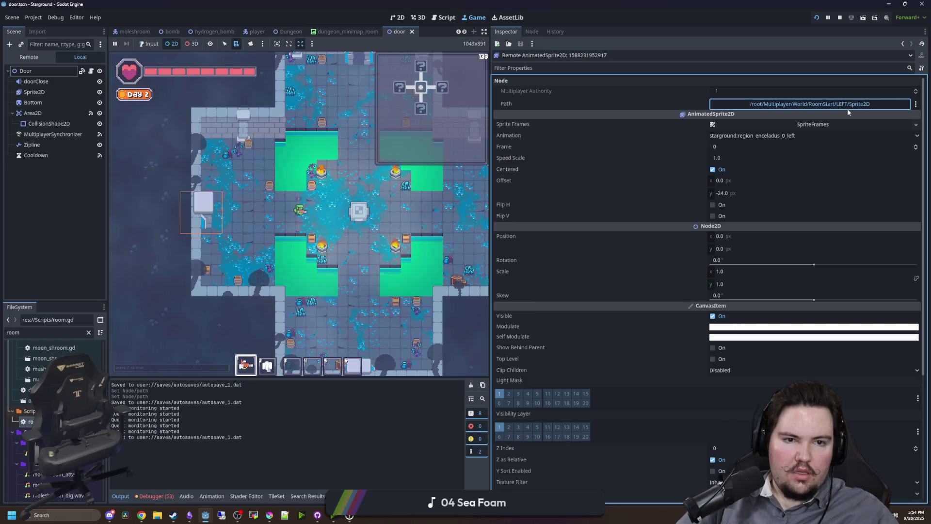
left_click(848, 108)
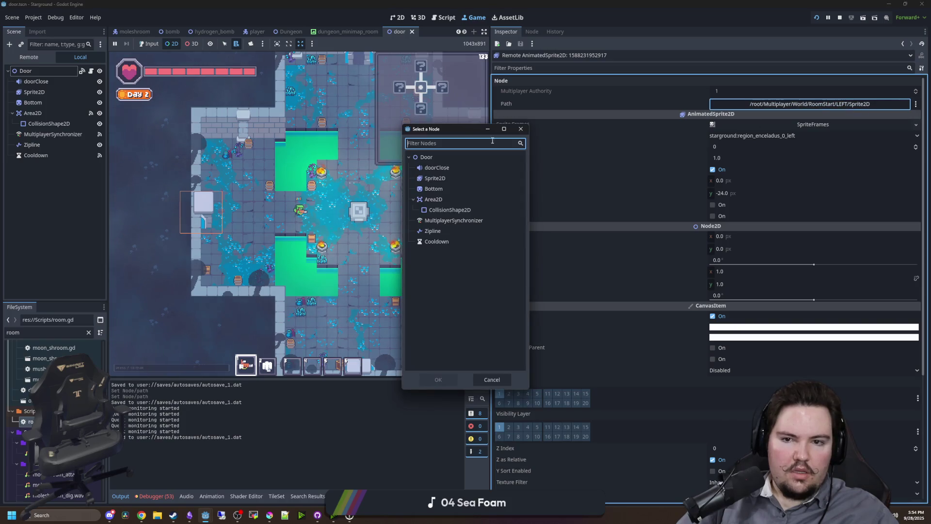
double_click(434, 195)
left_click(768, 108)
double_click(427, 155)
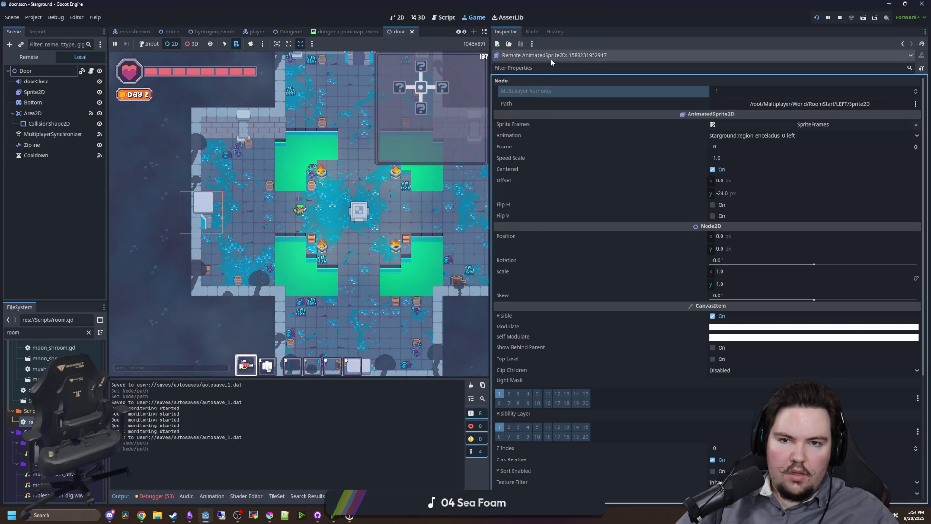
left_click(904, 44)
left_click(909, 44)
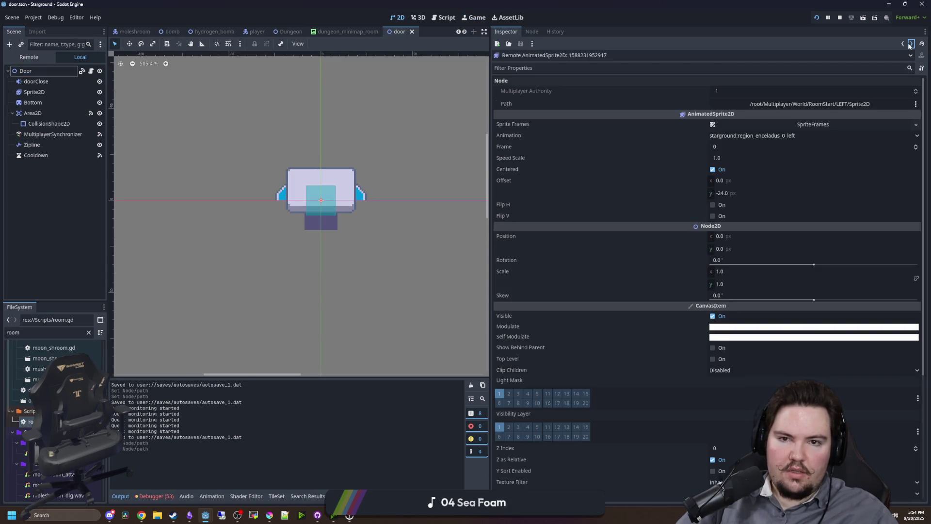
left_click(904, 43)
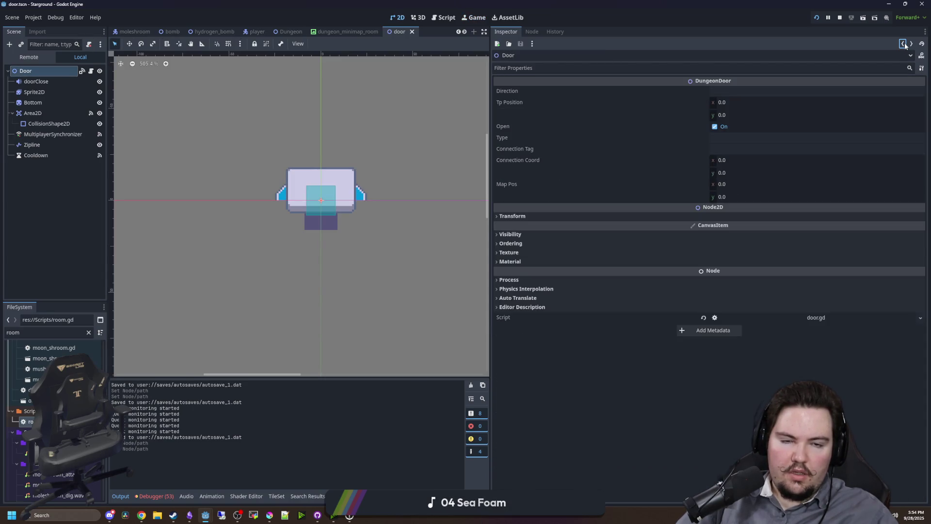
left_click(911, 44)
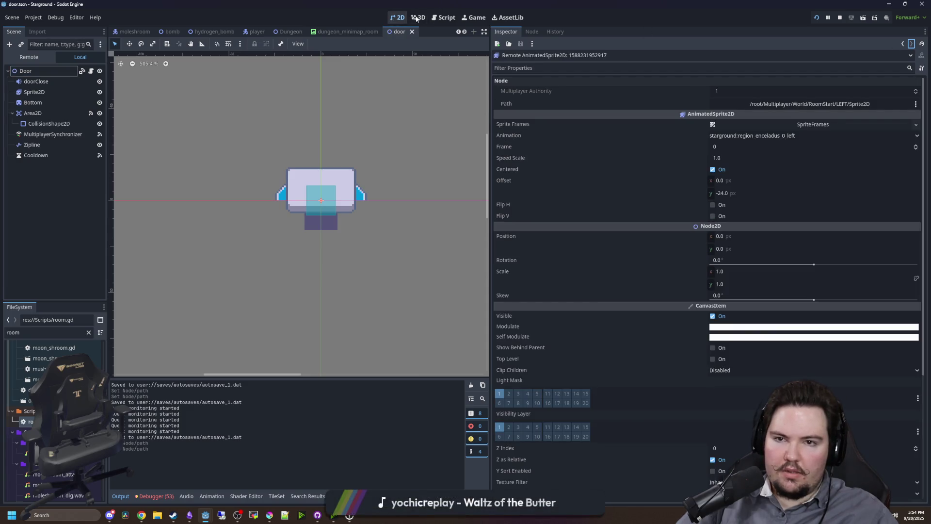
left_click(474, 18)
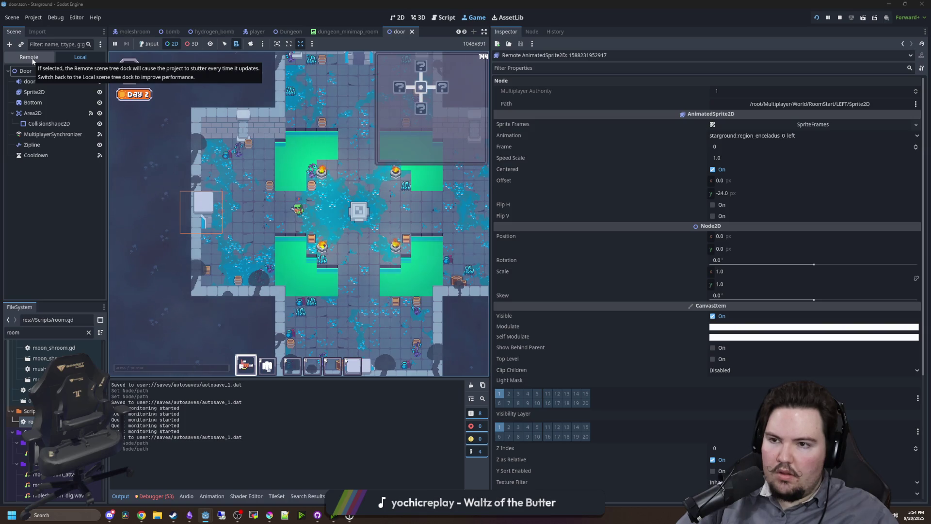
Select RoomStart's LEFT node in the Remote scene tree to view its live door properties.
left_click(29, 58)
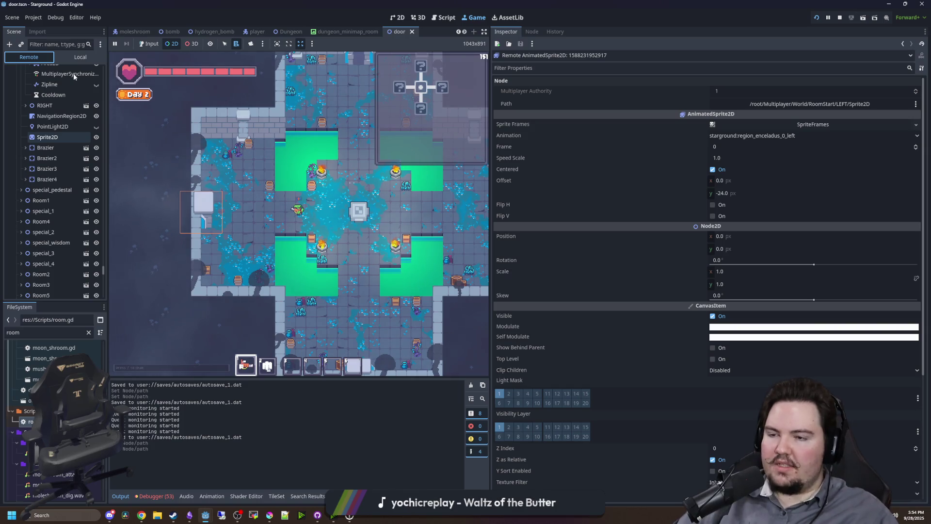
scroll(61, 89, "up", 5)
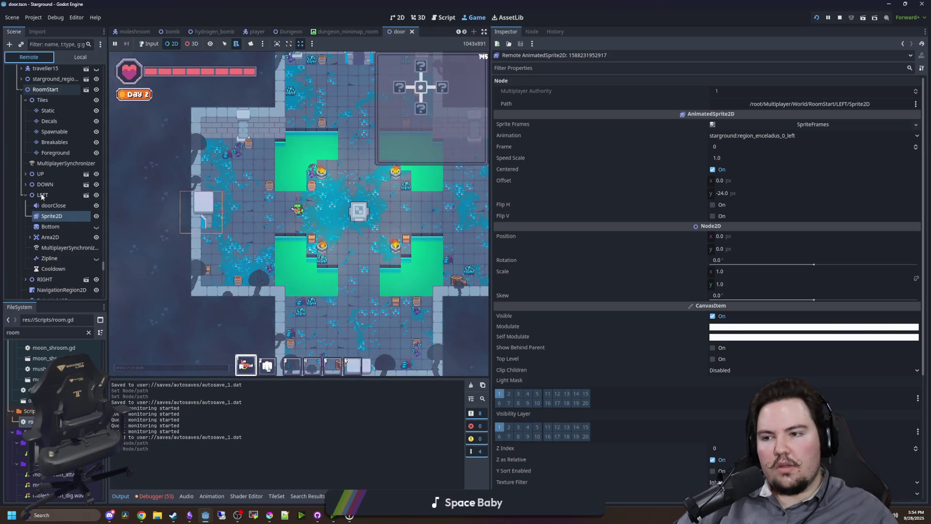
left_click(42, 196)
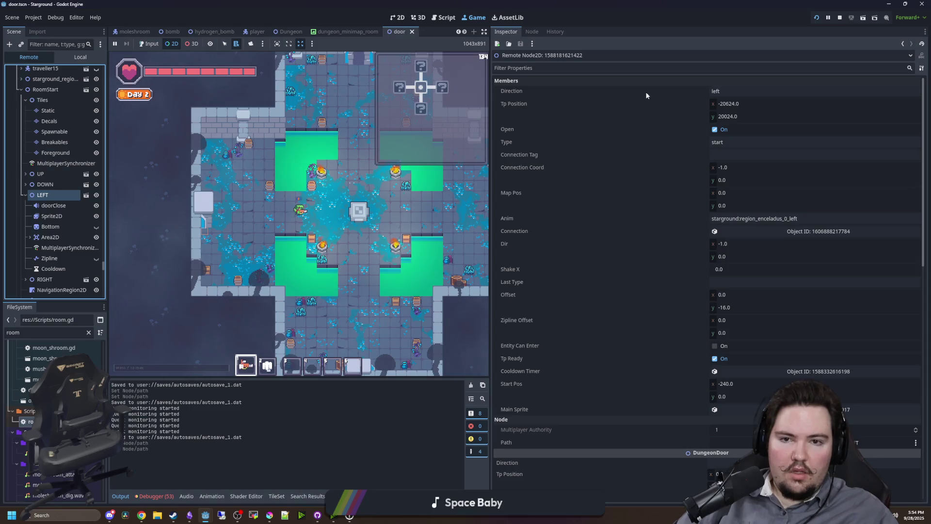
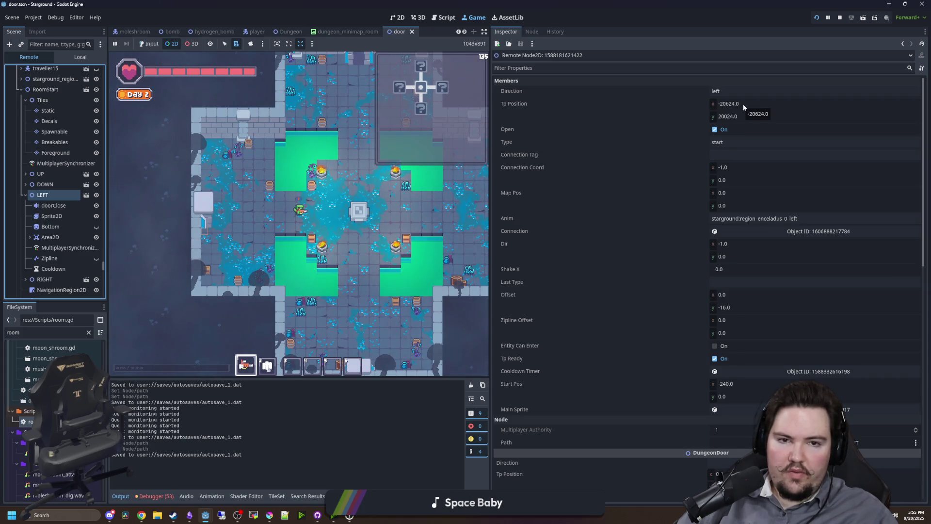
Compare the two connected door nodes in the remote Inspector, ending on the right-facing door.
left_click(795, 231)
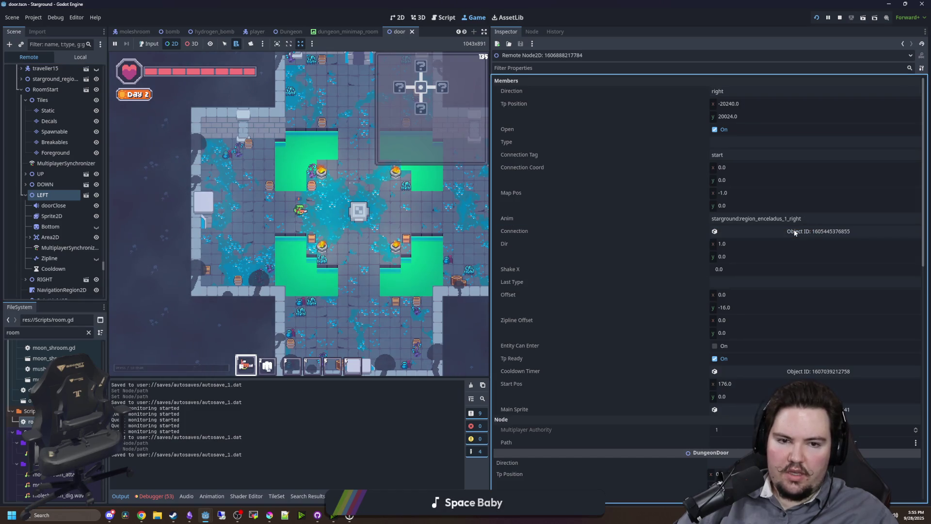
left_click(764, 232)
left_click(762, 232)
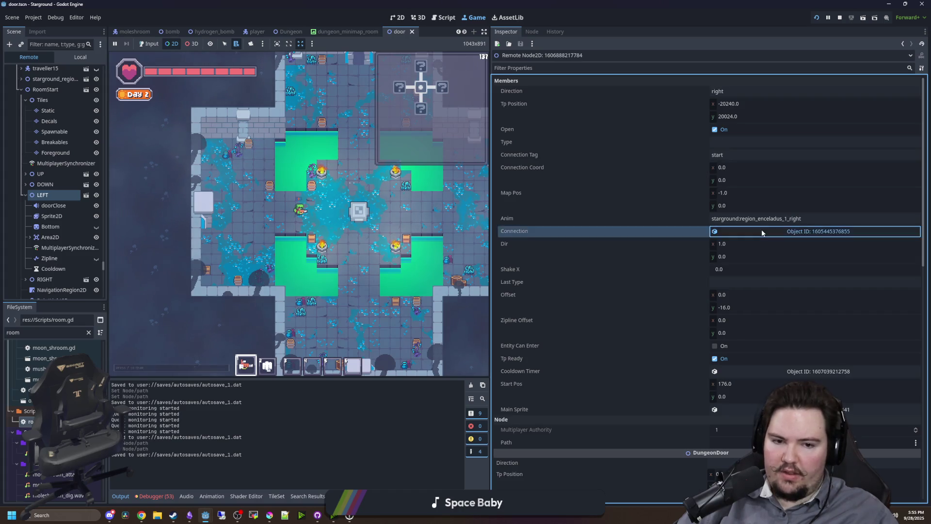
left_click(761, 231)
left_click(761, 230)
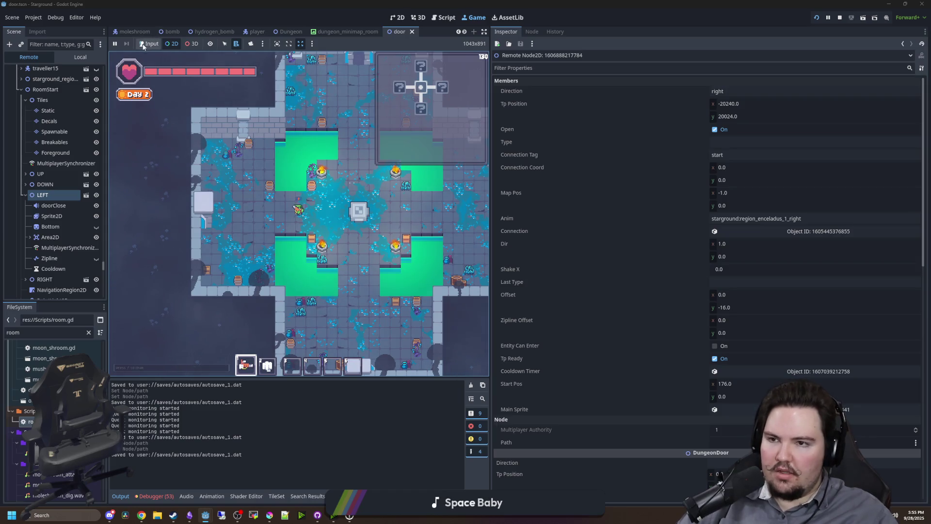
Walk the player left and back right in the game, then show the Local scene tree.
key("a")
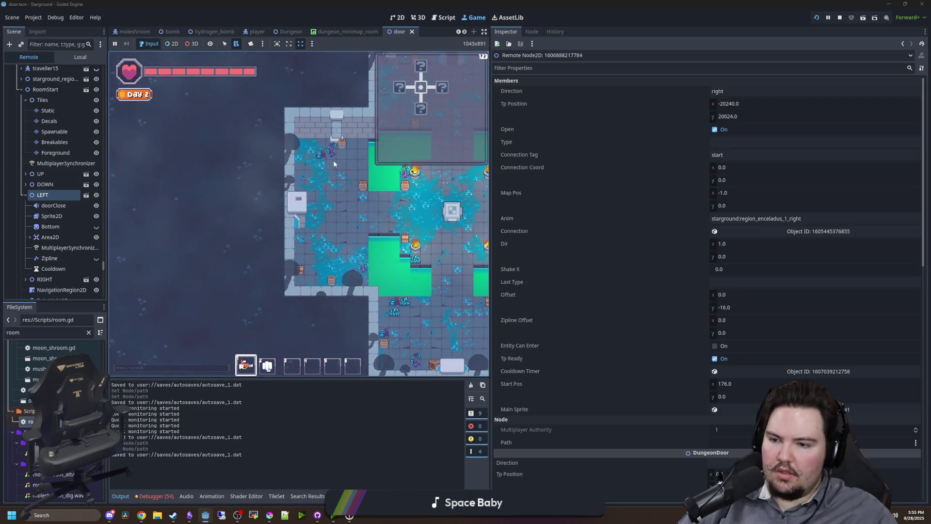
key("d")
key("d")
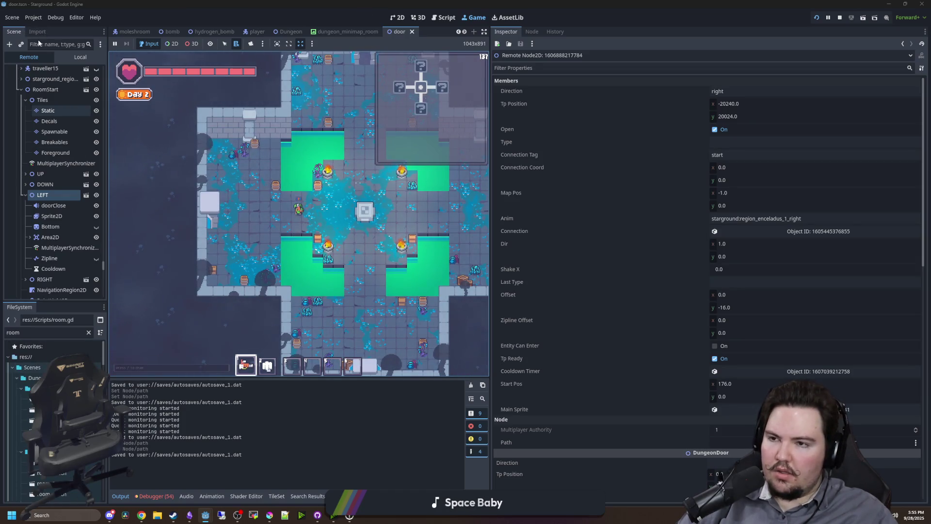
left_click(78, 58)
Open door.gd in the script editor with a widened editing area.
left_click(77, 57)
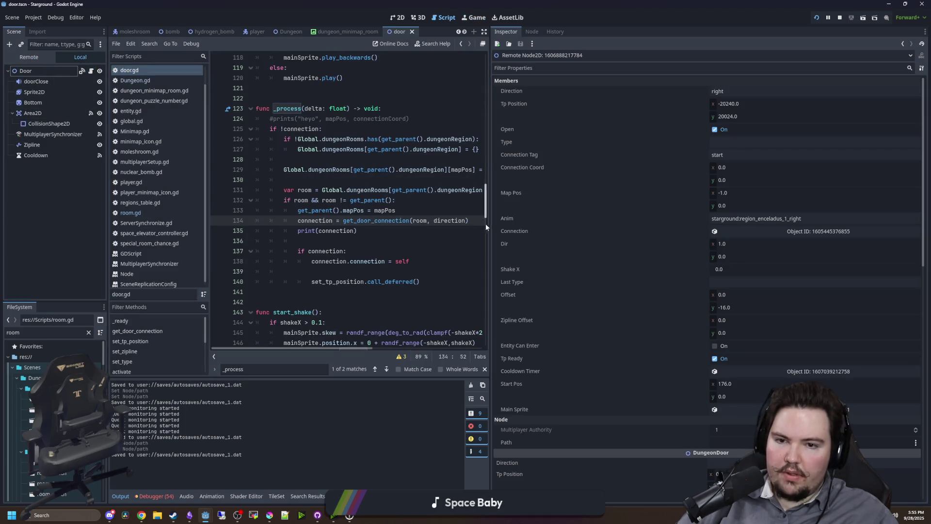
left_click_drag(484, 226, 696, 226)
left_click(461, 241)
scroll(460, 259, "down", 3)
scroll(460, 259, "down", 8)
scroll(390, 282, "down", 1)
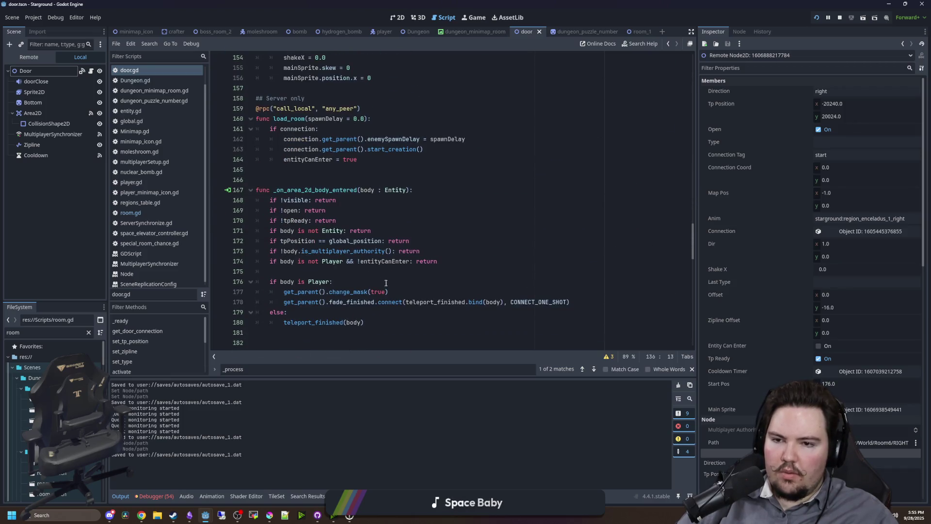
Add a print("hahya") line at the top of _on_area_2d_body_entered.
left_click(344, 179)
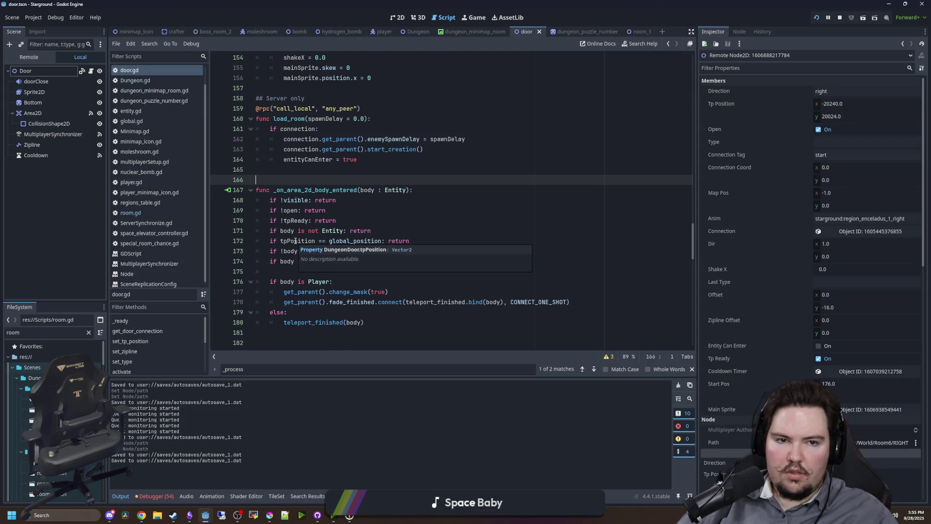
left_click(327, 210)
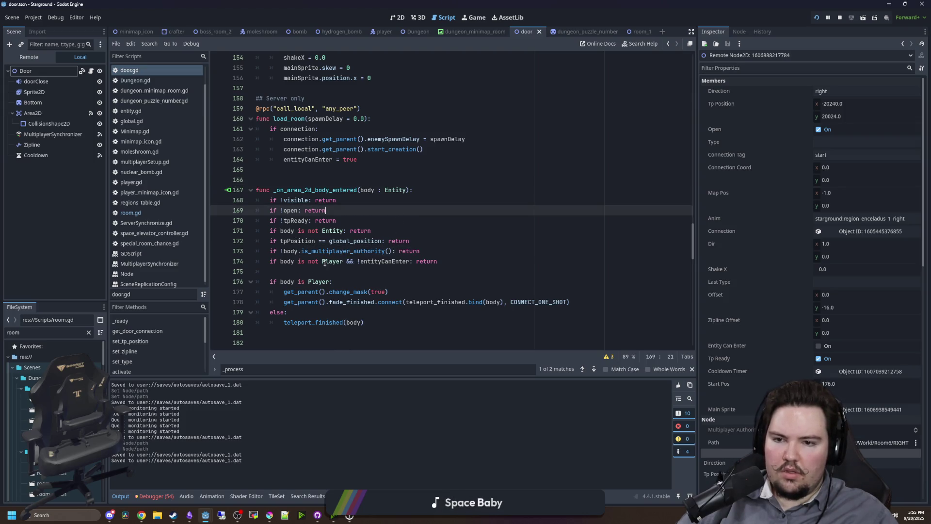
left_click(297, 271)
left_click(430, 190)
type("\\")
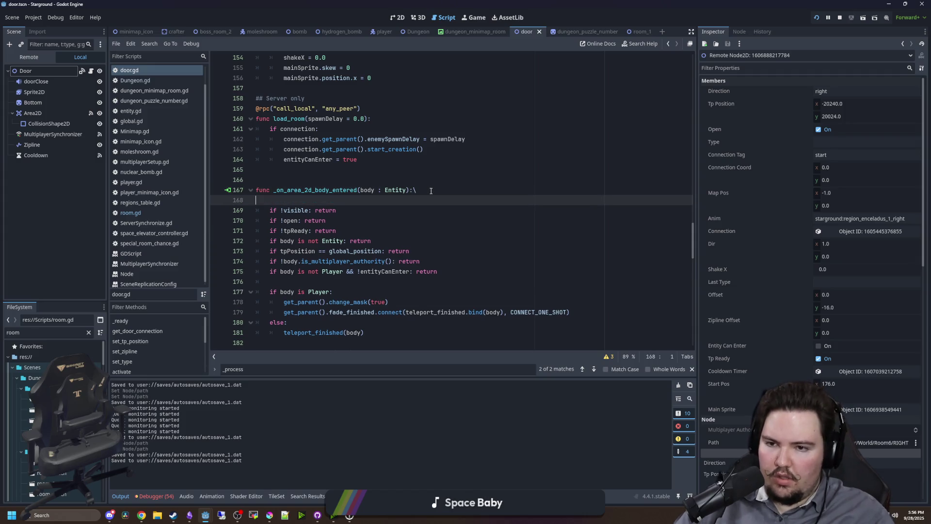
key("BackSpace")
key("Return")
key("Return")
key("Return")
key("Up")
type("print(\"hahya")
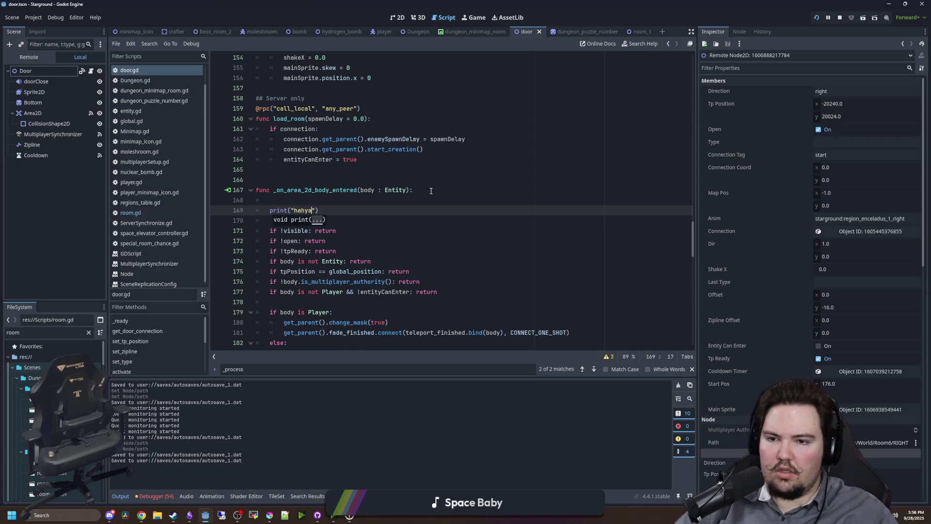
Save door.gd, check the running game, and return to the script.
left_click(431, 190)
key("ctrl+s")
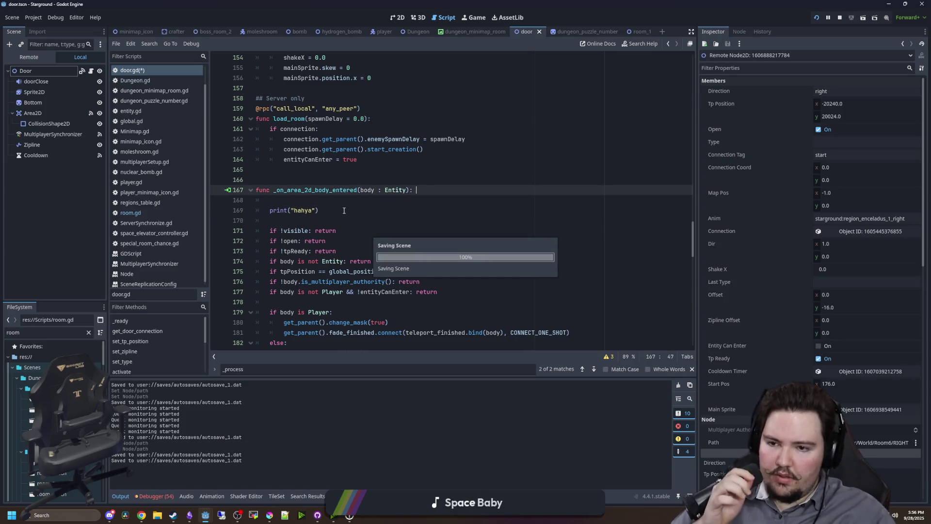
left_click(476, 18)
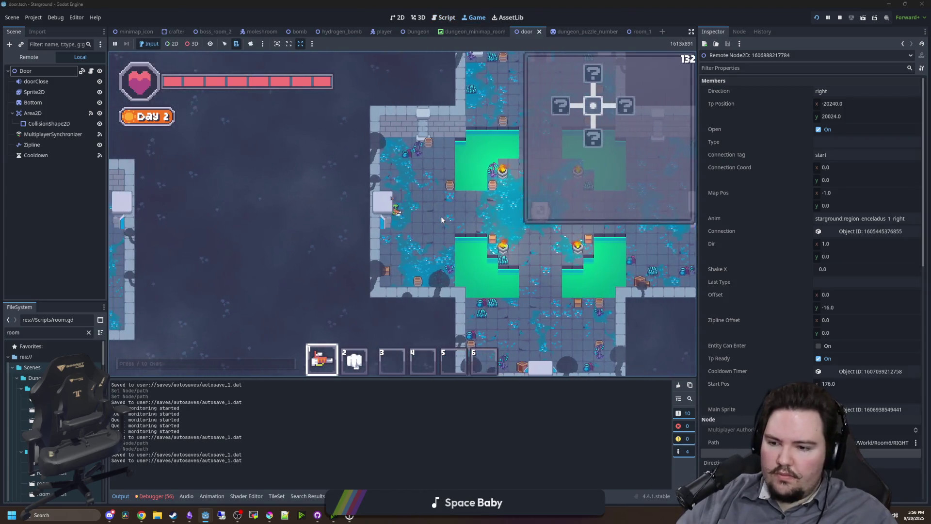
left_click(91, 71)
Add a print("hahya") line and paste a copy after the visibility check.
left_click(320, 212)
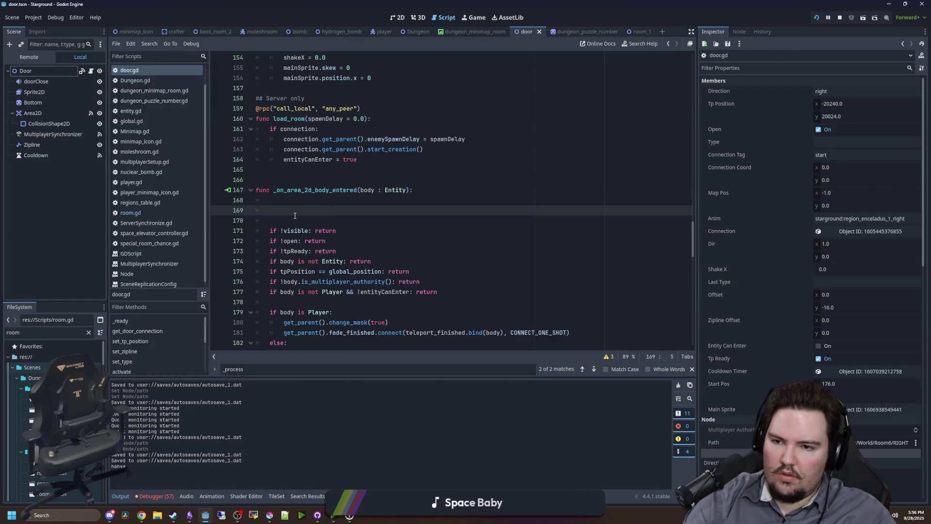
key("Down")
type("print(\"hahya\")")
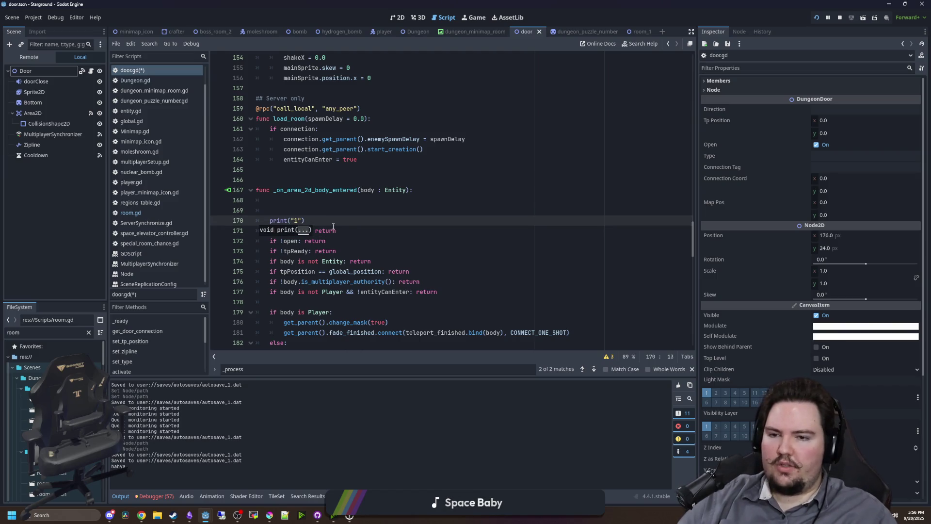
left_click(352, 234)
key("Return")
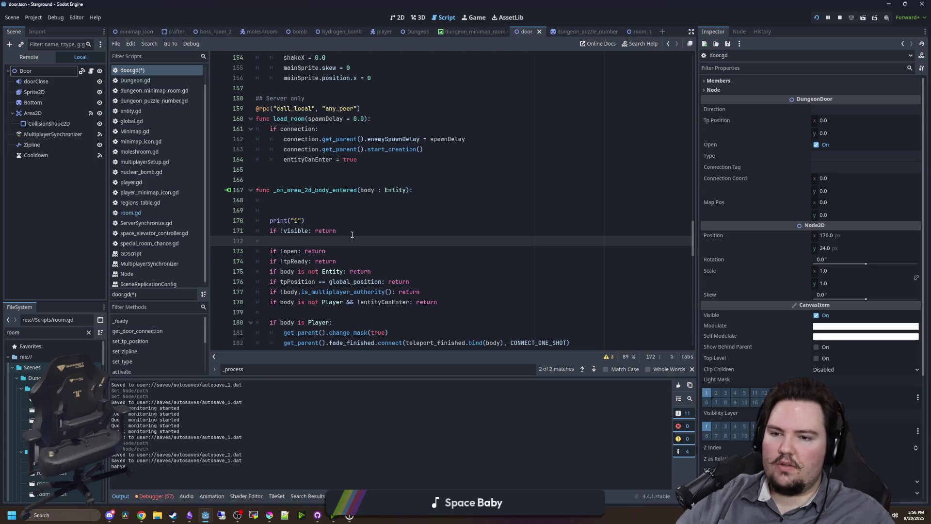
type("print(\"1\")")
key("Down")
key("Down")
Paste debug print lines after the open check, the following checks and the tpPosition check.
type("print(\"1\")")
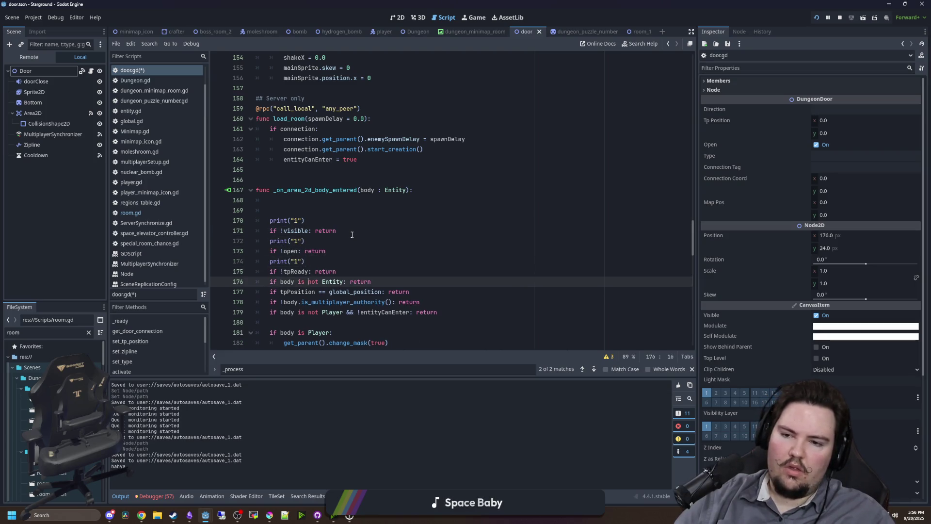
key("Return")
type("print(\"1\")")
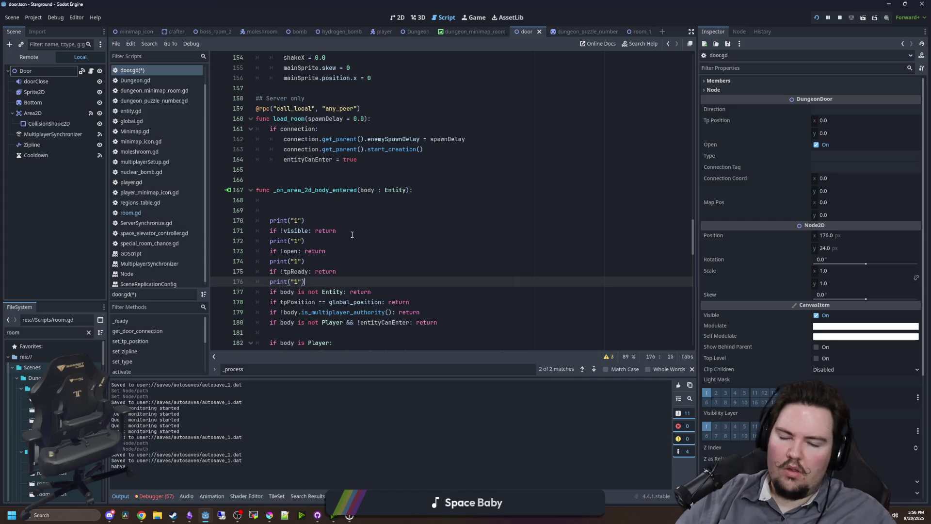
scroll(369, 232, "down", 2)
key("Down")
key("Return")
type("print(\"1\")")
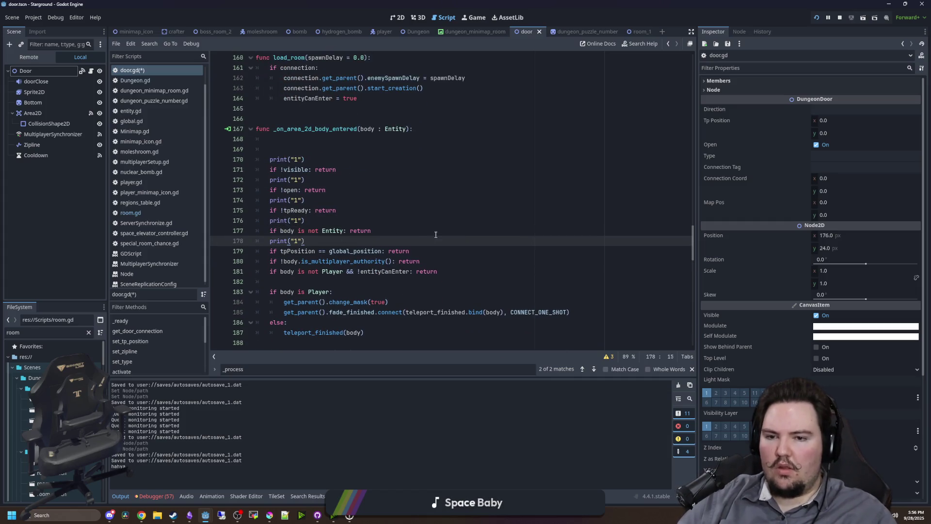
key("Down")
key("Return")
type("print(\"1\")")
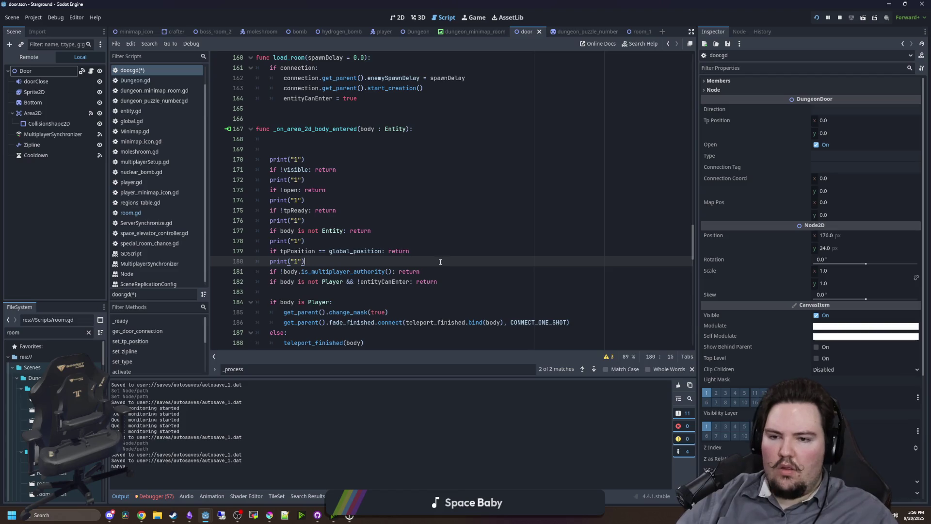
Add print lines after the authority check and the final check, removing a stray backslash.
key("Down")
key("Return")
type("\\")
type("print(\"1\")")
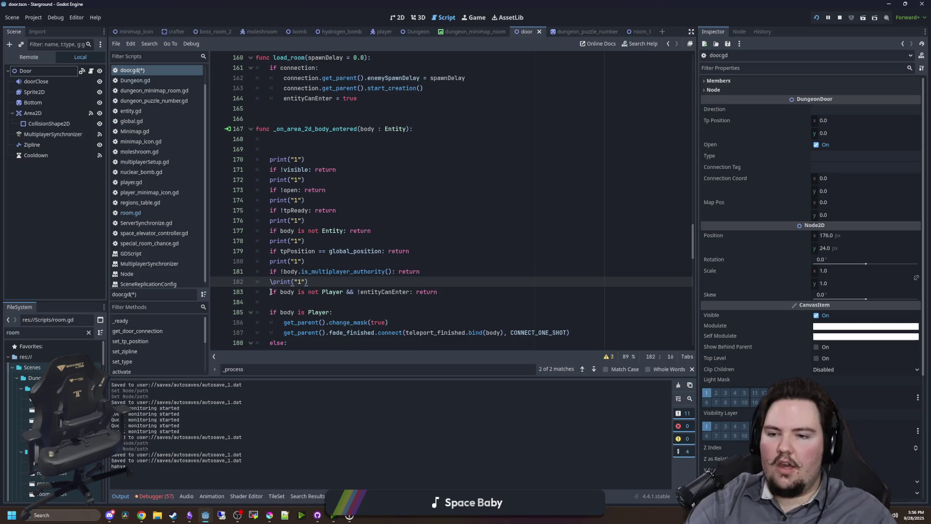
key("BackSpace")
left_click(456, 289)
key("Return")
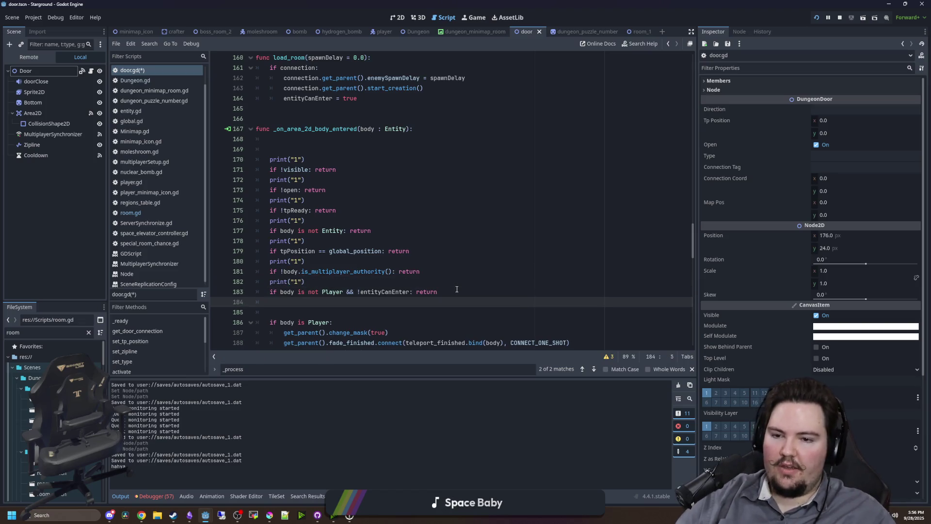
Number the second and third debug print lines, including print("3").
key("Up")
key("Up")
key("Up")
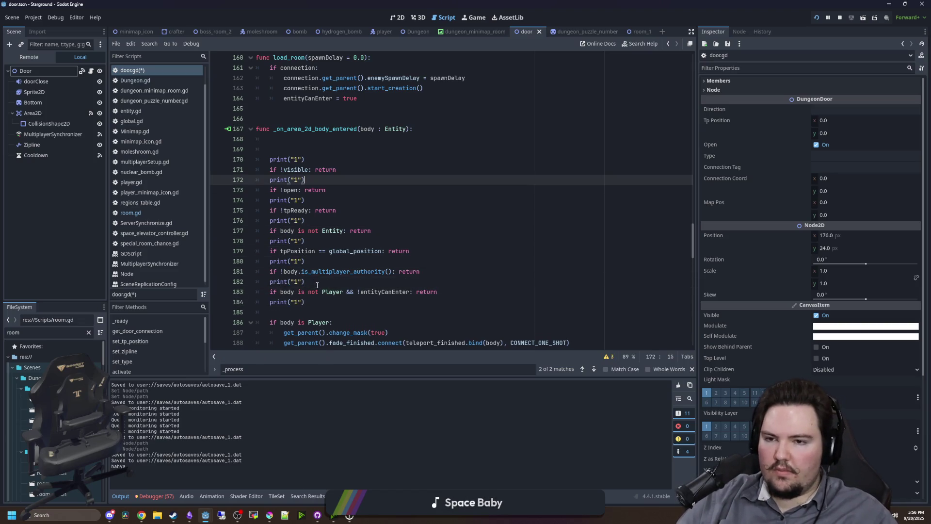
key("Down")
key("Down")
key("BackSpace")
type("3")
key("Down")
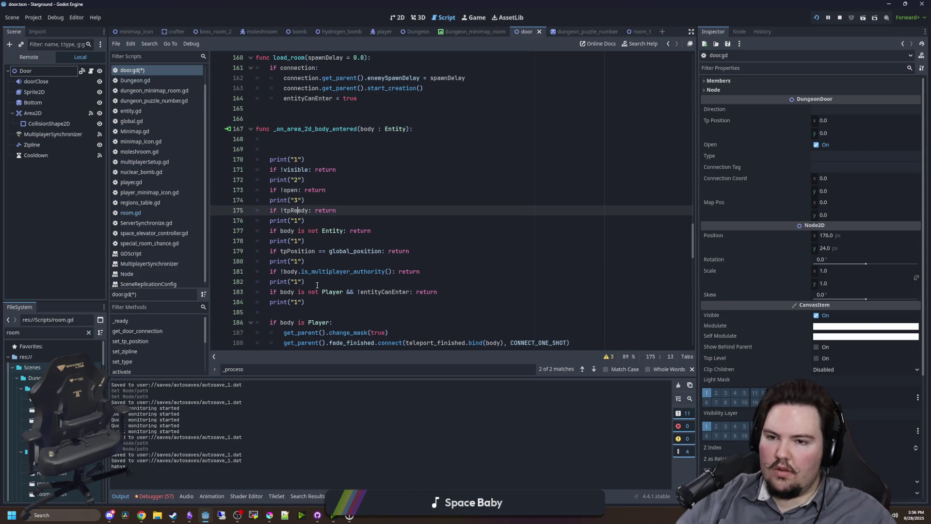
key("ctrl+space")
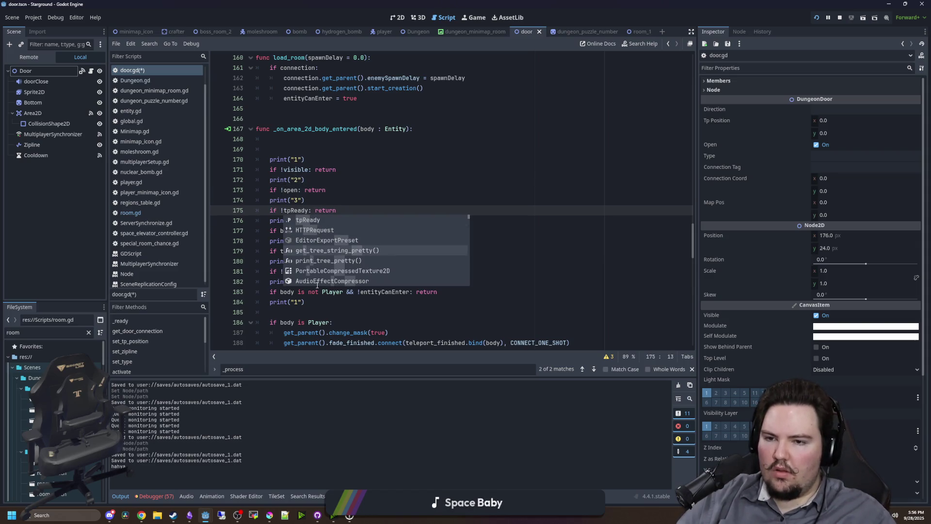
key("Escape")
Renumber the later debug prints to 5, 7 and 8.
left_click(298, 220)
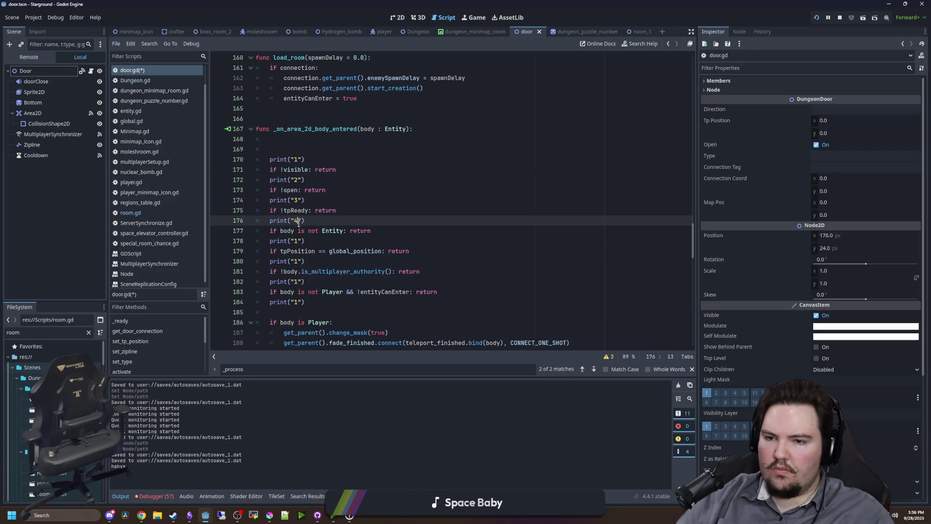
key("Down")
key("Down")
key("BackSpace")
type("5")
key("Down")
key("Down")
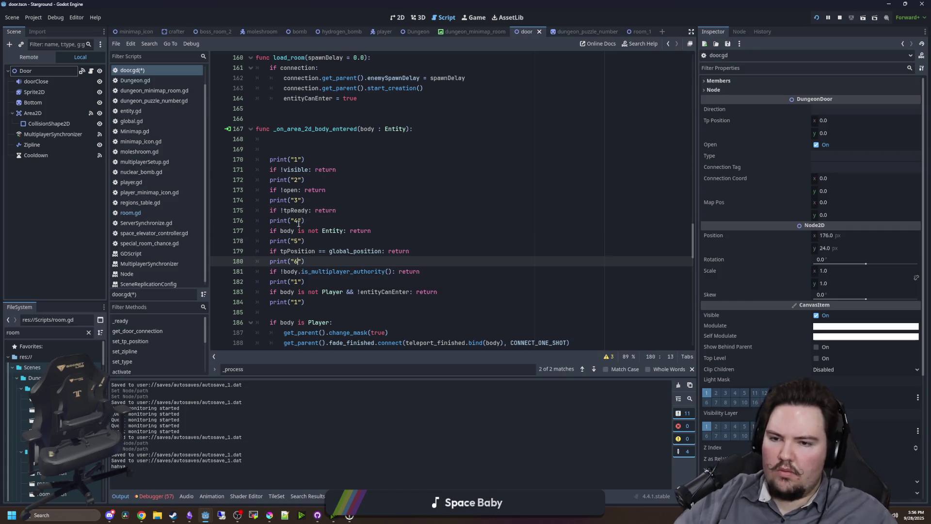
key("Down")
key("Down")
key("BackSpace")
type("7")
key("Down")
key("Down")
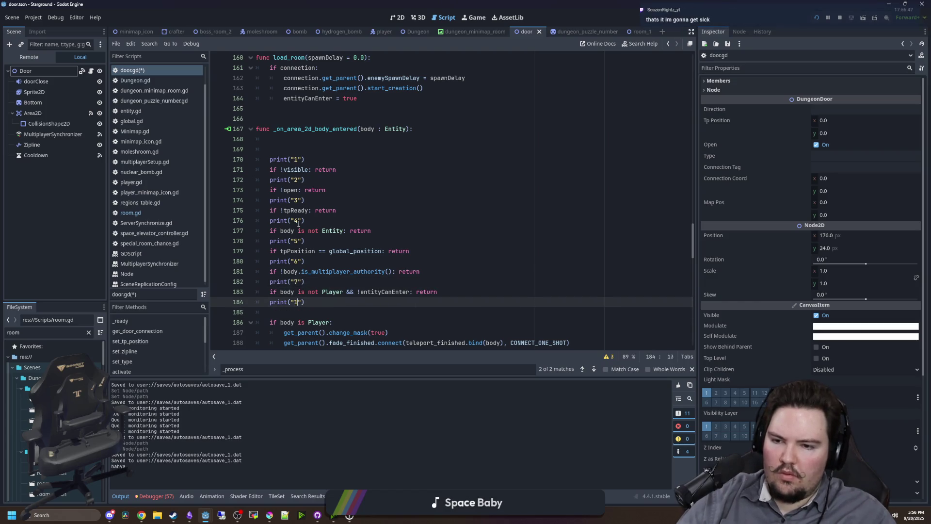
key("BackSpace")
type("8")
Save door.gd, walk the player left in the game, then return to the code.
left_click(308, 221)
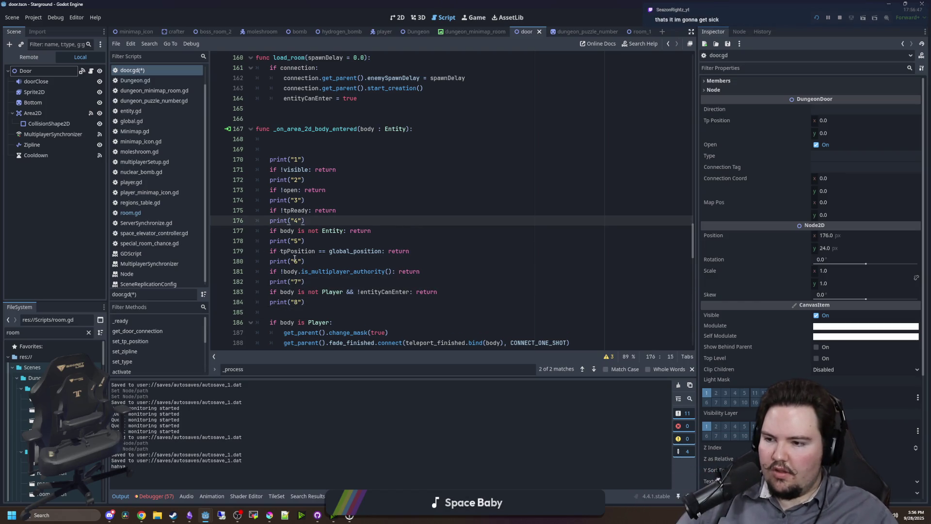
left_click(407, 261)
key("ctrl+s")
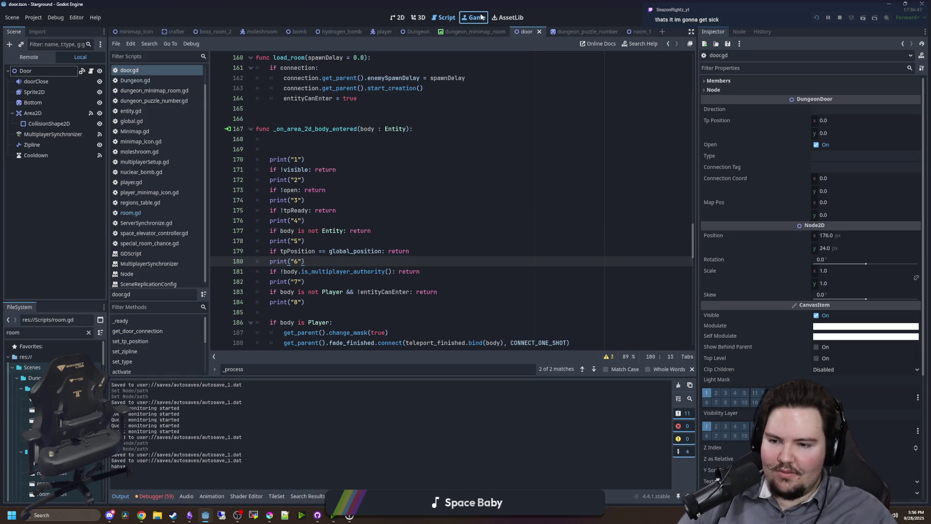
key("a")
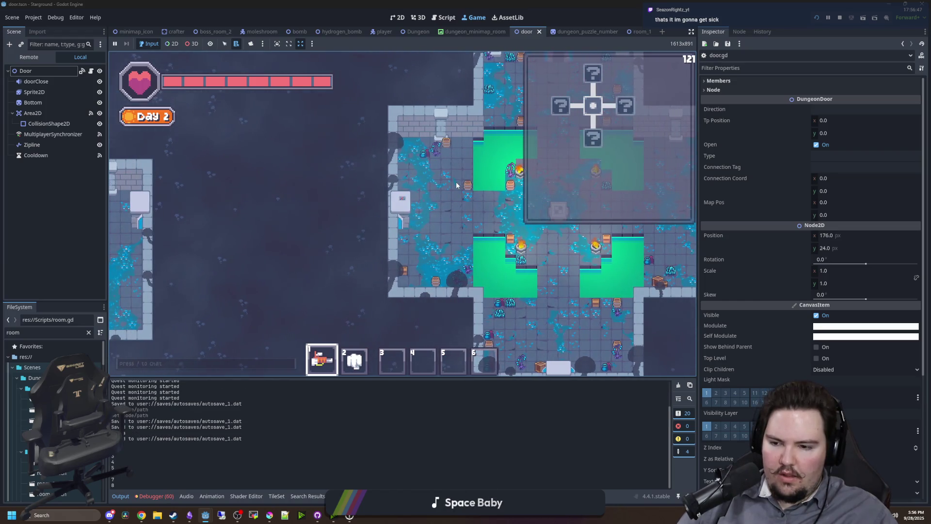
key("ctrl+F3")
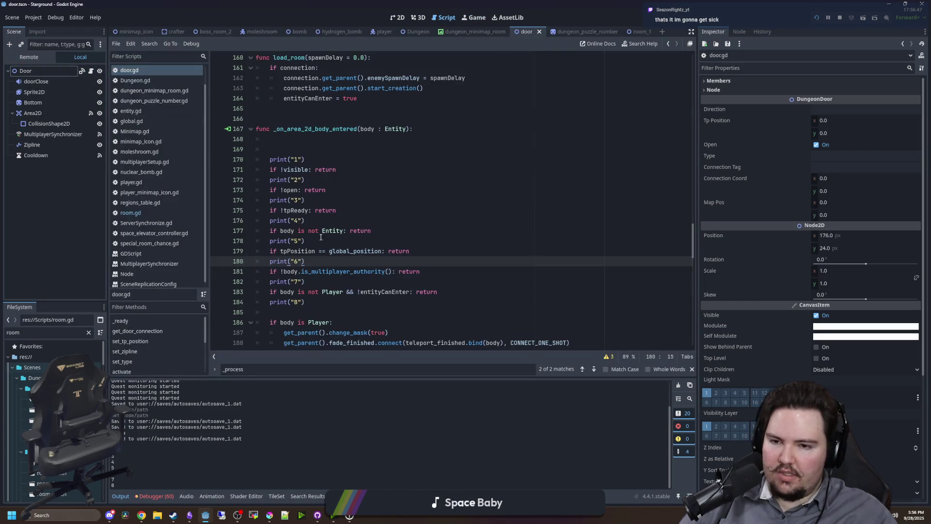
Add a print("hahahhaaa") line below the teleport_finished call and save.
scroll(336, 242, "down", 1)
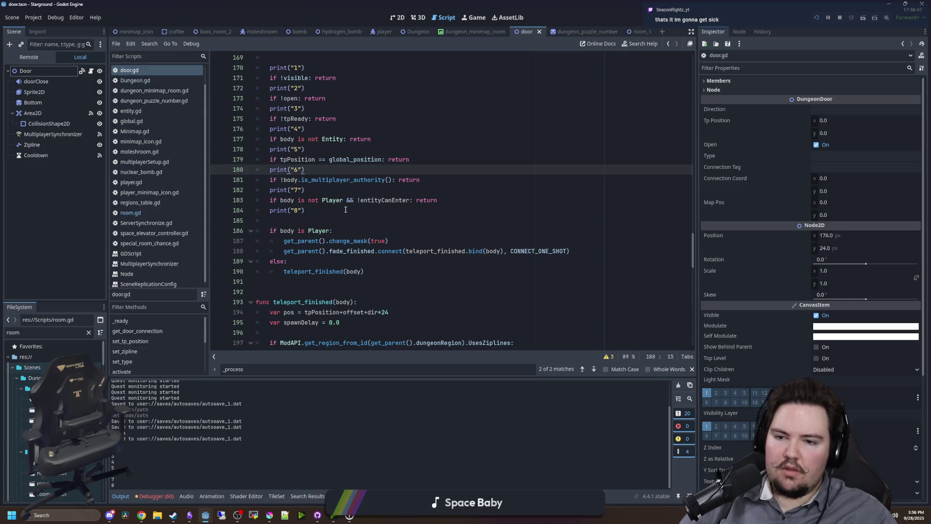
scroll(336, 204, "down", 2)
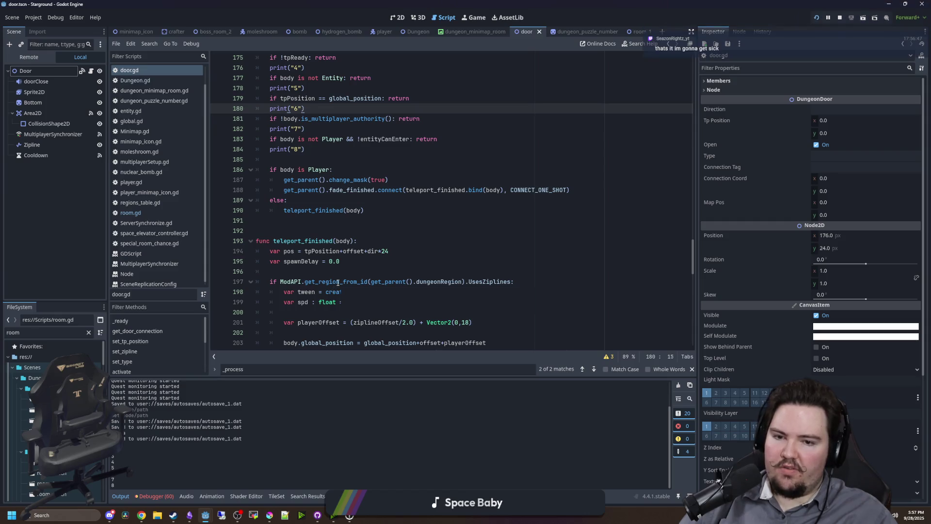
scroll(338, 282, "down", 7)
scroll(423, 268, "up", 5)
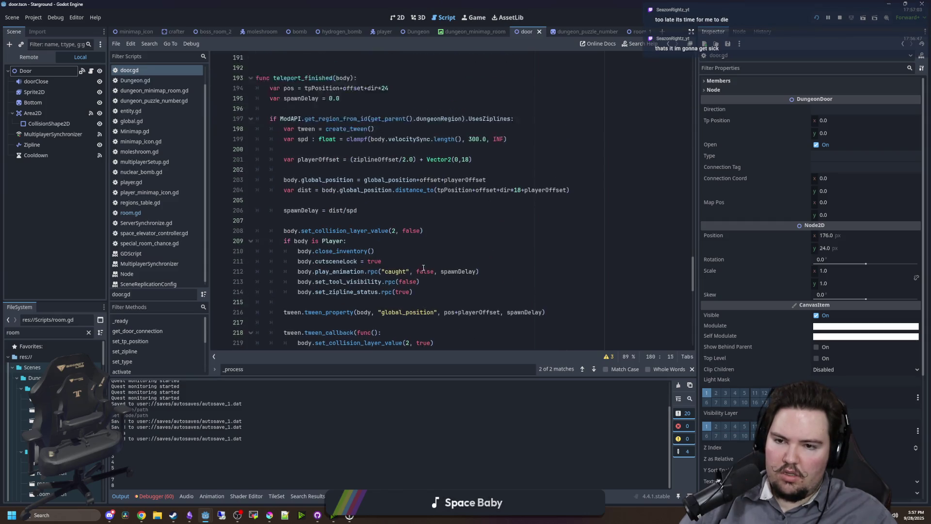
scroll(310, 191, "up", 5)
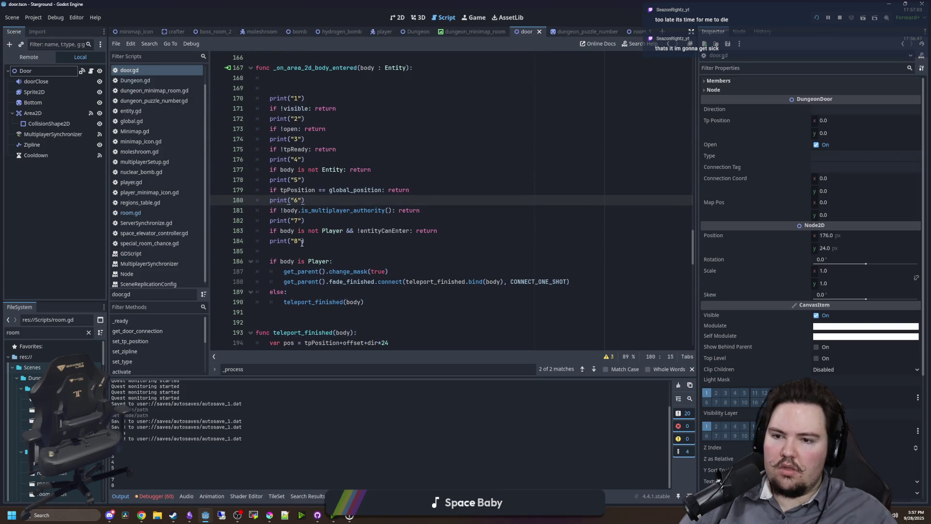
left_click(379, 297)
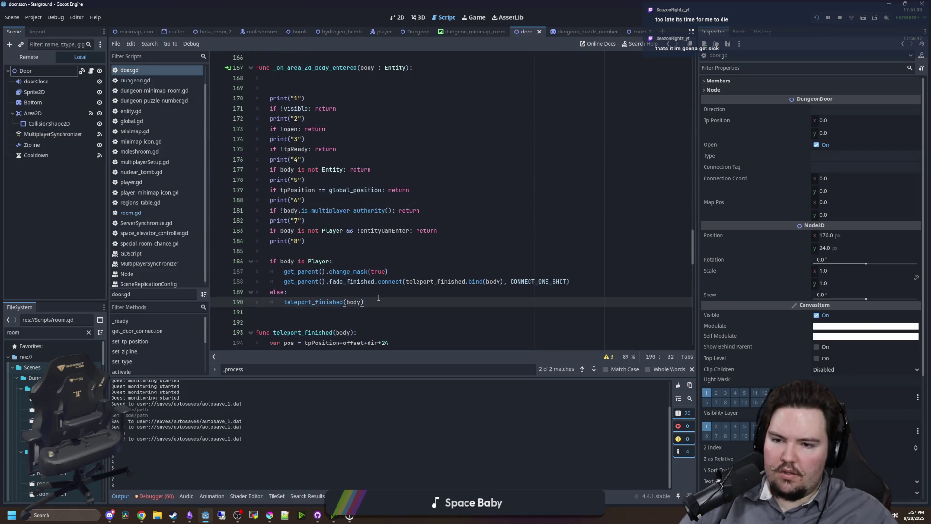
key("Return")
type("print(")
type("\"hahahhaaa\"")
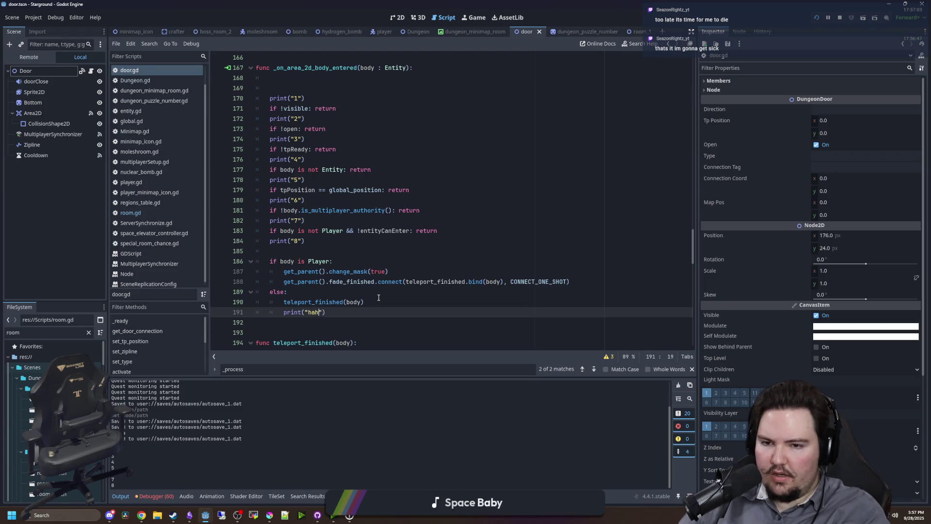
left_click(389, 298)
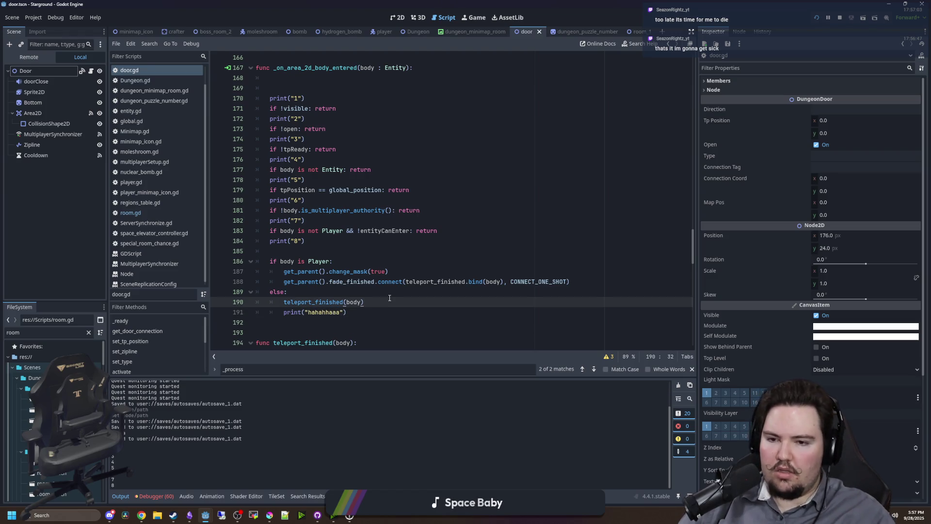
left_click(401, 291)
key("ctrl+s")
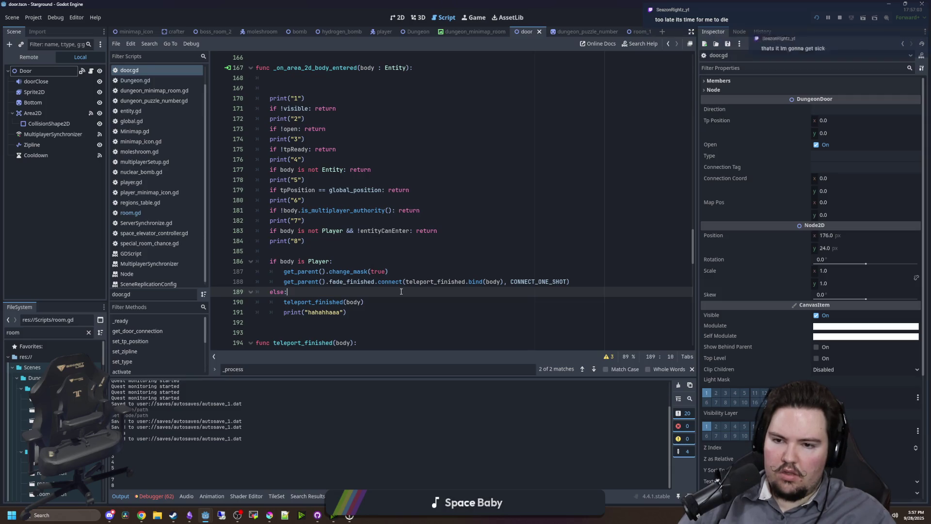
Delete the hahahhaaa print and the print("8") through print("6") debug lines.
left_click_drag(359, 281, 557, 281)
left_click(368, 292)
triple_click(368, 312)
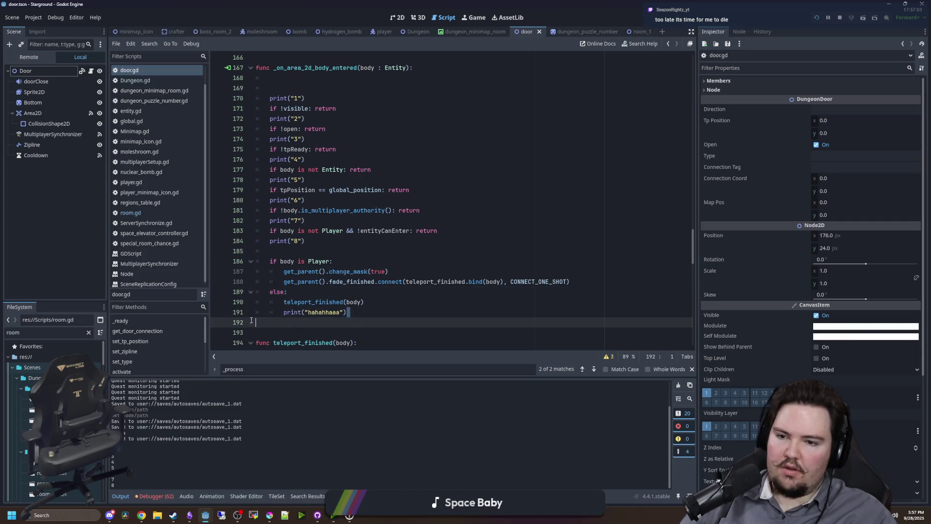
key("BackSpace")
key("BackSpace")
triple_click(303, 240)
key("BackSpace")
key("BackSpace")
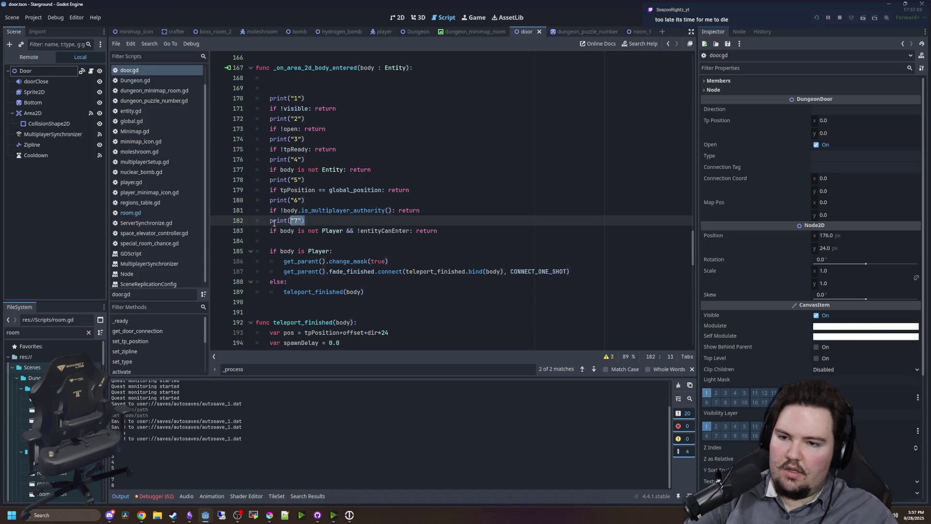
triple_click(291, 220)
key("BackSpace")
key("BackSpace")
triple_click(291, 199)
key("BackSpace")
key("BackSpace")
triple_click(249, 180)
Delete the remaining numbered debug prints and leftover blank lines, then save door.gd.
key("BackSpace")
key("BackSpace")
triple_click(250, 159)
key("BackSpace")
key("BackSpace")
triple_click(250, 139)
key("BackSpace")
key("BackSpace")
triple_click(251, 119)
key("BackSpace")
key("BackSpace")
triple_click(247, 99)
key("BackSpace")
key("BackSpace")
triple_click(243, 86)
key("BackSpace")
key("BackSpace")
key("BackSpace")
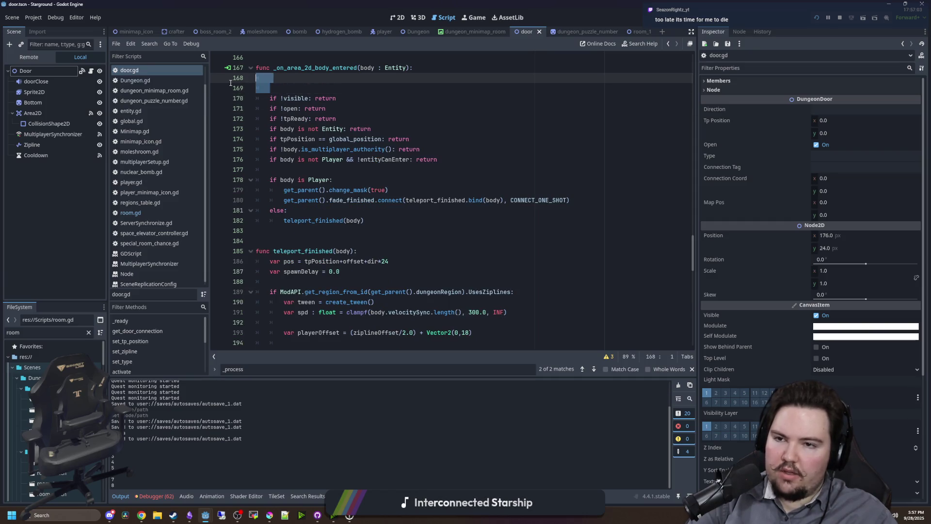
scroll(306, 88, "up", 1)
left_click(305, 87)
key("ctrl+s")
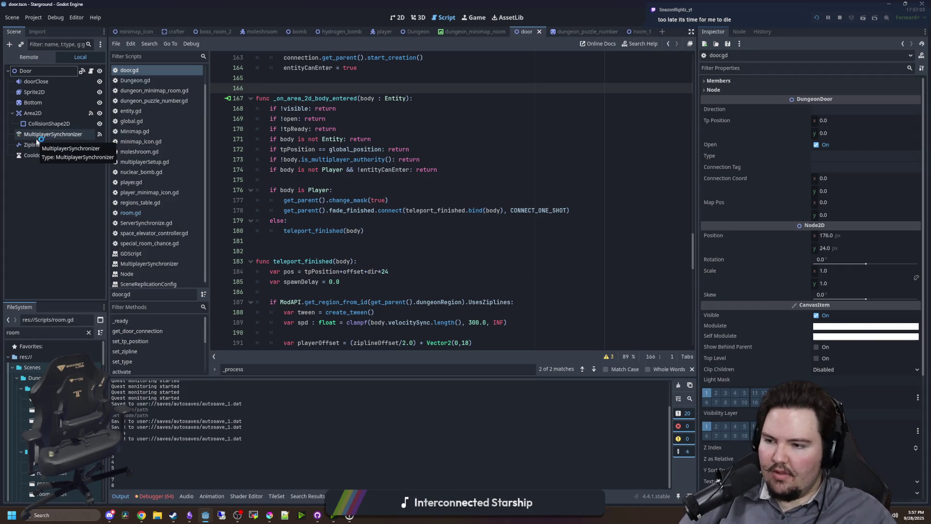
Remove '&& 1 == 2' from room.gd's tephra region condition and save room.gd.
left_click(130, 212)
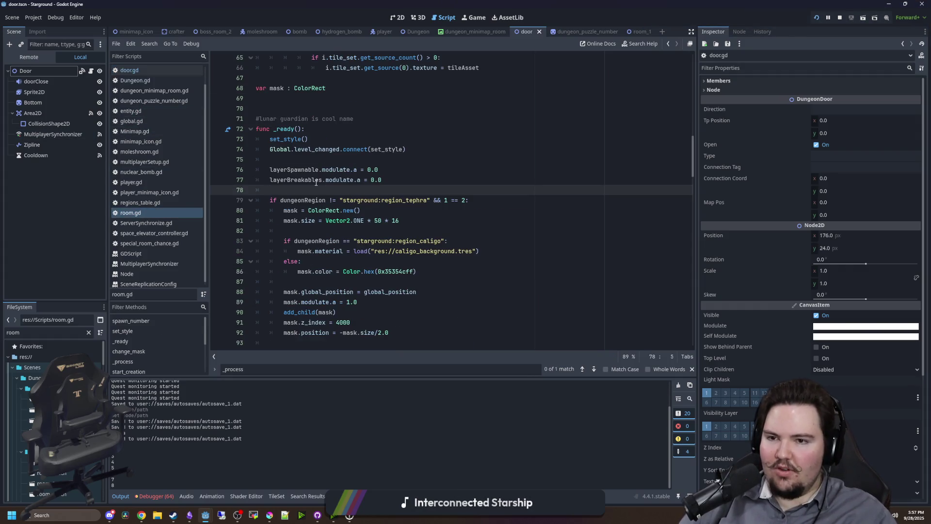
scroll(467, 225, "up", 5)
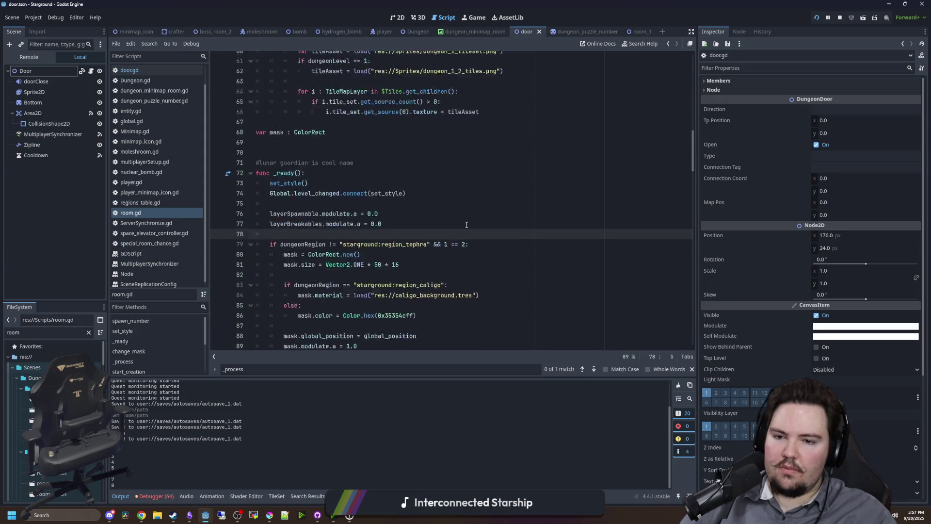
scroll(467, 224, "down", 5)
left_click(465, 201)
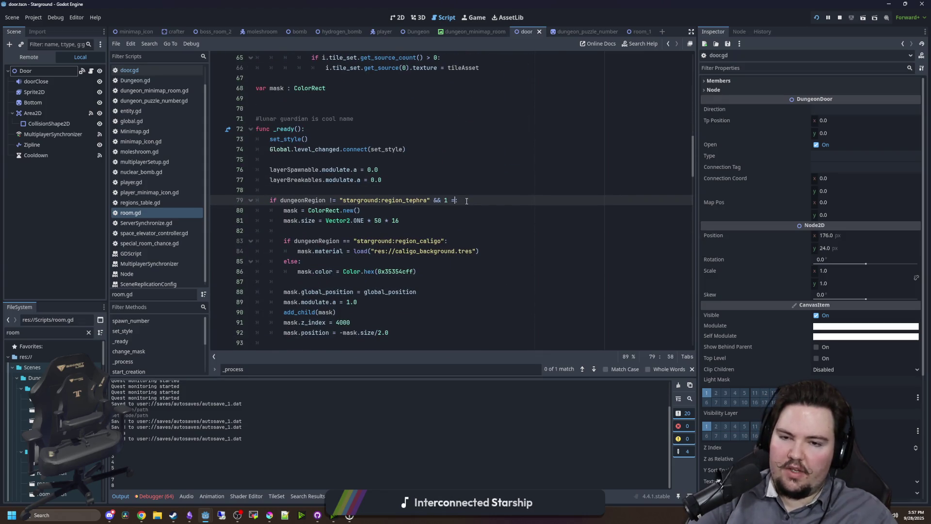
left_click(440, 180)
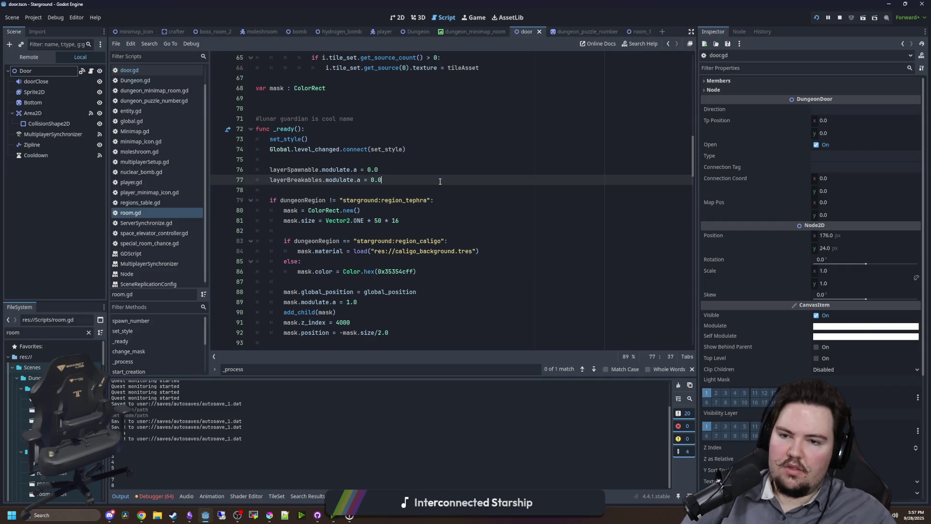
left_click(353, 190)
key("ctrl+s")
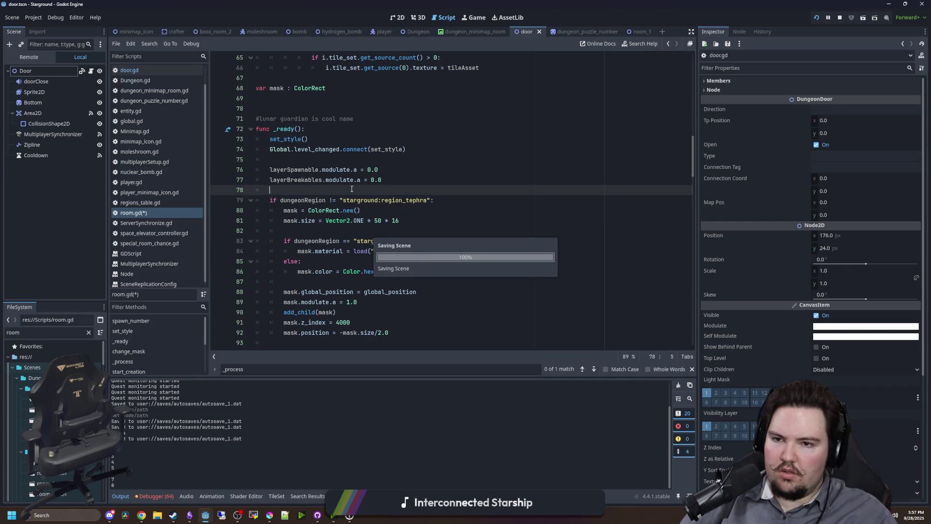
Start a text search within room.gd.
scroll(321, 289, "down", 12)
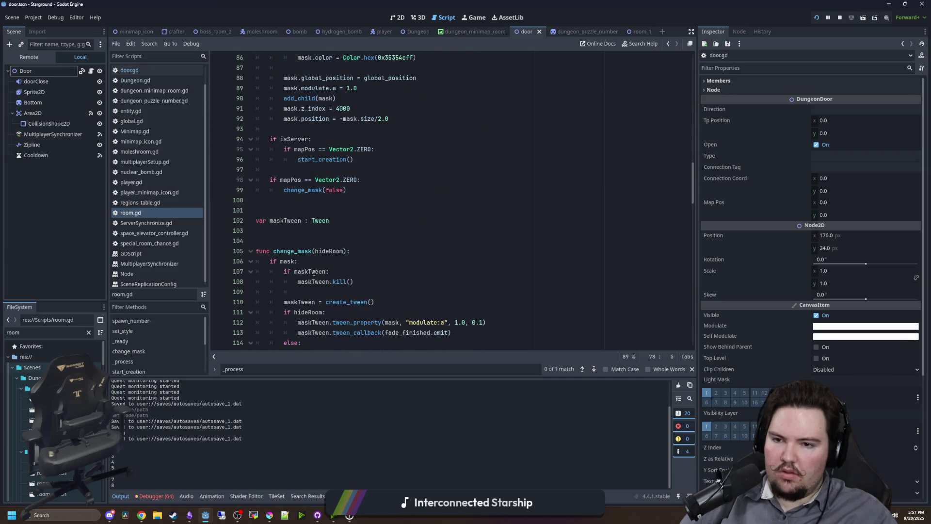
scroll(314, 273, "up", 11)
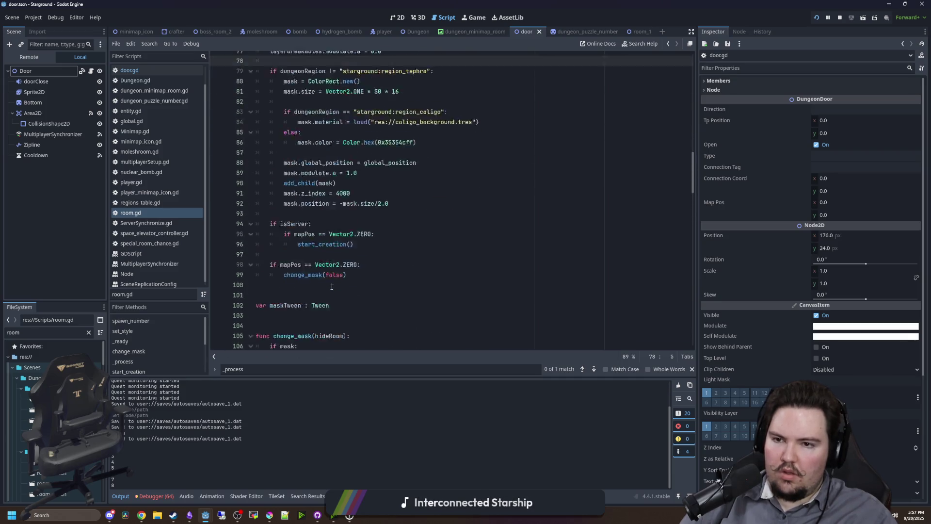
left_click(413, 142)
key("ctrl+f")
Find change_mask in room.gd and review its hideRoom and else tween branches.
type("change_ma")
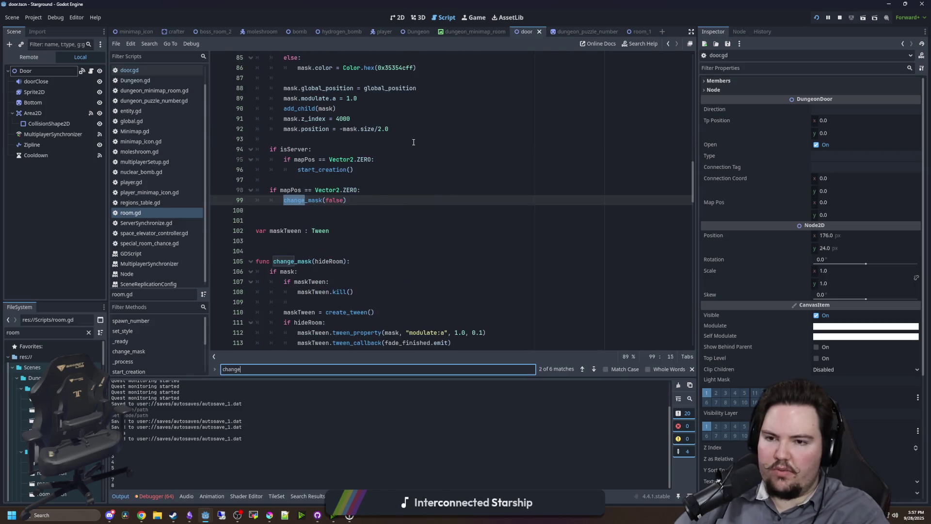
type("sk")
scroll(371, 183, "down", 4)
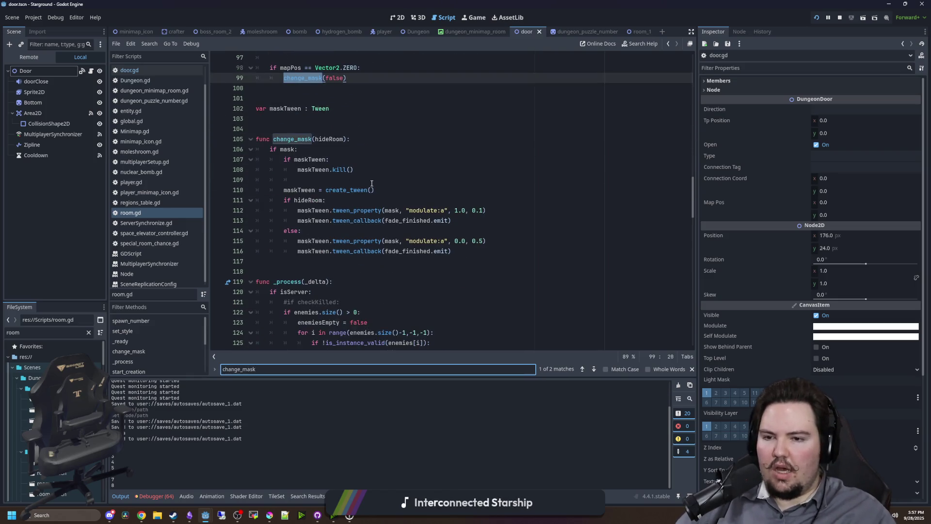
left_click(350, 139)
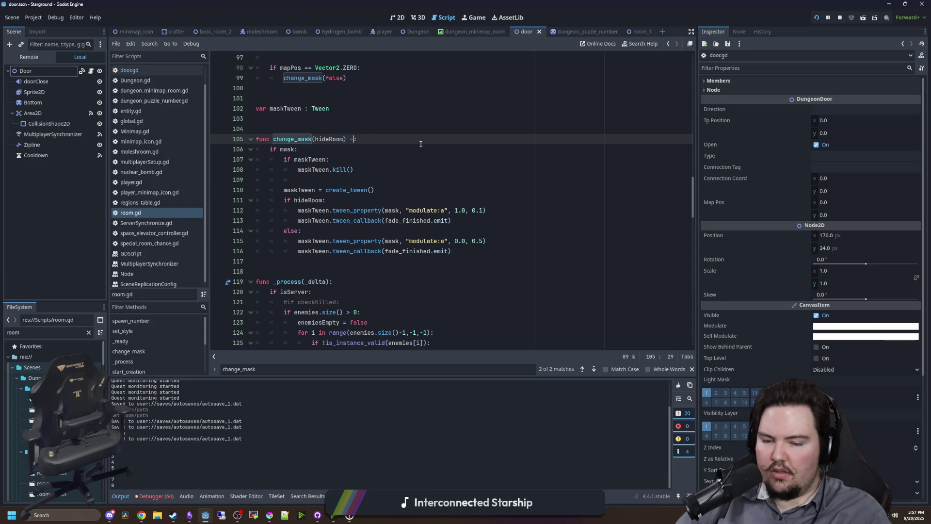
type("> bool")
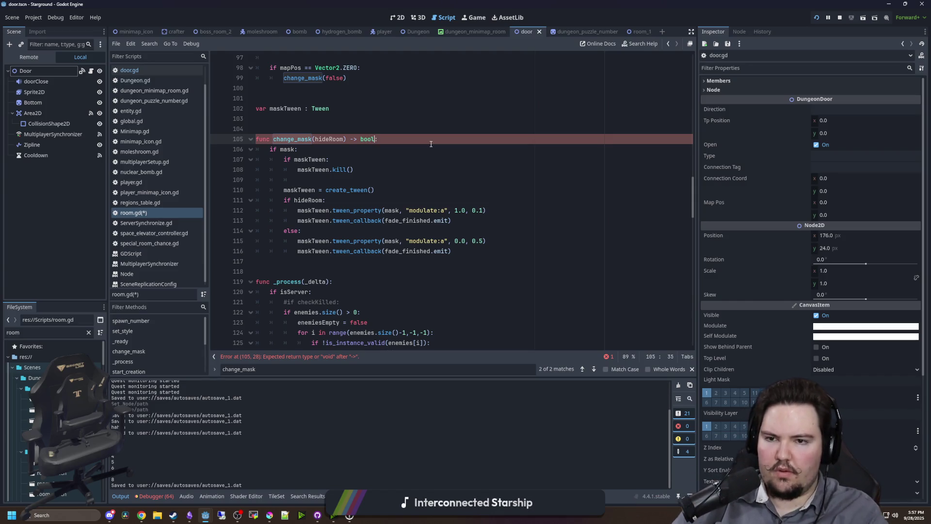
left_click(388, 170)
left_click(373, 189)
left_click(461, 222)
left_click(360, 189)
left_click(322, 159)
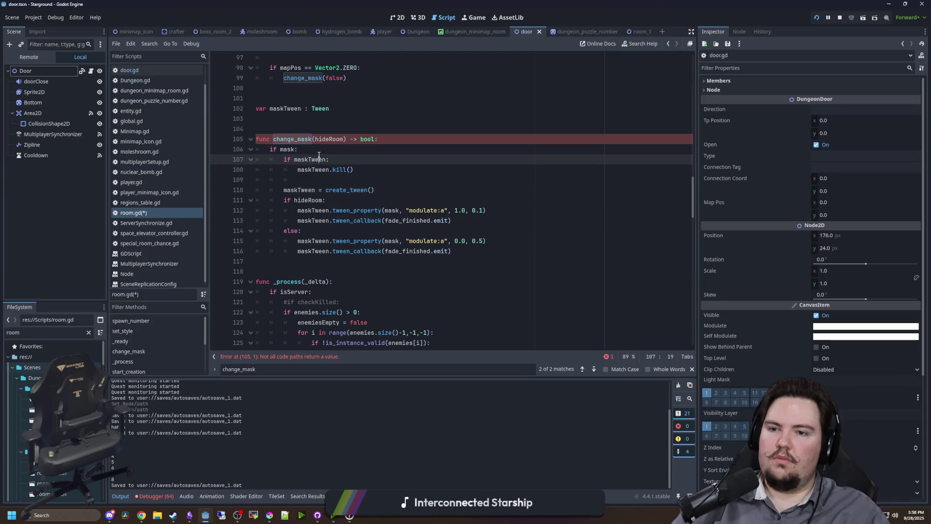
left_click(326, 139)
left_click(461, 250)
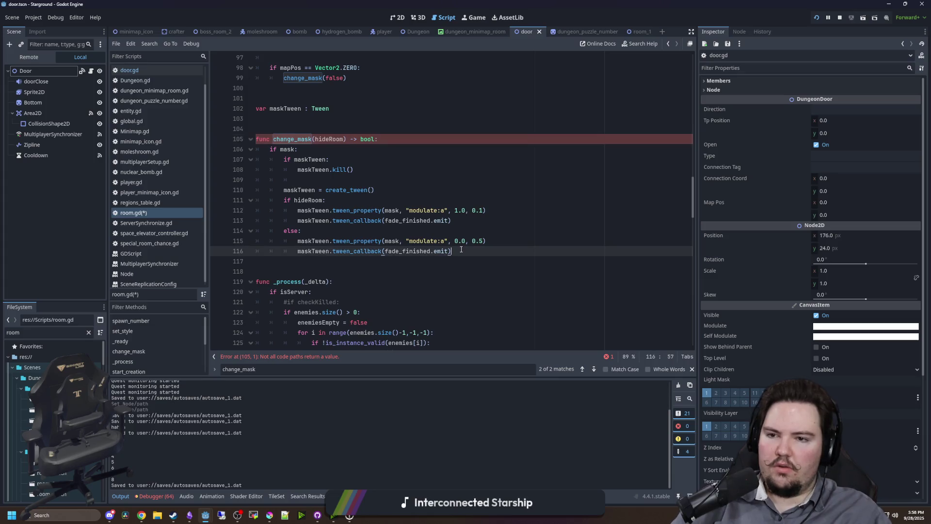
Add 'return false' after the tween callbacks in both the hideRoom and else branches.
key("Return")
key("Return")
type("return true")
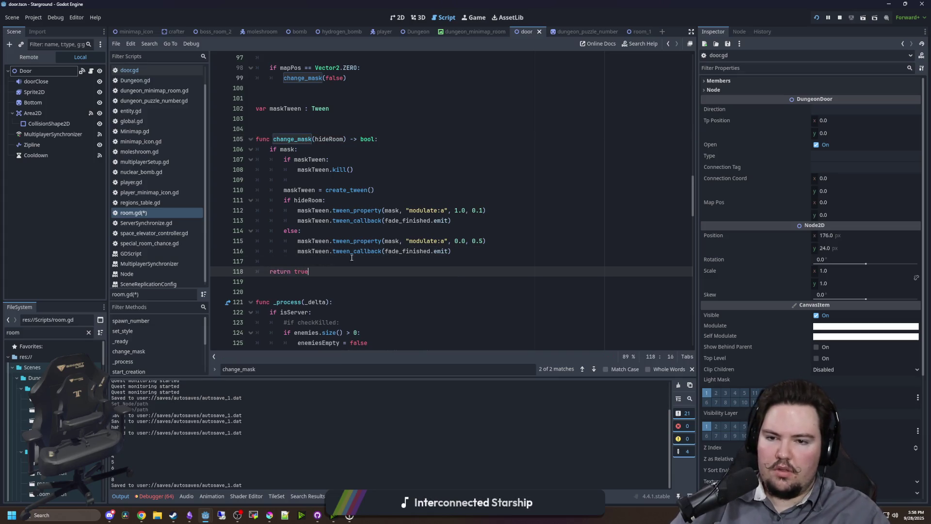
left_click(352, 258)
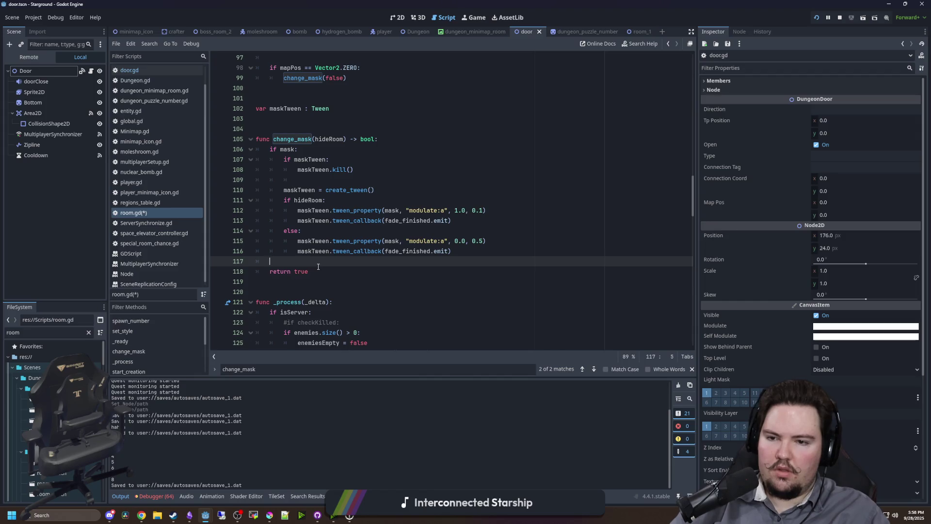
left_click_drag(311, 269, 271, 272)
key("ctrl+c")
left_click(487, 257)
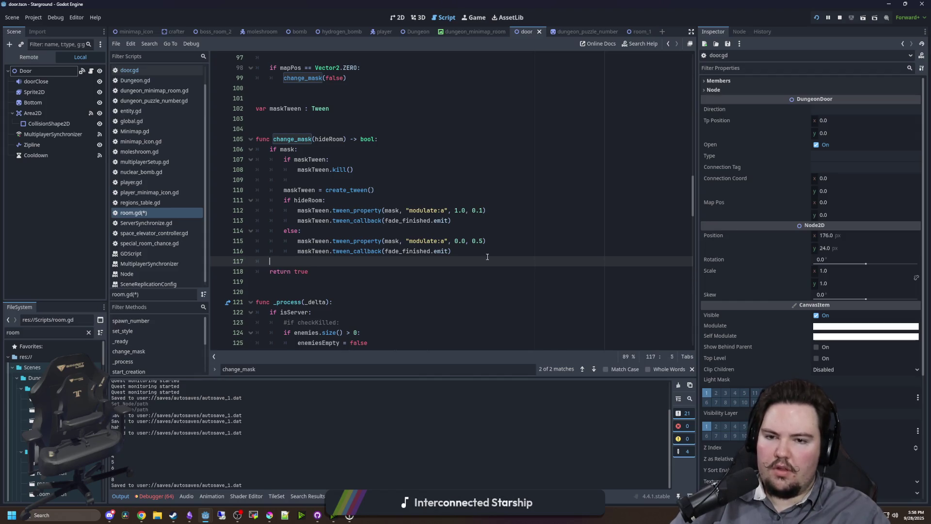
left_click(495, 255)
key("Return")
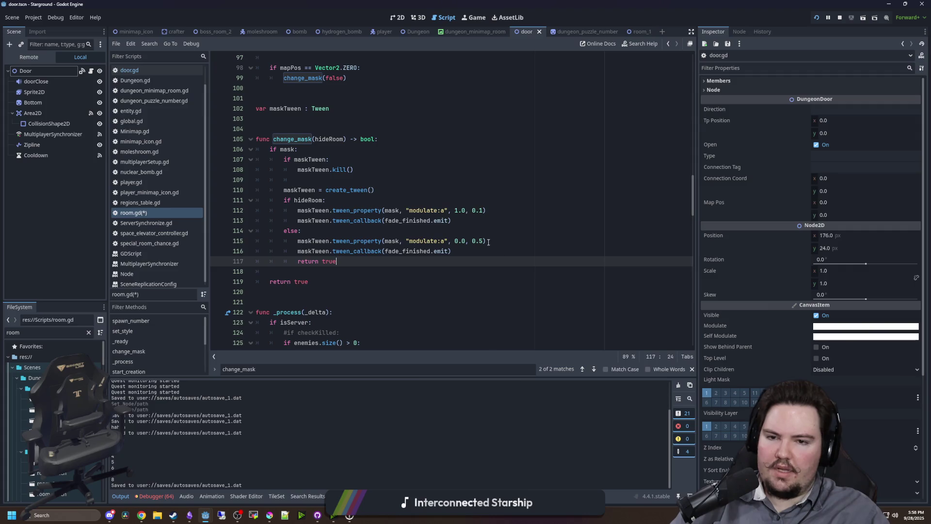
left_click(474, 221)
key("Return")
key("ctrl+v")
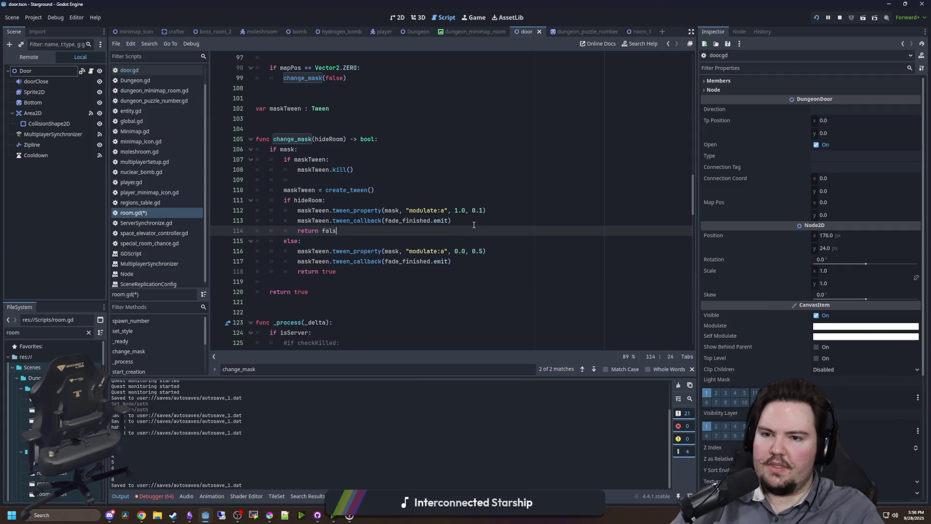
Save room.gd and go to door.gd.
left_click(334, 271)
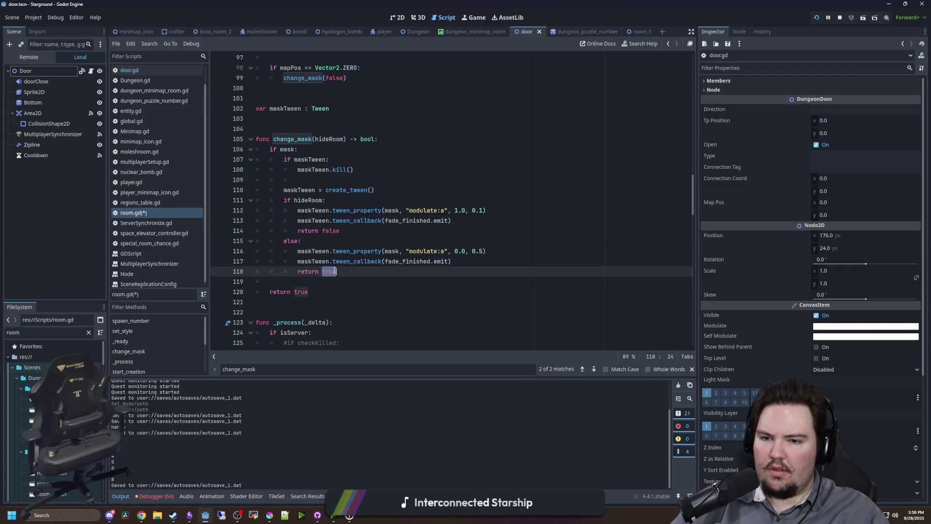
left_click(350, 235)
key("ctrl+s")
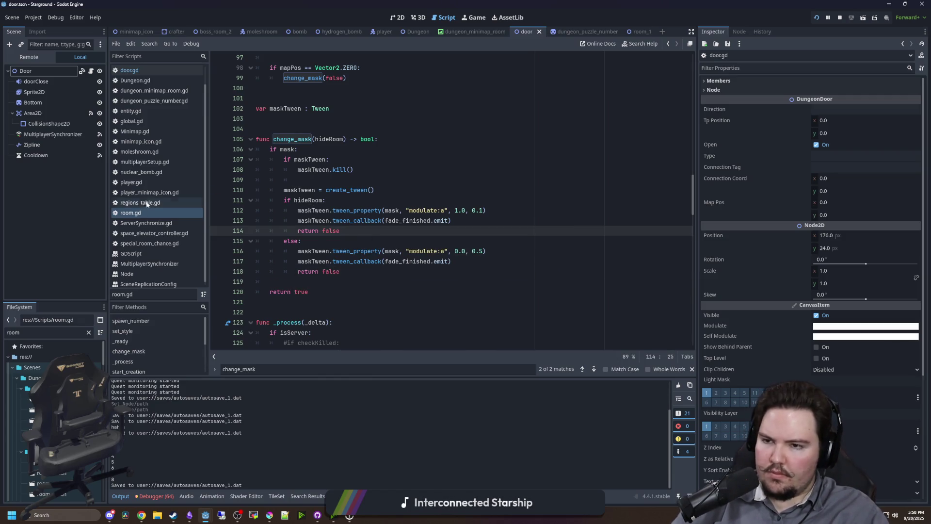
left_click(144, 69)
Wrap change_mask(true) in an if that calls teleport_finished(body), with the fade connect under else.
left_click(390, 231)
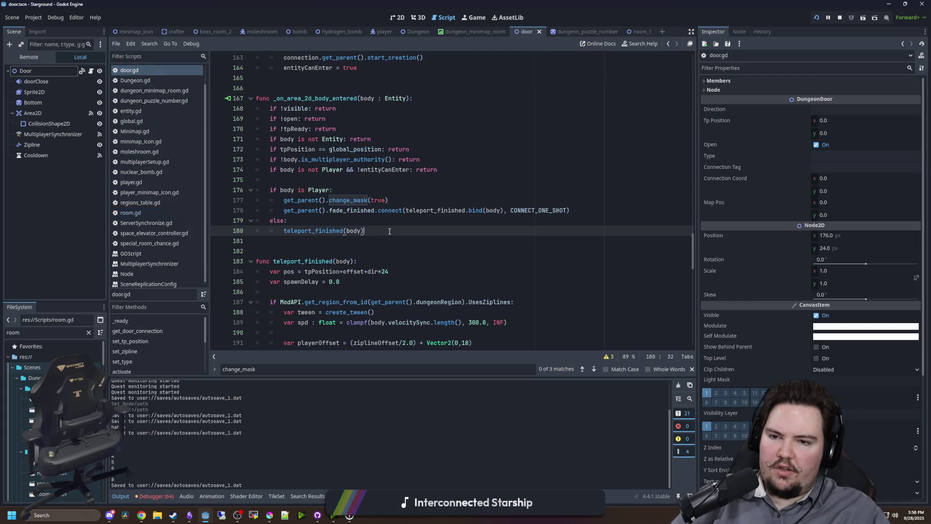
scroll(389, 231, "up", 1)
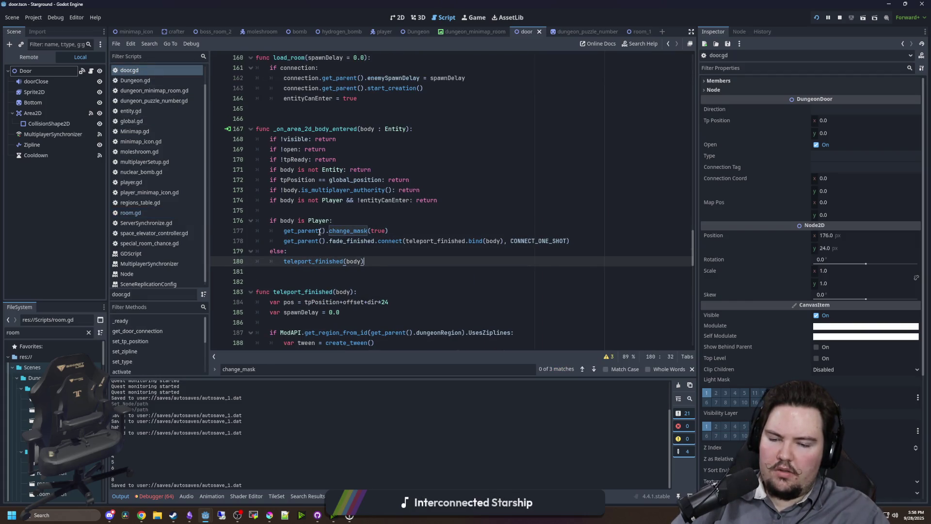
left_click(284, 230)
type("if")
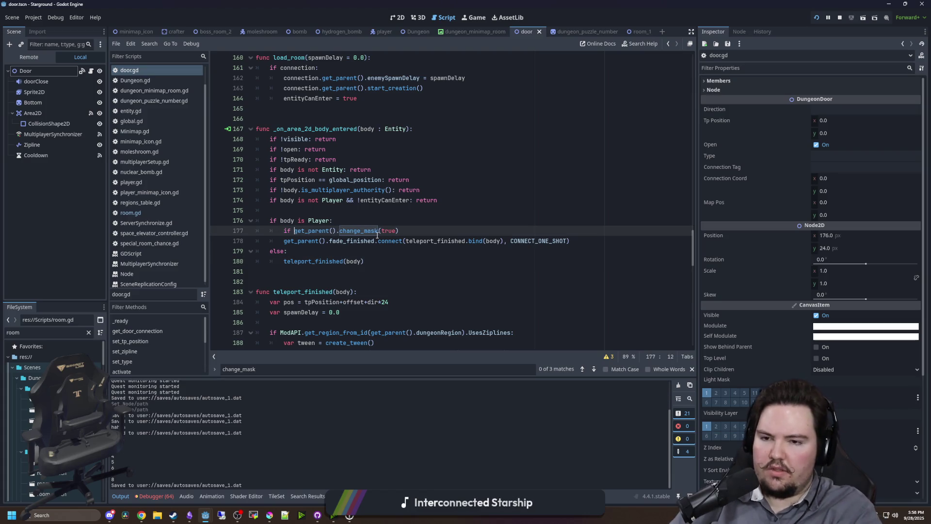
left_click(408, 232)
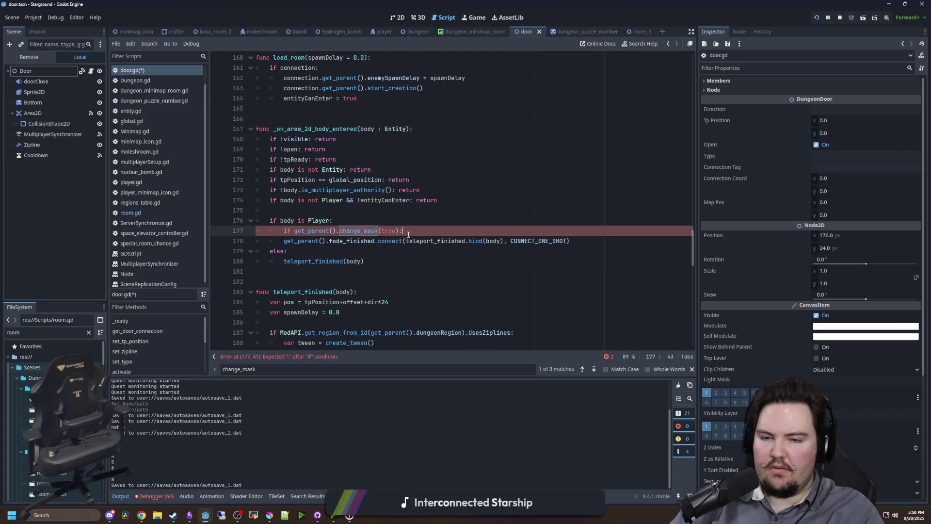
key("Return")
key("Return")
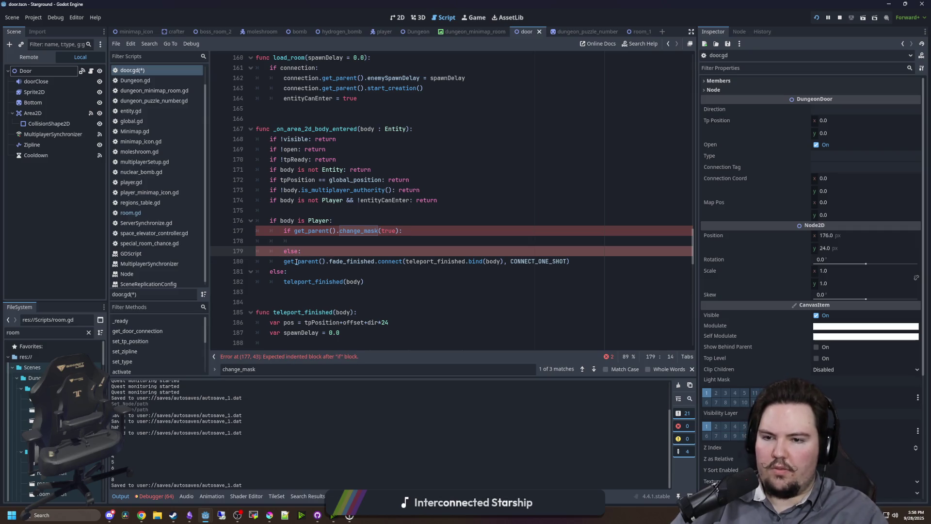
left_click(284, 262)
key("Tab")
left_click_drag(364, 282, 284, 281)
key("ctrl+c")
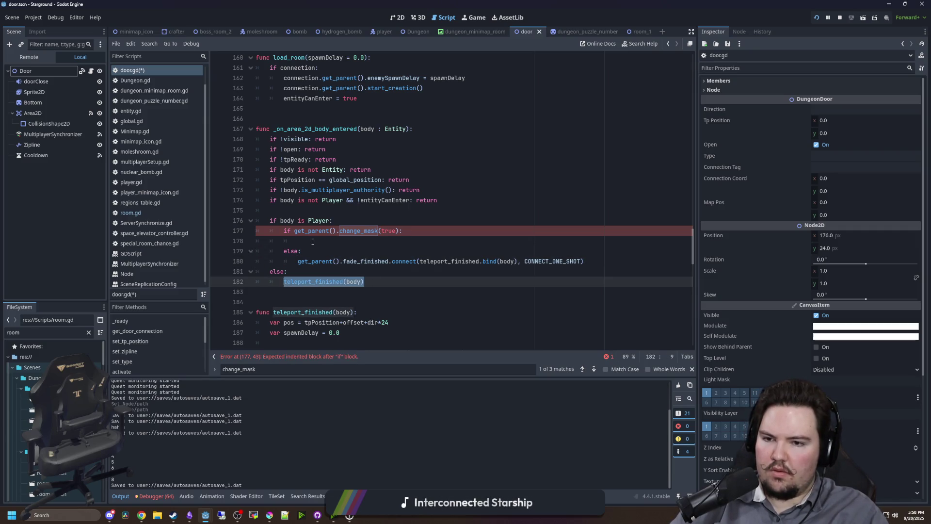
left_click(310, 241)
key("ctrl+v")
Save door.gd and switch to the running game view.
left_click(374, 200)
left_click(348, 213)
key("ctrl+s")
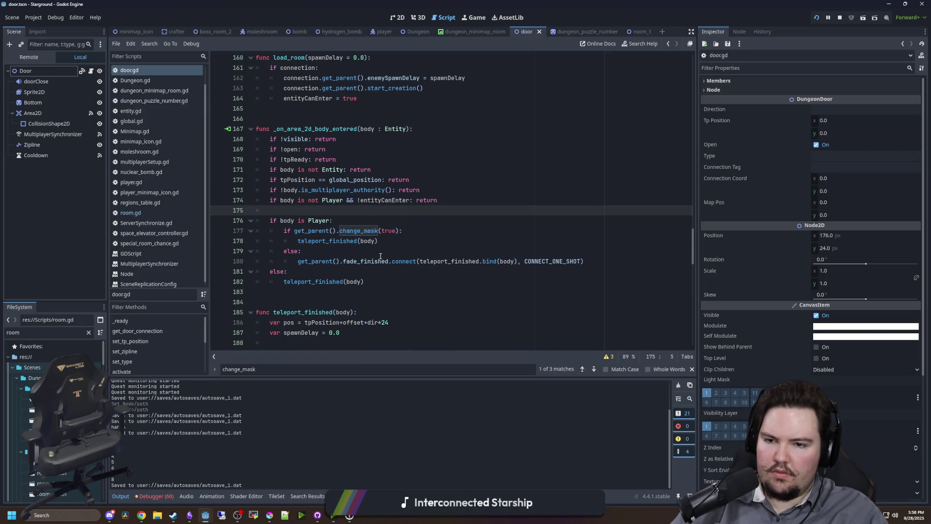
scroll(378, 228, "down", 2)
left_click(341, 221)
key("ctrl+s")
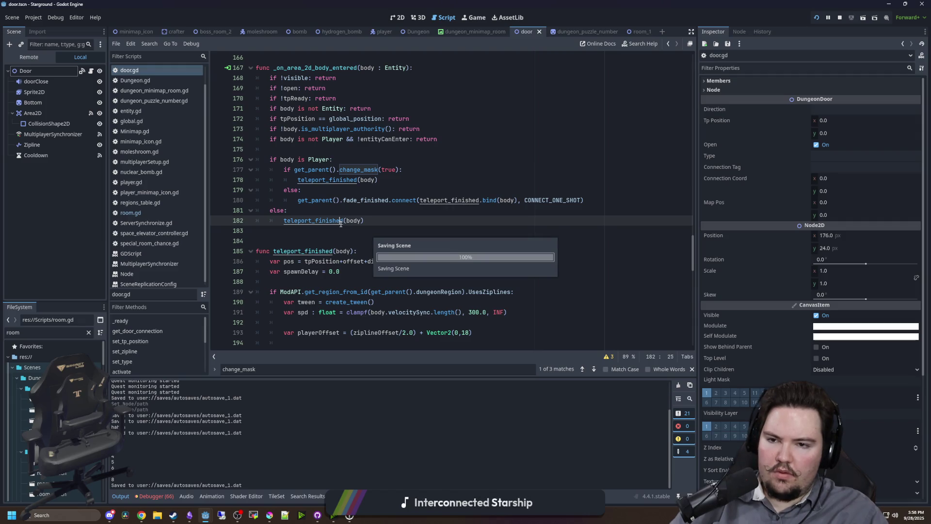
scroll(361, 205, "up", 1)
left_click(387, 179)
key("ctrl+s")
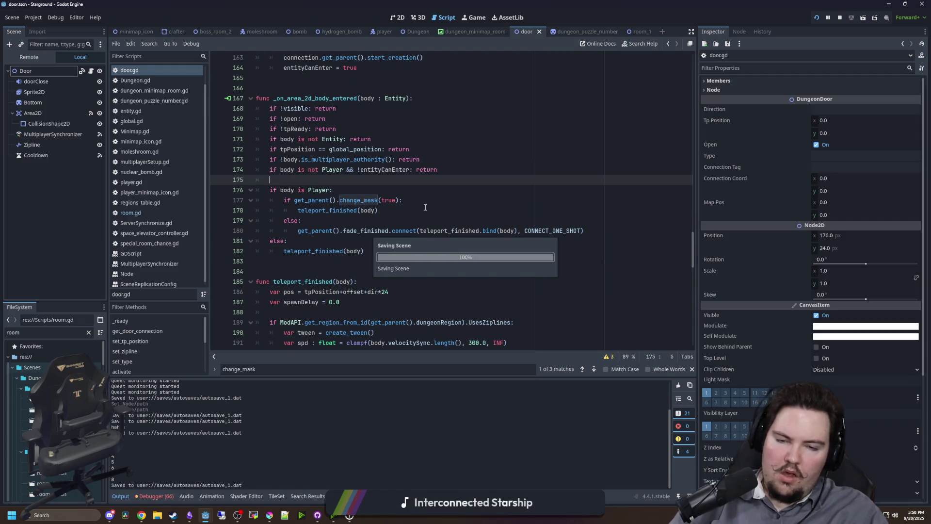
left_click(477, 20)
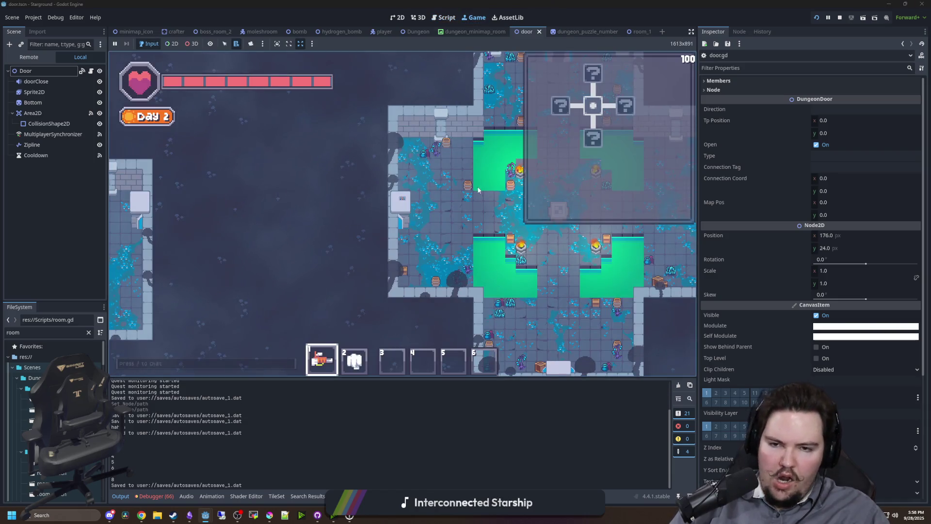
Teleport to 0 0 with /tp and enable god mode with the chat command.
type("/tp 0 0")
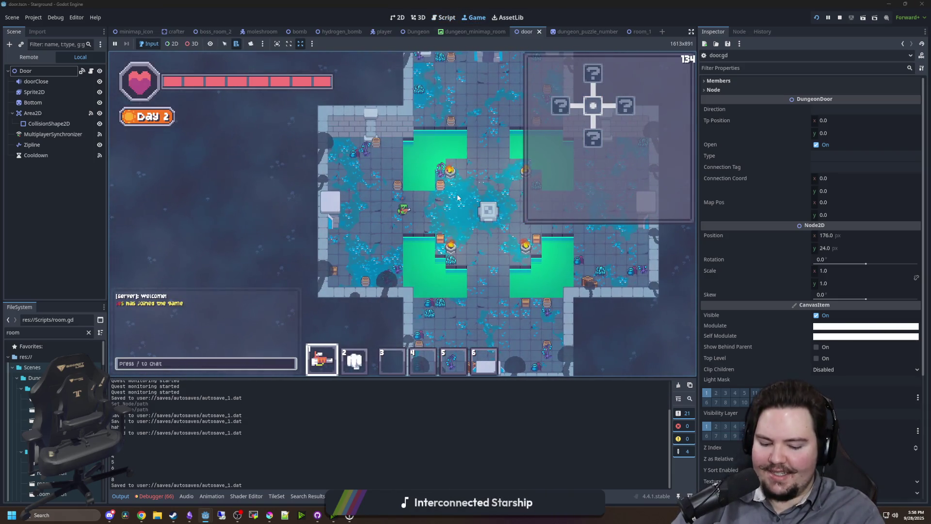
key("Return")
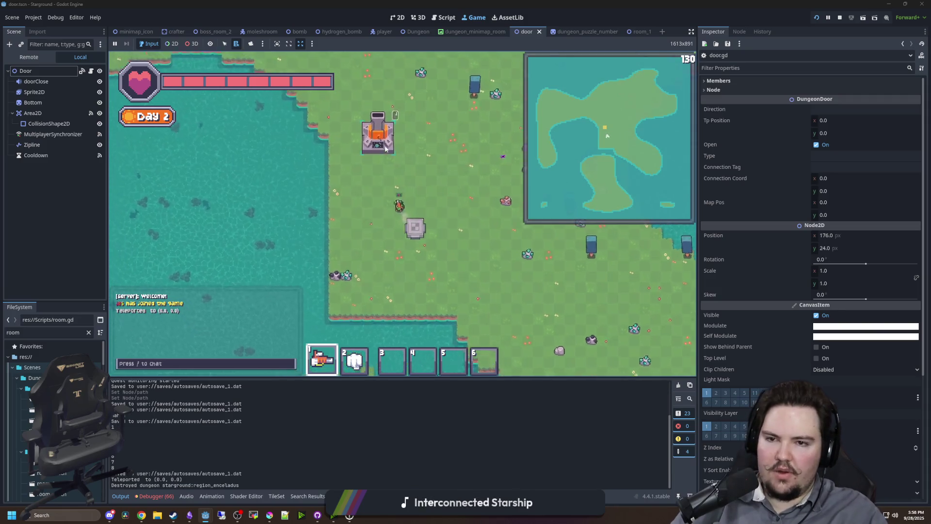
key("w")
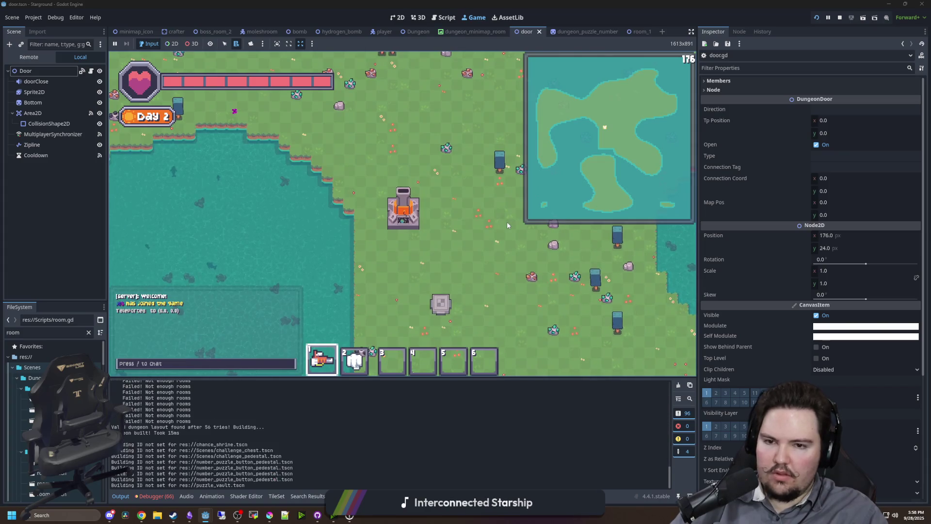
key("d")
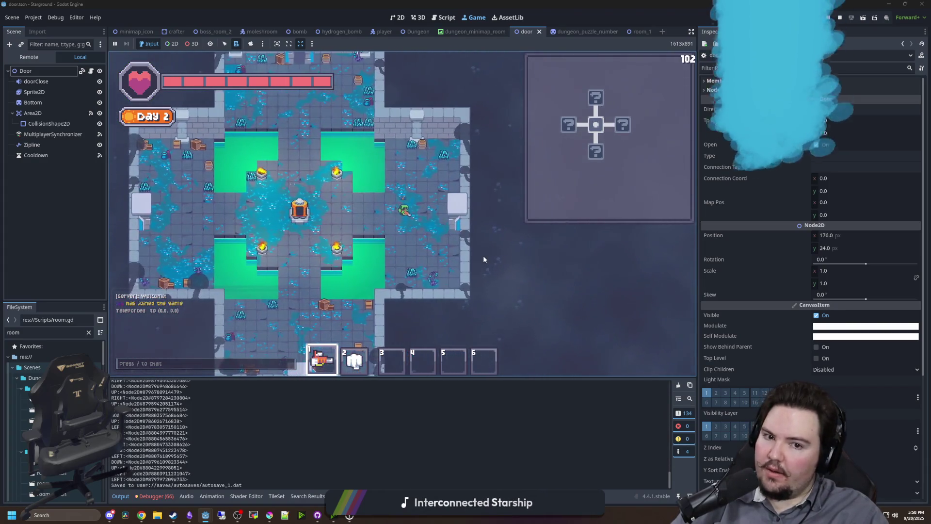
type("dw")
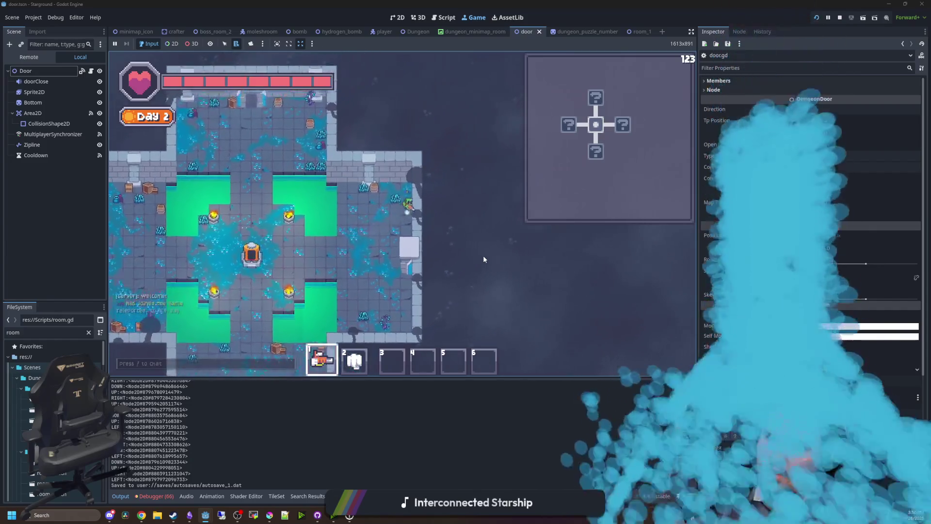
type("/gd")
key("Return")
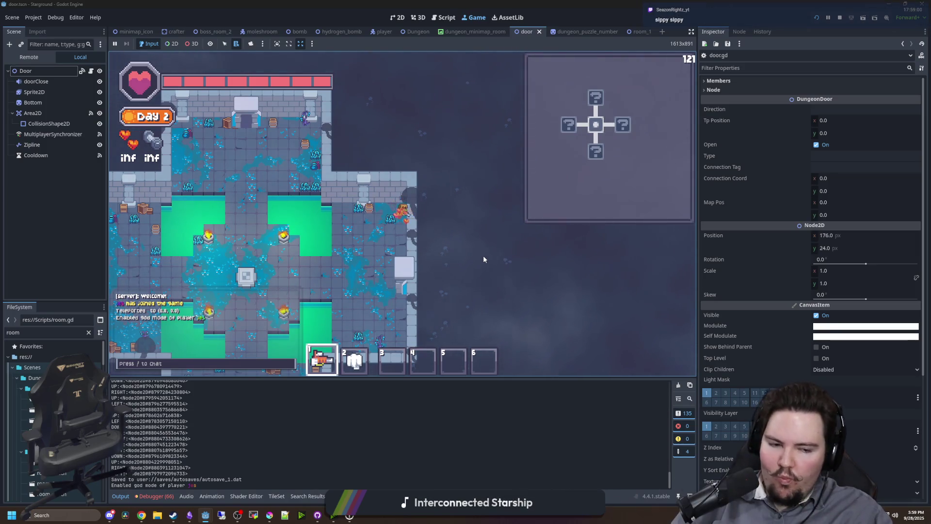
Walk through the dungeon rooms to the chest, then exit through the south door.
key("d")
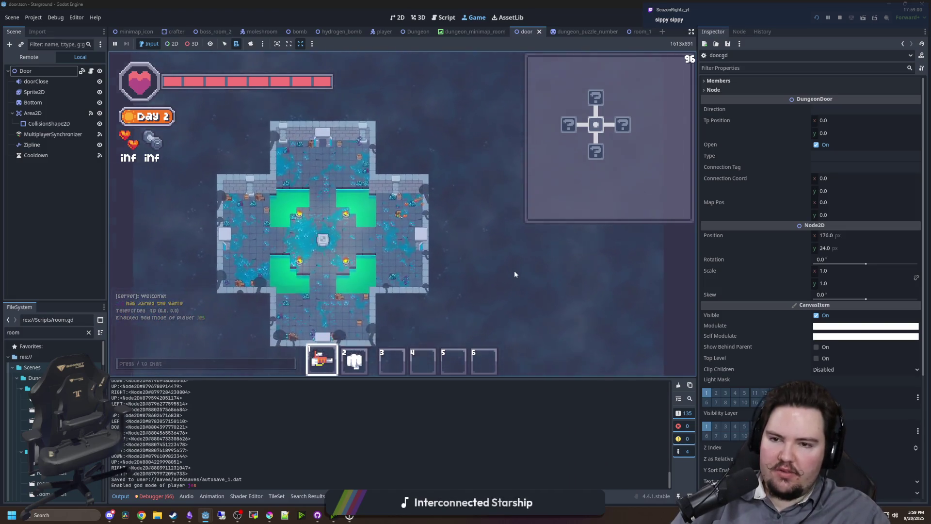
key("d")
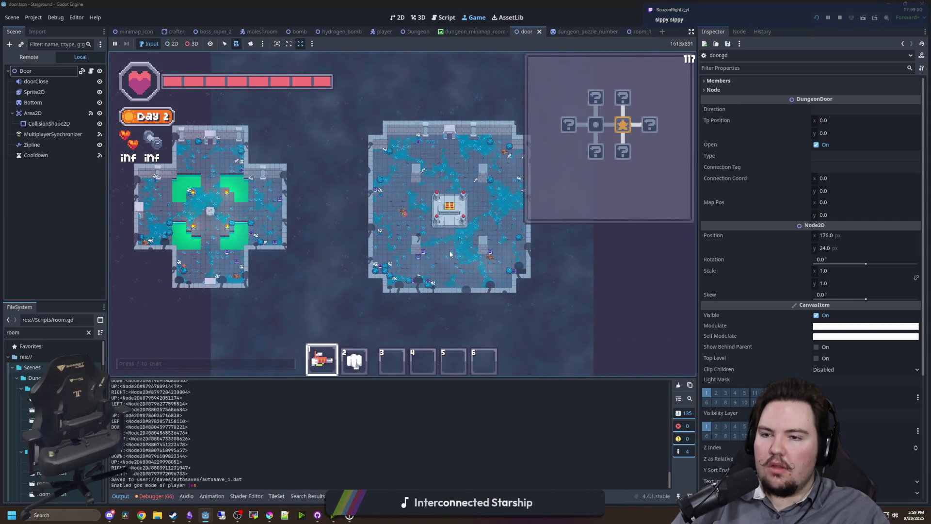
key("d")
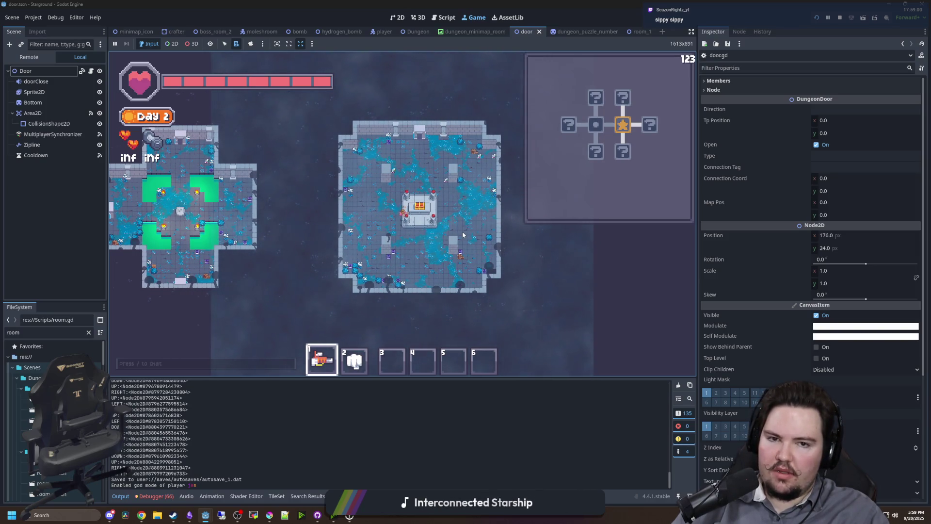
key("a")
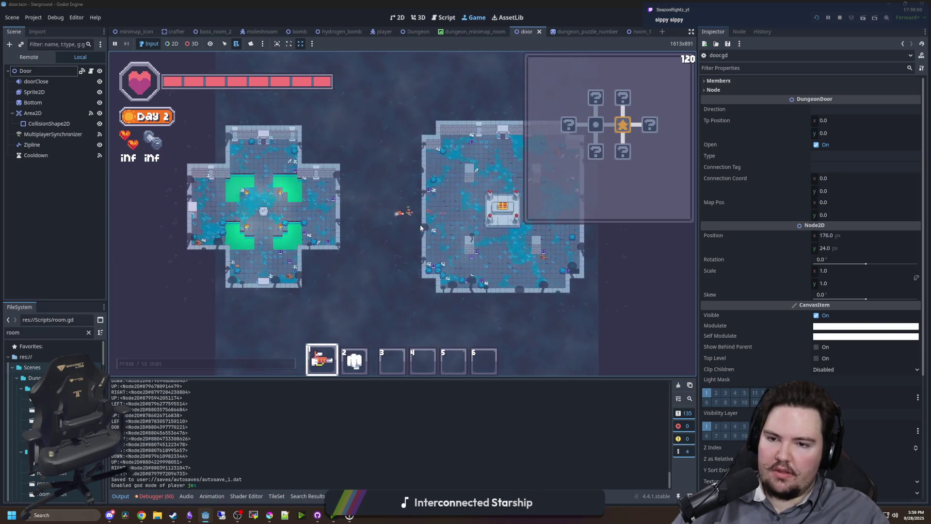
key("a")
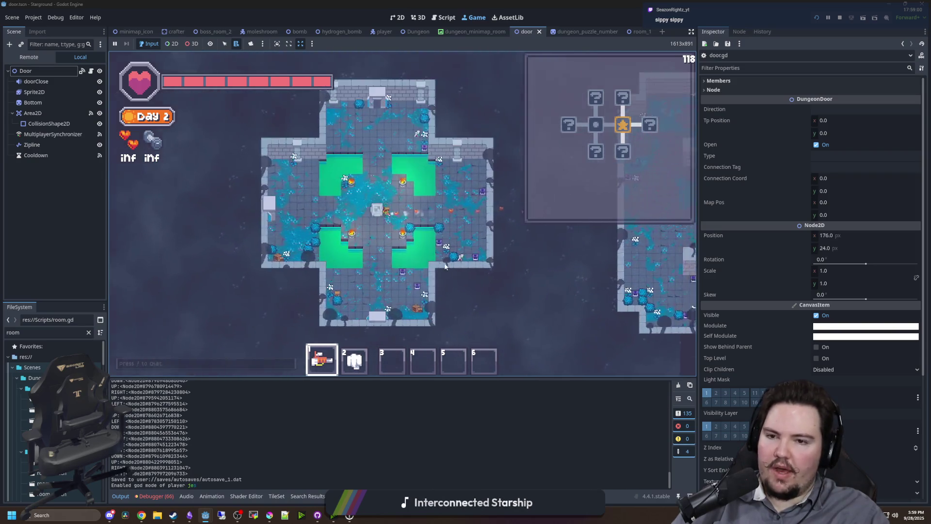
key("s")
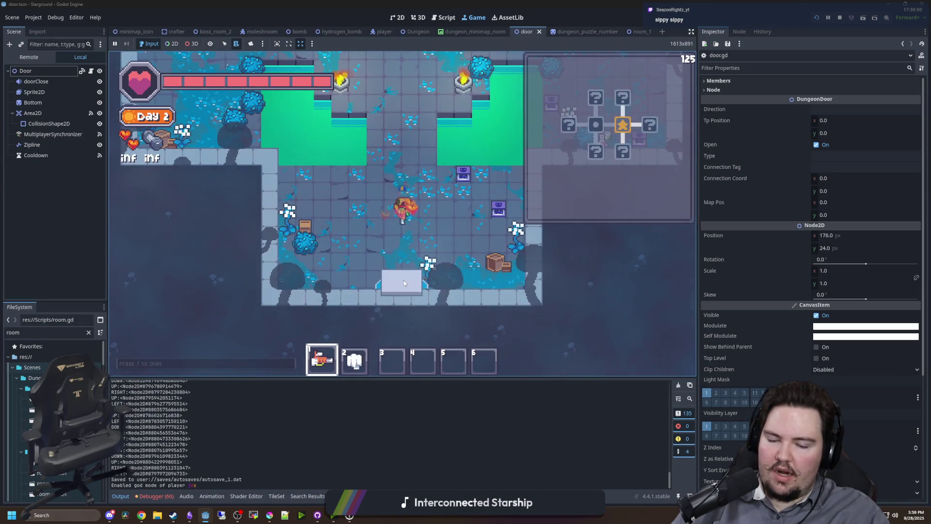
key("s")
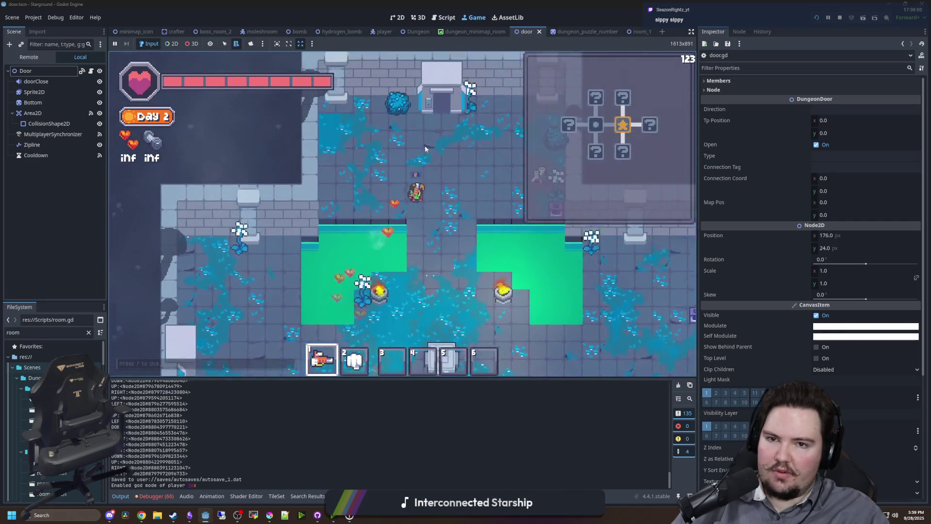
scroll(425, 148, "down", 5)
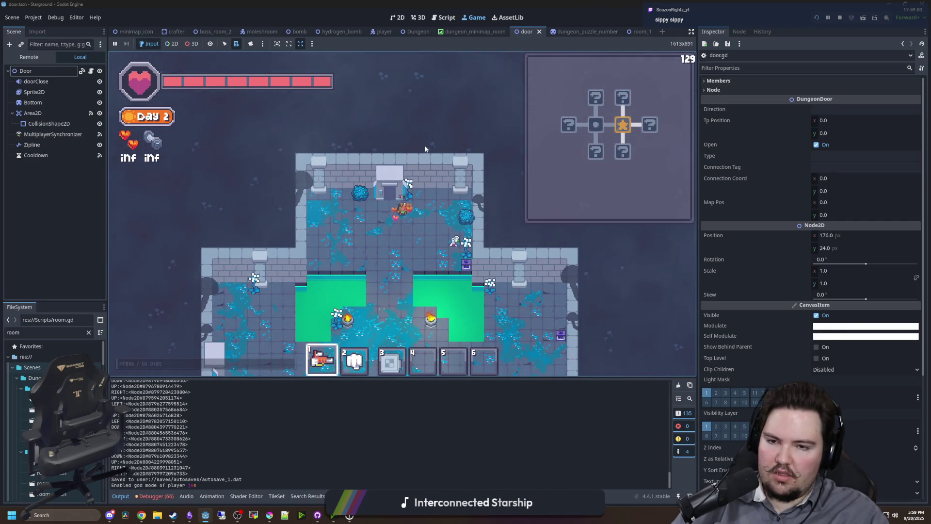
scroll(430, 155, "down", 4)
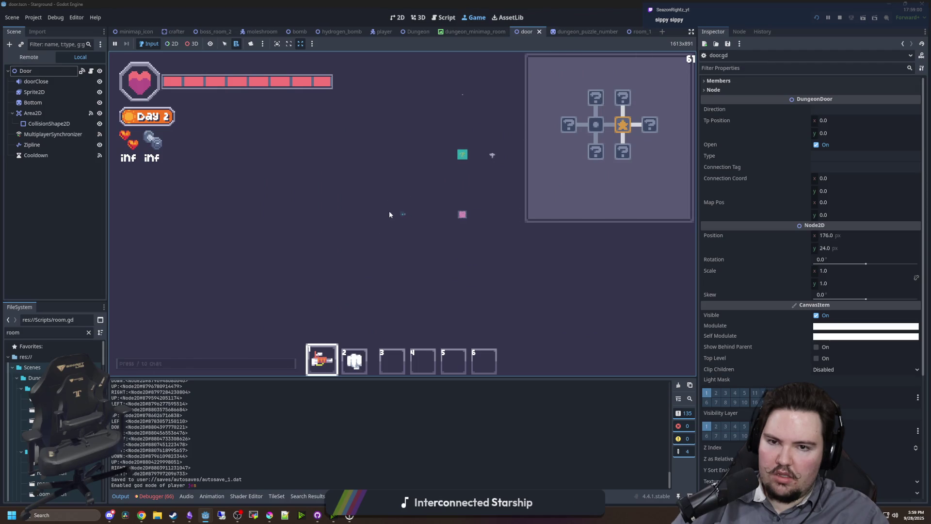
scroll(426, 226, "up", 6)
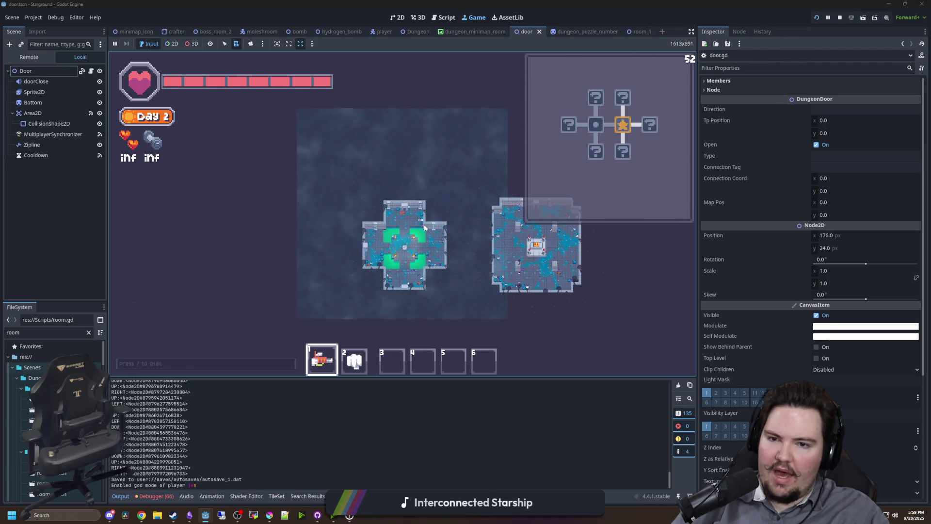
scroll(424, 228, "down", 5)
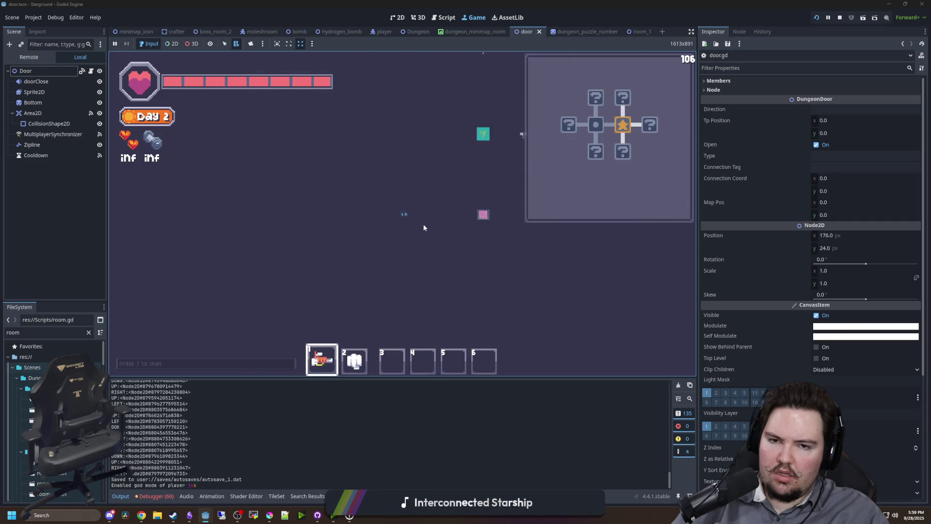
scroll(435, 226, "up", 5)
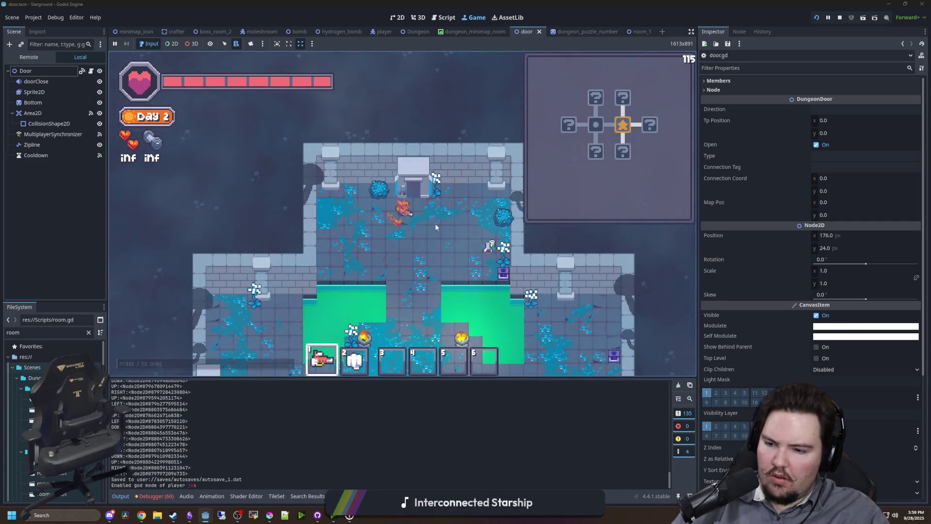
Send /spawn to return to the overworld and pick Enceladus on the Starlauncher map.
type("s")
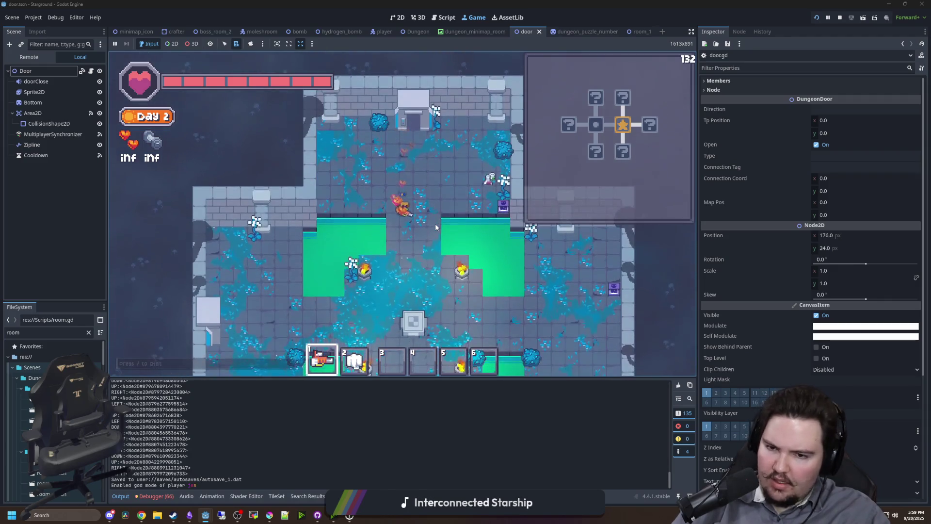
type("/spawn")
key("Return")
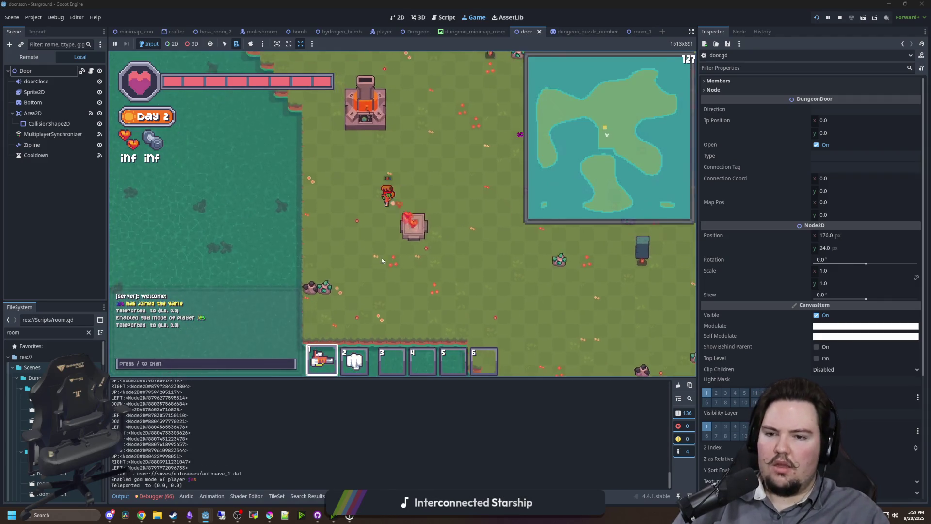
key("e")
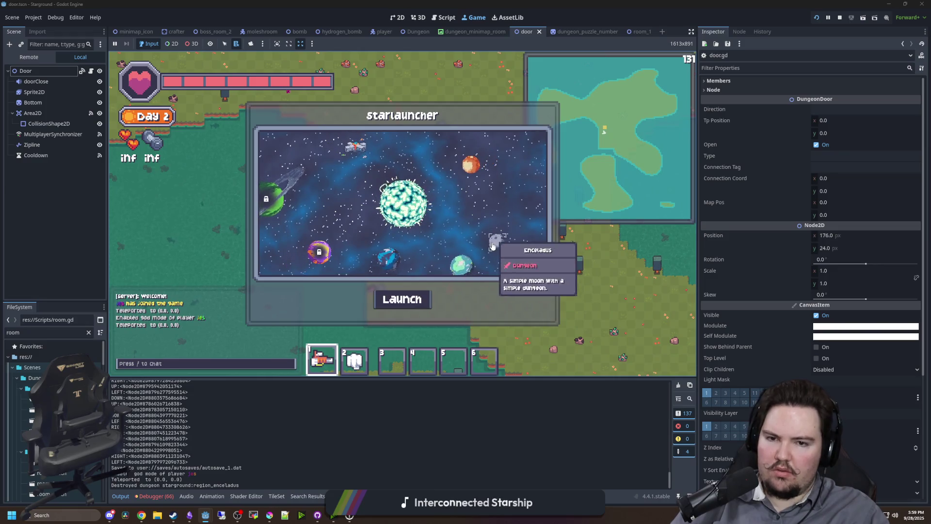
left_click(394, 304)
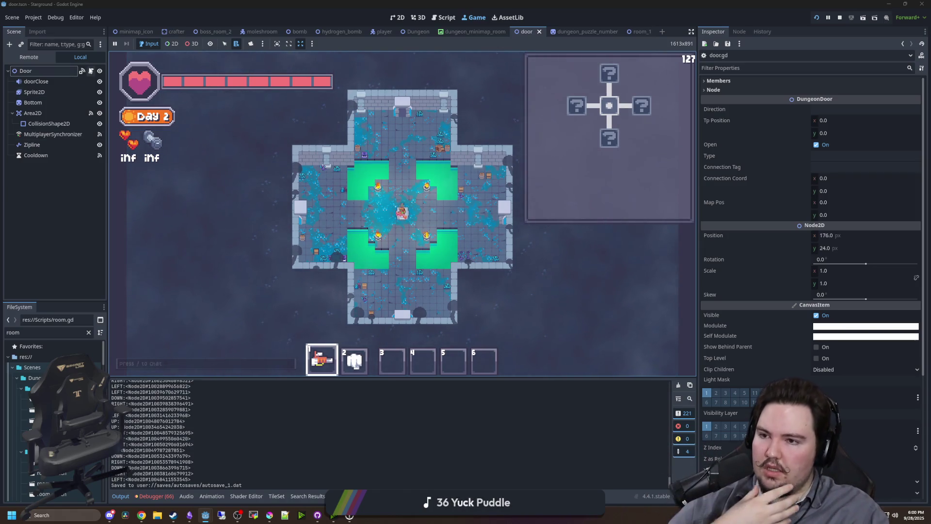
Open door.gd from the Door node's script icon.
left_click(90, 71)
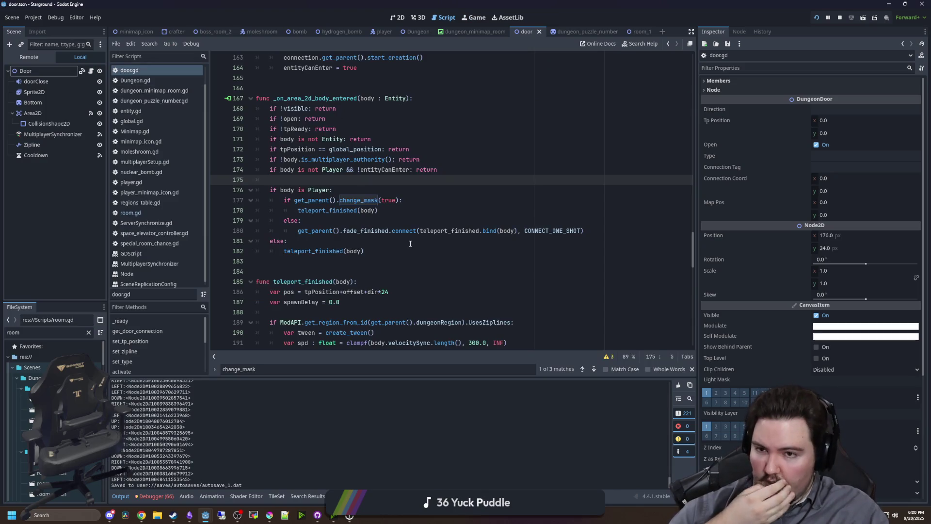
Delete the commented-out prints debug line from door.gd's _process.
left_click(331, 255)
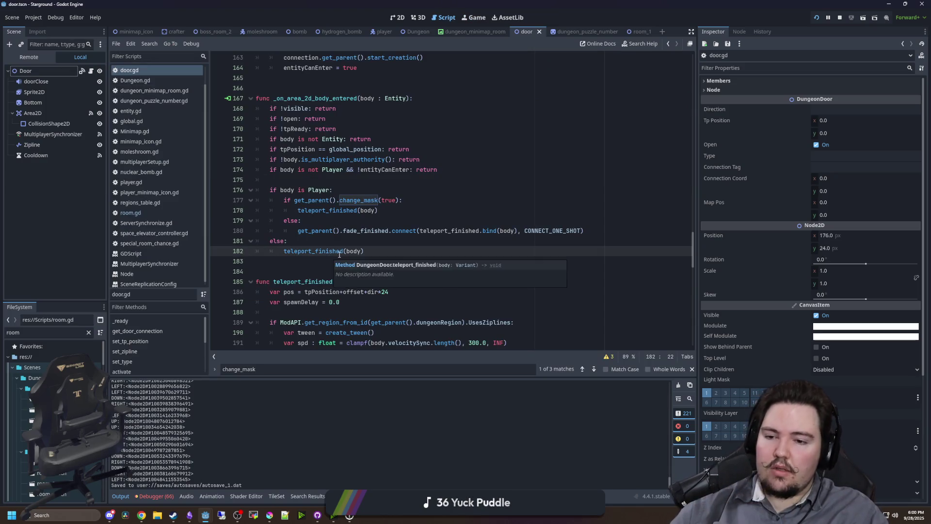
scroll(334, 255, "down", 1)
scroll(340, 255, "up", 3)
left_click(301, 141)
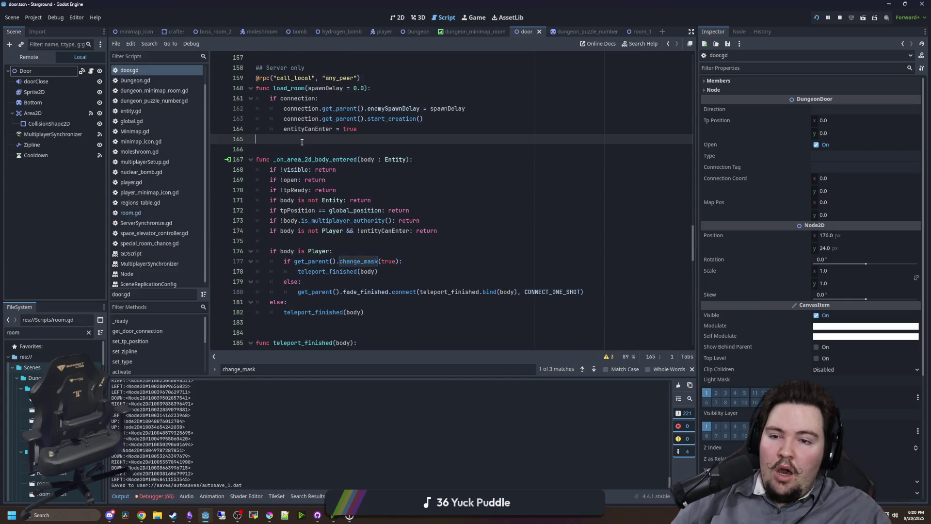
scroll(386, 181, "up", 5)
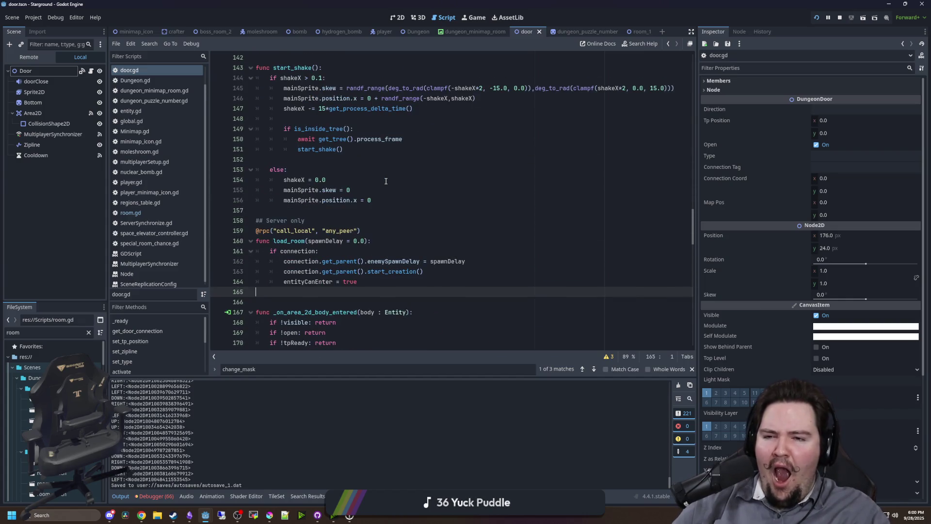
scroll(385, 180, "down", 13)
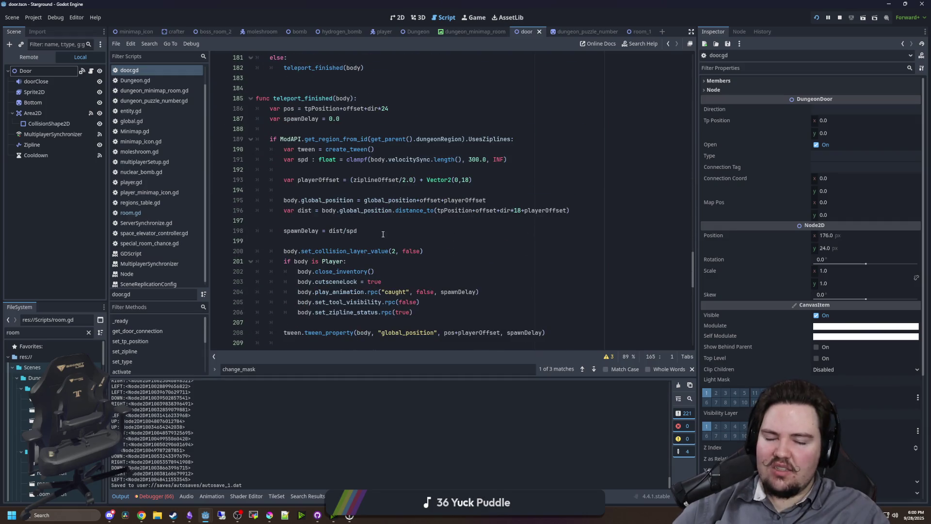
scroll(383, 235, "down", 5)
scroll(409, 275, "up", 14)
scroll(409, 275, "up", 11)
left_click(409, 274)
scroll(409, 275, "up", 3)
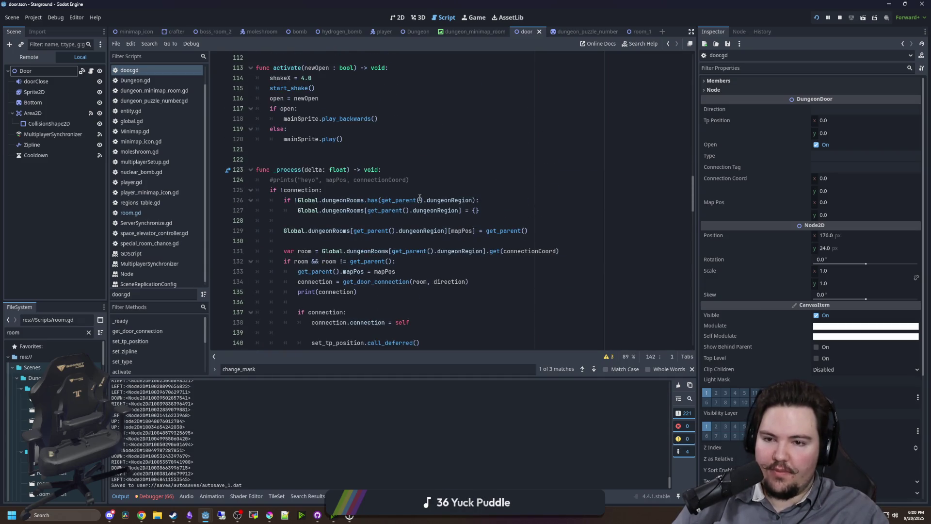
left_click_drag(424, 180, 229, 181)
key("BackSpace")
key("BackSpace")
Save door.gd.
left_click(346, 151)
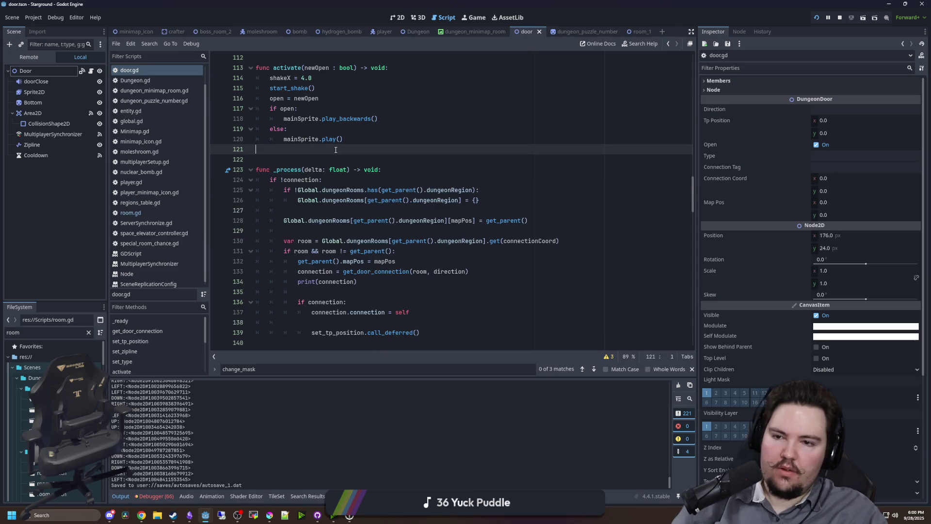
scroll(346, 157, "down", 2)
left_click(350, 152)
key("ctrl+s")
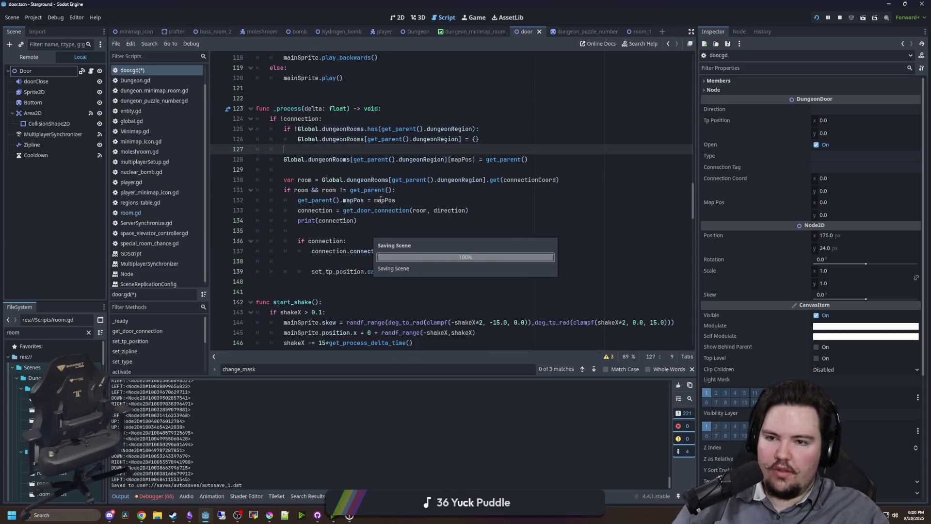
Remove the trailing colon on line 125 and add a new line below line 126.
scroll(318, 174, "up", 1)
key("Up")
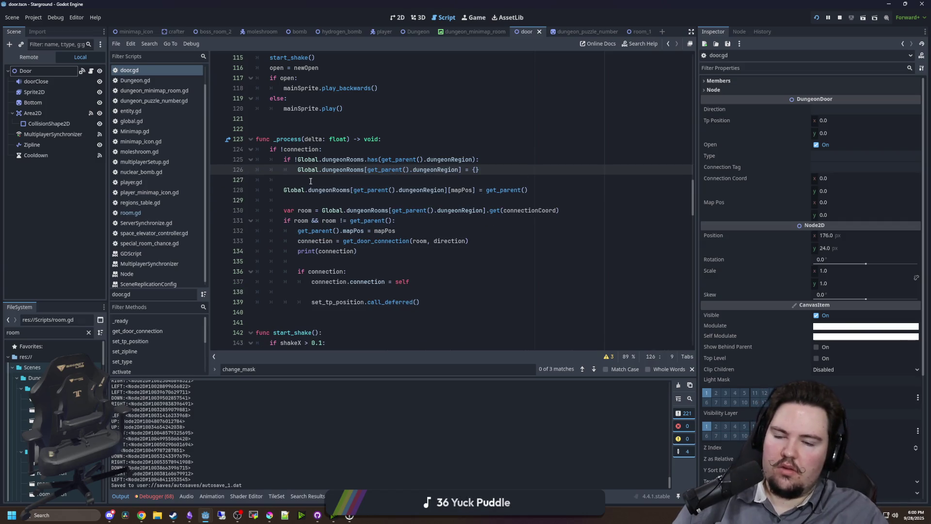
left_click(477, 159)
key("BackSpace")
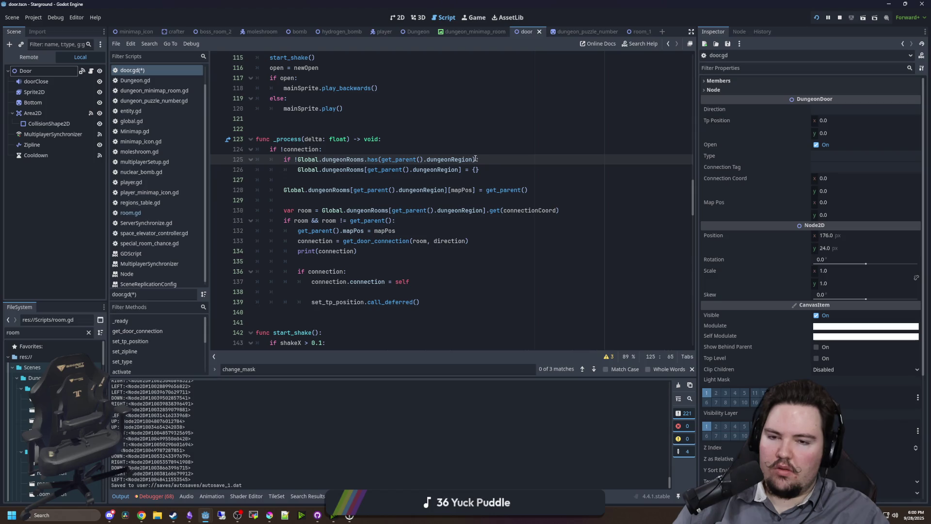
left_click(497, 170)
key("Return")
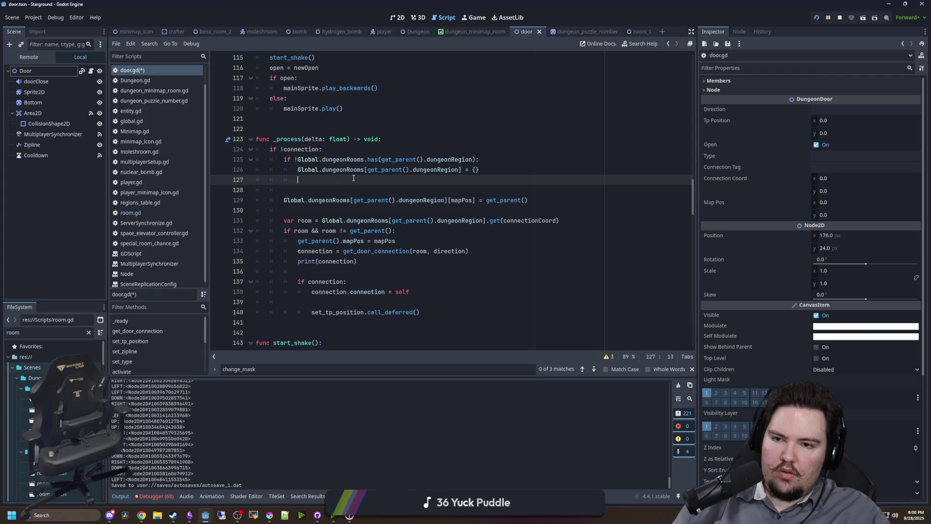
Add a condition checking whether the region entry has get_parent().dungeonLevel.
type("if Global.dungeonRo")
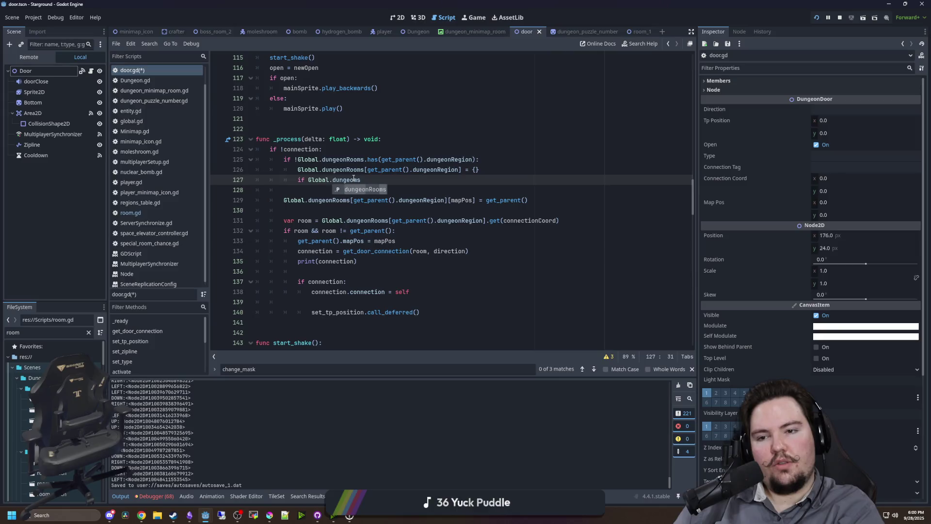
type("oms[]")
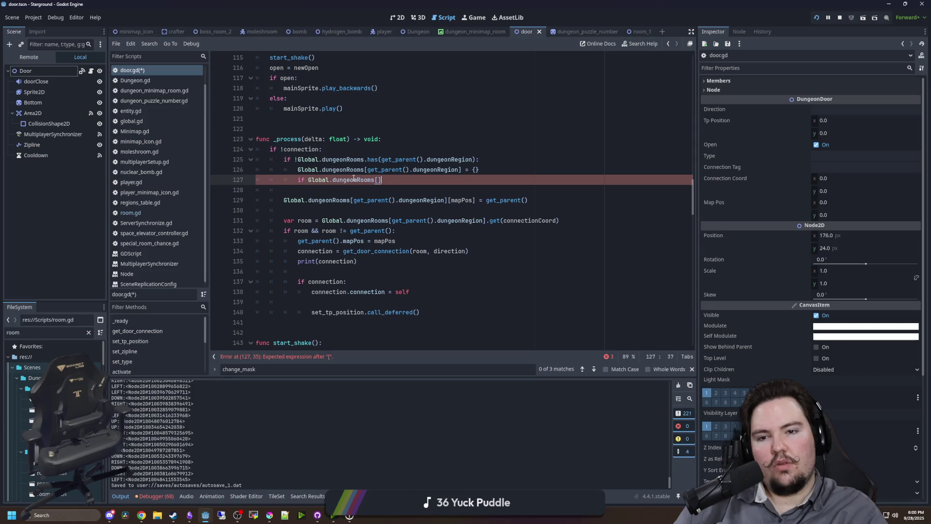
type("get_parent().dun")
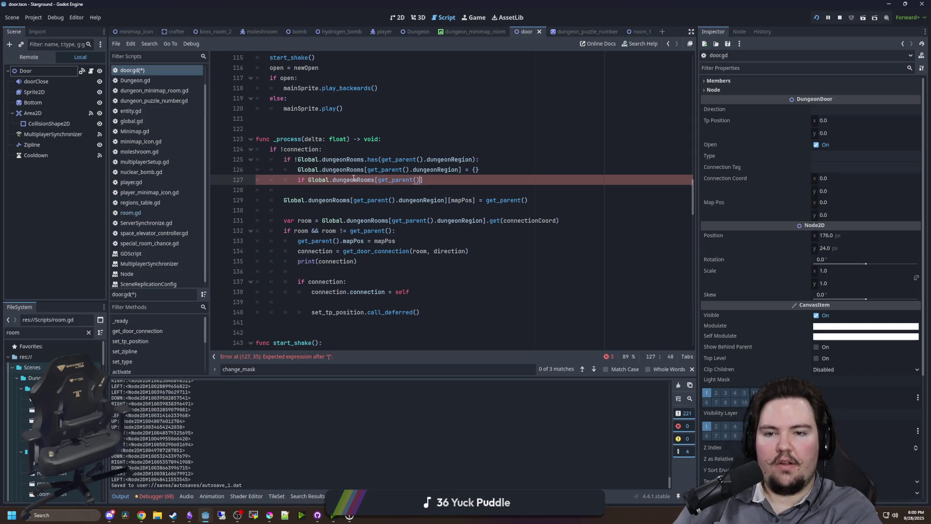
type("geonRegion]")
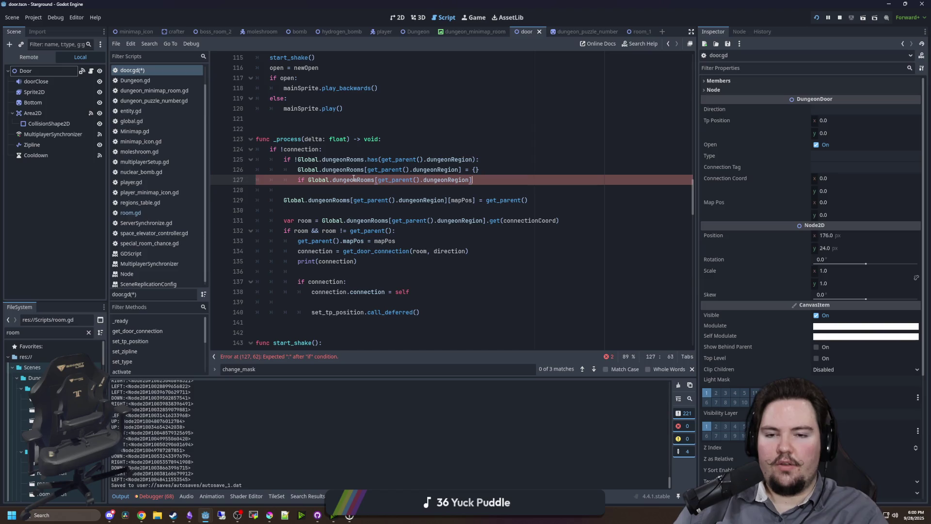
type(".has(")
type("dungeonL")
key("BackSpace")
key("BackSpace")
key("BackSpace")
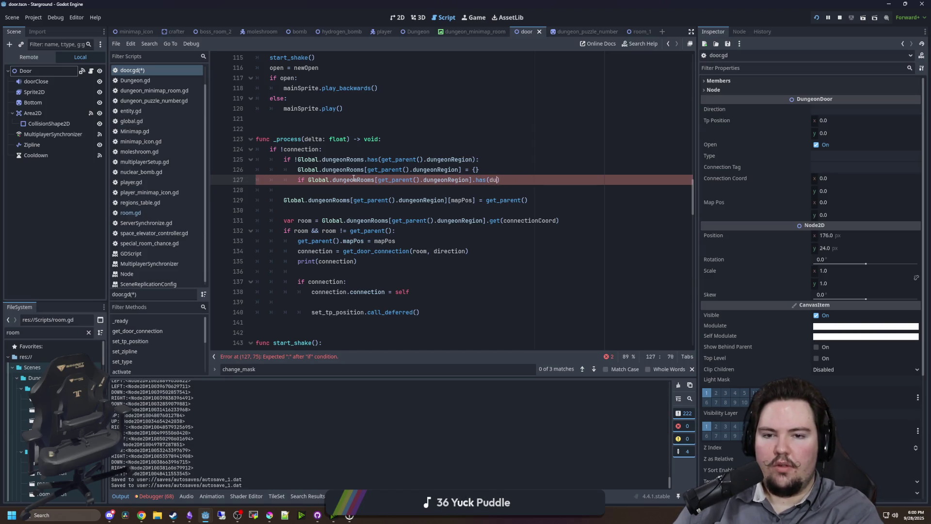
type("onnect")
key("BackSpace")
key("BackSpace")
key("BackSpace")
type("get_parent().")
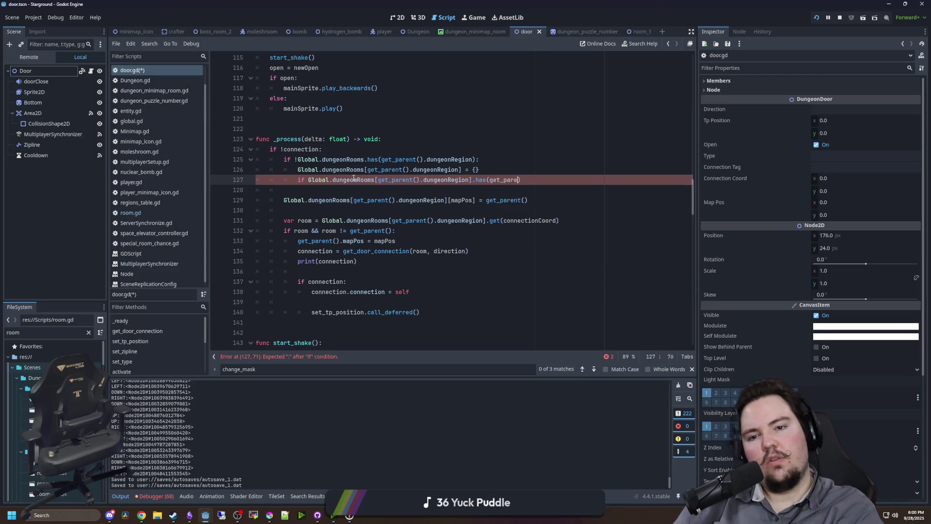
type("dungeonLevel)")
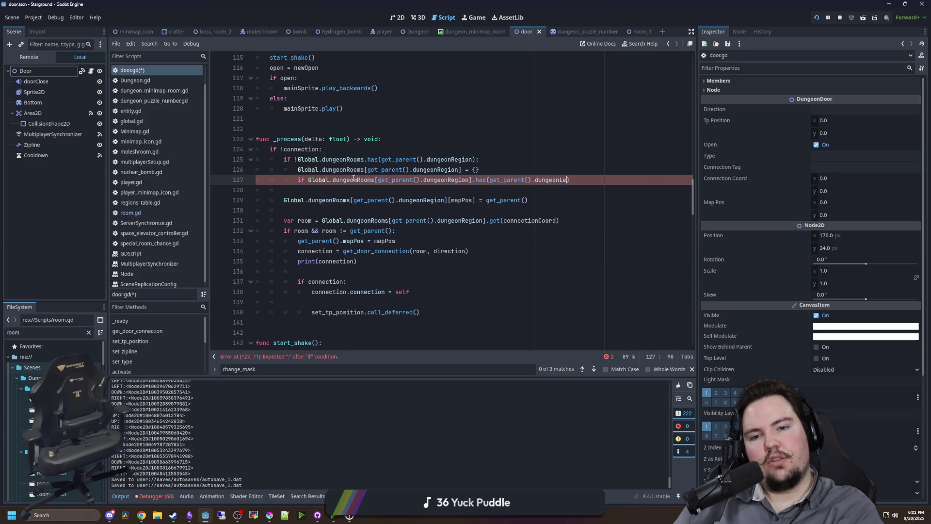
type(":")
key("Return")
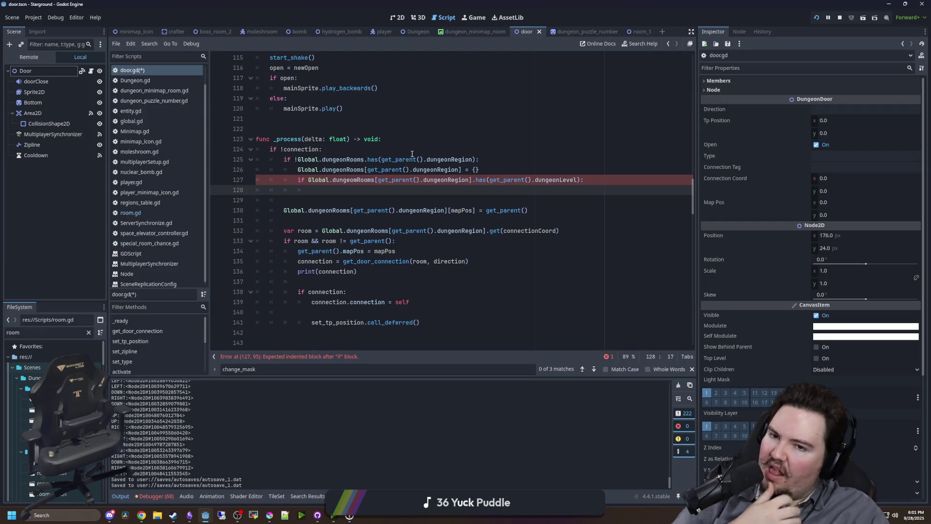
Negate the check and assign an empty dictionary to the missing dungeonLevel entry.
scroll(406, 241, "up", 1)
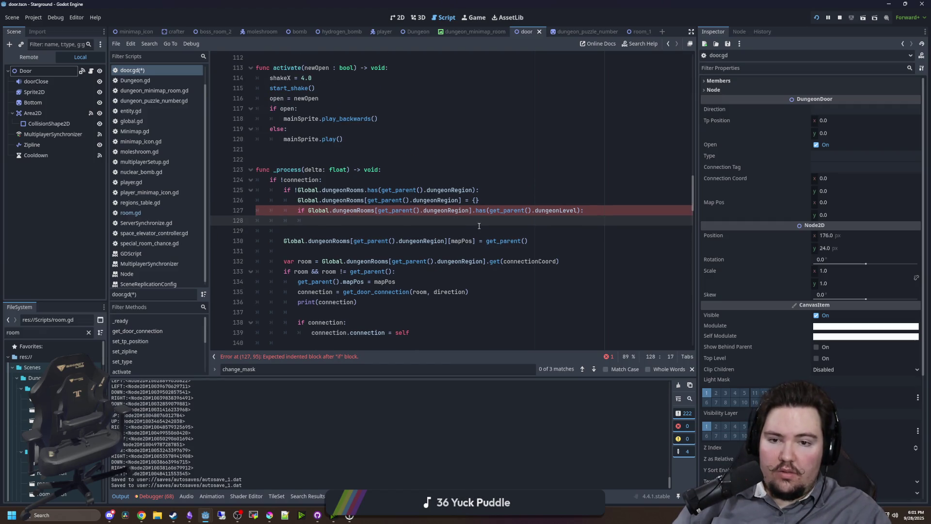
left_click(308, 211)
type("!")
left_click(319, 219)
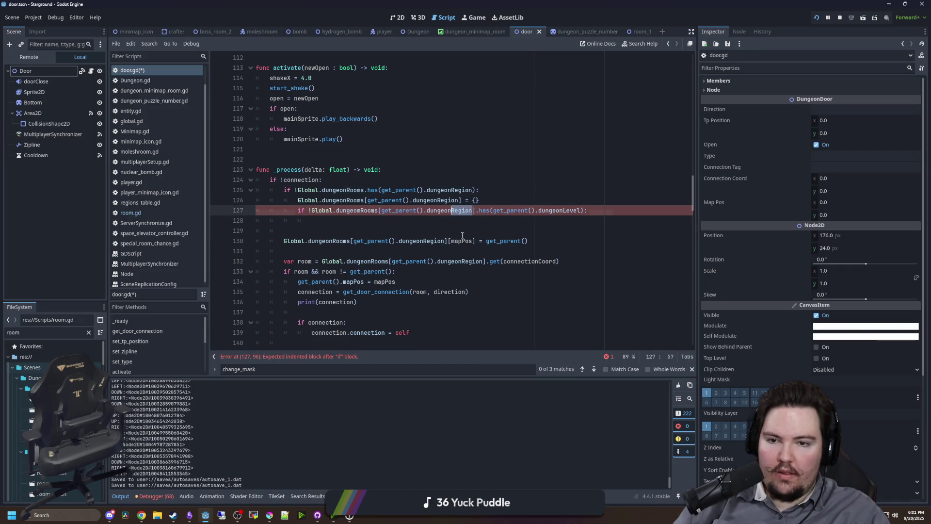
left_click(477, 210)
key("ctrl+shift+Left")
key("ctrl+shift+Left")
key("ctrl+shift+Left")
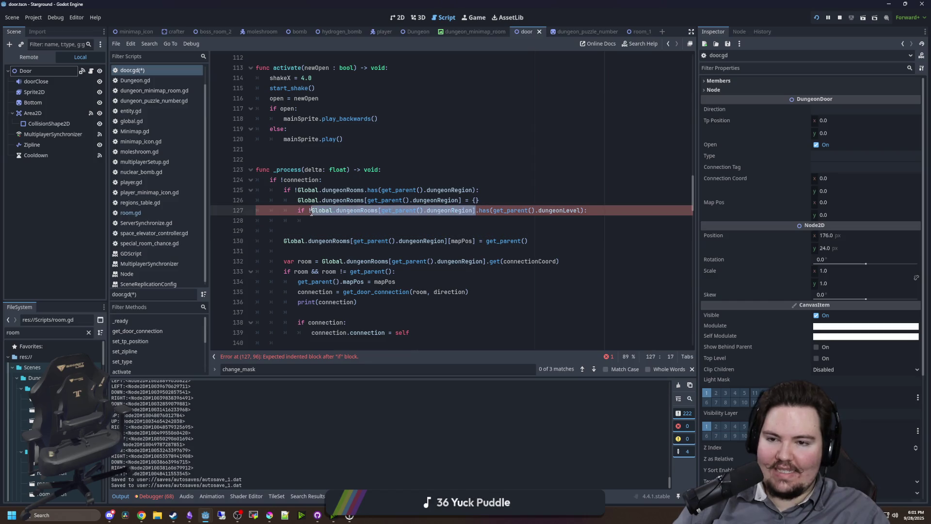
key("ctrl+c")
key("Down")
key("ctrl+v")
type("[]")
type("get_parent().du")
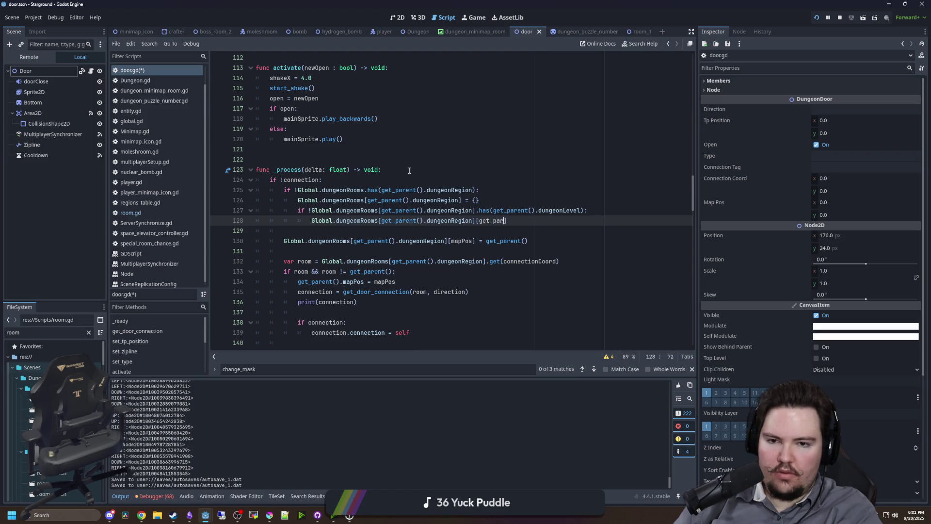
type("ngeonLevel")
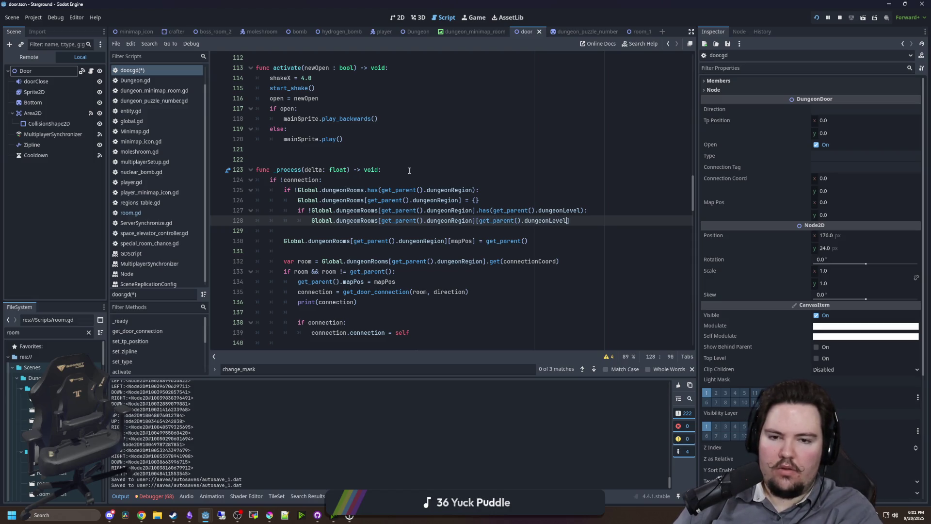
type("{}")
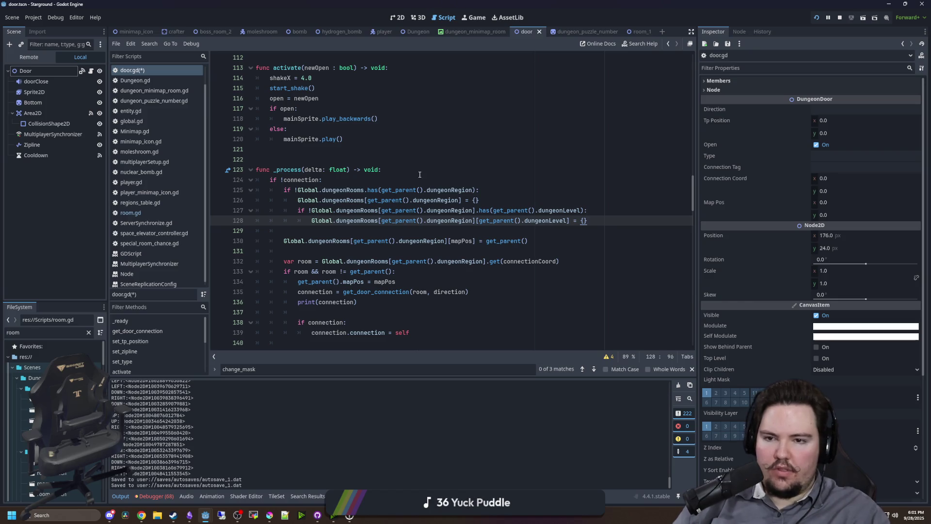
Save door.gd.
left_click(420, 174)
left_click(334, 156)
key("ctrl+s")
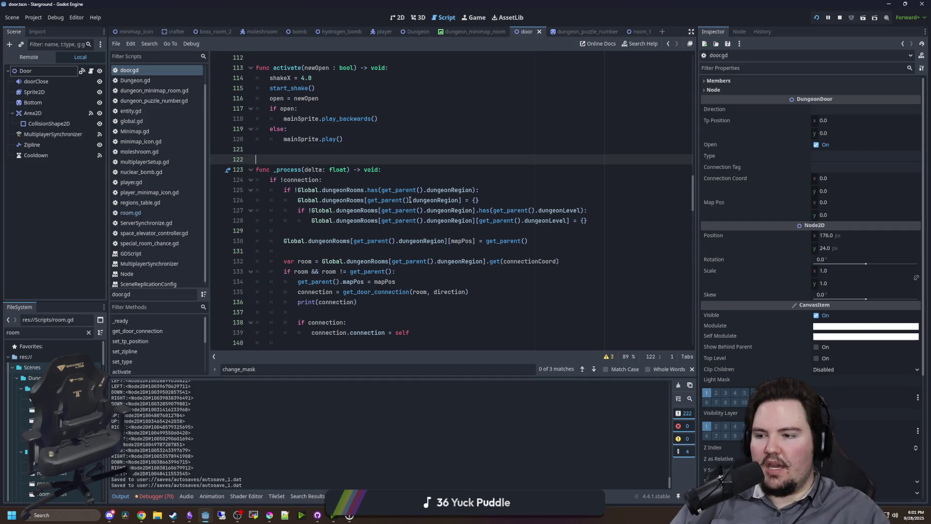
Index the room registration on line 130 by [get_parent().dungeonLevel].
left_click(420, 239)
key("Up")
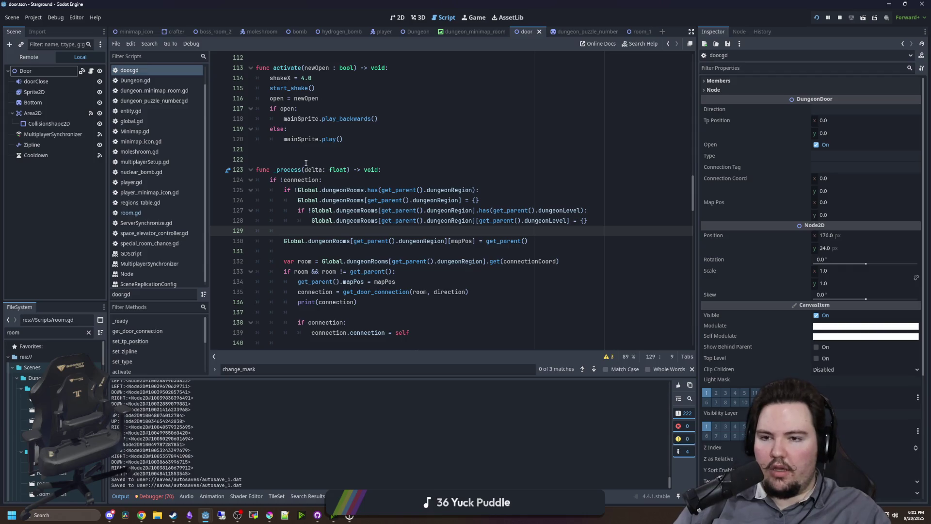
left_click(306, 163)
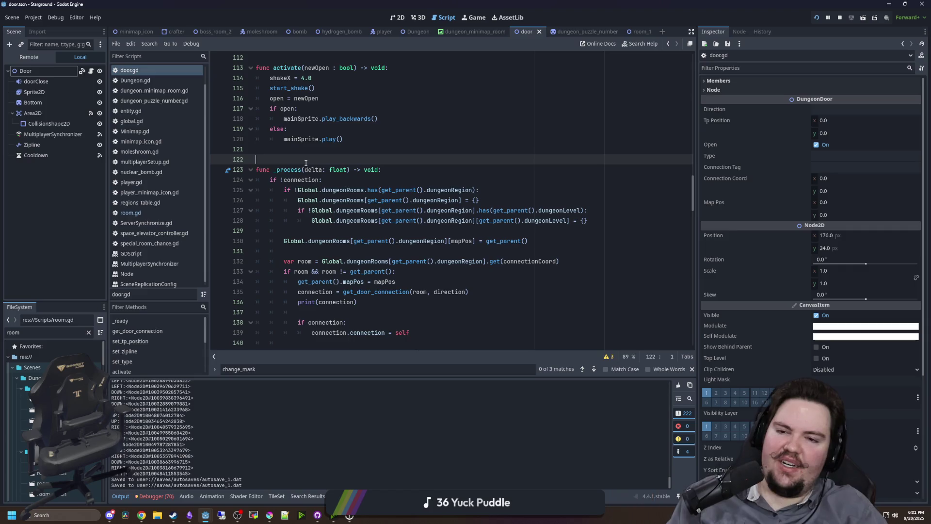
scroll(427, 204, "down", 1)
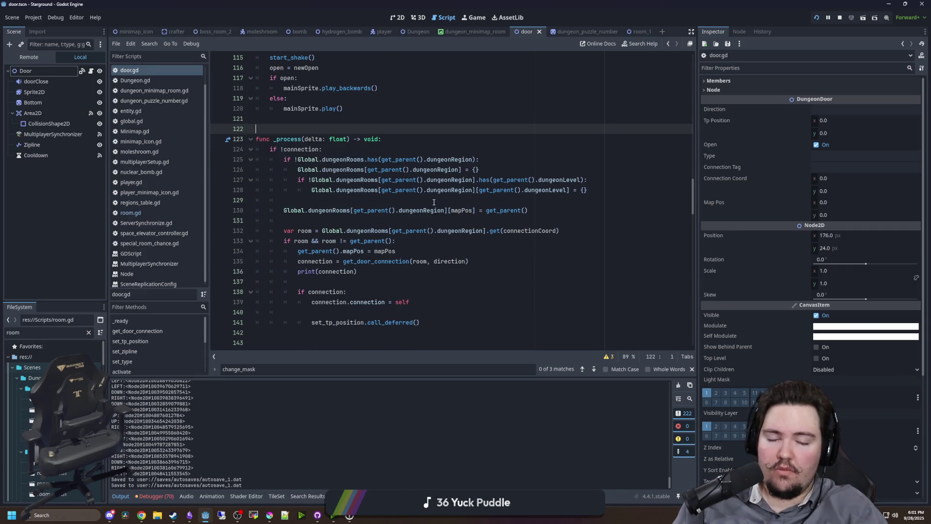
scroll(434, 202, "down", 1)
left_click(477, 182)
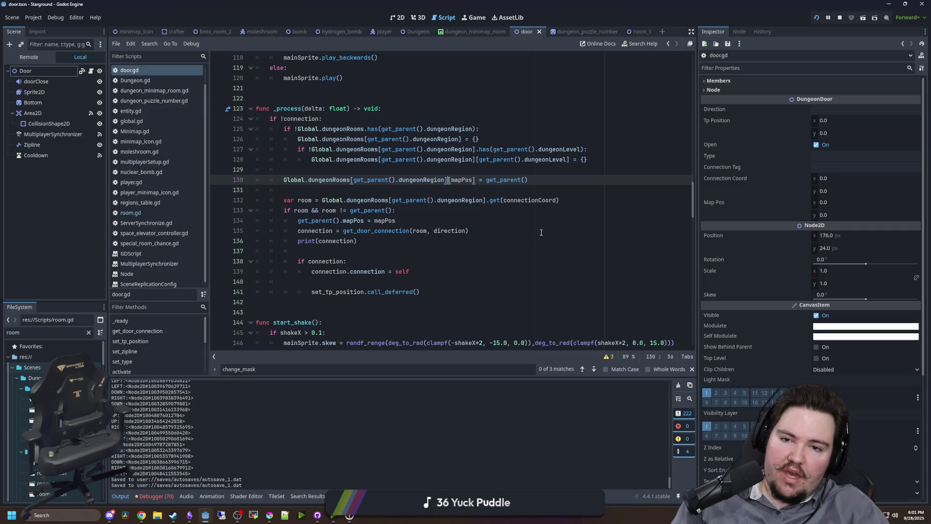
type("[")
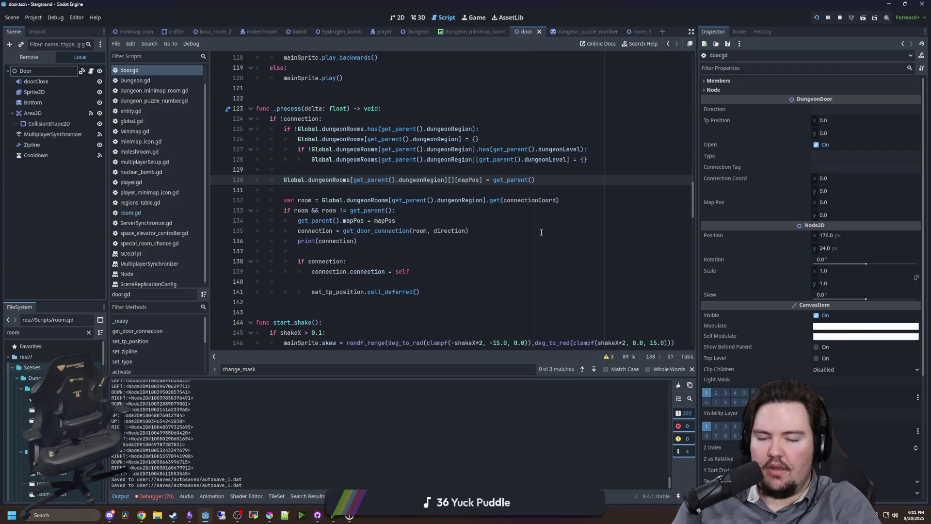
type("get_parent().dungeonLevel")
left_click(520, 186)
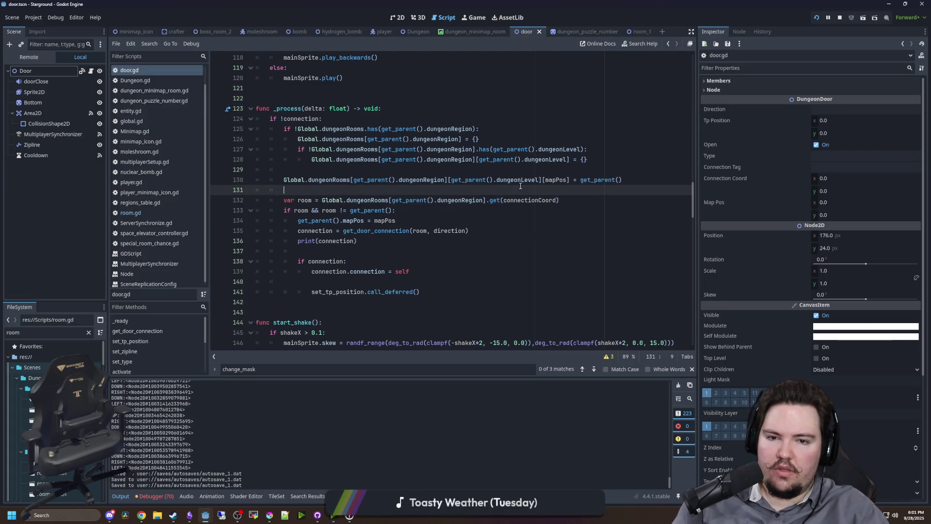
Index the room lookup on line 132 by [get_parent().dungeonLevel] as well.
key("Up")
key("Up")
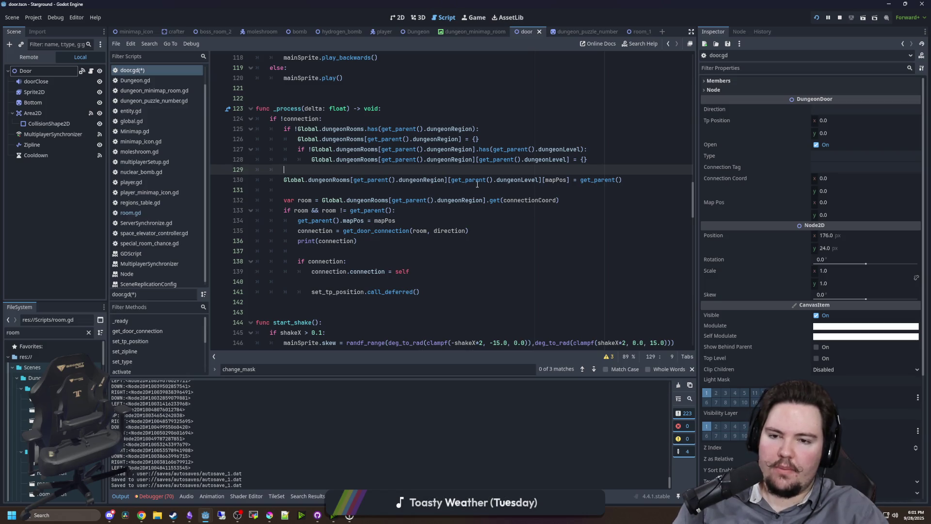
left_click(477, 184)
left_click(483, 200)
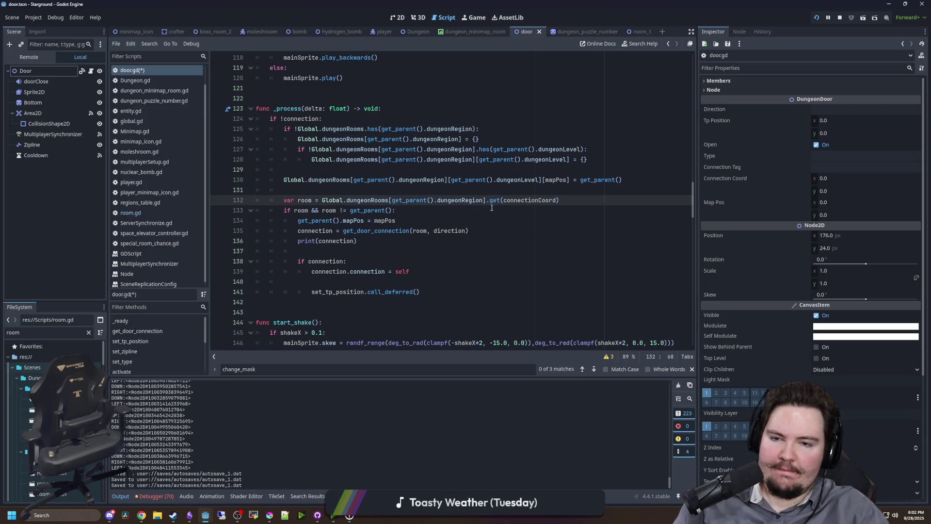
type("[get_parent().dungeonLevel")
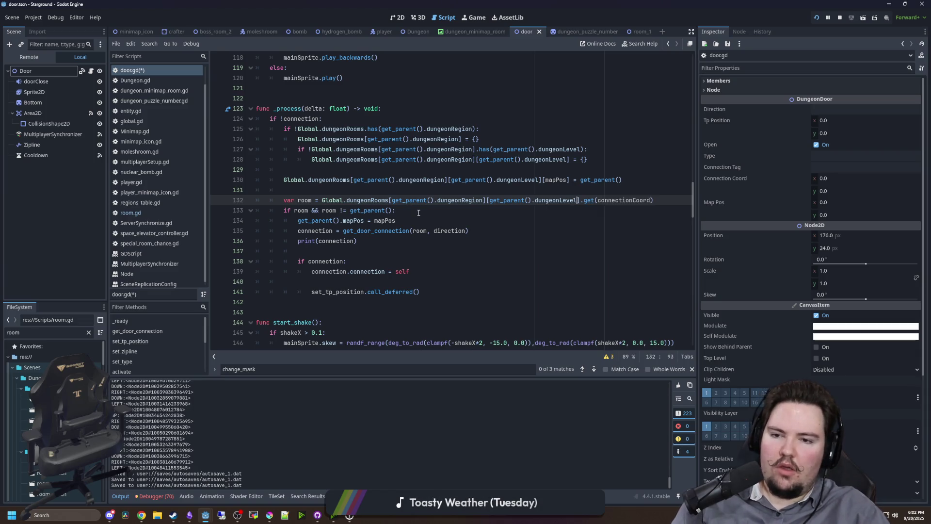
left_click(409, 185)
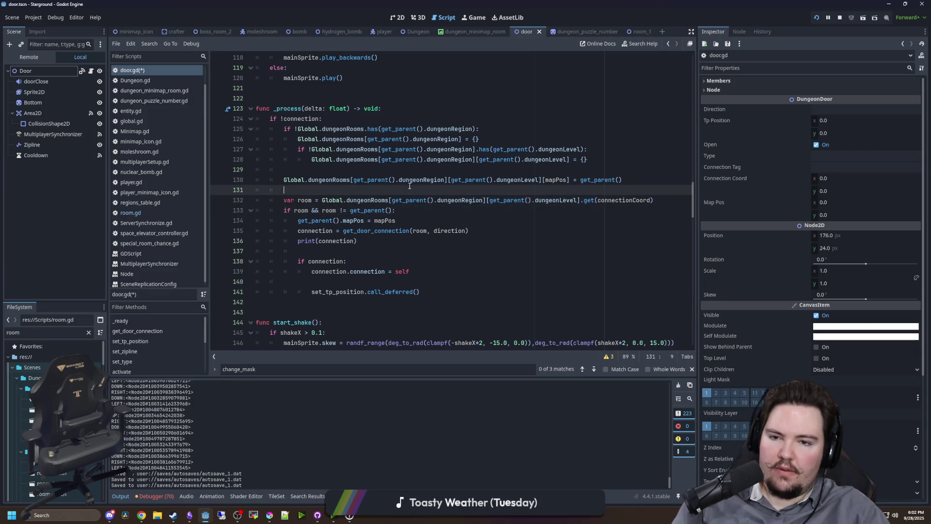
Run the game, restart it, load the save and walk until the line-127 error breaks.
key("ctrl+s")
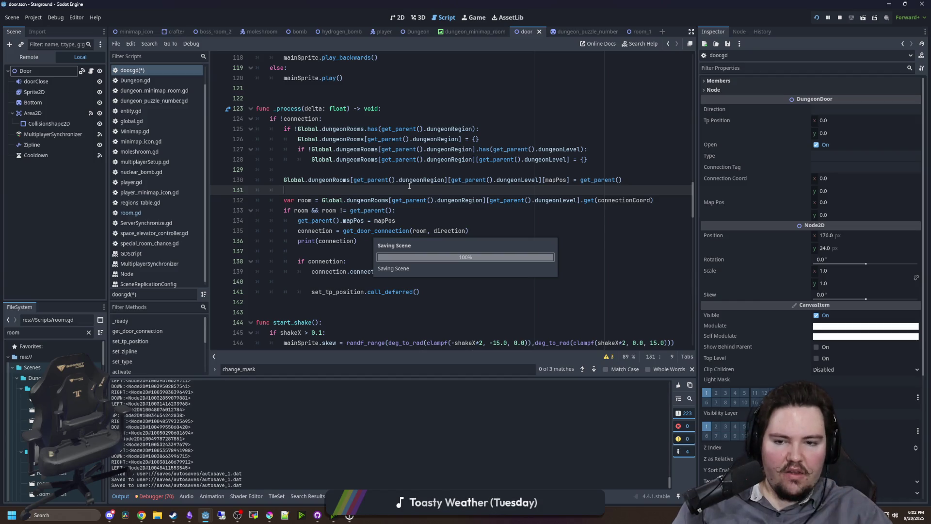
left_click(471, 18)
left_click(840, 17)
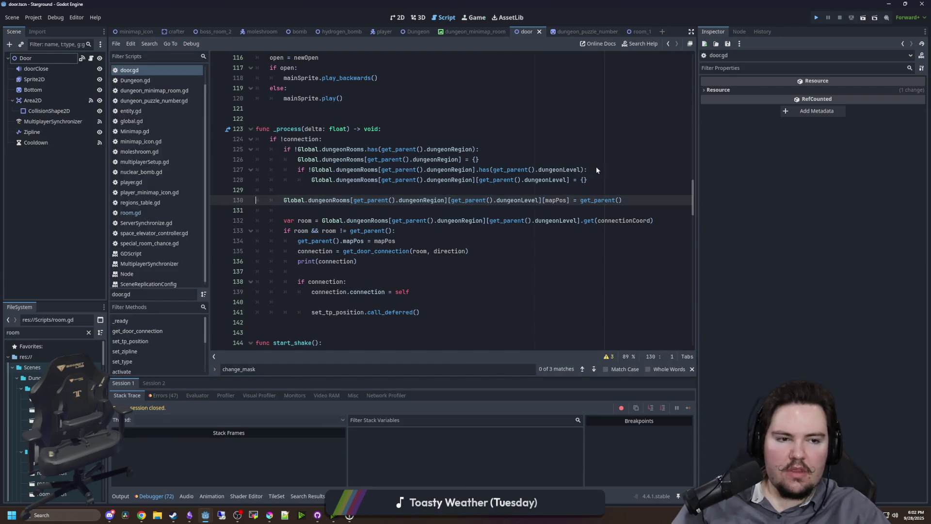
key("ctrl+s")
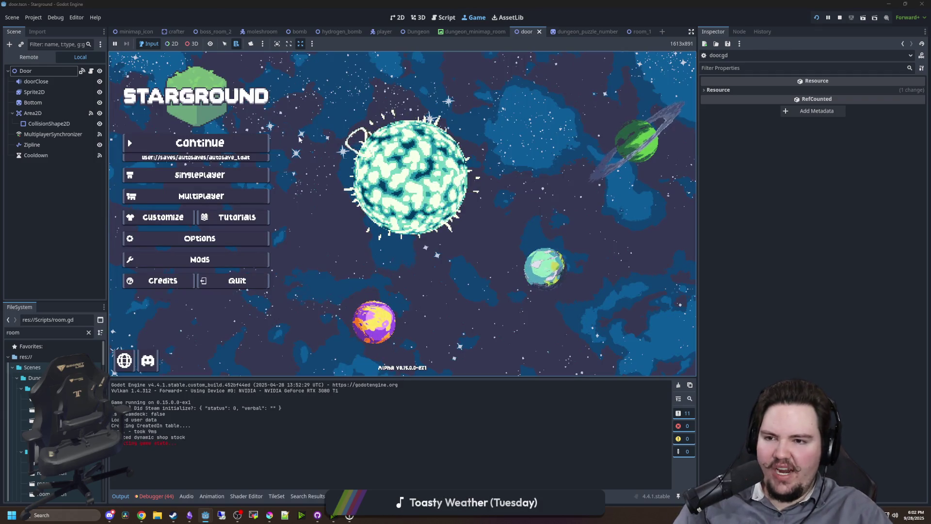
left_click(249, 144)
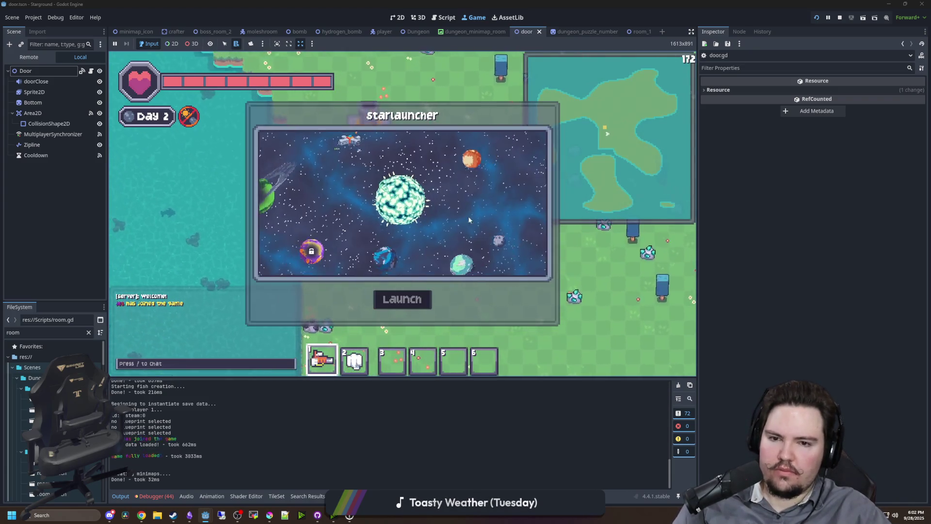
key("s")
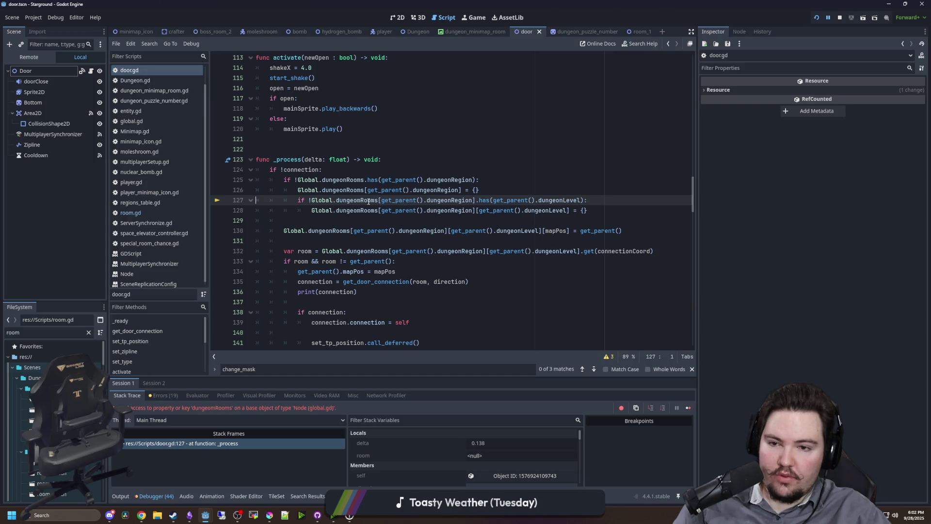
Correct the dungeonRooms name on door.gd line 127 and save.
key("BackSpace")
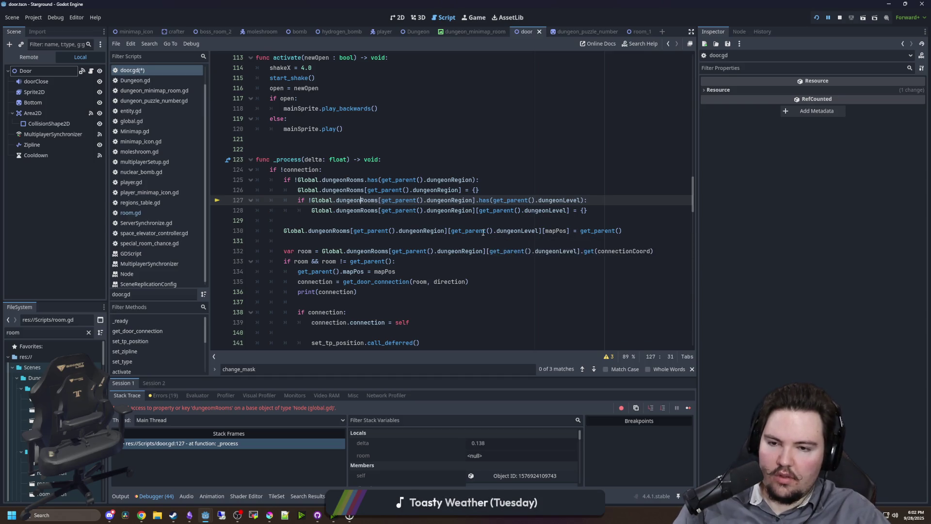
type("n")
left_click(347, 200)
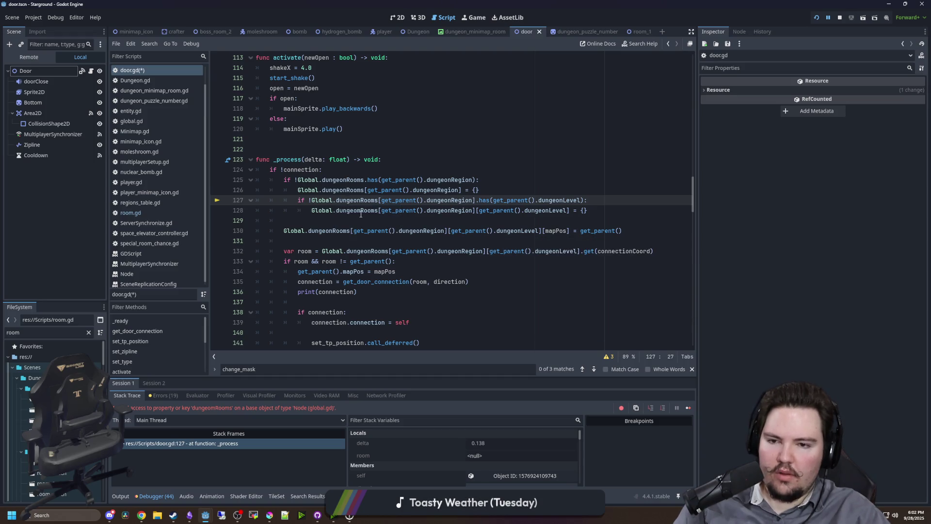
left_click(361, 214)
left_click(424, 216)
key("ctrl+s")
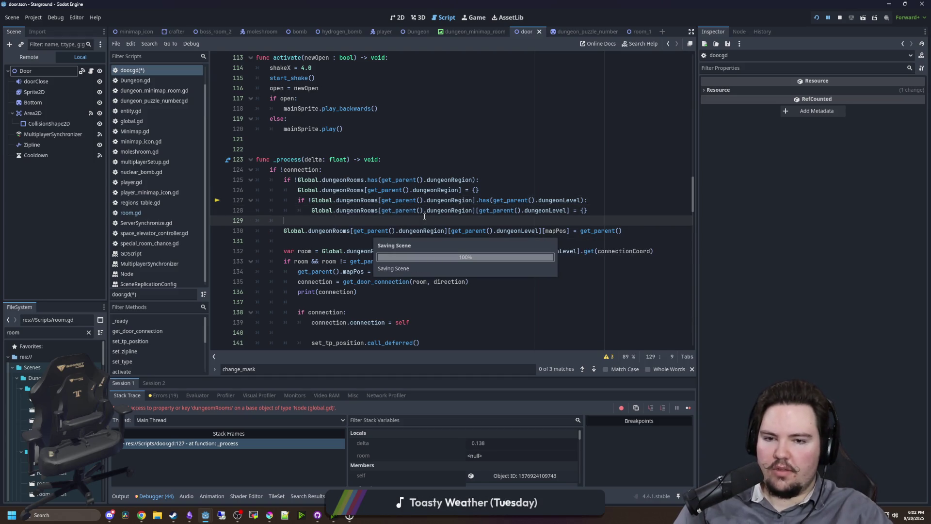
Resume, stop the debug session, and run the game again.
left_click(692, 409)
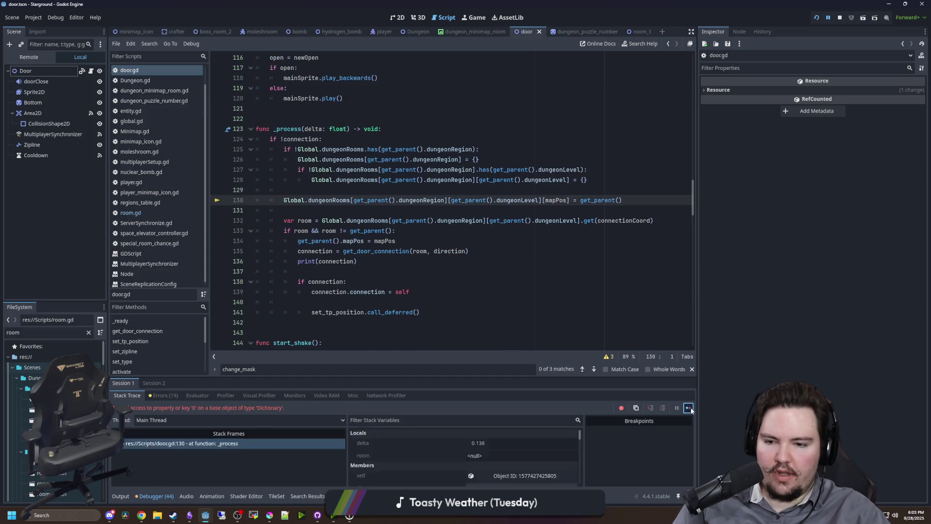
left_click(839, 18)
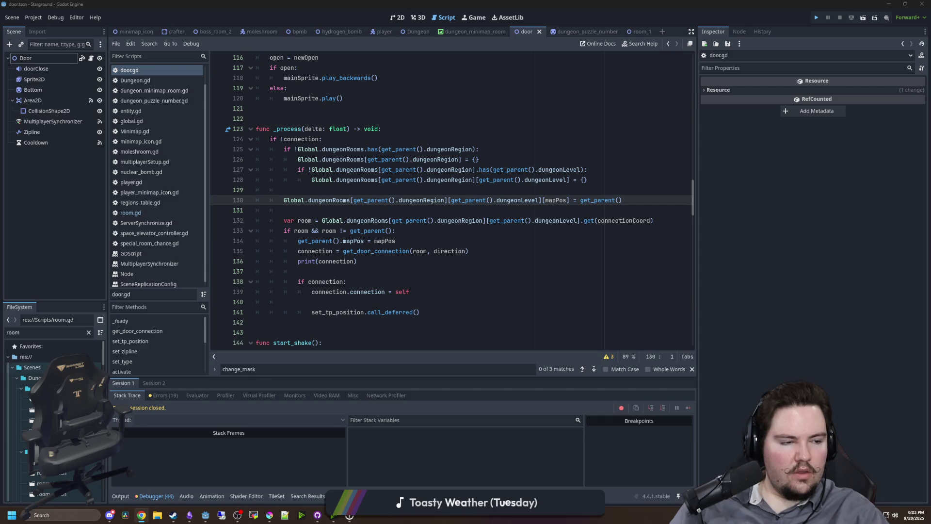
key("ctrl+s")
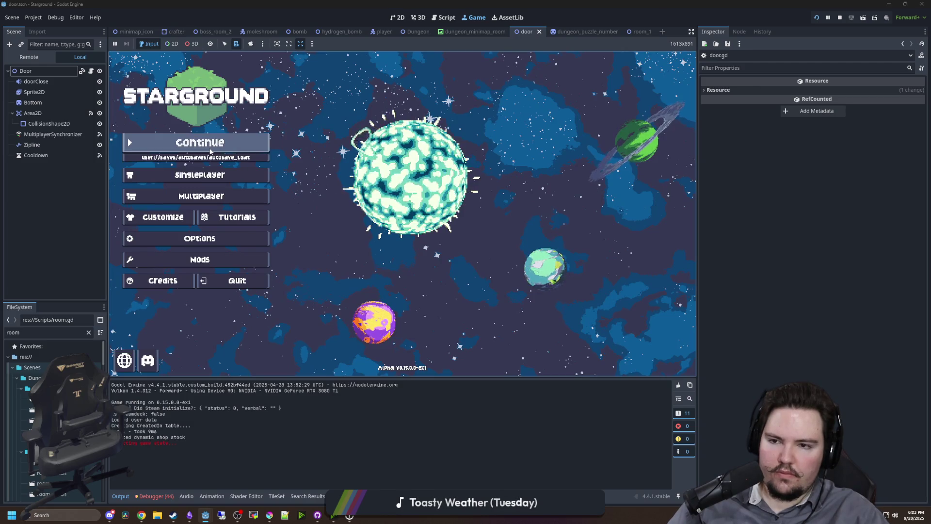
Continue the saved game, then open and close the Starlauncher to hit the line-130 break.
left_click(208, 148)
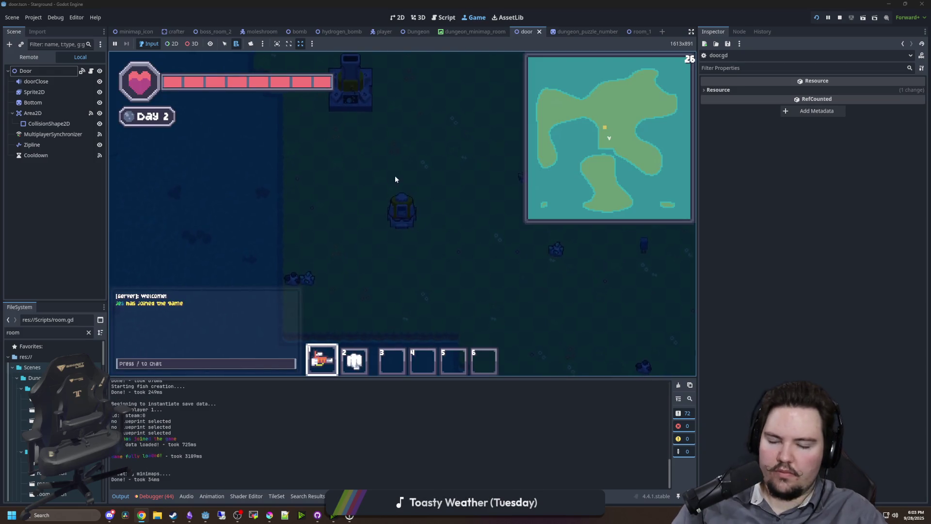
key("e")
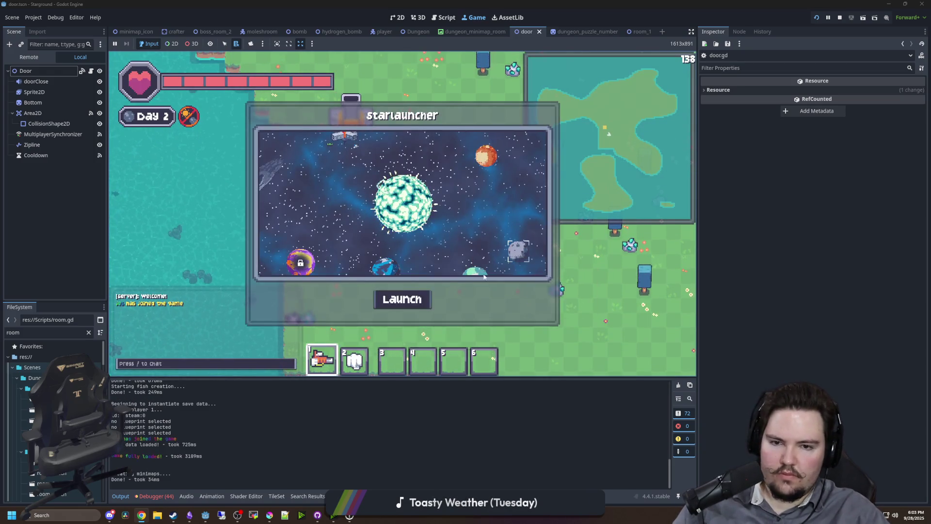
key("e")
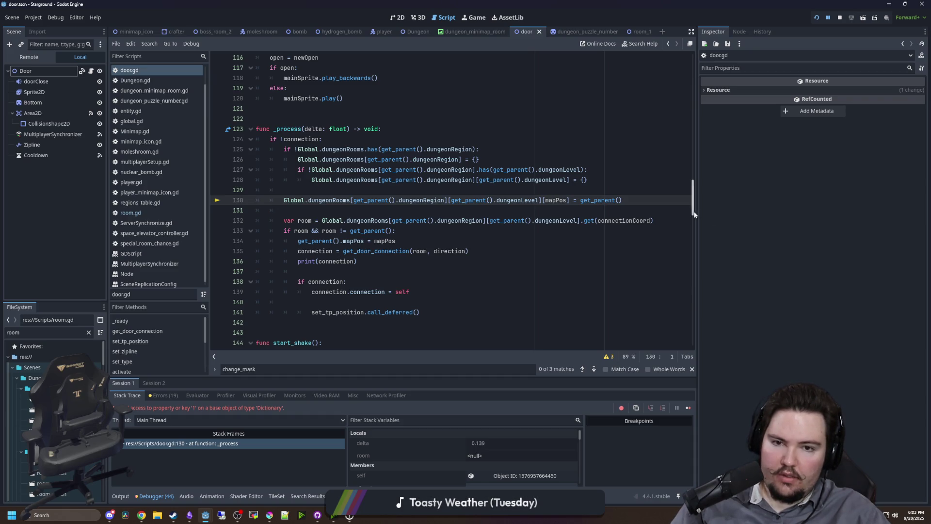
left_click_drag(696, 211, 724, 211)
scroll(551, 200, "up", 1)
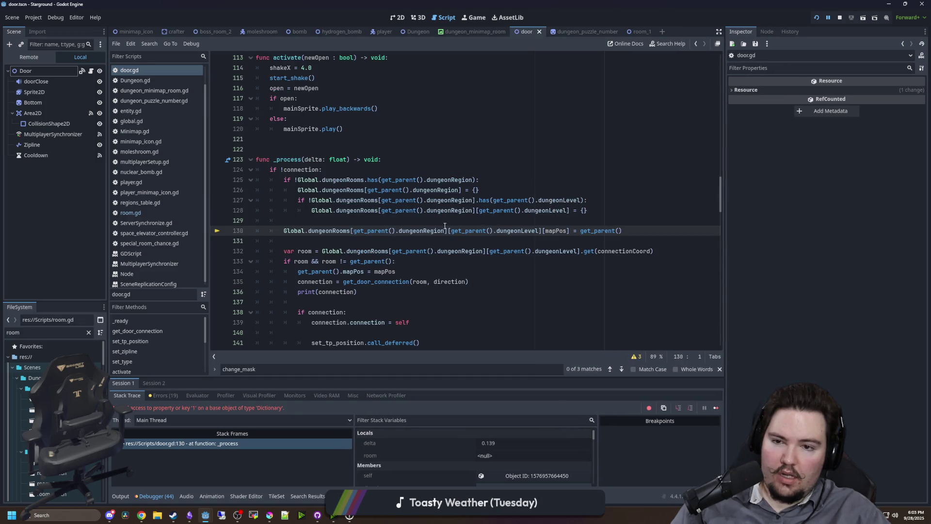
left_click(501, 186)
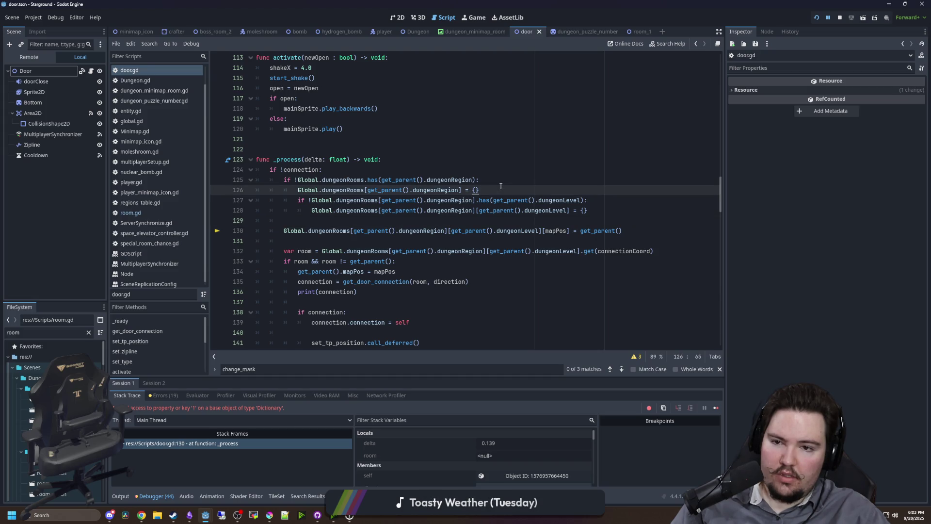
left_click(441, 161)
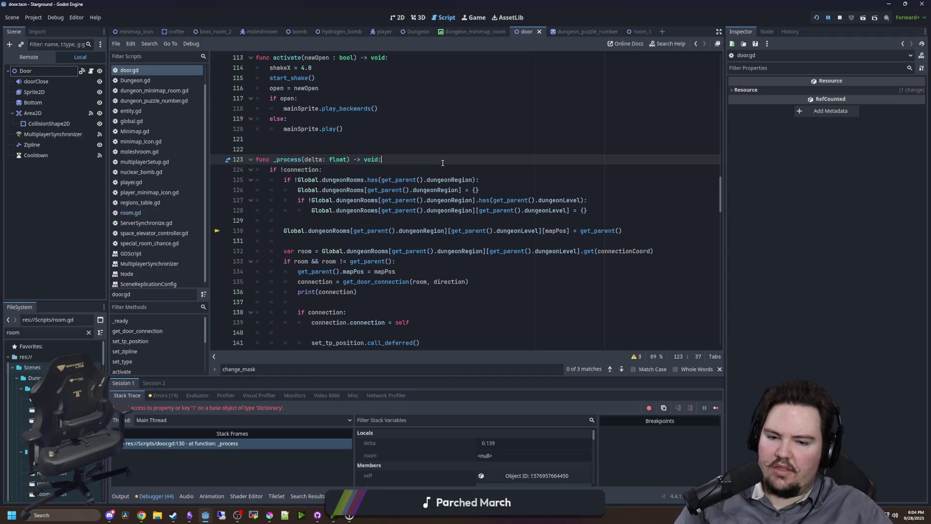
scroll(470, 447, "down", 2)
scroll(480, 458, "down", 3)
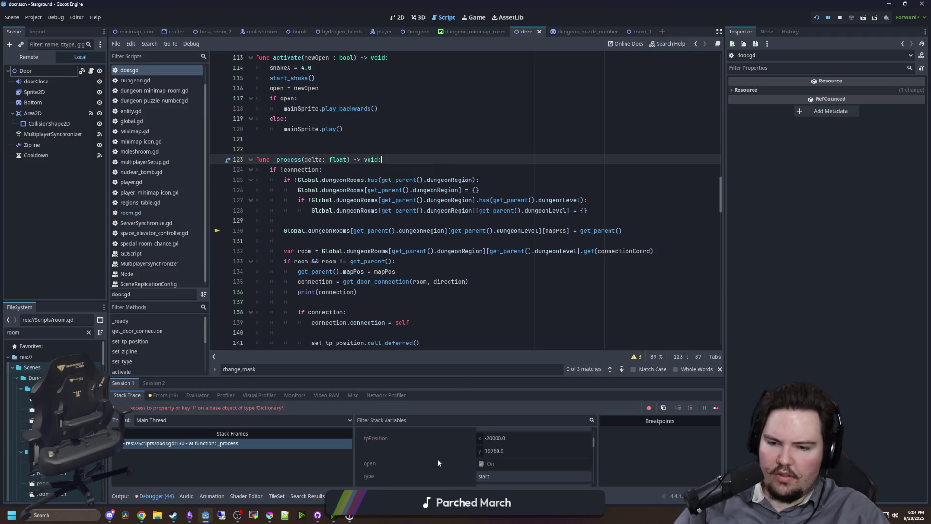
mouse_move(334, 229)
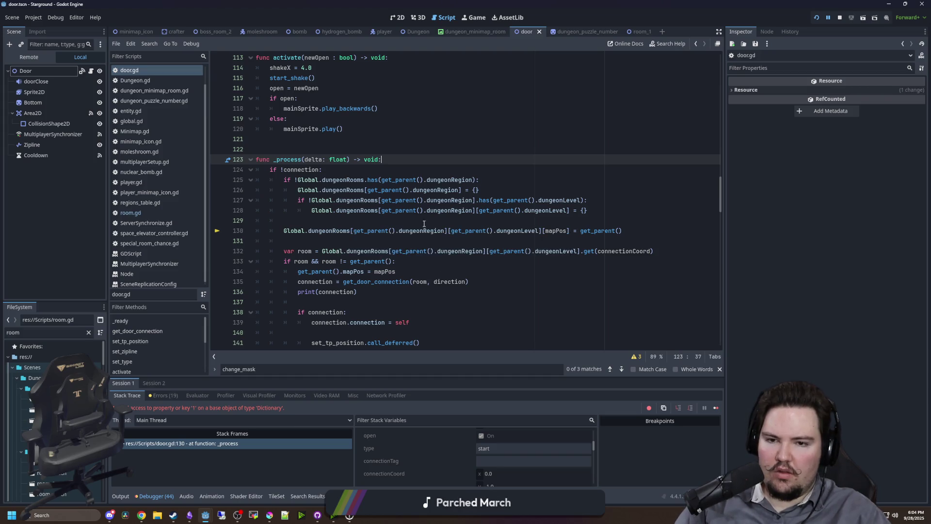
left_click(339, 221)
mouse_move(342, 179)
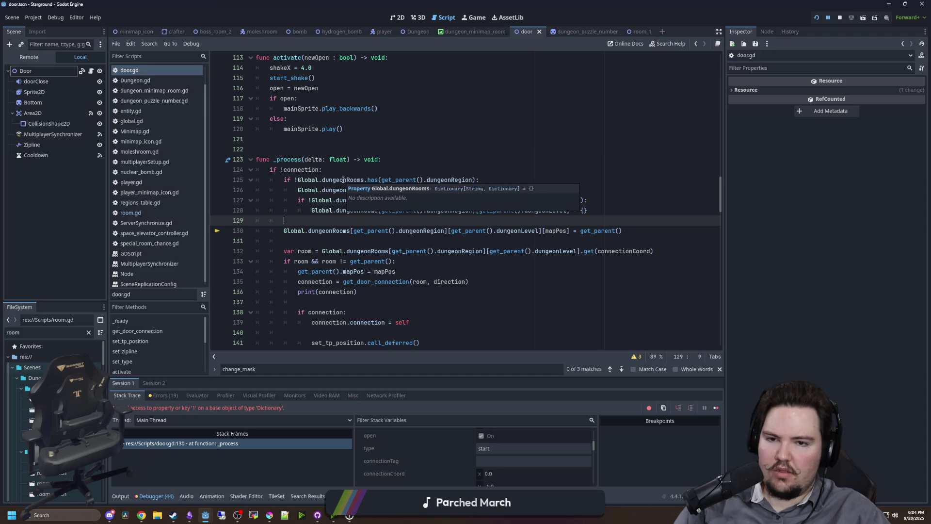
left_click(380, 159)
left_click(381, 170)
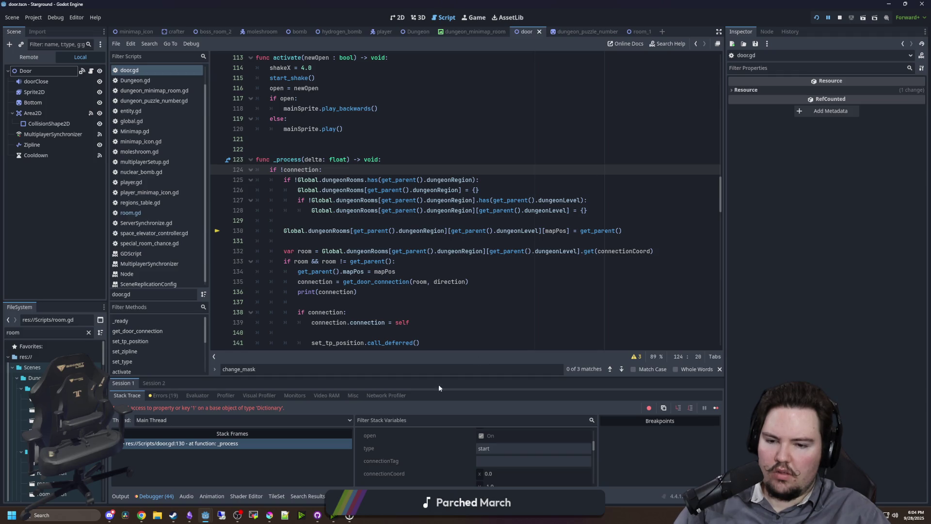
scroll(368, 437, "up", 1)
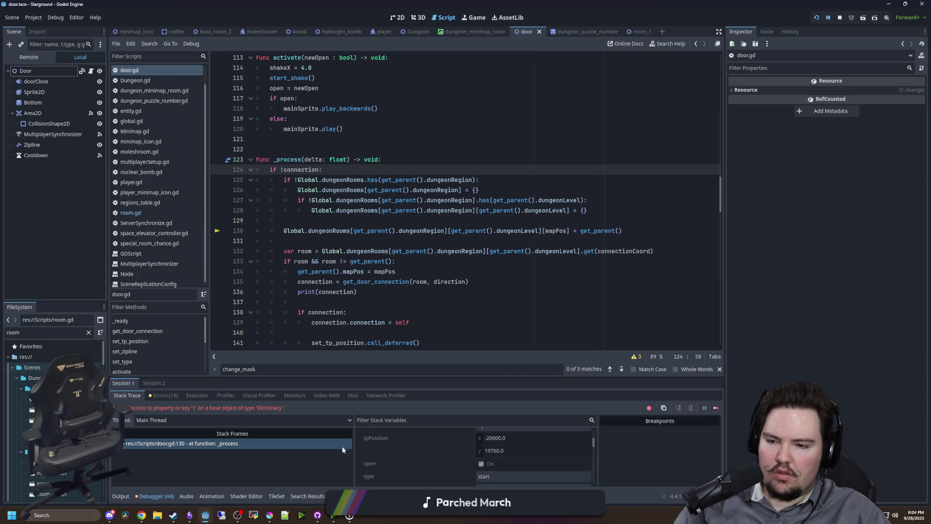
left_click(205, 446)
scroll(522, 230, "up", 2)
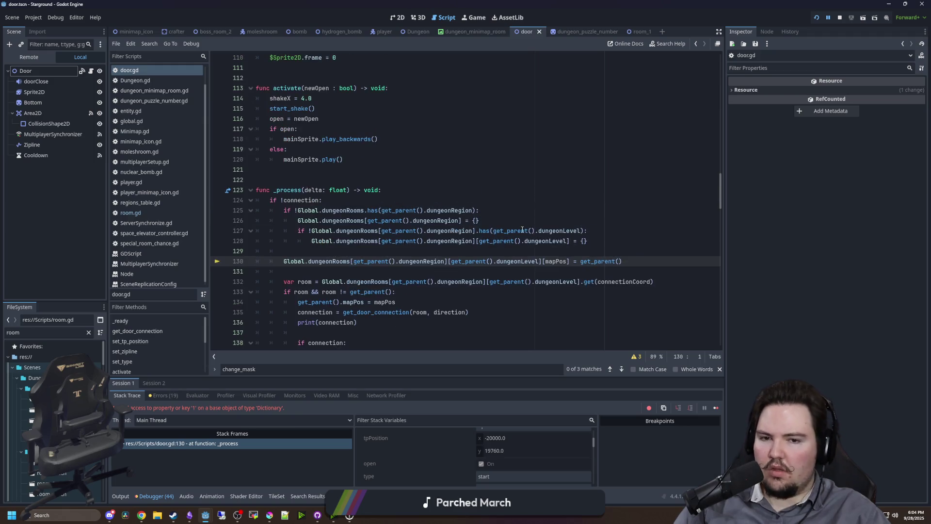
left_click(540, 248)
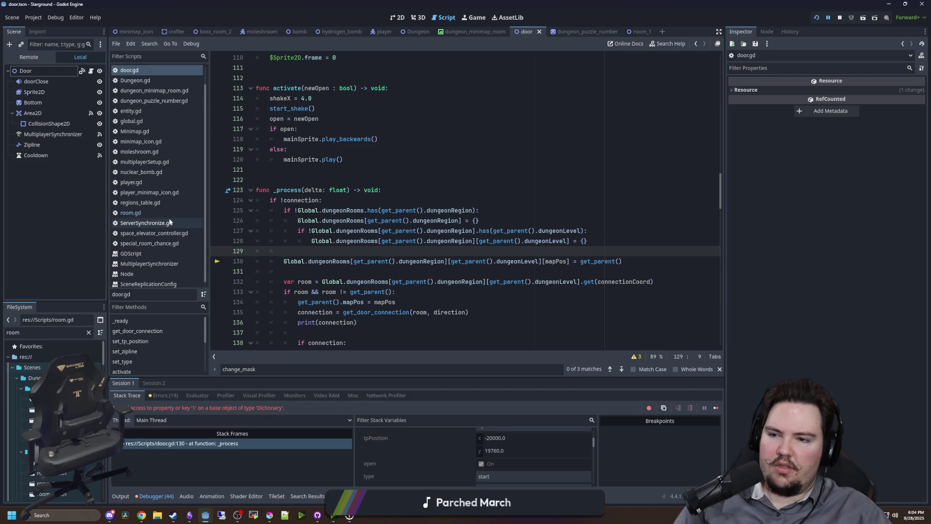
left_click_drag(399, 262, 538, 260)
left_click(456, 248)
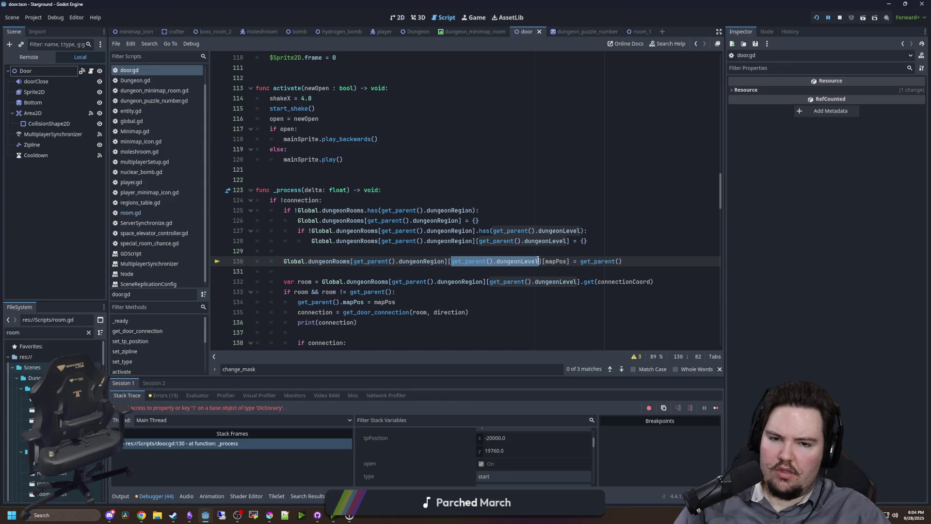
left_click(540, 251)
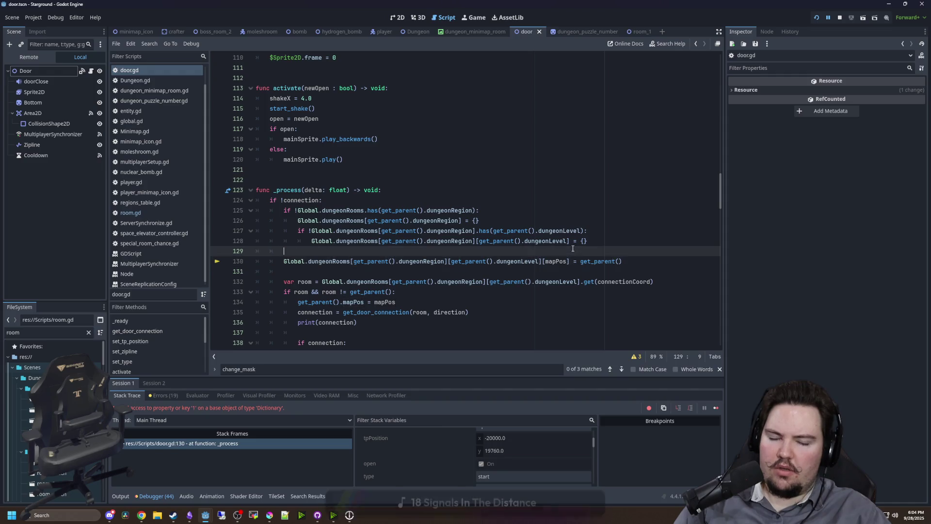
left_click_drag(578, 262, 623, 261)
left_click(623, 249)
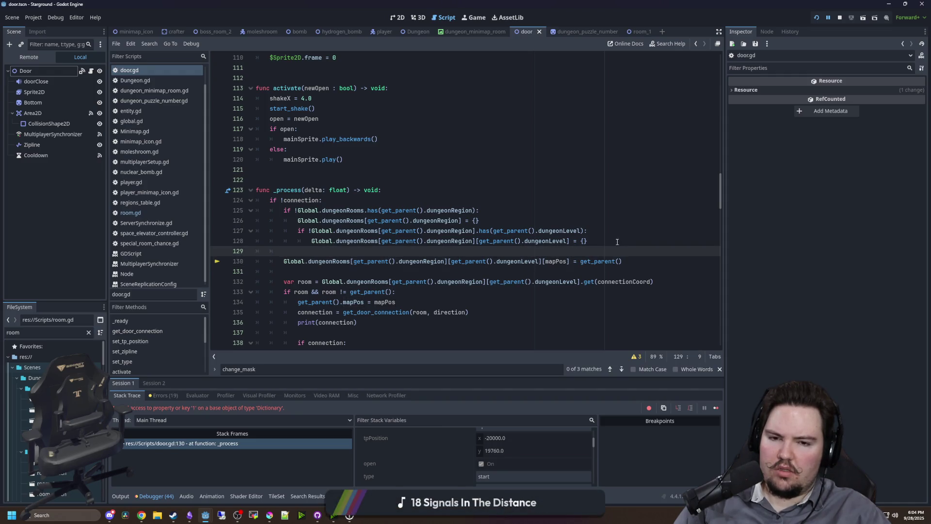
left_click(542, 262)
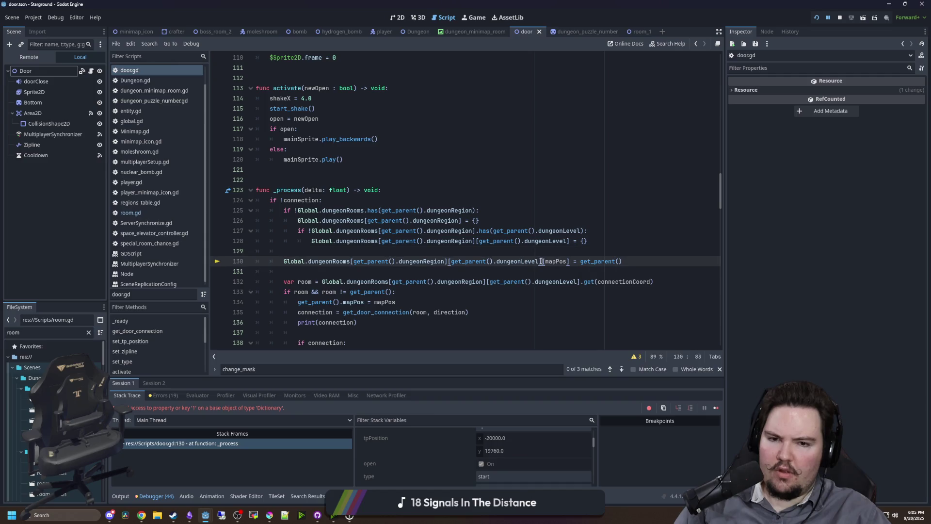
Type a stray dot before [mapPos] and start a 'Dictionary.set_' line below line 130.
type(".")
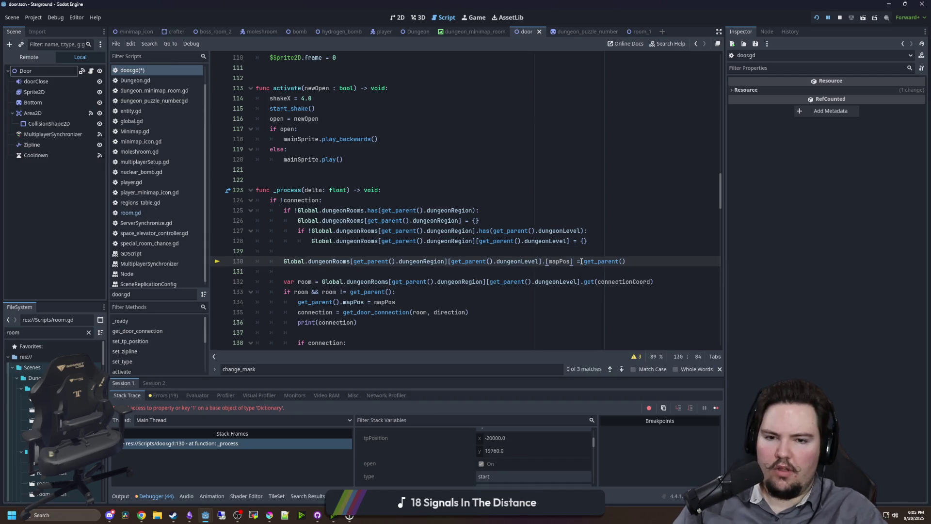
key("End")
key("Return")
type("D")
key("Escape")
type("ictionary.set_")
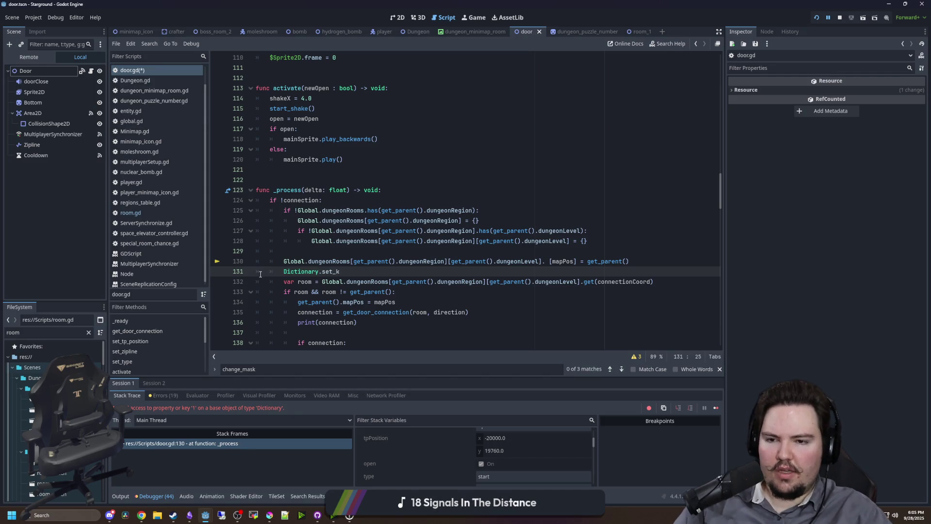
Browse the Dictionary documentation's methods, including assign(), then return to door.gd.
left_click(298, 272, "ctrl")
scroll(298, 272, "down", 2)
scroll(298, 275, "down", 10)
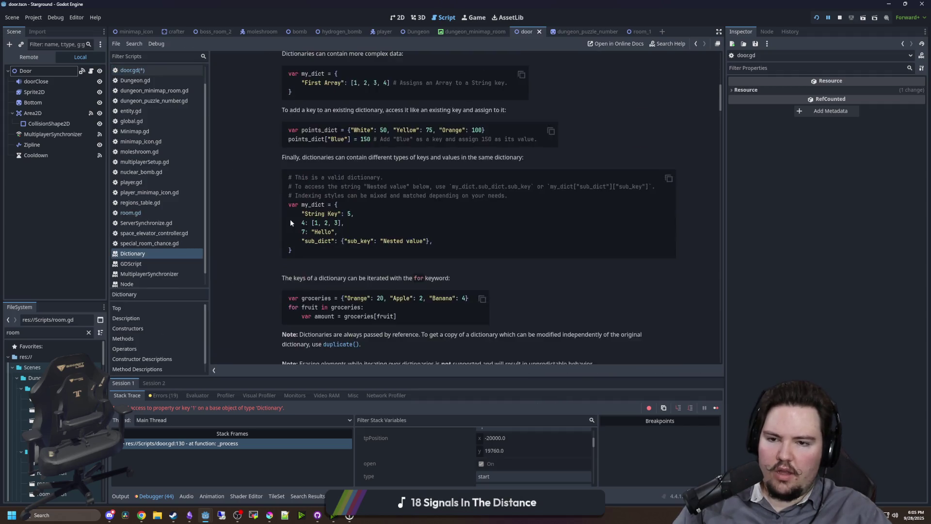
scroll(348, 257, "down", 5)
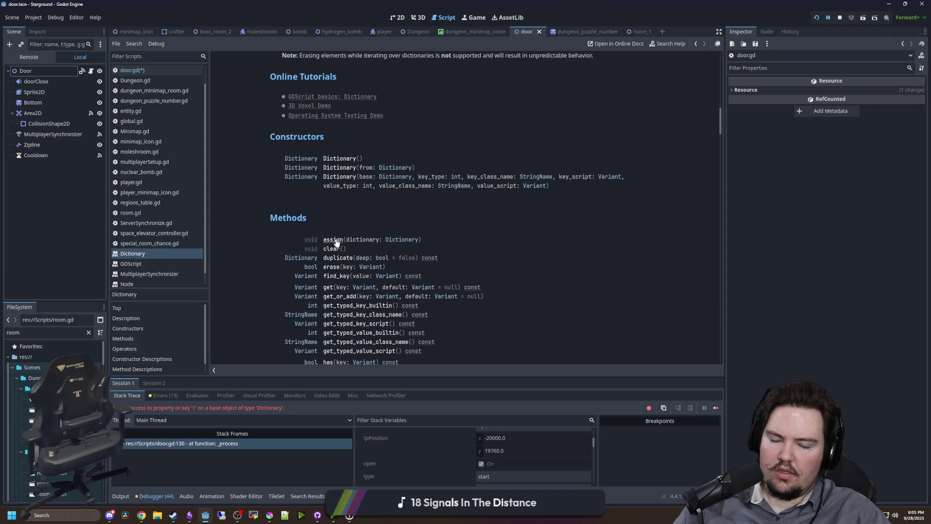
left_click(334, 240)
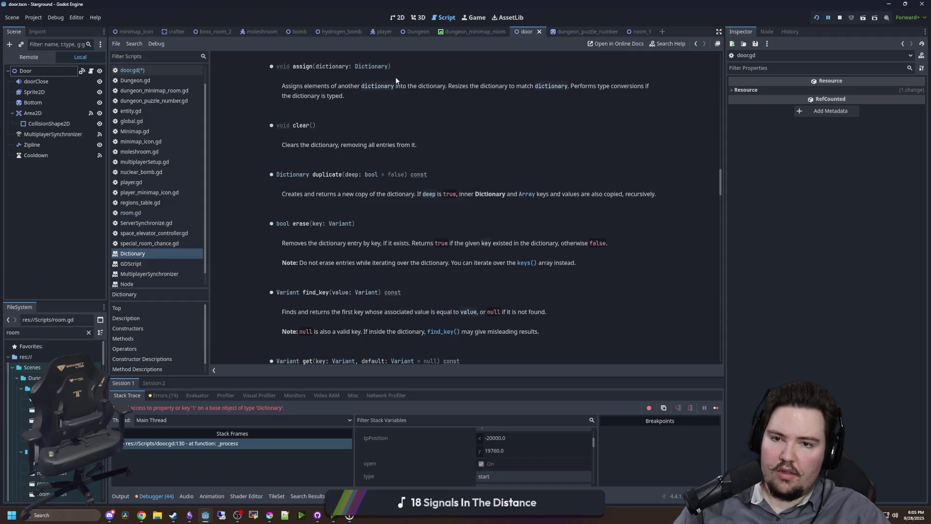
key("alt+Left")
left_click(306, 274, "ctrl")
scroll(329, 260, "down", 10)
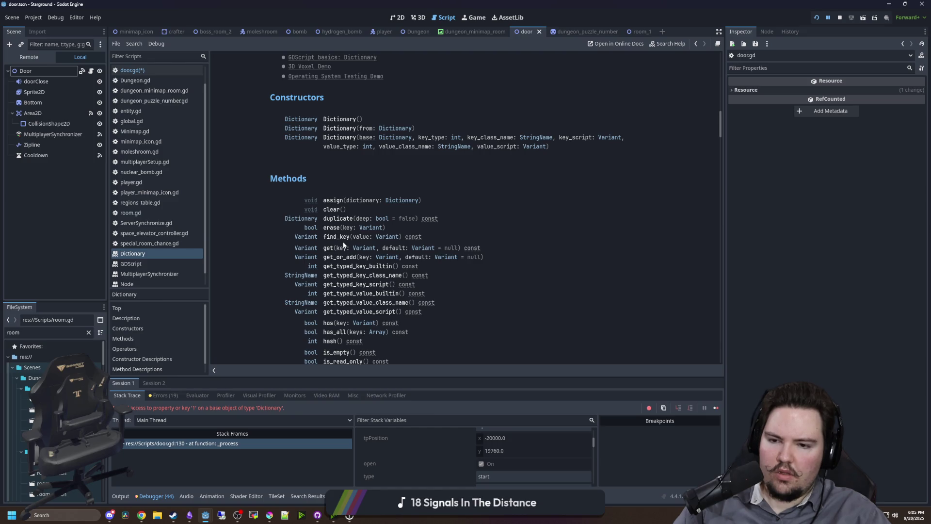
scroll(343, 244, "down", 8)
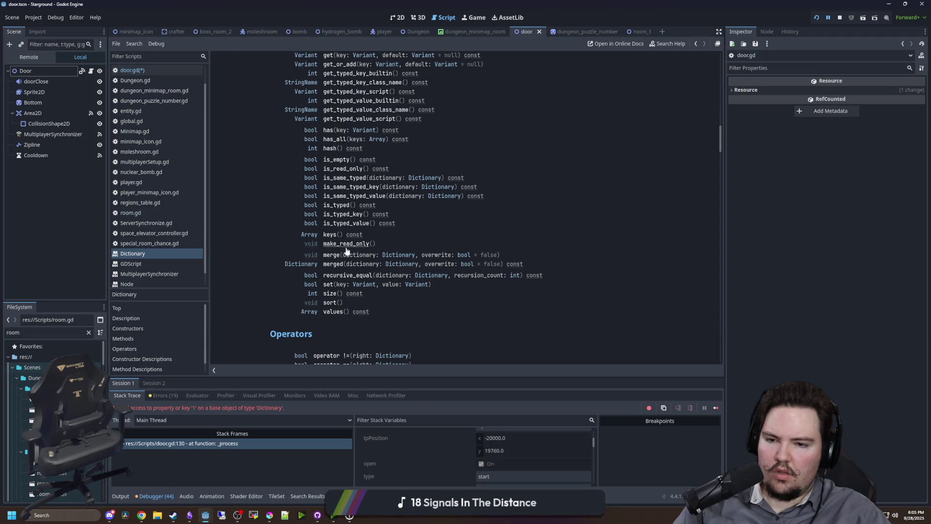
key("alt+Left")
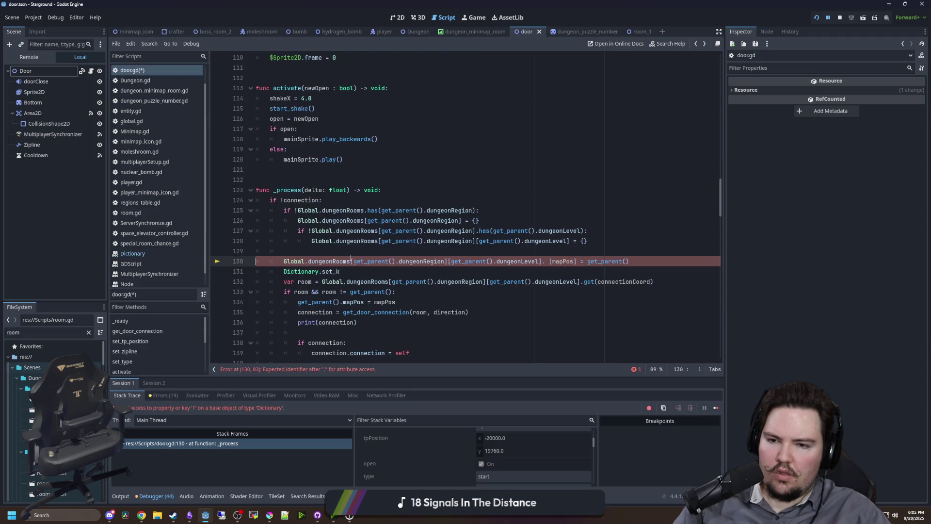
Remove the stray dot before [mapPos] and the unfinished Dictionary.set_k line.
left_click(356, 253)
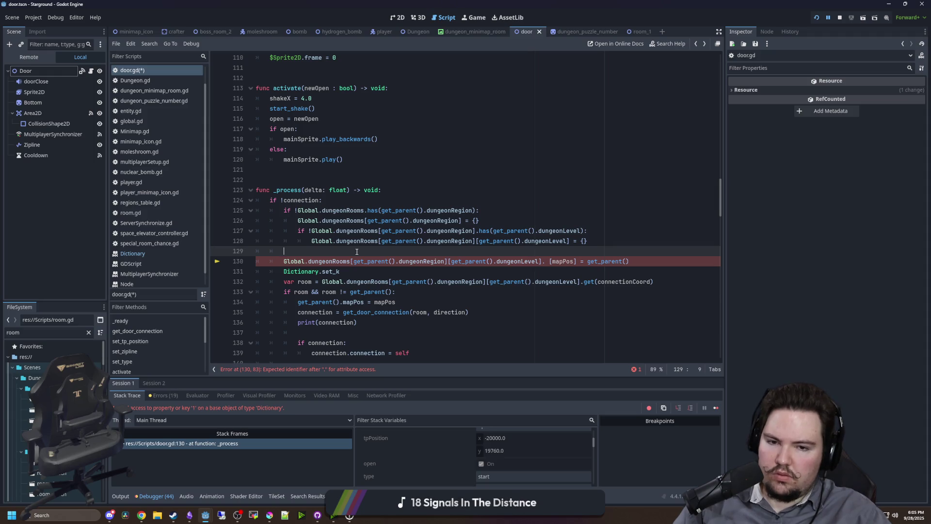
left_click(549, 260)
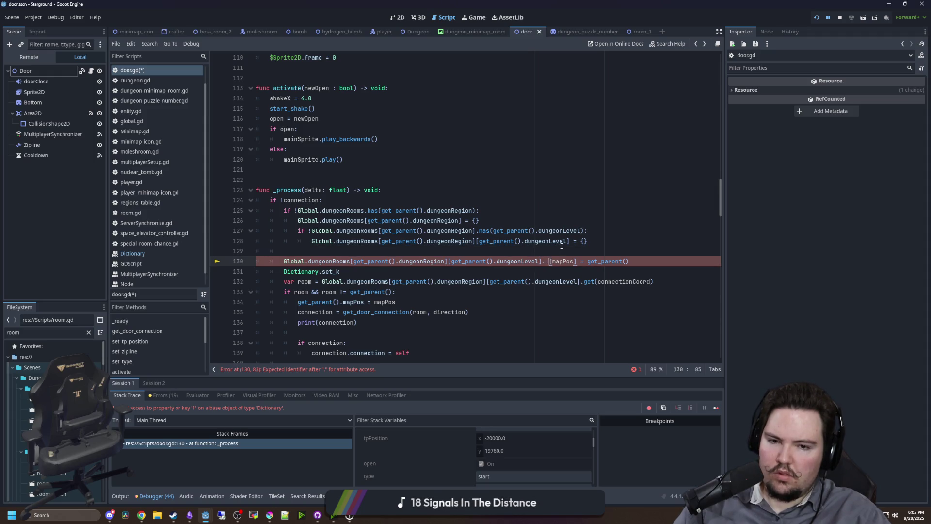
key("BackSpace")
key("BackSpace")
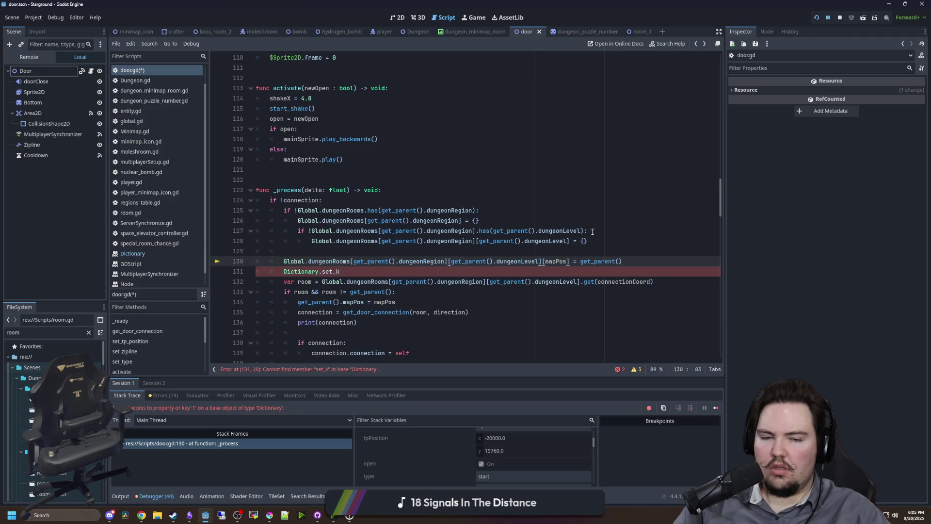
left_click(592, 230)
left_click(347, 271)
key("shift+Home")
key("BackSpace")
Add print(Global.dungeonRooms) above the dungeonRooms assignment, save, and stop the game.
left_click(310, 251)
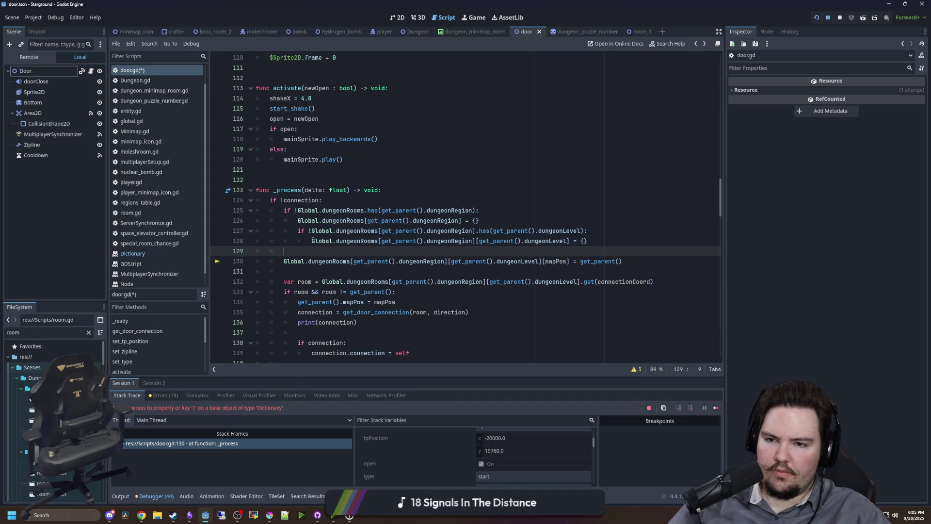
key("Return")
key("Return")
key("Up")
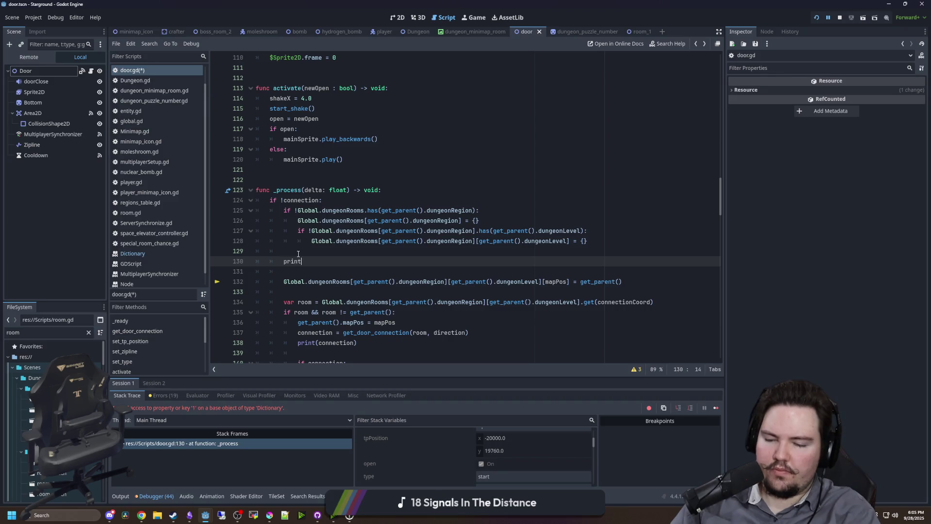
type("(G")
key("BackSpace")
key("BackSpace")
key("BackSpace")
type("i")
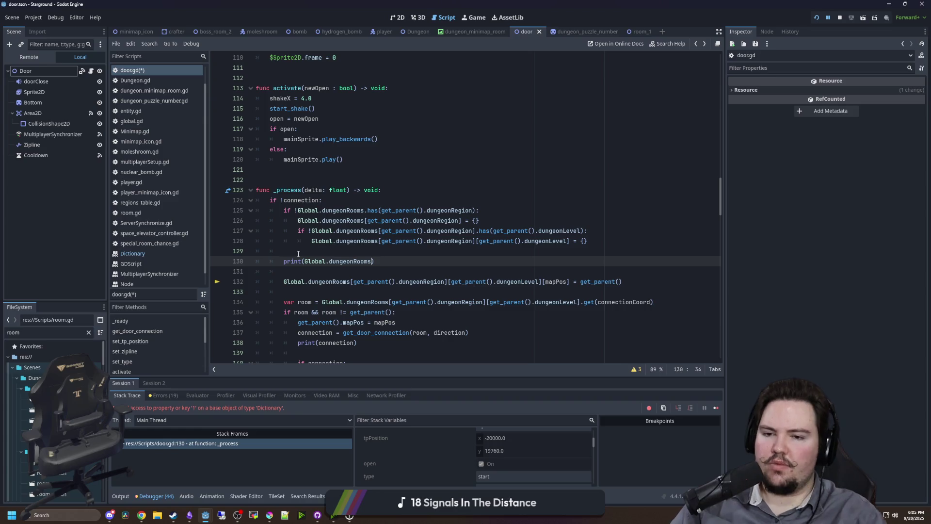
key("Up")
key("ctrl+s")
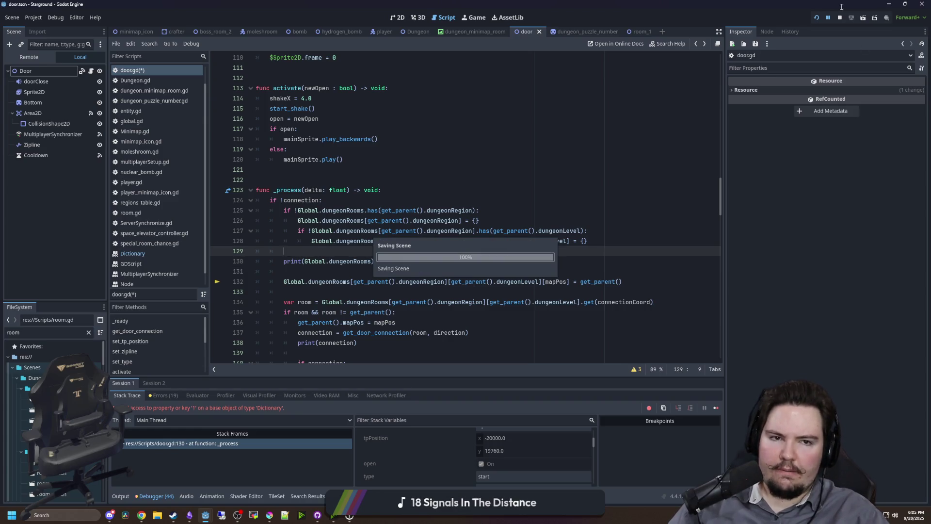
left_click(840, 18)
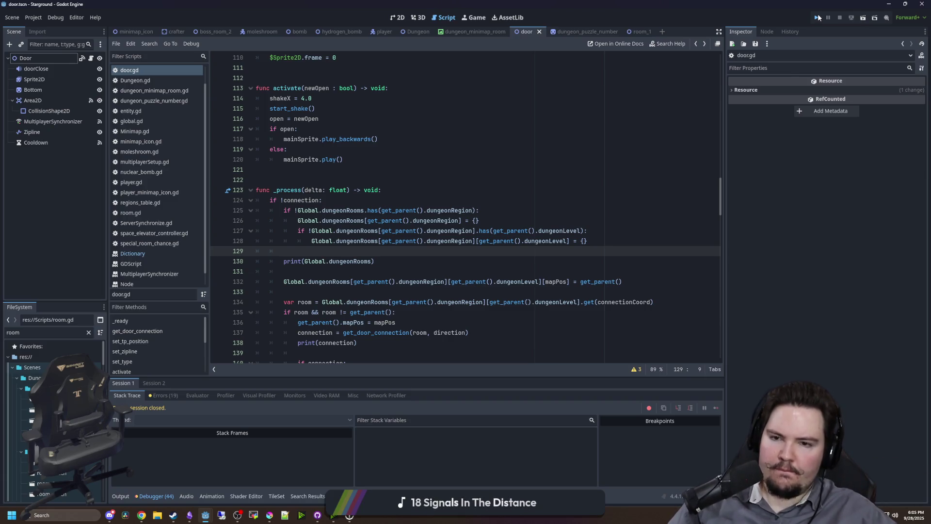
Run the game, continue the autosave, launch from the Starlauncher, and view the Output log.
left_click(818, 17)
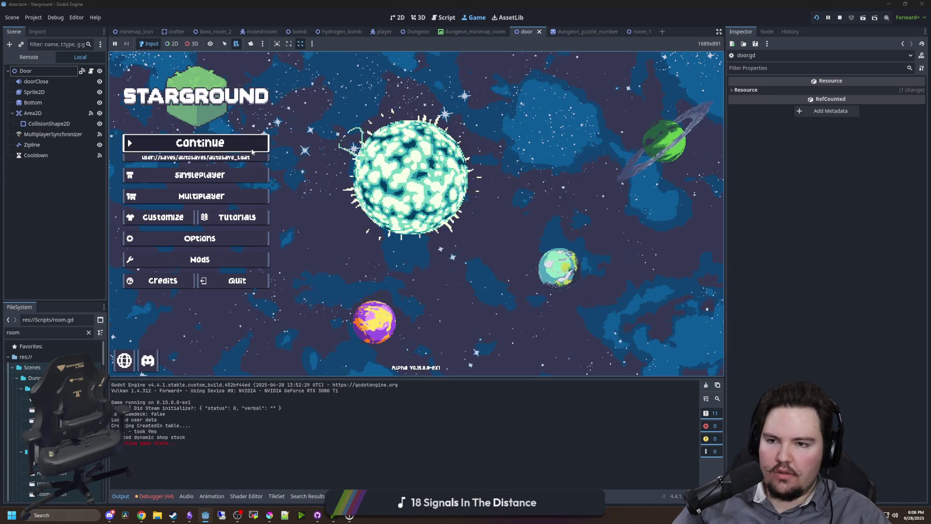
left_click(251, 148)
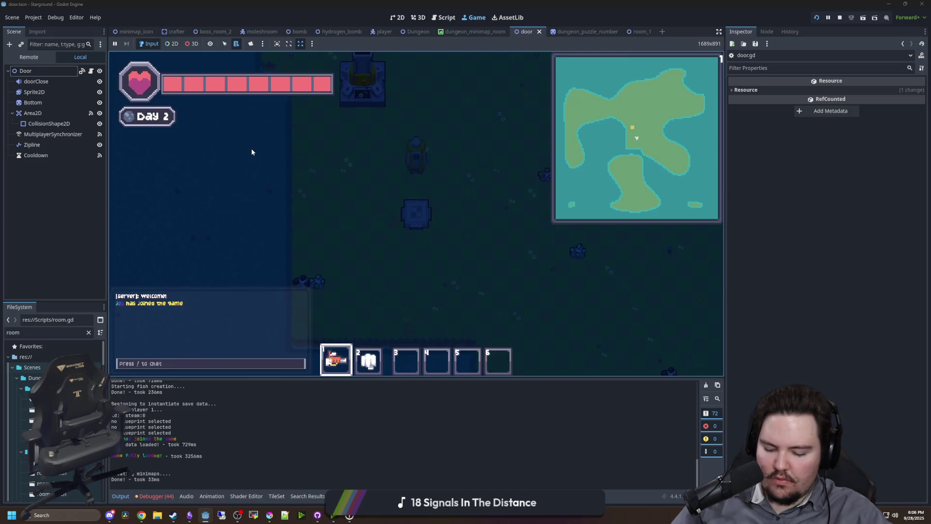
key("e")
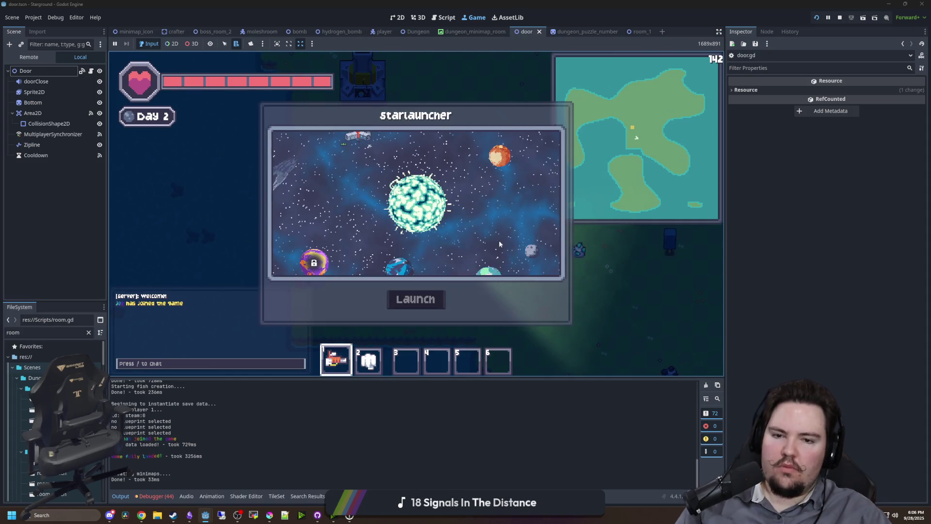
left_click(409, 306)
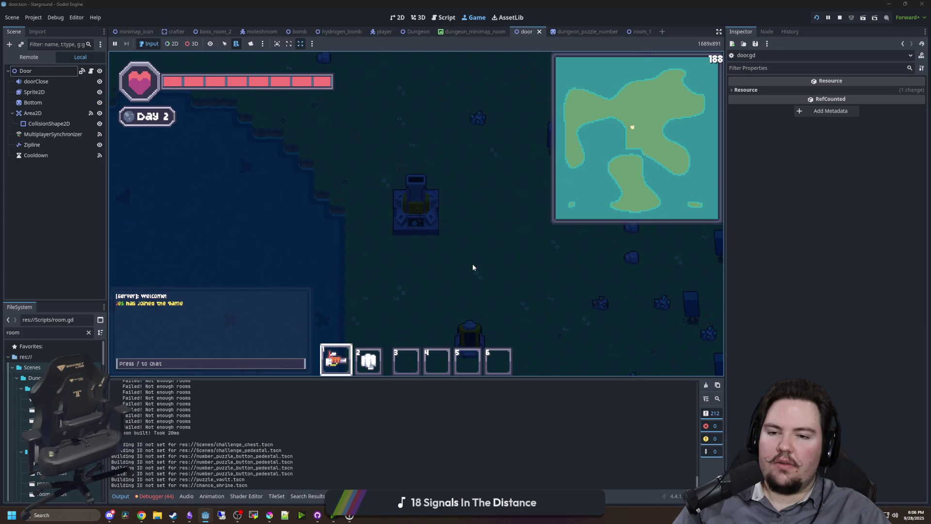
left_click(121, 496)
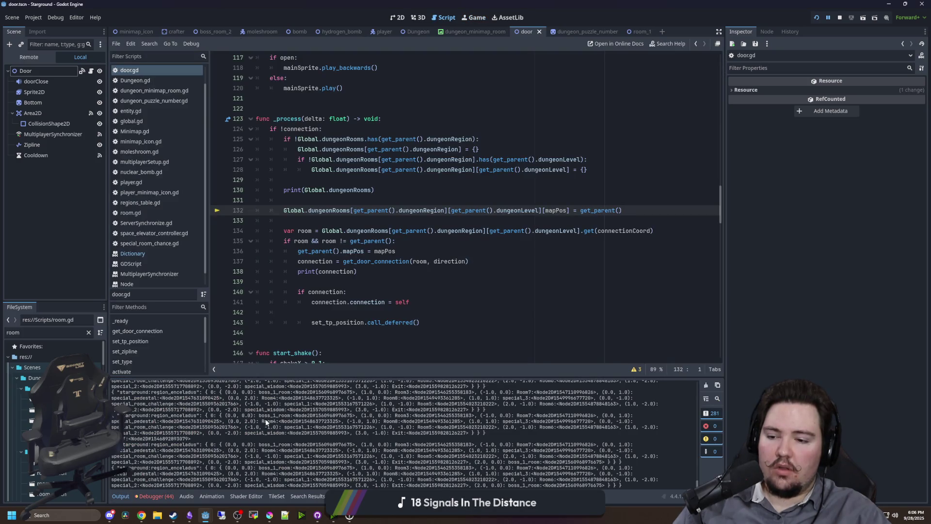
Read the printed dungeonRooms log, then show the Debugger stack trace for the door.gd:132 error.
scroll(254, 455, "up", 15)
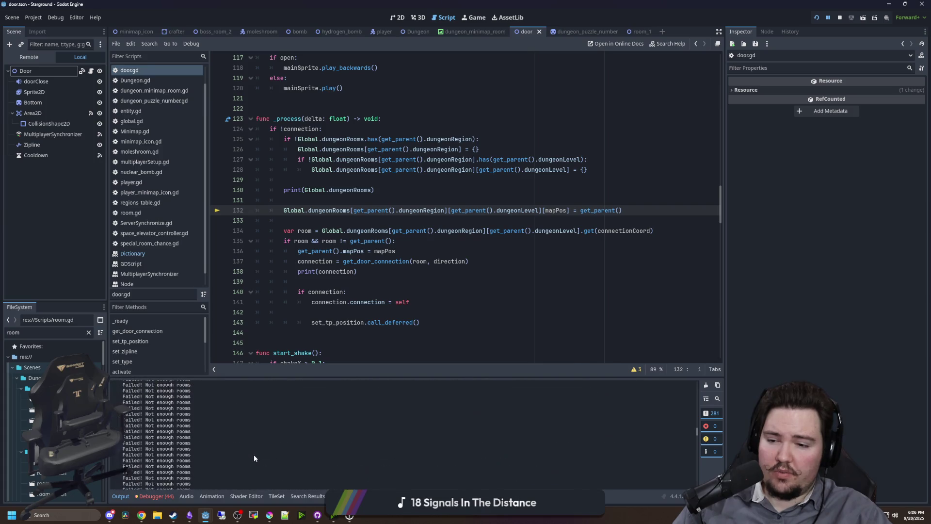
scroll(254, 458, "down", 5)
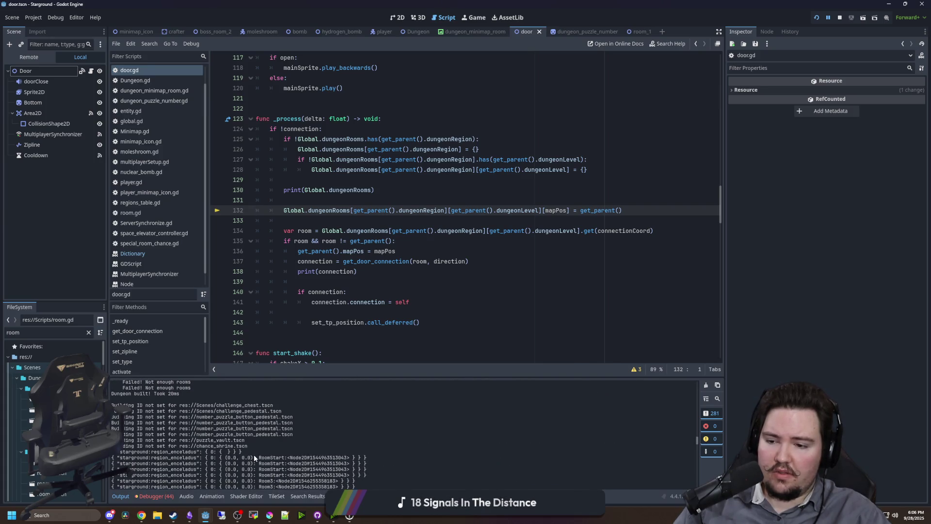
scroll(207, 463, "down", 5)
scroll(211, 455, "down", 1)
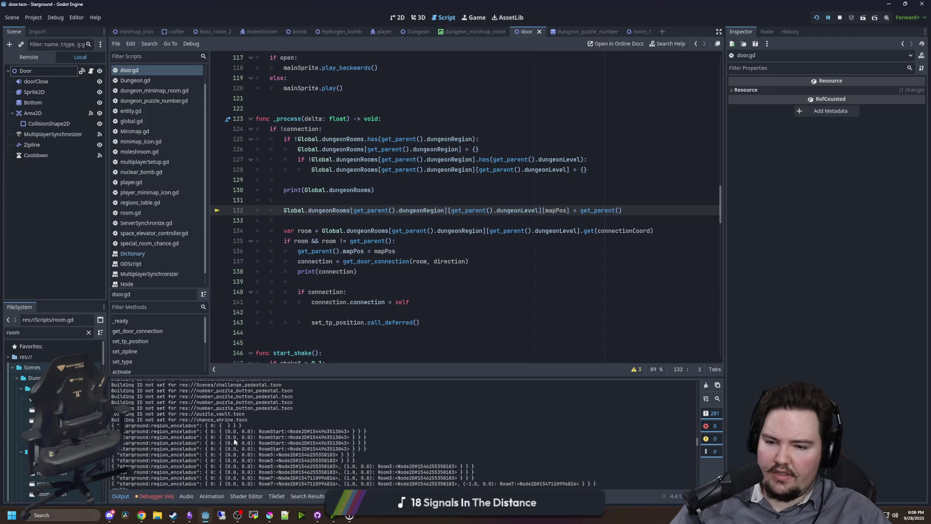
scroll(274, 445, "down", 10)
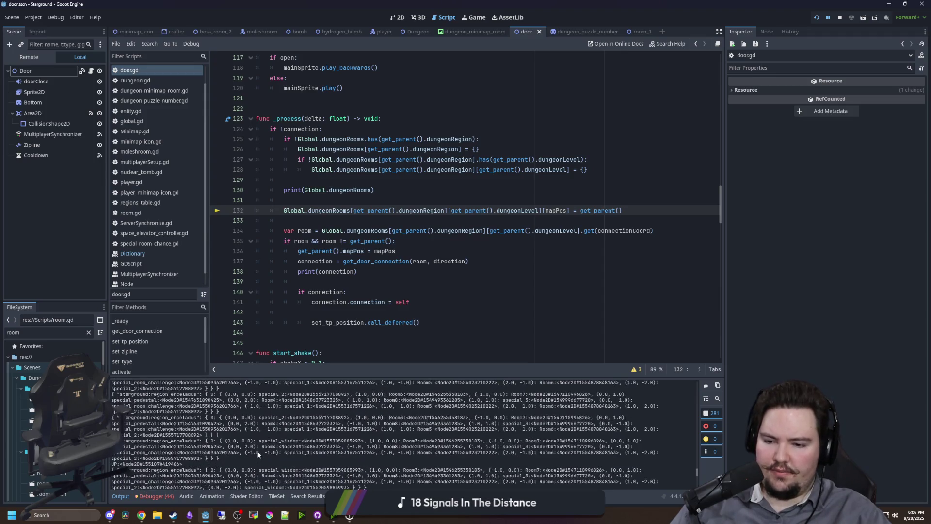
left_click(121, 496)
left_click(137, 496)
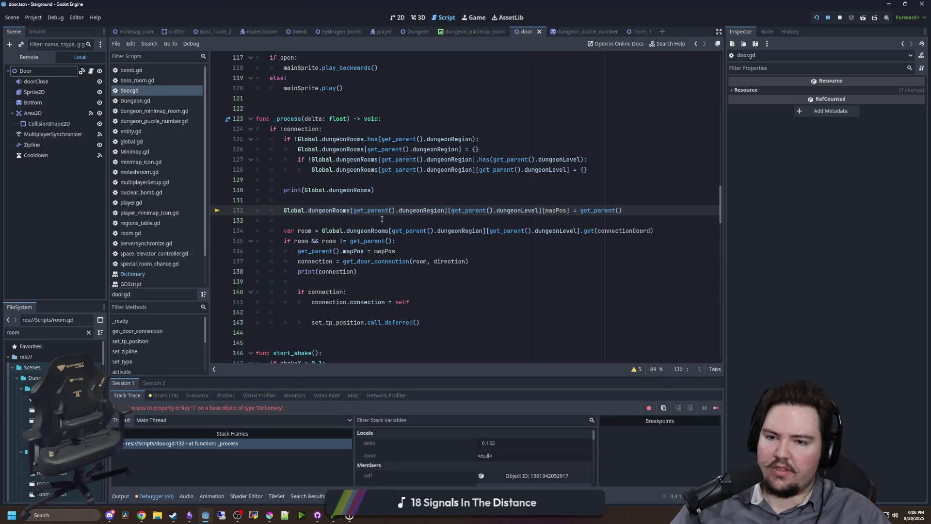
left_click(376, 200)
Unindent the dungeonLevel check on lines 127–128, add a blank line after 126, save, and stop the game.
scroll(378, 234, "up", 2)
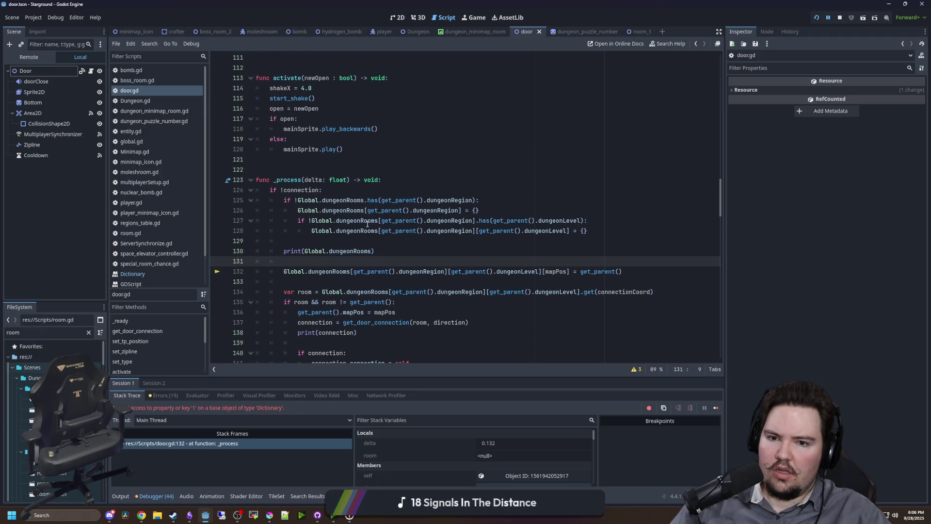
left_click_drag(600, 229, 262, 219)
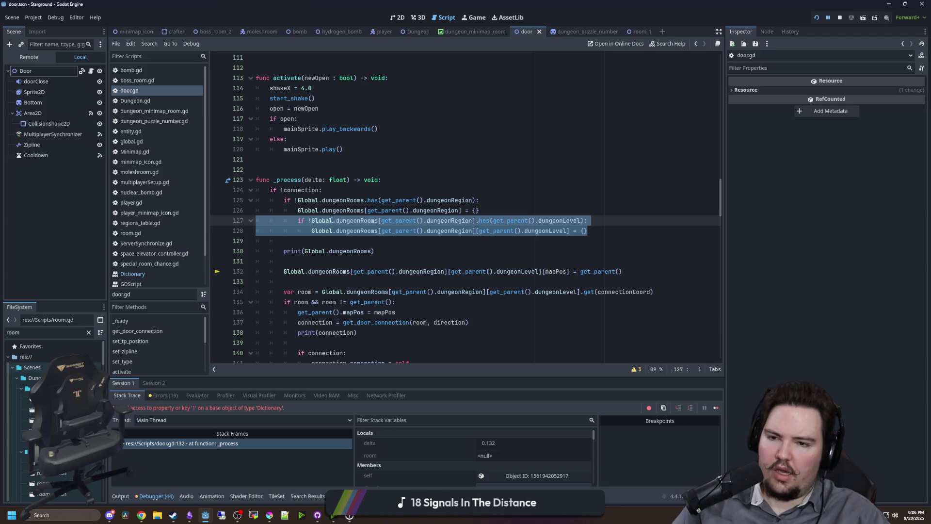
key("shift+Tab")
left_click(483, 211)
key("Return")
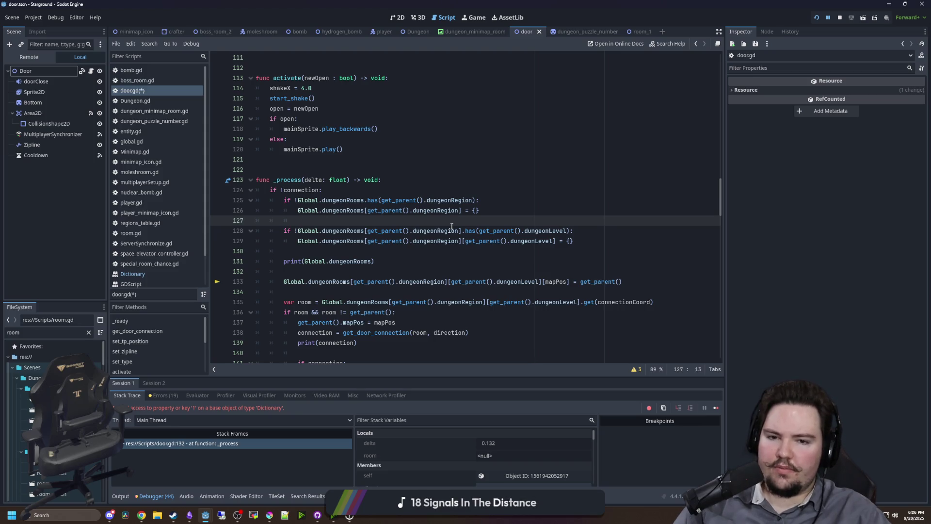
key("Up")
key("Up")
key("Up")
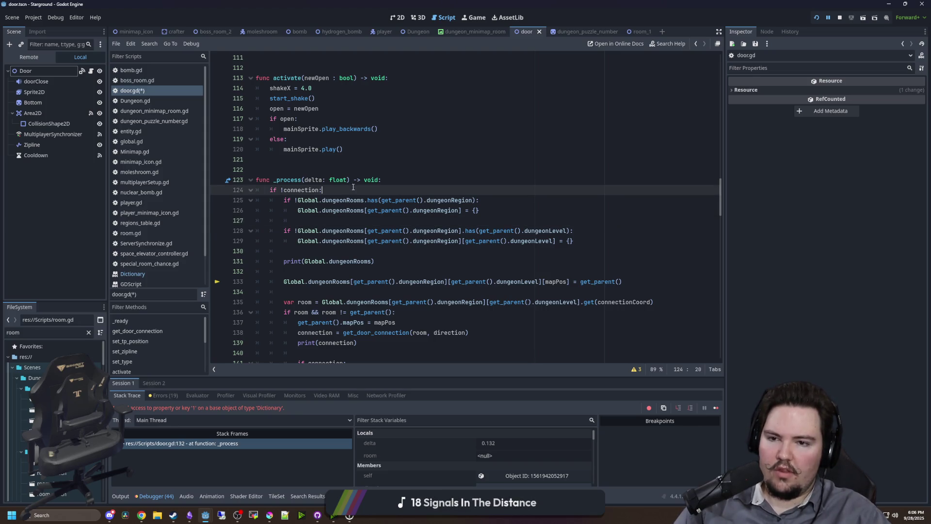
key("ctrl+s")
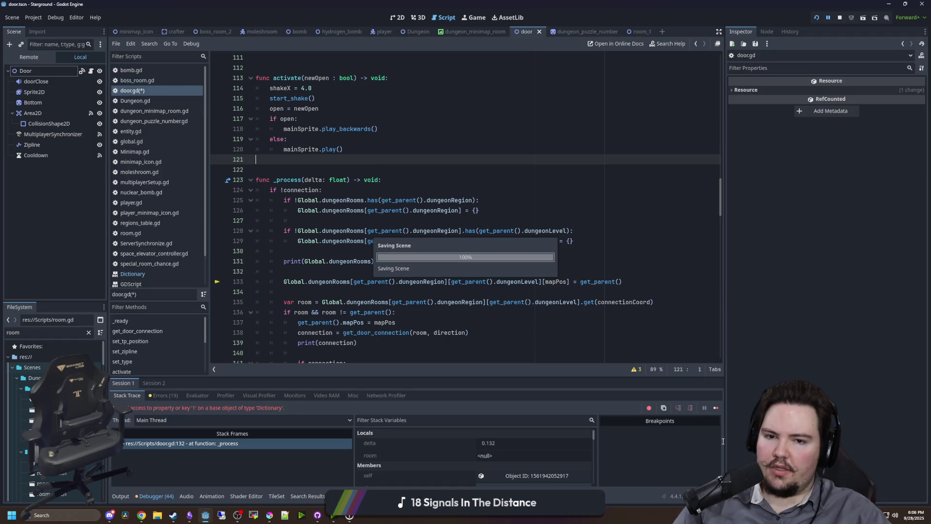
left_click(715, 407)
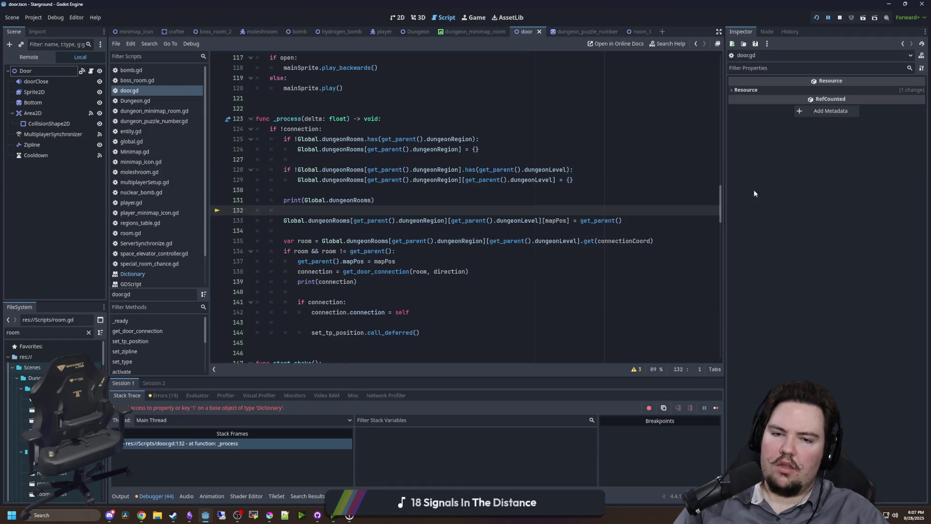
left_click(840, 18)
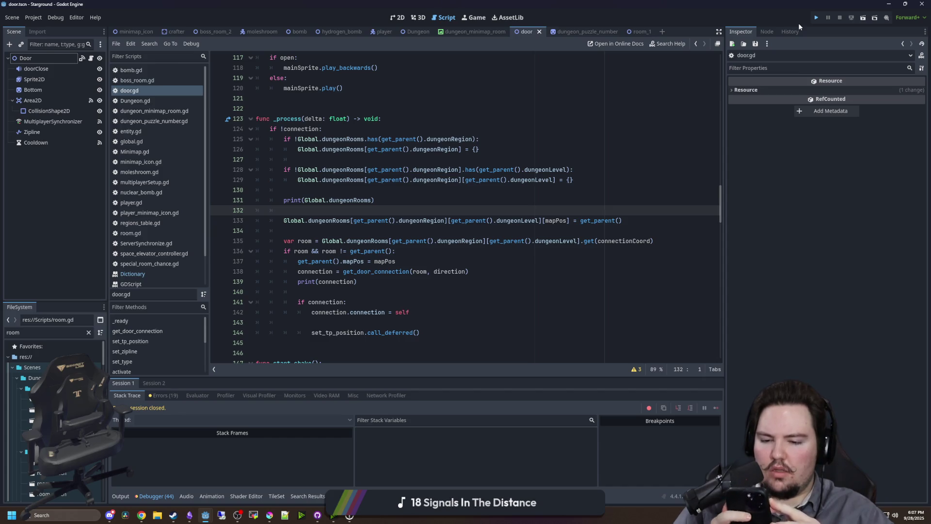
Relaunch the project, continue the autosave, and launch from the Starlauncher into the dungeon.
key("ctrl+s")
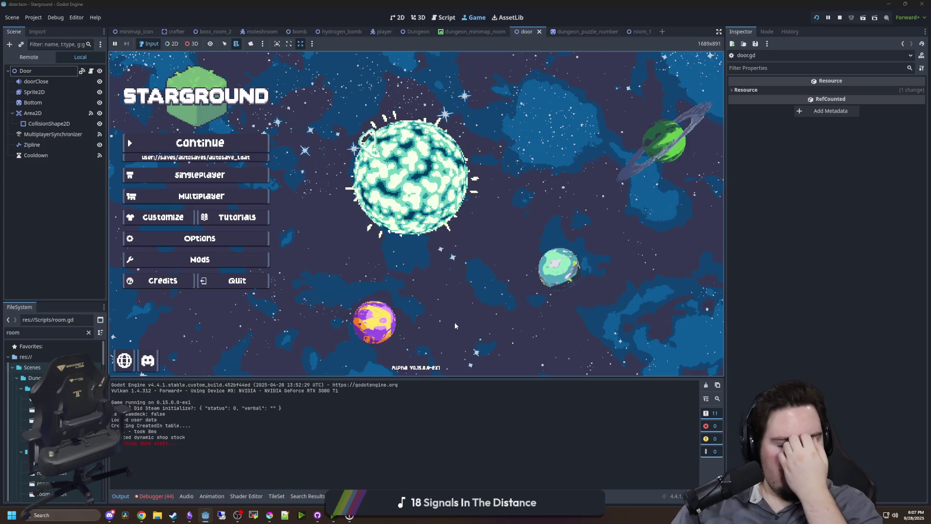
left_click(251, 142)
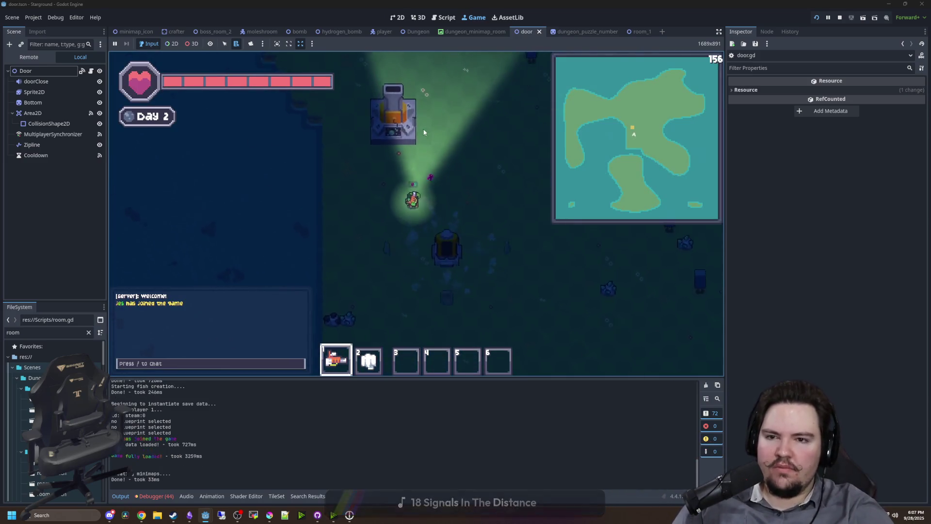
left_click(424, 131)
left_click(399, 309)
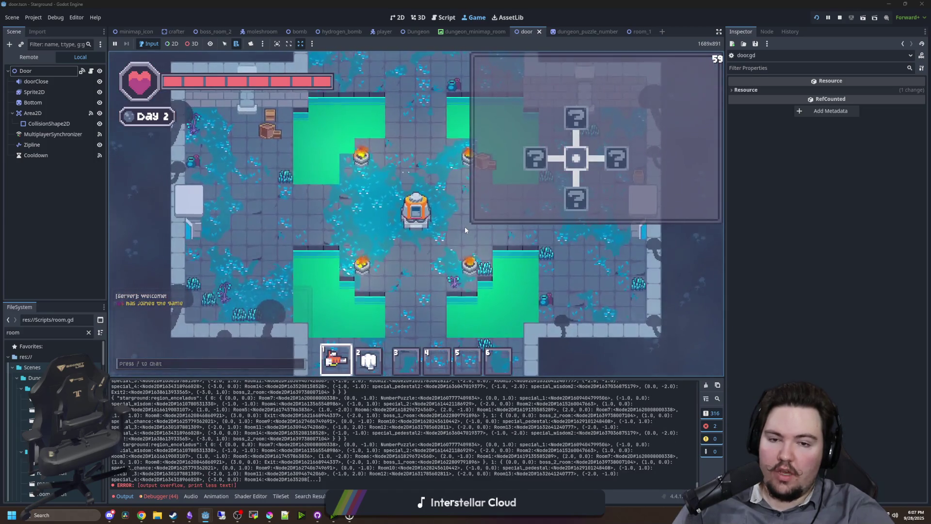
Shrink the minimap size in the game's pause-menu options.
key("Escape")
left_click(416, 220)
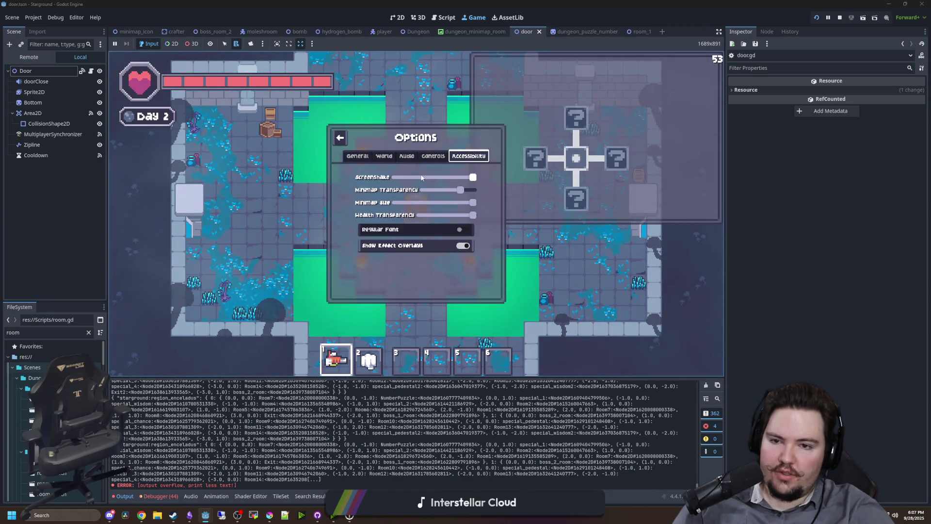
left_click_drag(473, 202, 430, 202)
key("Escape")
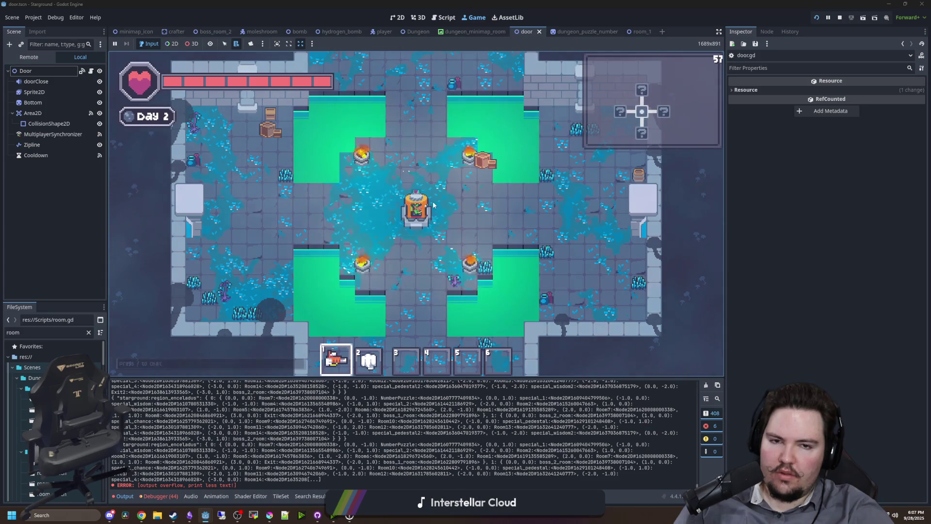
Walk right and enable god mode with the 'god' chat command.
key("d")
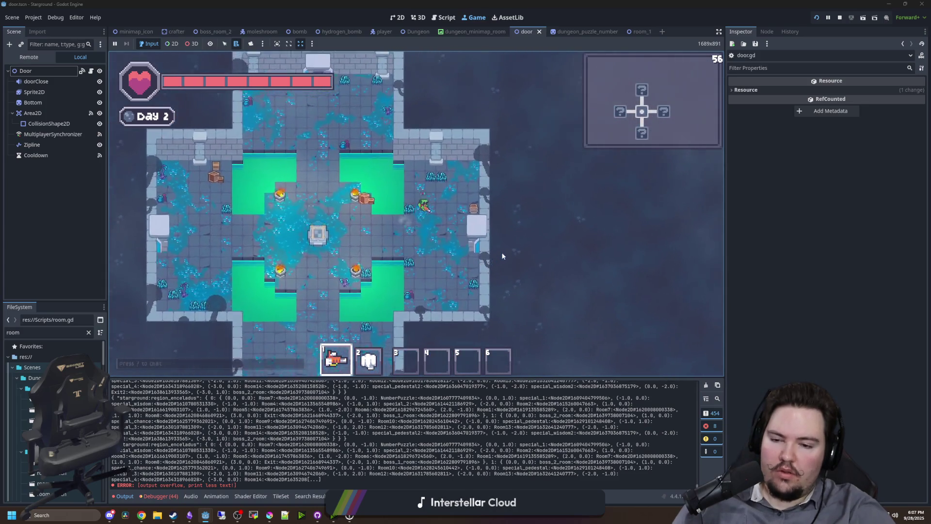
key("slash")
type("god")
key("Return")
Walk into the next room to the right and explore it with the second hotbar slot selected.
scroll(490, 197, "down", 5)
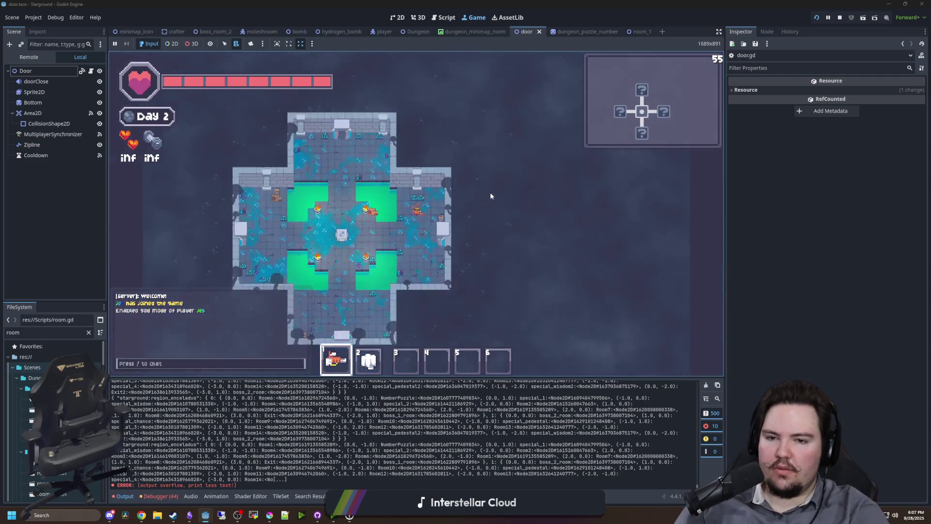
scroll(504, 220, "up", 5)
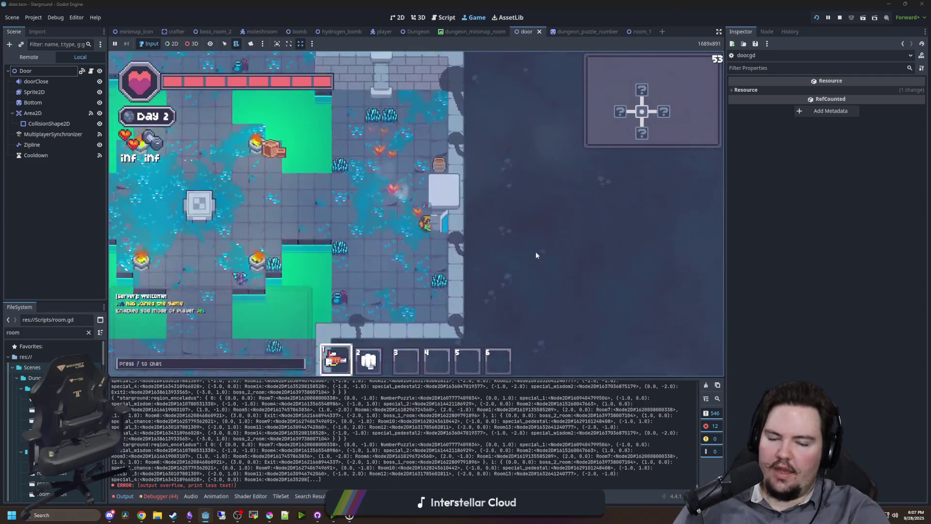
key("d")
scroll(538, 253, "down", 4)
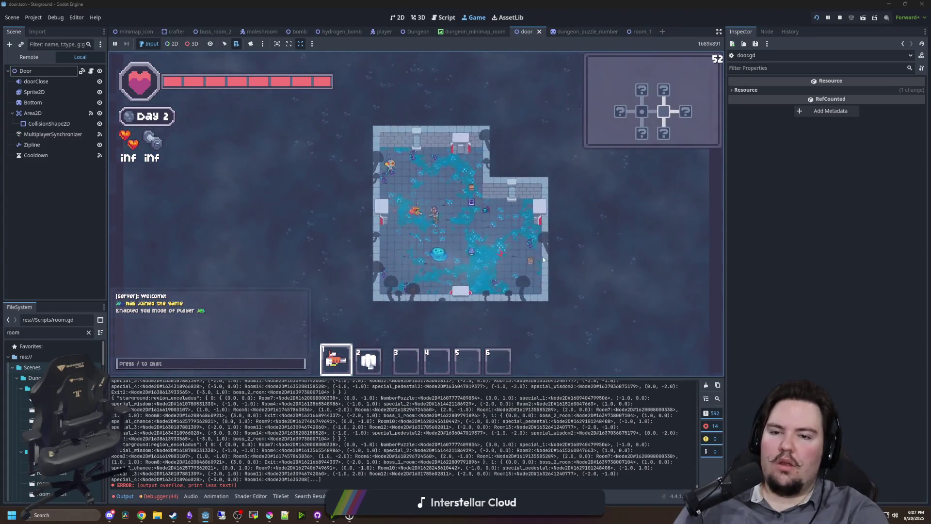
scroll(507, 260, "up", 2)
key("2")
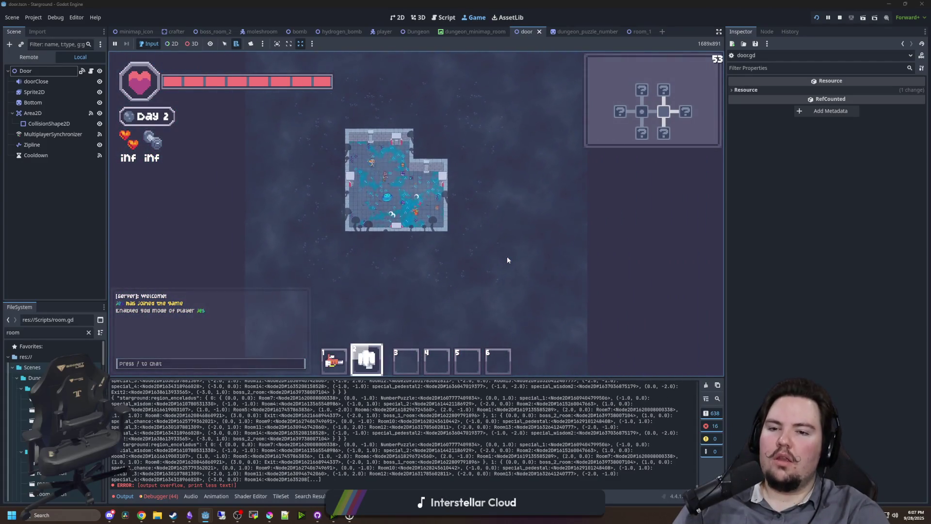
scroll(445, 211, "up", 2)
scroll(444, 211, "up", 2)
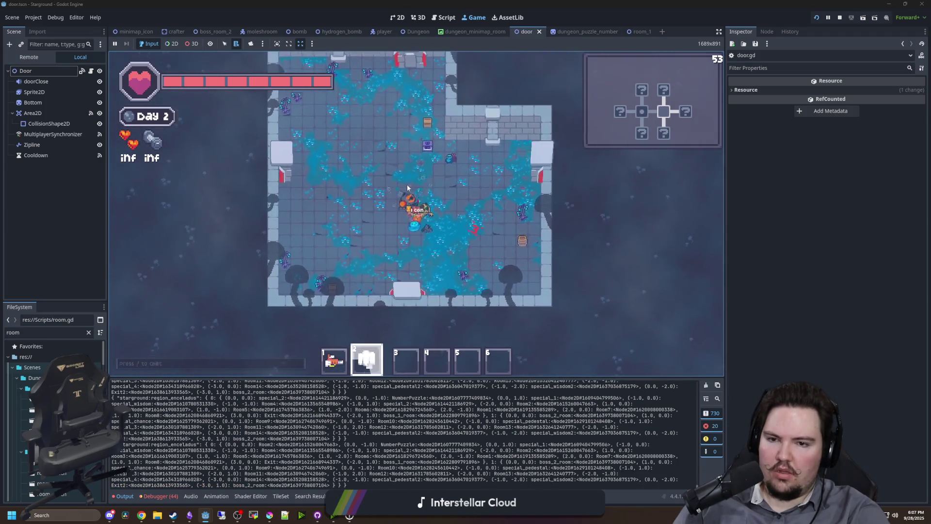
scroll(456, 210, "down", 1)
scroll(455, 213, "down", 5)
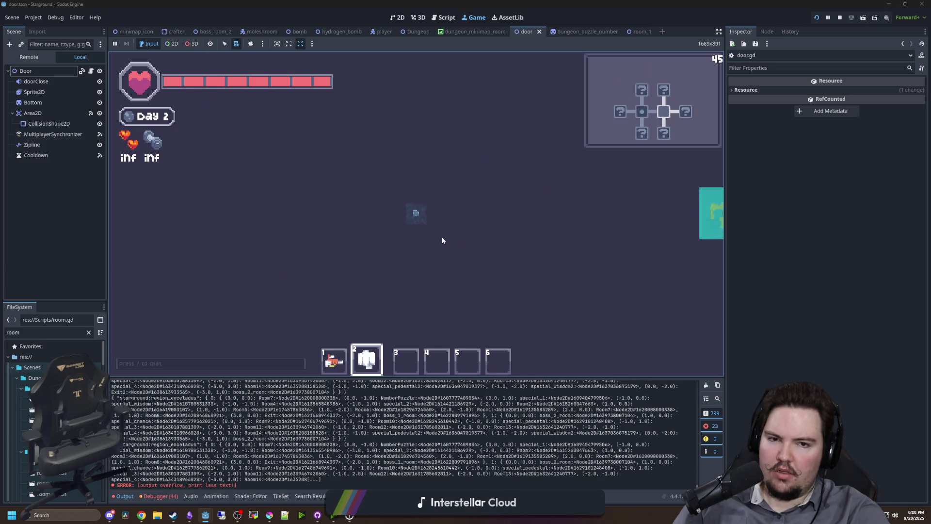
scroll(456, 204, "up", 5)
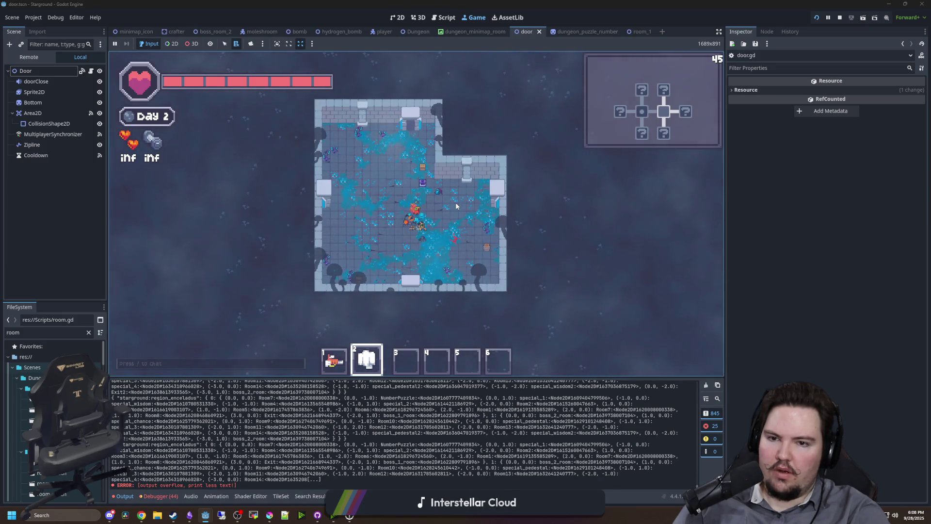
scroll(456, 206, "up", 5)
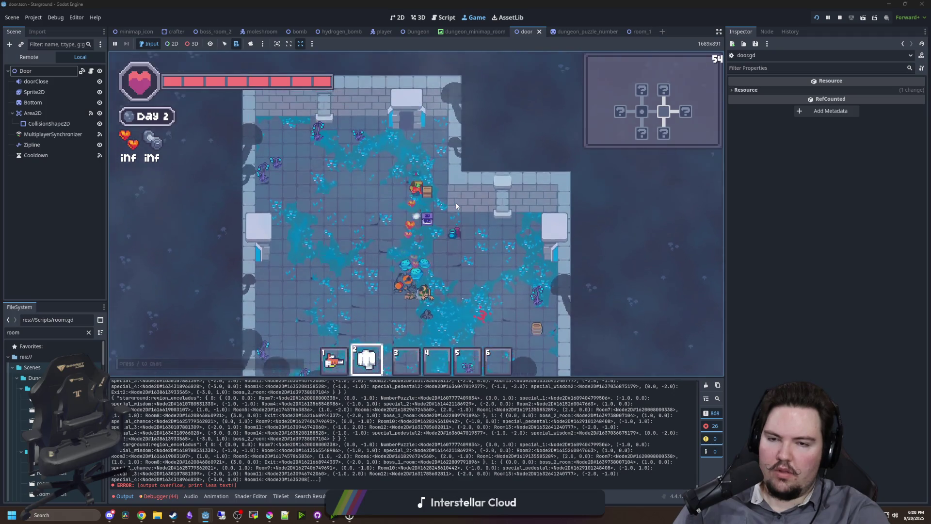
scroll(455, 202, "up", 1)
scroll(455, 202, "down", 5)
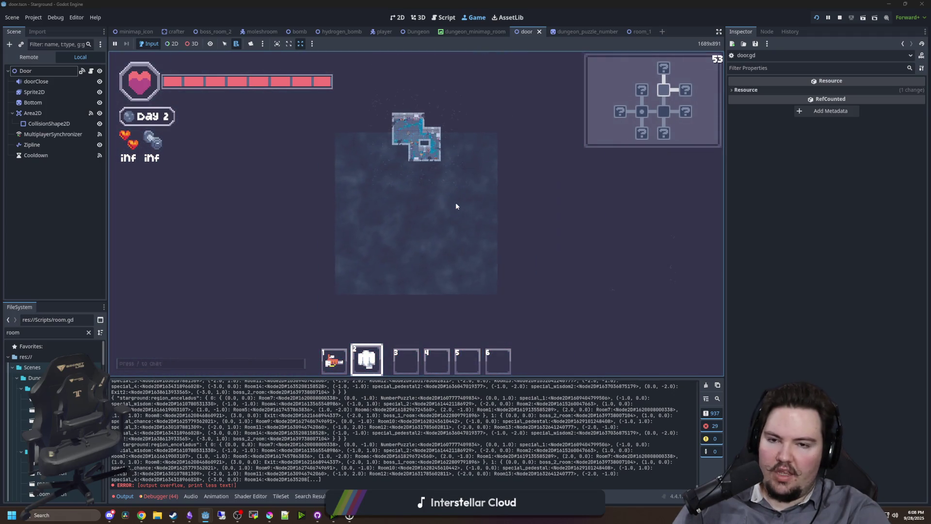
scroll(455, 202, "down", 5)
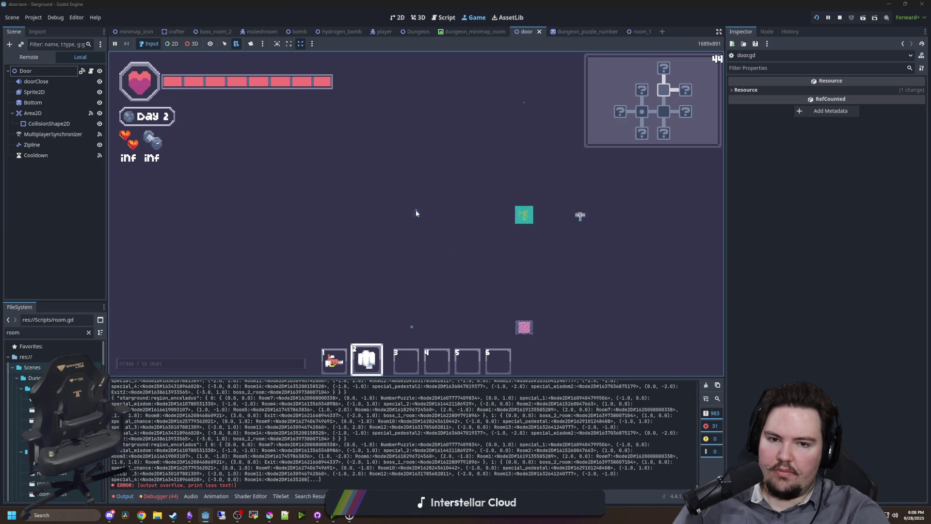
scroll(416, 212, "up", 5)
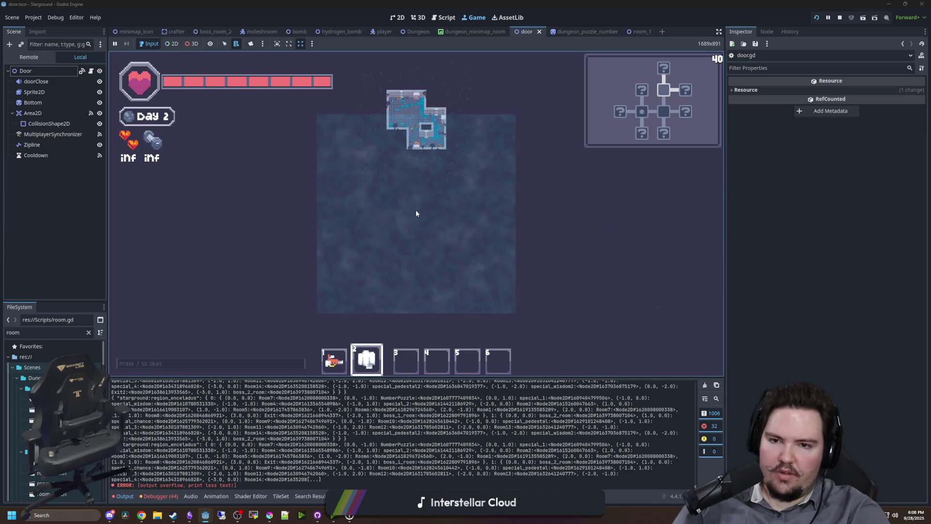
scroll(401, 140, "up", 2)
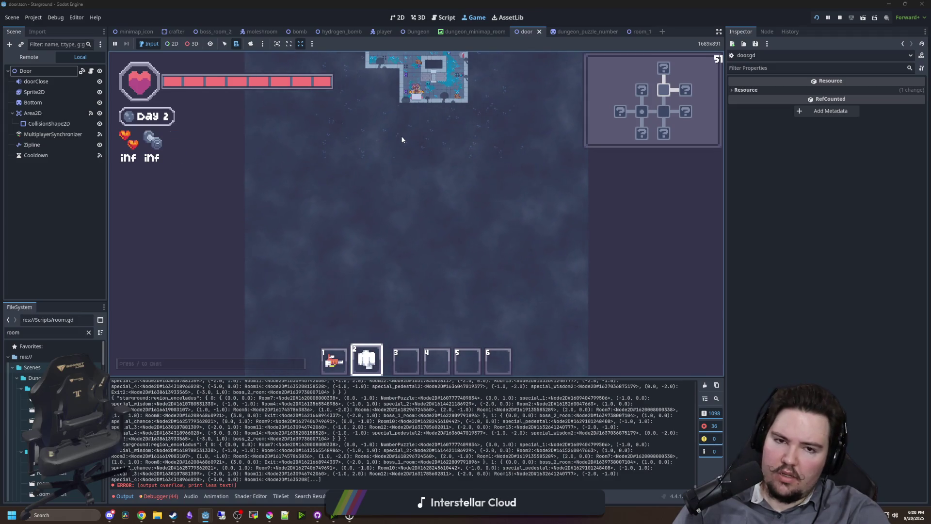
scroll(402, 140, "down", 1)
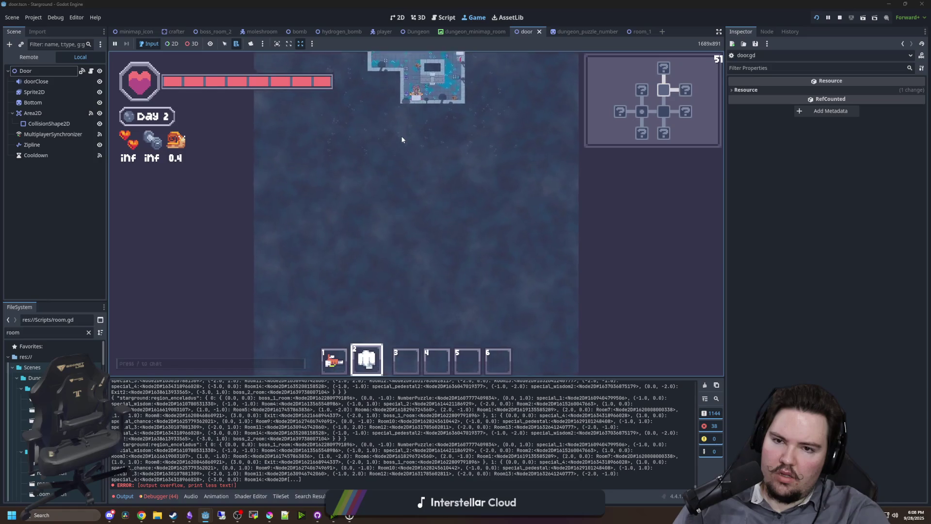
scroll(402, 140, "up", 4)
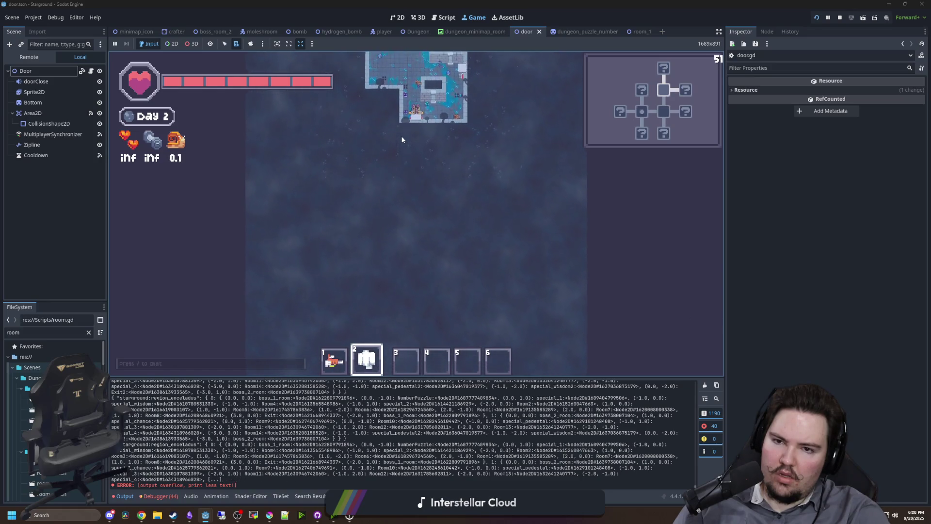
key("w")
key("s")
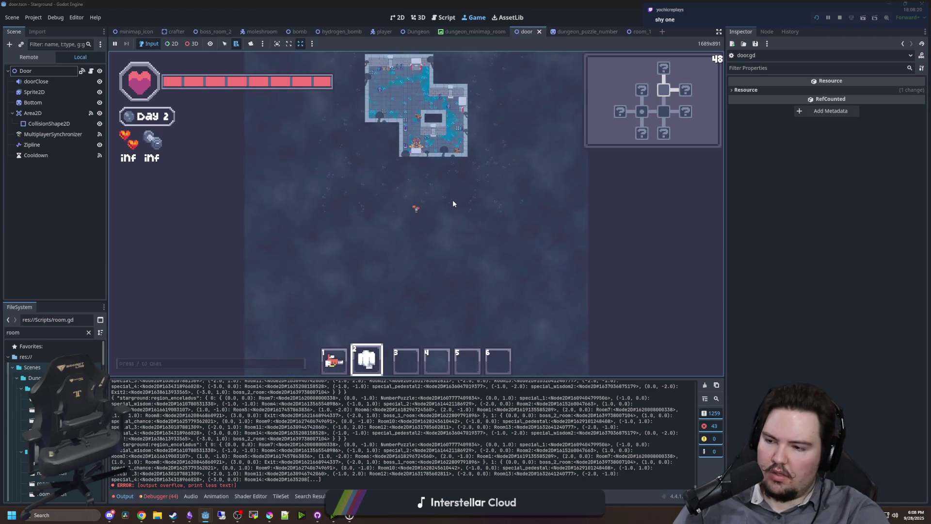
scroll(453, 203, "down", 1)
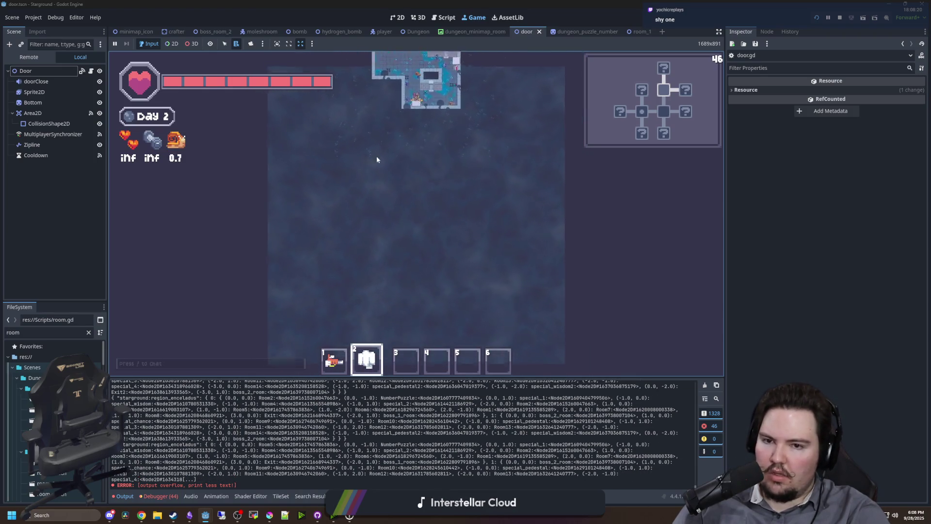
scroll(453, 208, "up", 1)
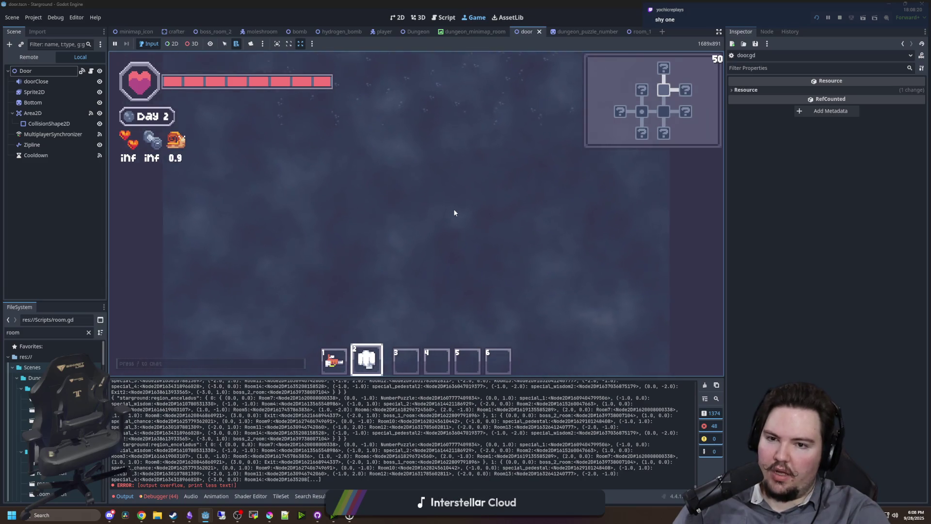
scroll(455, 212, "down", 1)
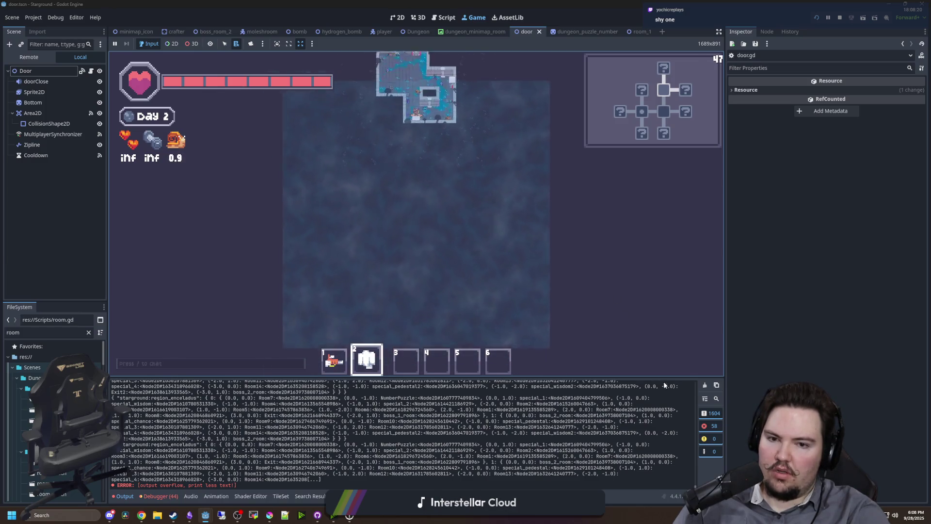
Clear the Output log, stop the game, and save door.gd.
left_click(704, 386)
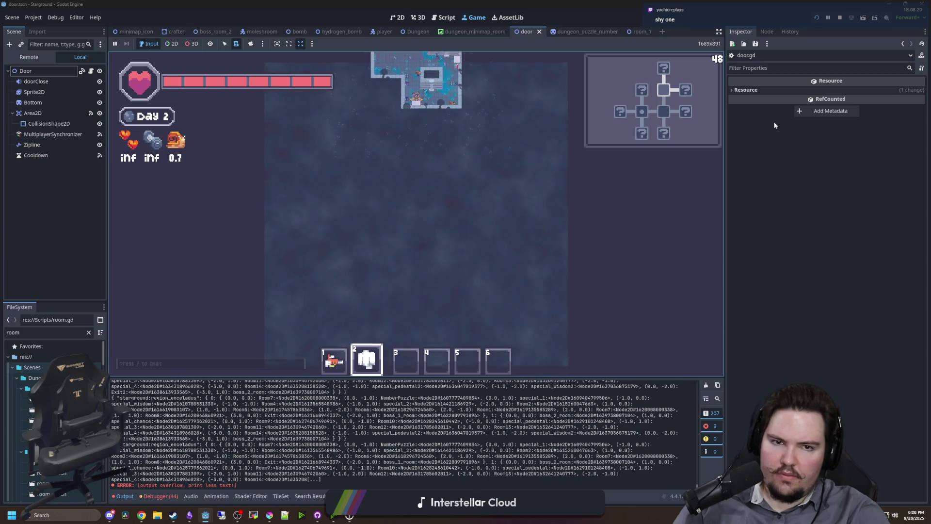
left_click(836, 20)
left_click(408, 208)
key("ctrl+s")
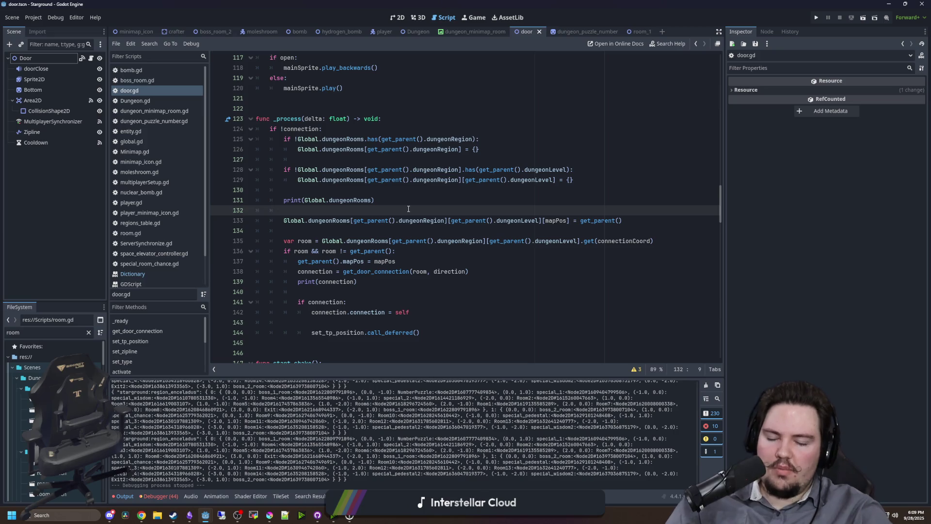
Delete the print(Global.dungeonRooms) debug line from _process and save door.gd.
left_click(678, 236)
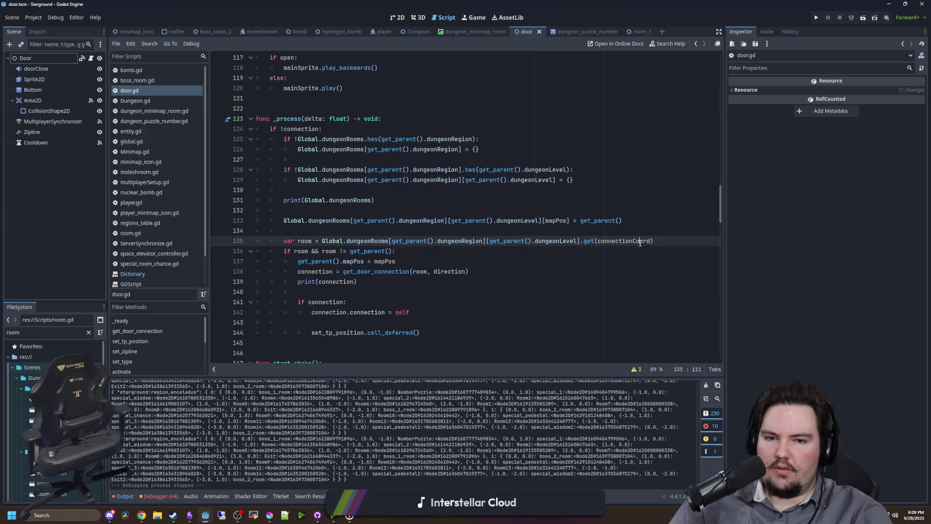
left_click(591, 260)
scroll(444, 255, "down", 1)
left_click(434, 204)
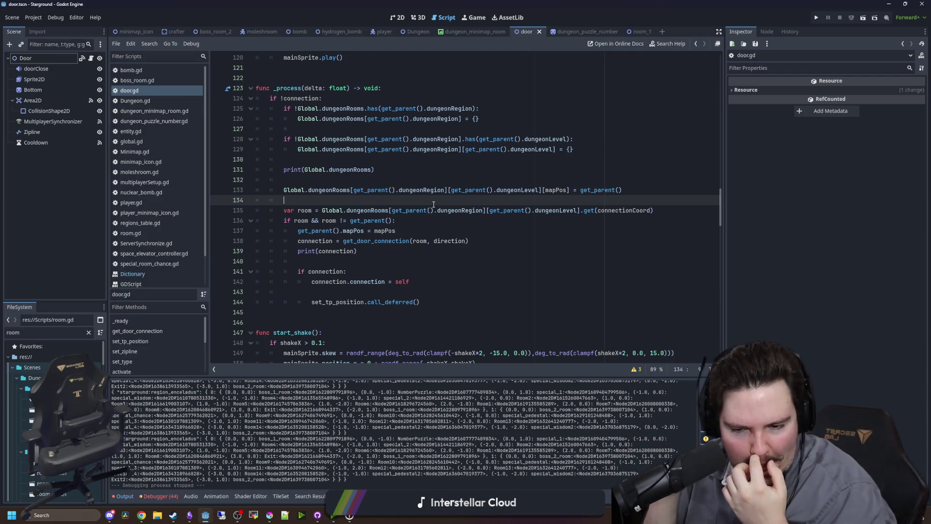
left_click(408, 241)
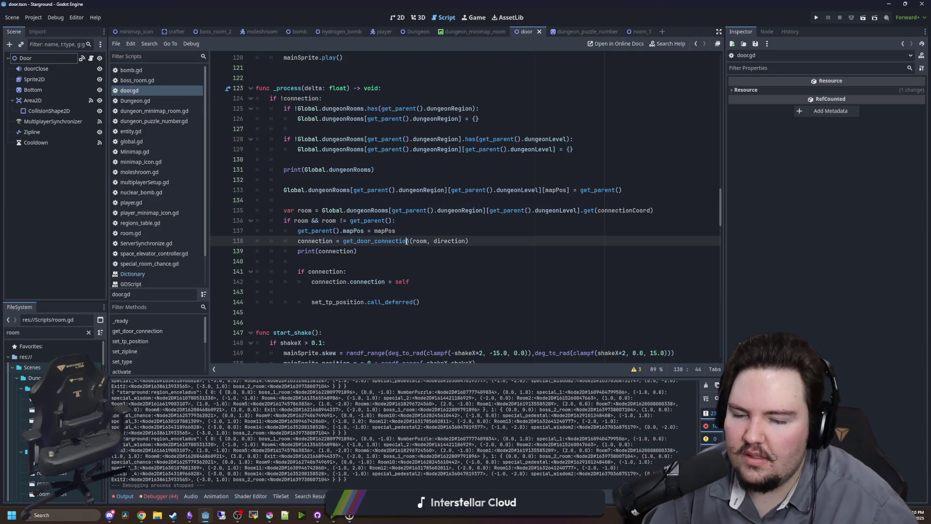
double_click(367, 190)
left_click(342, 199)
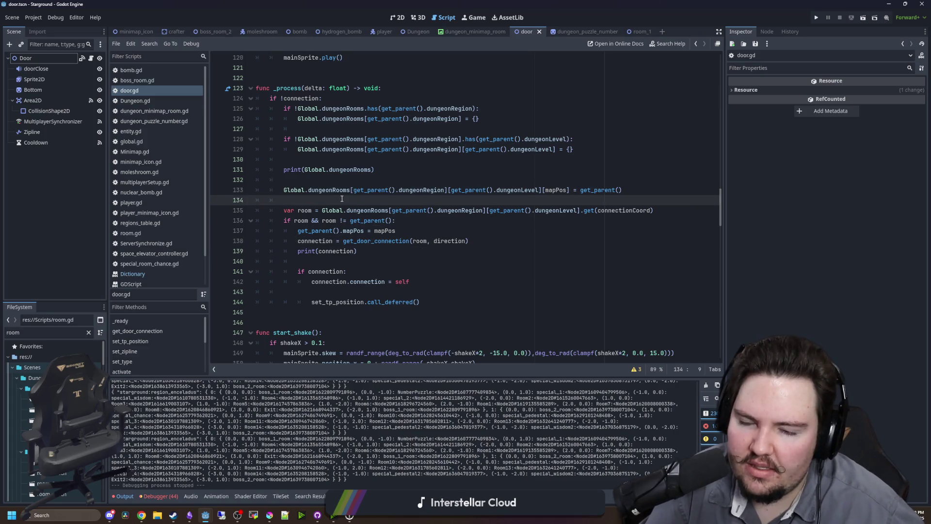
left_click_drag(383, 167, 256, 160)
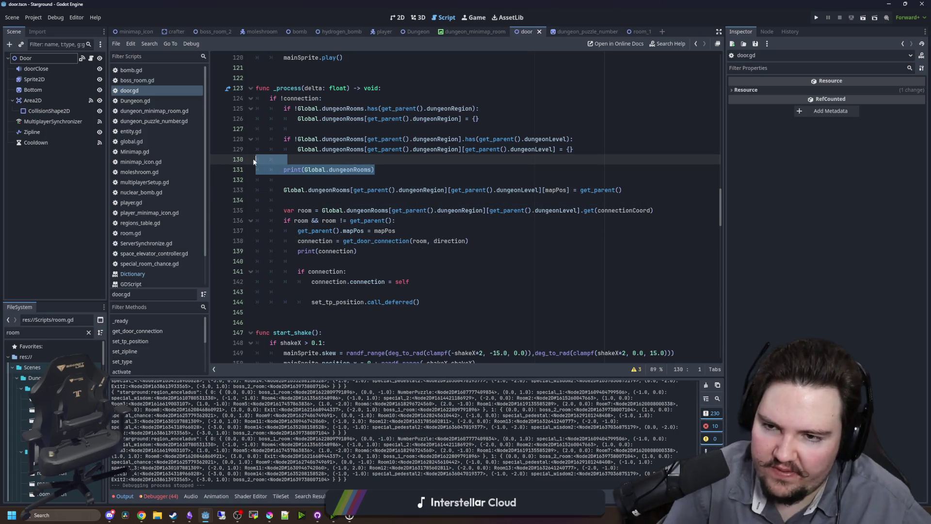
key("BackSpace")
key("BackSpace")
left_click(320, 167)
key("ctrl+s")
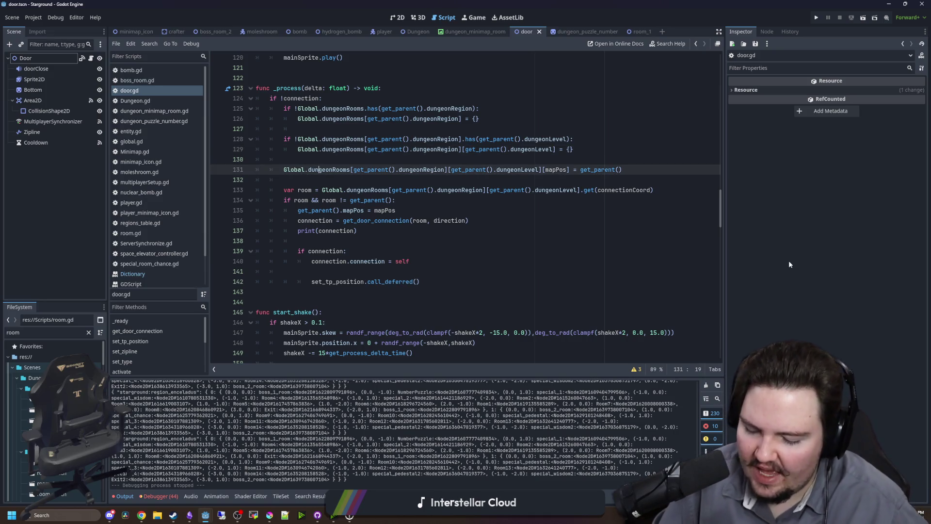
Delete the print(connection) debug line under the if connection check.
left_click(387, 252)
left_click_drag(359, 231, 252, 230)
key("BackSpace")
key("BackSpace")
scroll(323, 198, "up", 3)
left_click(305, 180)
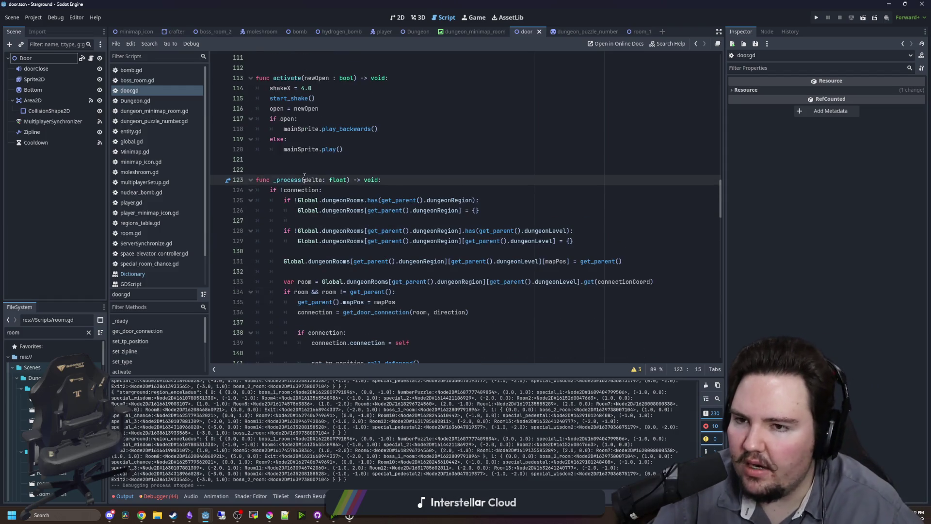
Save door.gd and read through the _process function to verify the cleanup.
key("ctrl+s")
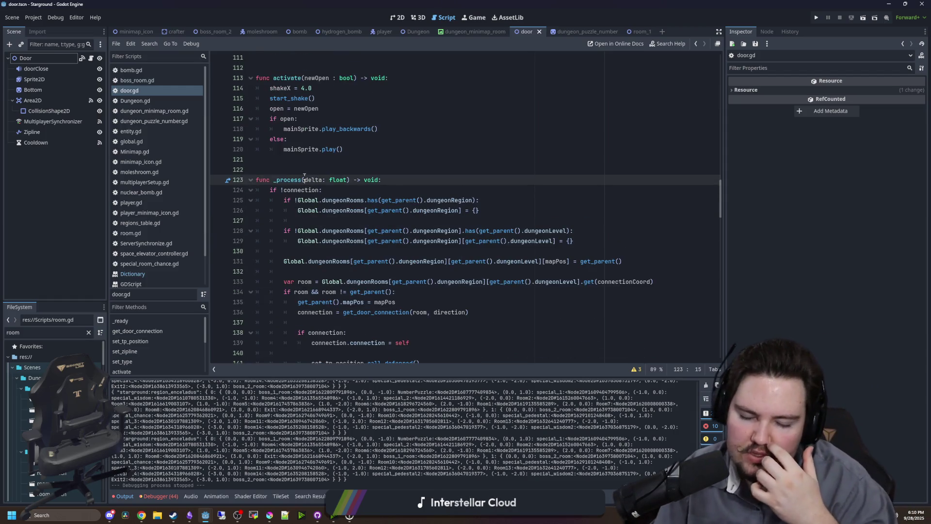
scroll(304, 176, "down", 20)
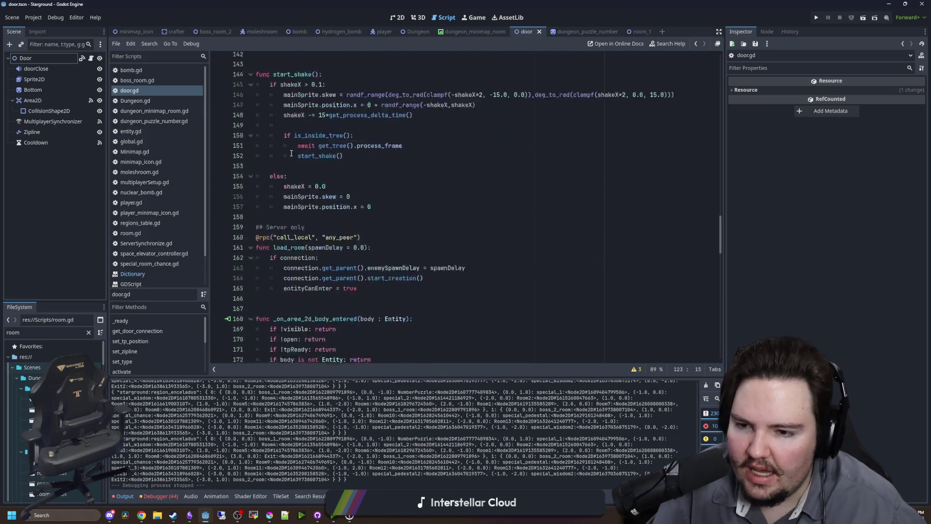
scroll(286, 154, "down", 20)
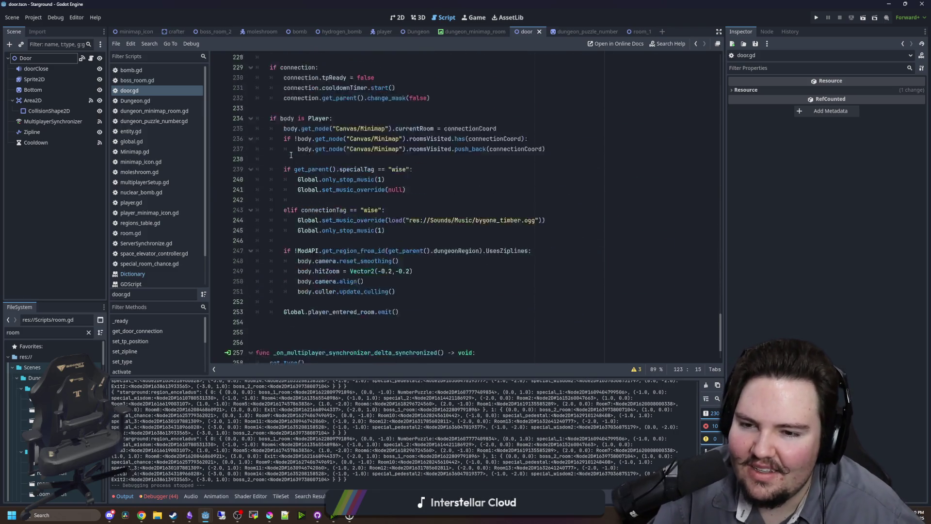
scroll(316, 278, "up", 20)
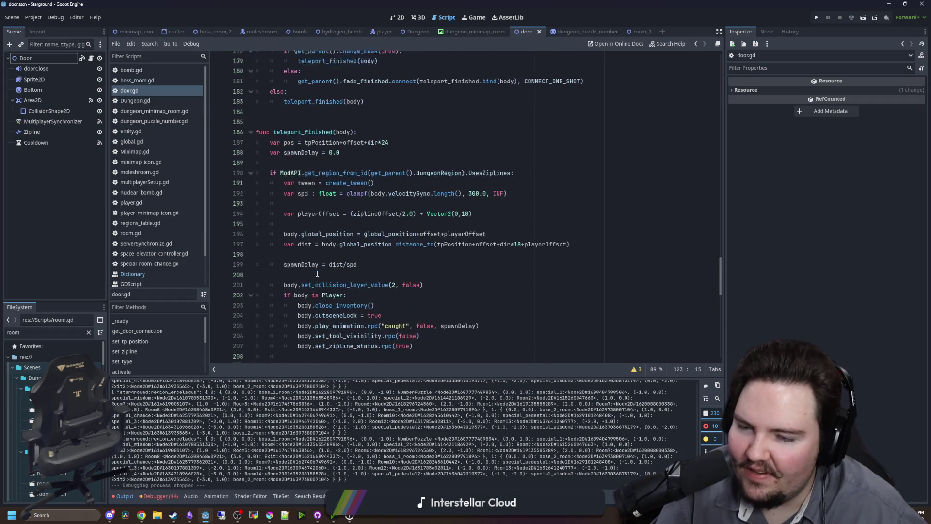
left_click(311, 261)
scroll(310, 261, "up", 12)
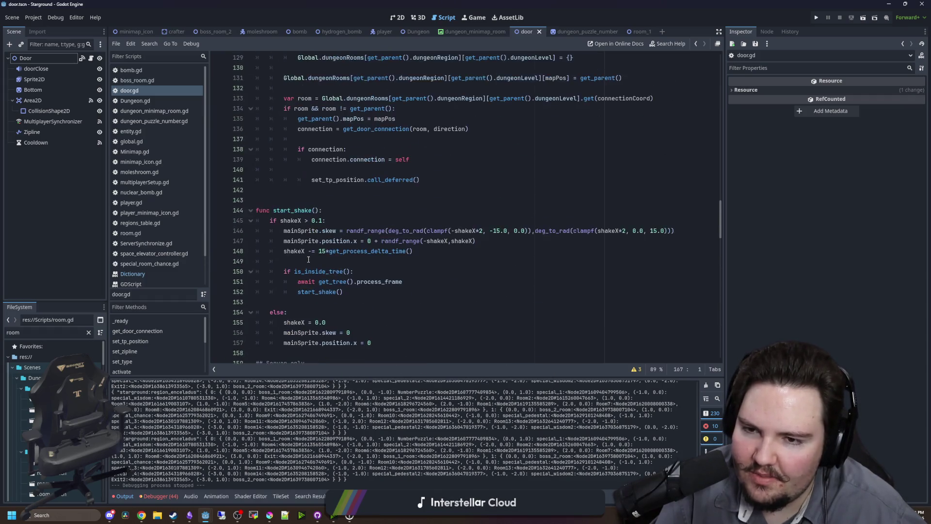
left_click(306, 169)
scroll(307, 171, "down", 2)
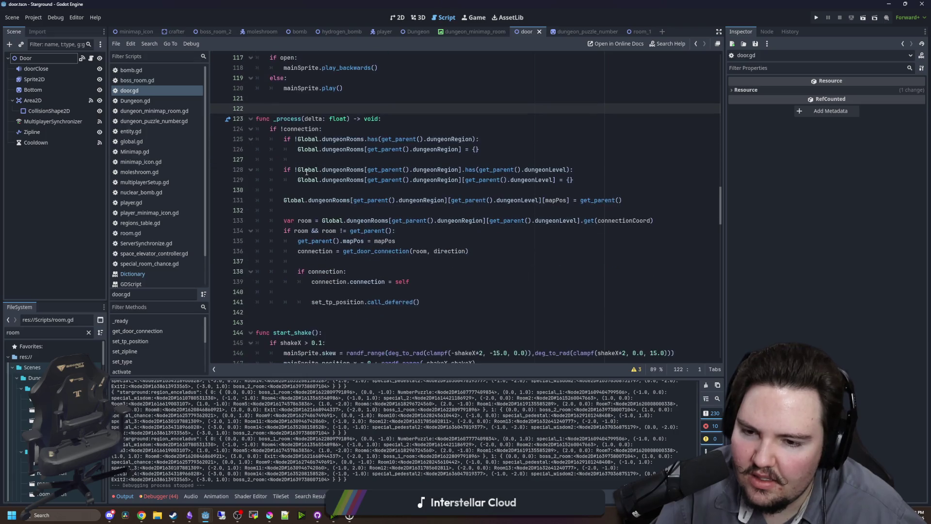
left_click(319, 259)
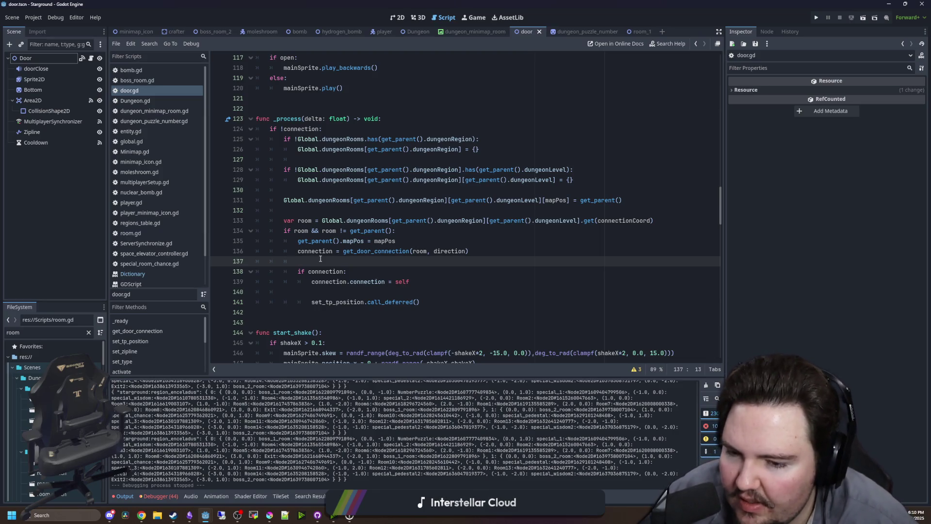
scroll(320, 258, "down", 5)
scroll(433, 280, "up", 4)
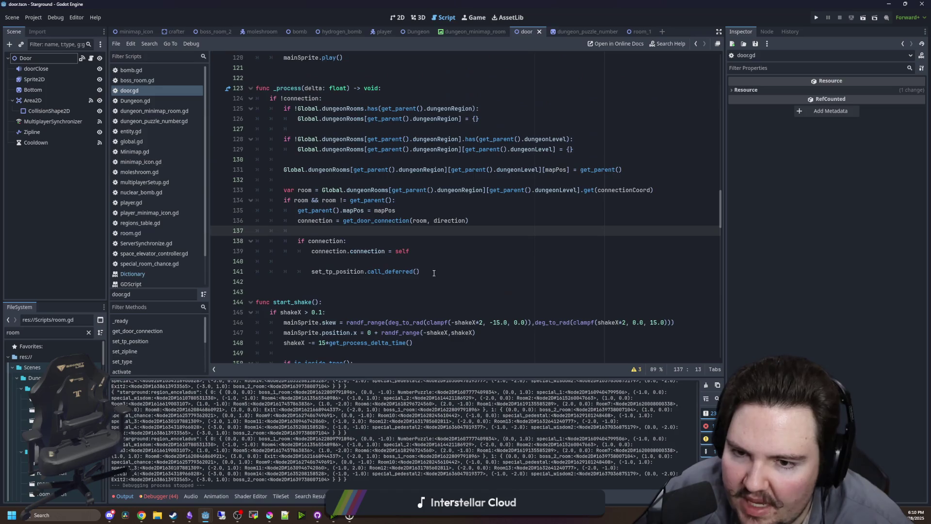
left_click_drag(433, 280, 274, 94)
left_click(272, 75)
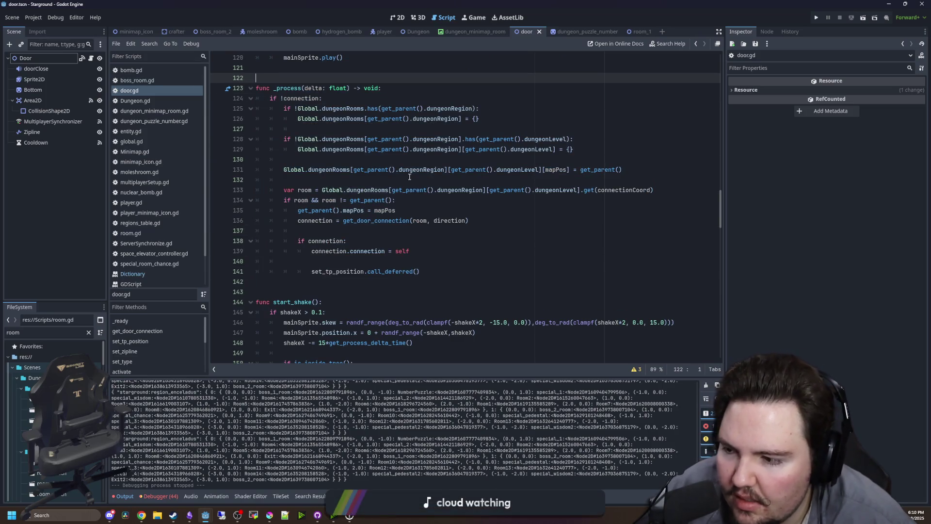
scroll(299, 114, "up", 1)
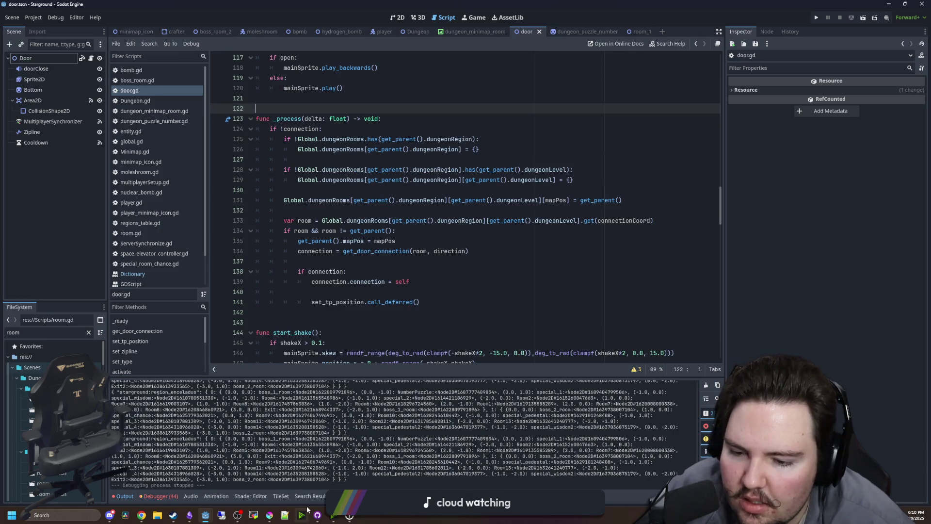
Bring GitHub Desktop to the front and maximize its window.
mouse_move(312, 493)
left_click(313, 488)
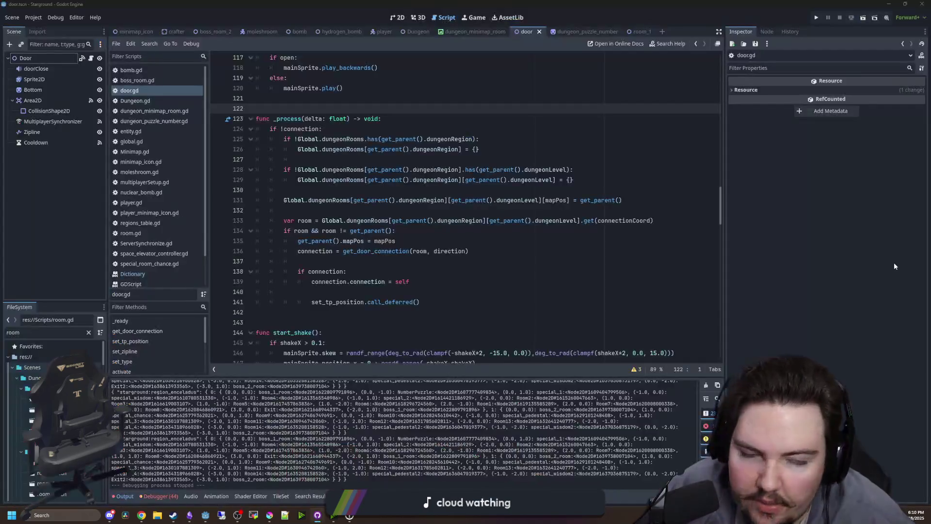
left_click_drag(704, 98, 704, 1)
Read the Dungeon.gd, bomb.tscn, boss_room_2.tscn and moleshroom.tscn diffs, then return to door.gd in Godot.
left_click(62, 31)
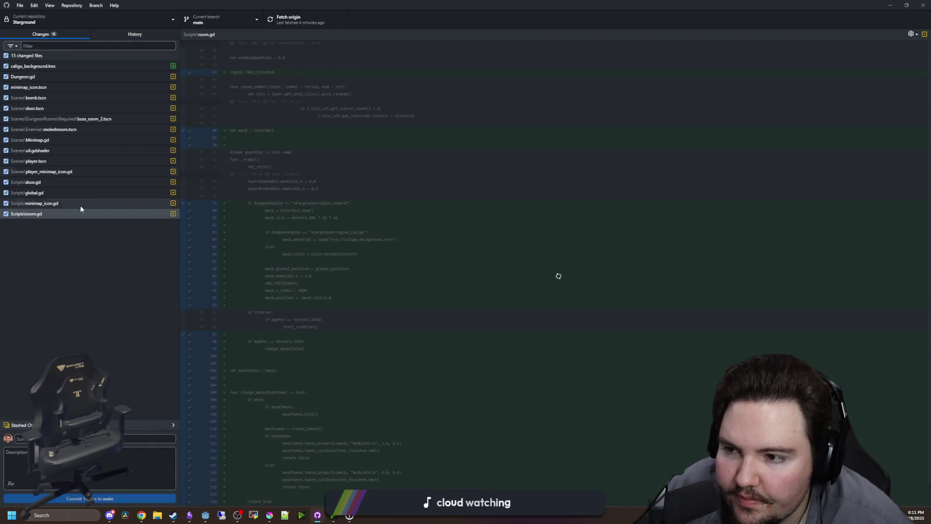
scroll(347, 244, "down", 1)
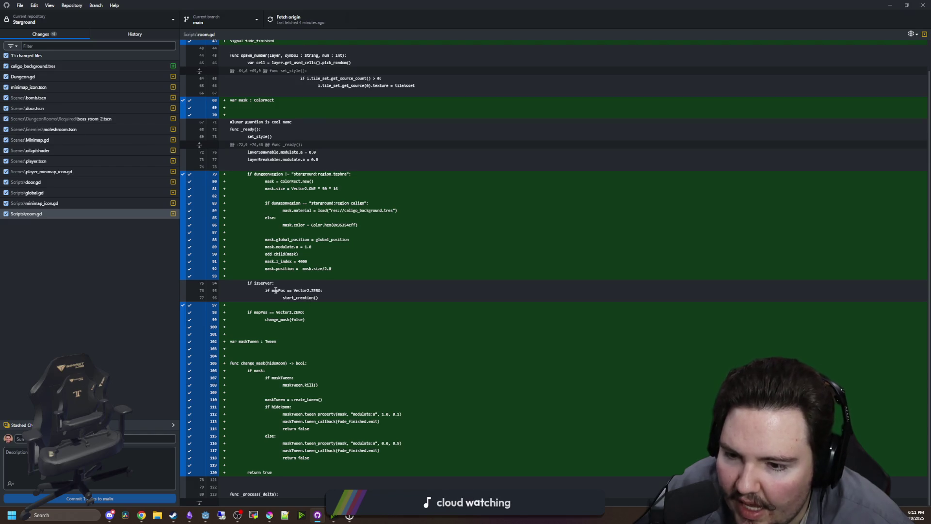
scroll(276, 289, "up", 1)
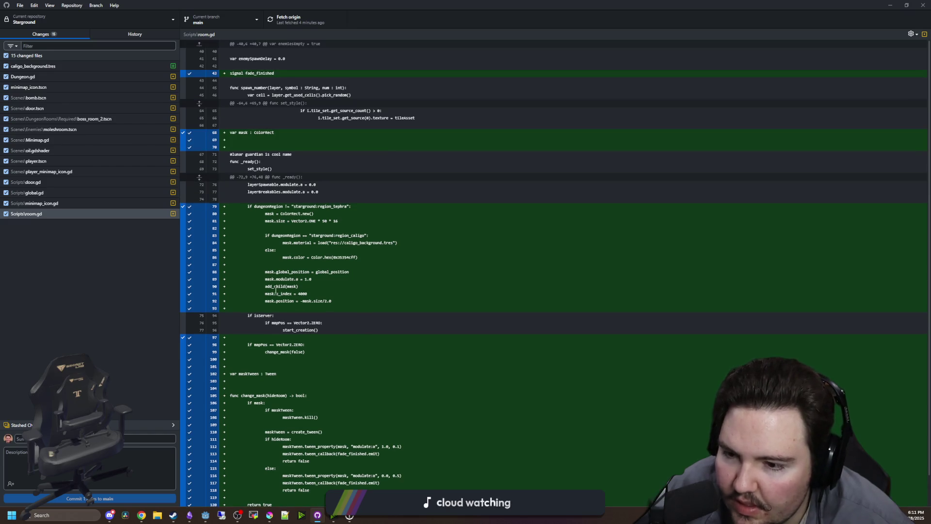
left_click(51, 74)
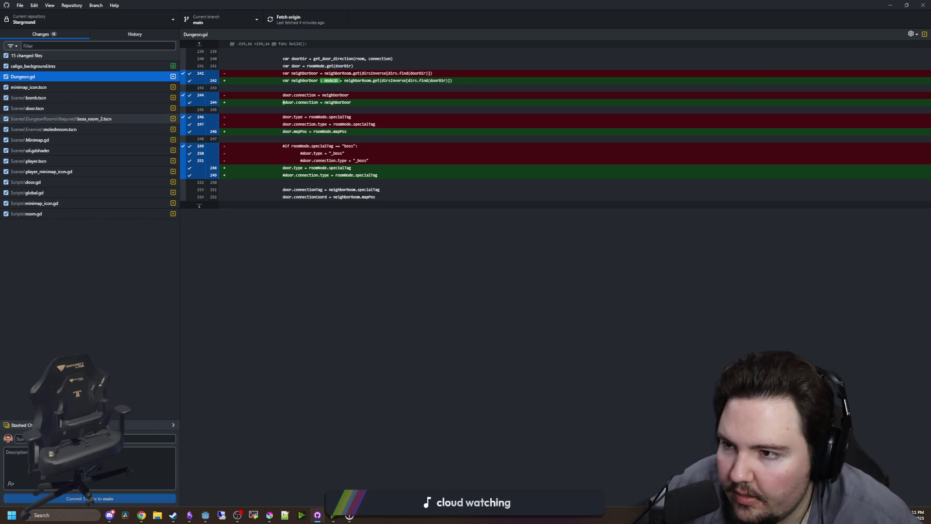
left_click(60, 97)
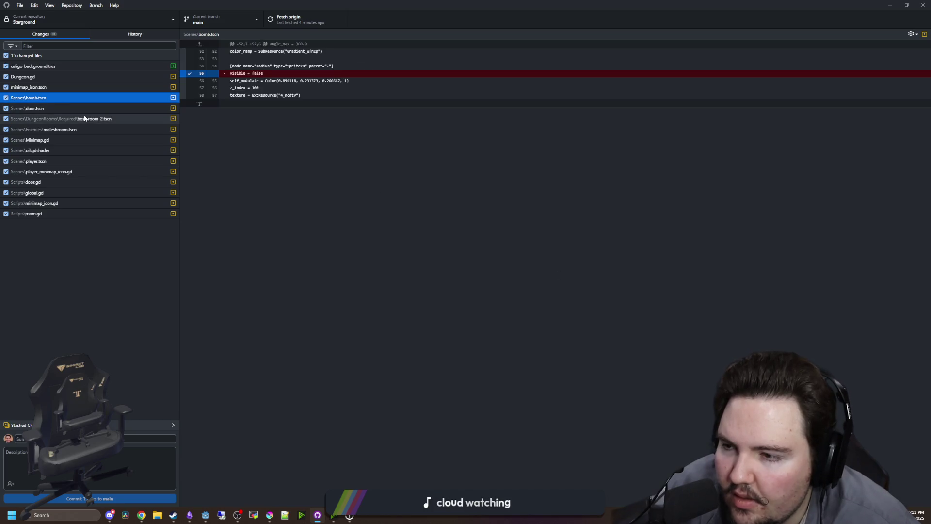
left_click(84, 118)
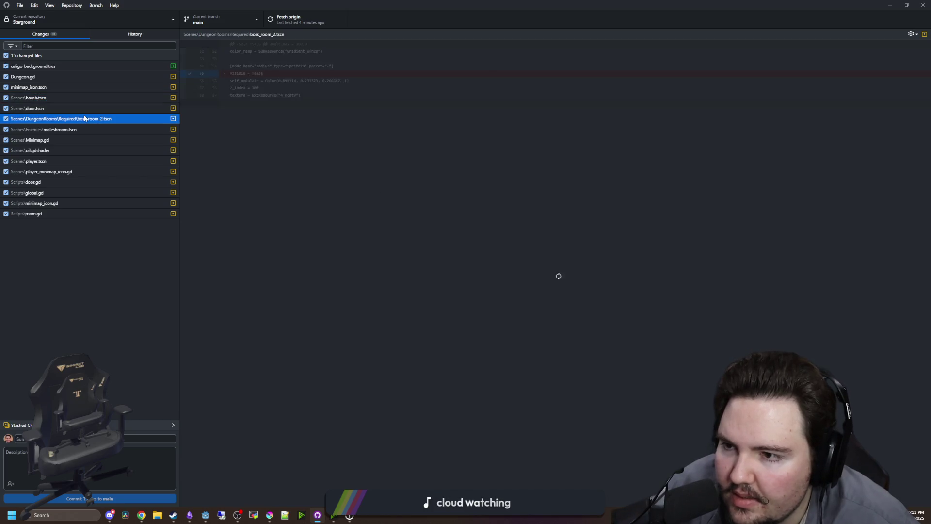
left_click(44, 128)
key("alt+Tab")
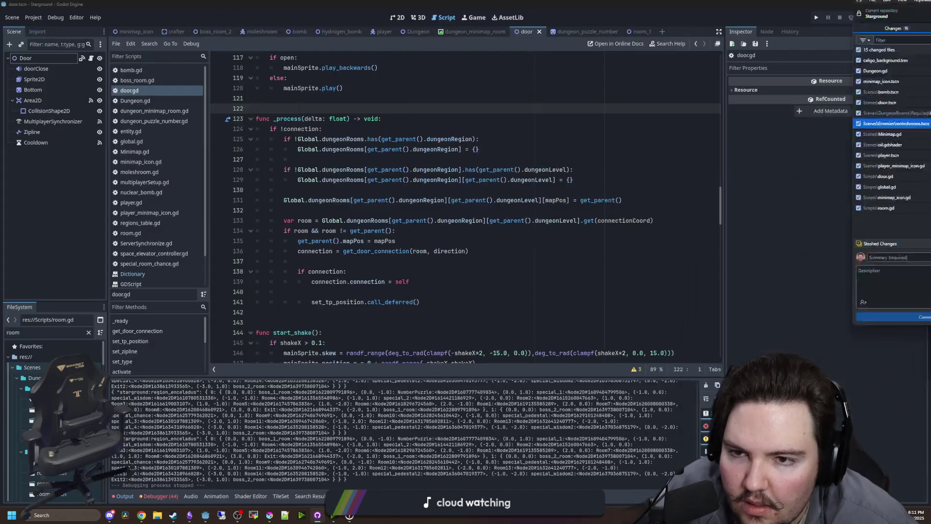
left_click(416, 251)
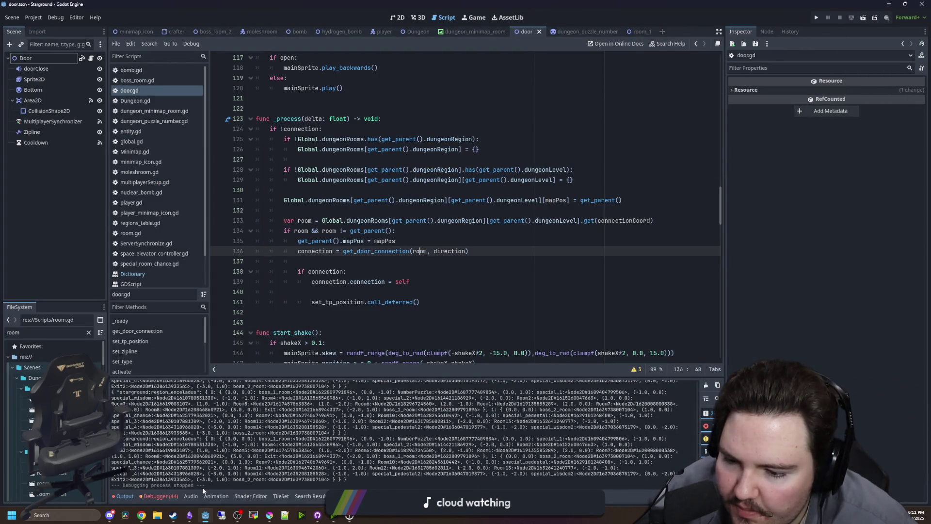
Maximize the Krita room-layout sketch, zoom over it, then minimize Krita.
left_click(269, 515)
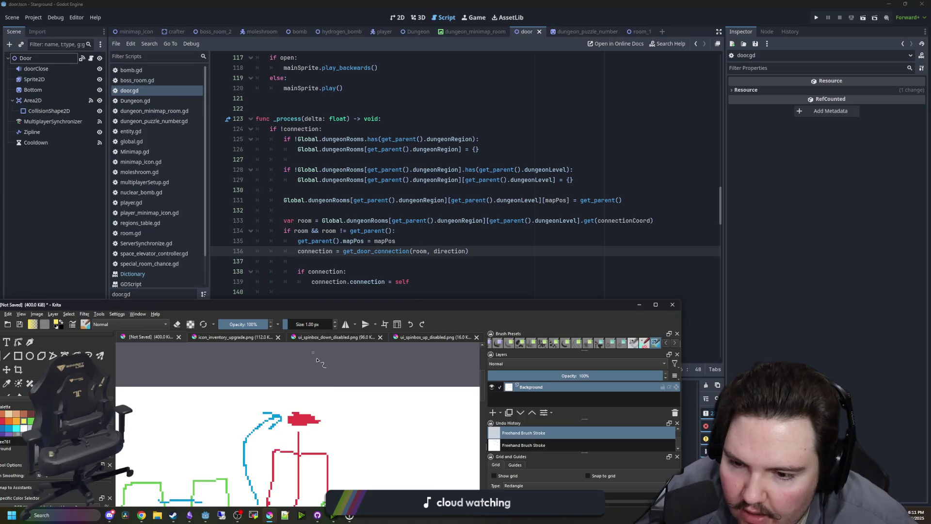
left_click_drag(359, 304, 358, 2)
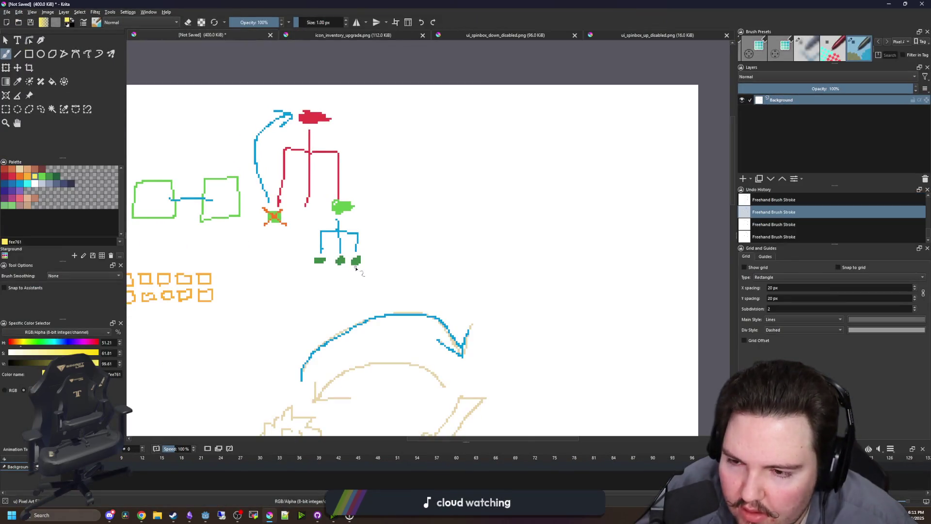
scroll(356, 268, "down", 5)
scroll(342, 299, "up", 6)
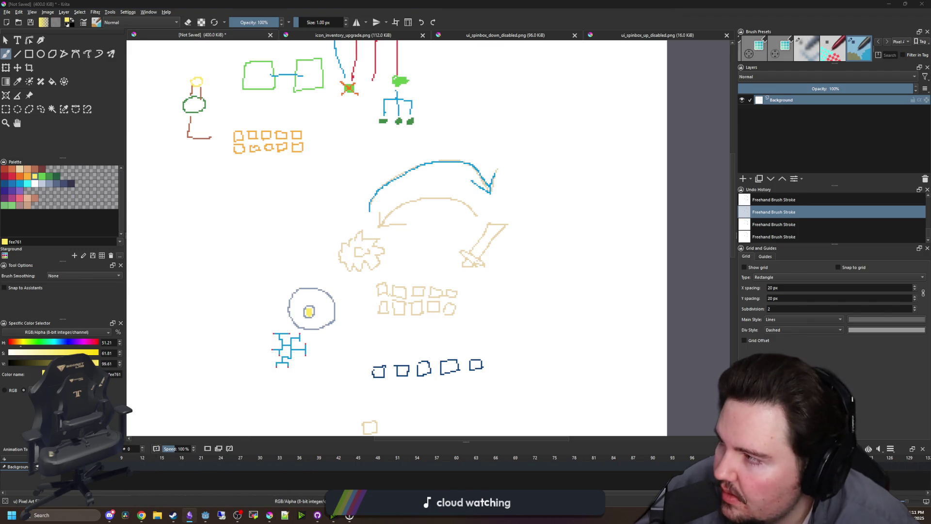
left_click(189, 515)
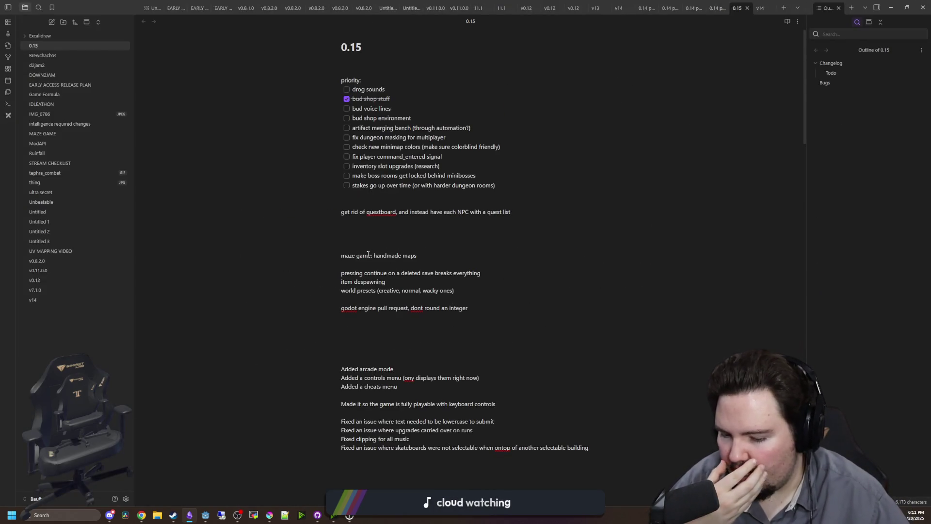
Insert a blank line above 'maze game: handmade maps' in the 0.15 note.
left_click(349, 241)
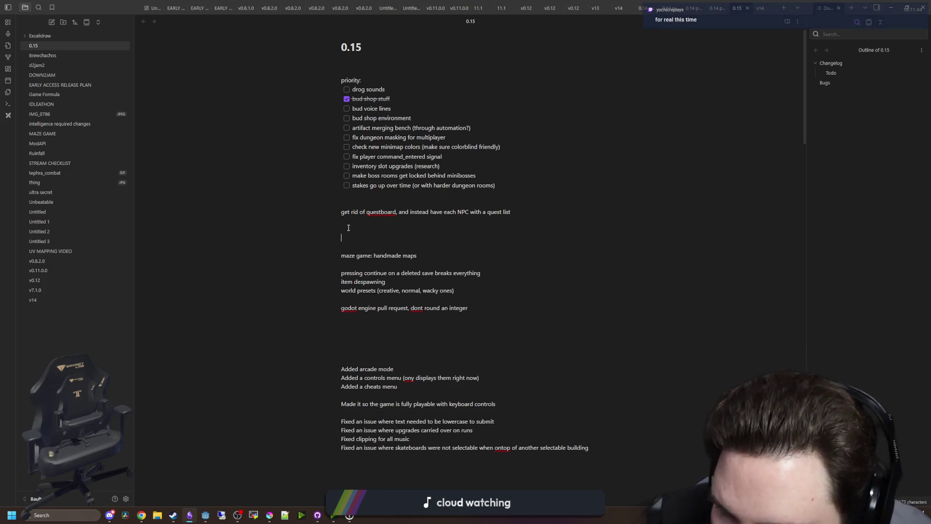
key("Return")
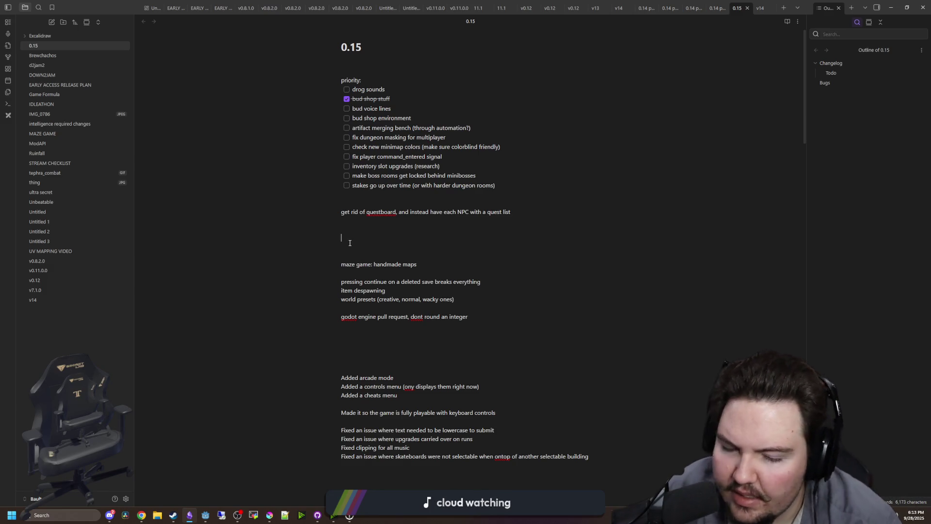
left_click(109, 518)
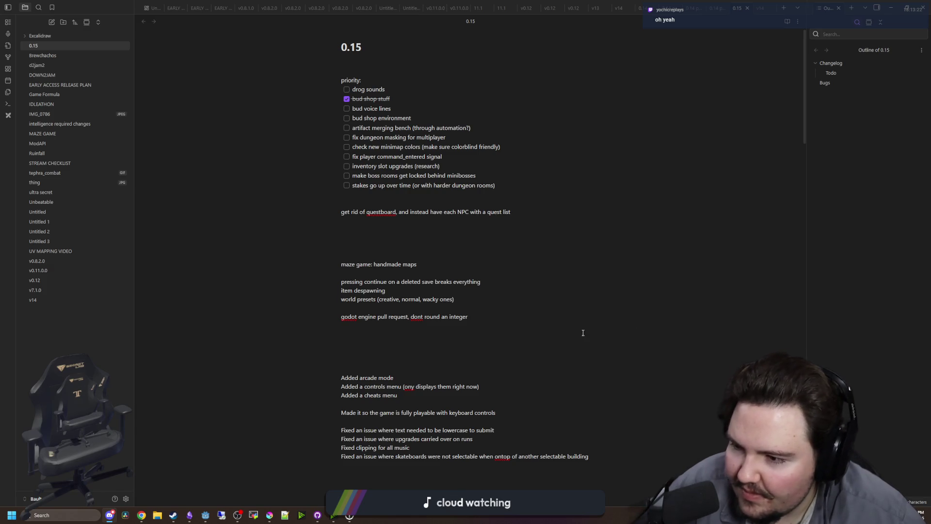
Return from Discord to the 0.15 note's blank lines, then minimize Obsidian.
left_click(388, 263)
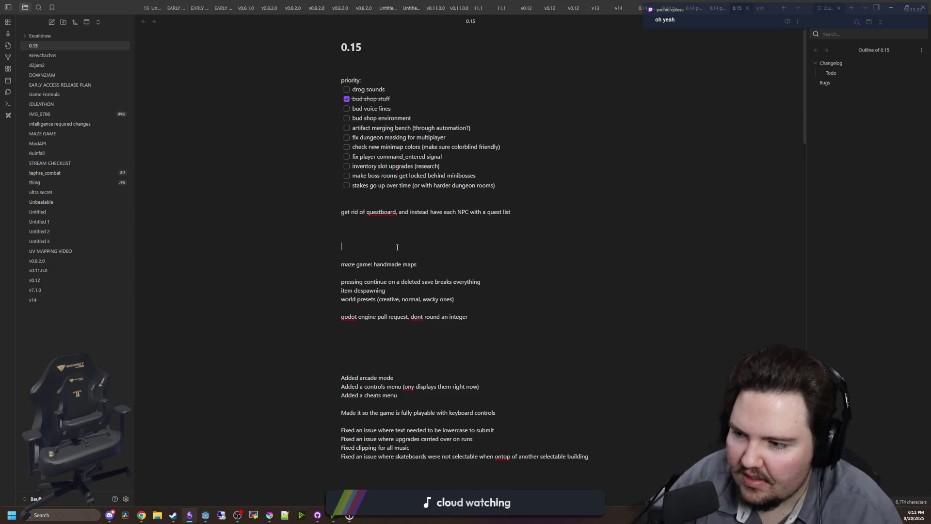
left_click(397, 248)
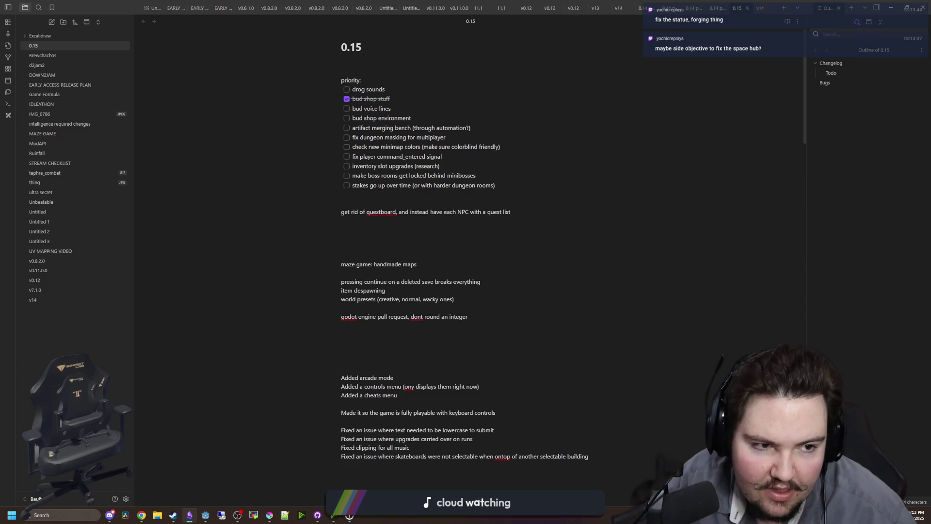
left_click(388, 240)
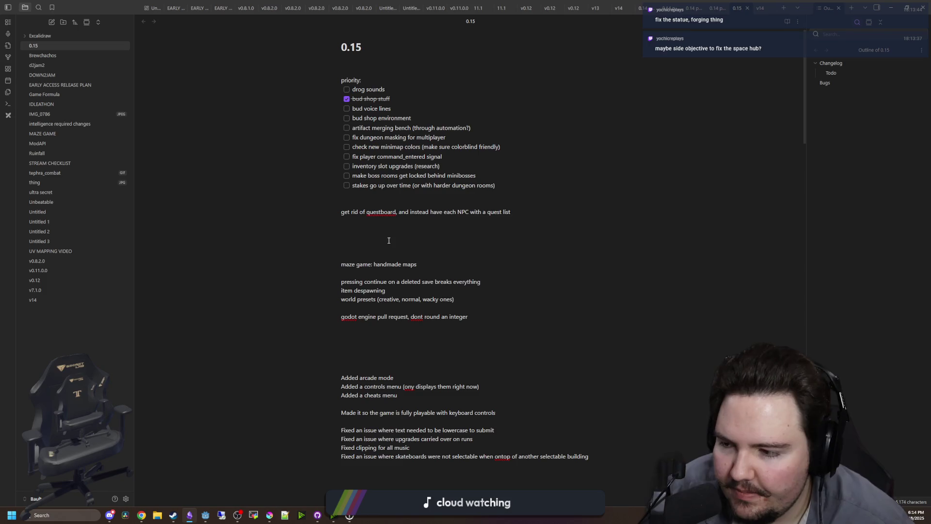
key("super+Down")
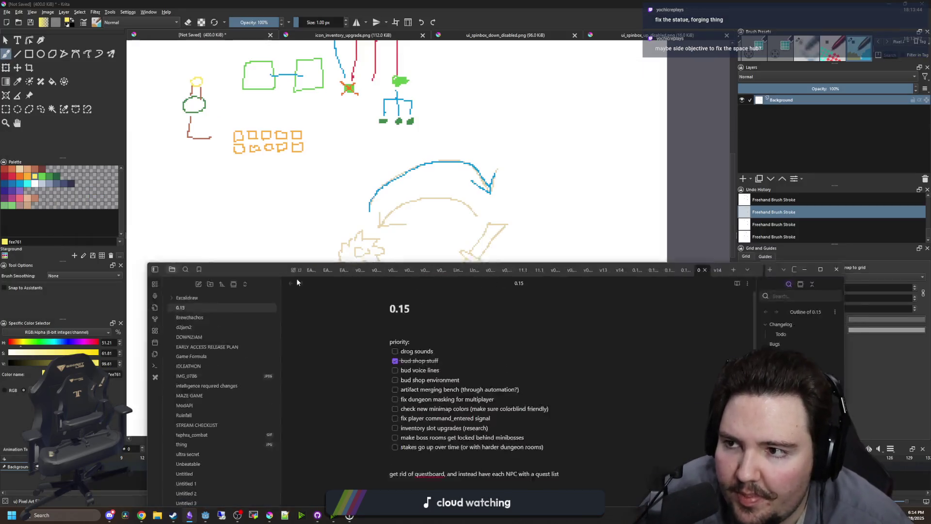
Pick the blue-grey swatch and sketch the two joined boxy shapes.
scroll(253, 264, "up", 10)
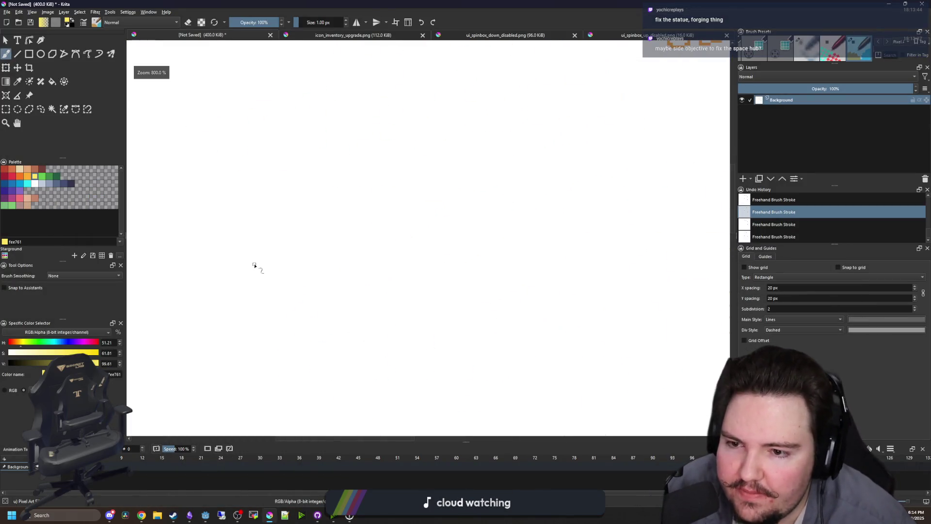
left_click(57, 184)
mouse_move(271, 268)
left_mouse_down()
mouse_move(260, 266)
mouse_move(337, 314)
mouse_move(320, 258)
mouse_move(277, 197)
mouse_move(276, 224)
left_mouse_up()
mouse_move(428, 142)
left_mouse_down()
mouse_move(413, 228)
mouse_move(375, 316)
mouse_move(488, 278)
mouse_move(424, 156)
left_mouse_up()
scroll(425, 160, "down", 1)
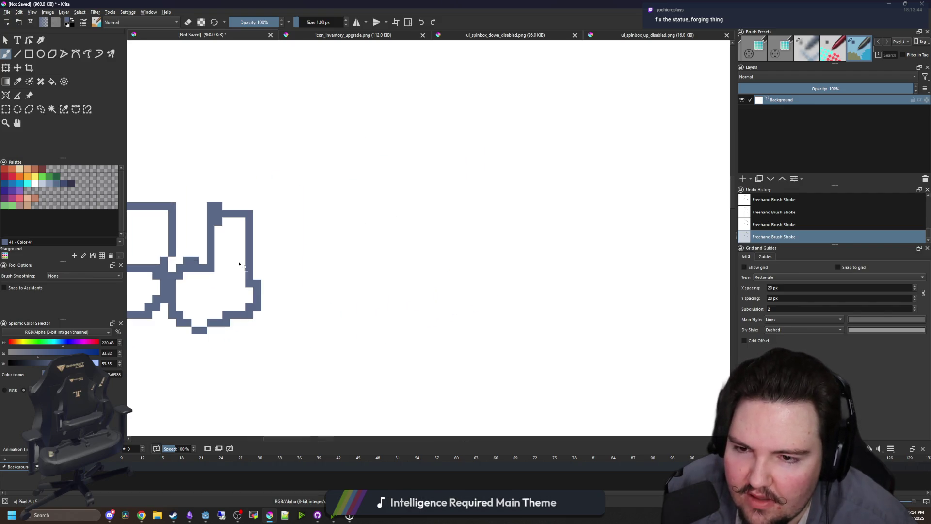
Draw the Y-shaped figure beside the boxes.
left_click_drag(349, 209, 415, 204)
left_click_drag(378, 252, 378, 332)
scroll(381, 320, "down", 2)
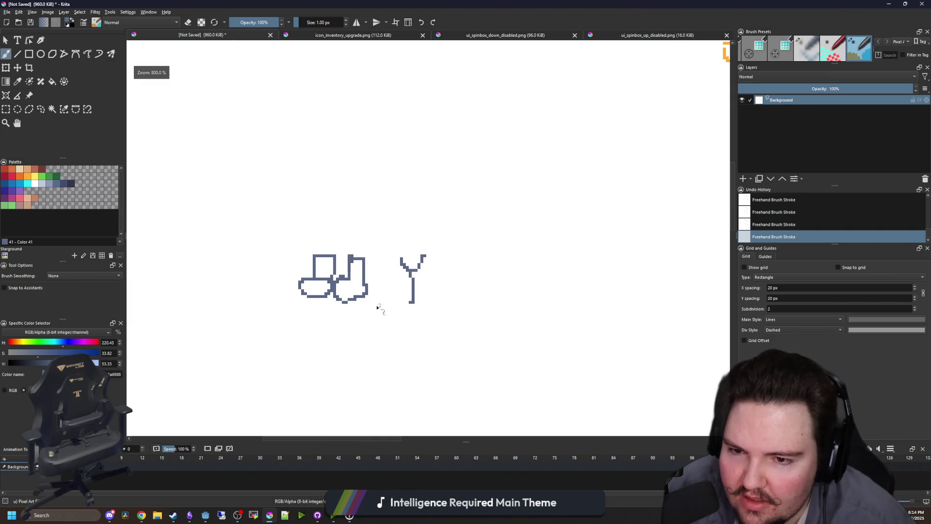
scroll(368, 240, "up", 2)
Draw both halves of an arch above the sketches.
mouse_move(269, 250)
left_mouse_down()
mouse_move(284, 219)
mouse_move(378, 173)
left_mouse_up()
mouse_move(464, 244)
left_mouse_down()
mouse_move(375, 183)
mouse_move(378, 126)
left_mouse_up()
scroll(378, 194, "down", 3)
scroll(395, 209, "up", 4)
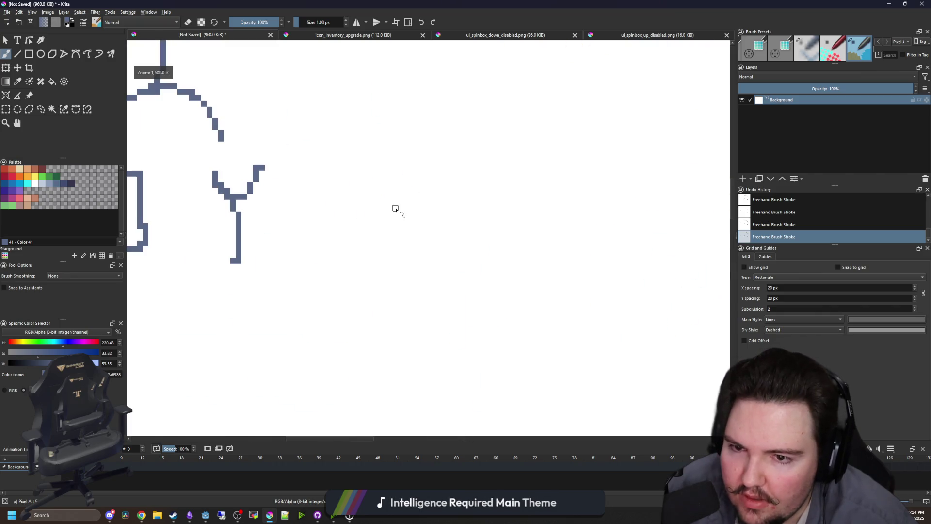
Undo the stray O and curved strokes, then zoom to review the blue-grey doodle.
mouse_move(458, 241)
left_mouse_down()
mouse_move(482, 233)
mouse_move(454, 227)
left_mouse_up()
mouse_move(576, 238)
left_mouse_down()
mouse_move(545, 162)
mouse_move(547, 243)
left_mouse_up()
key("ctrl+z")
key("ctrl+z")
left_click_drag(432, 223, 376, 253)
key("ctrl+z")
scroll(376, 254, "down", 5)
scroll(376, 252, "up", 3)
scroll(373, 250, "down", 1)
scroll(372, 250, "up", 1)
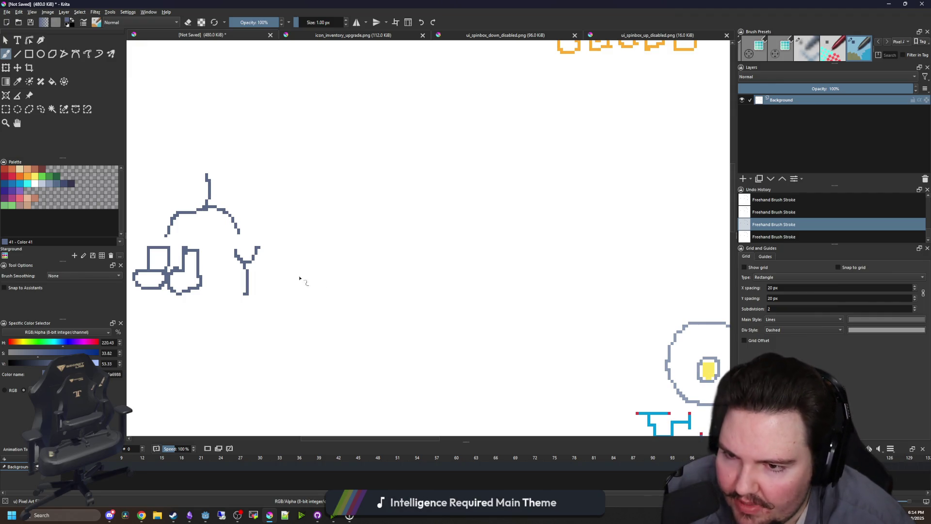
scroll(239, 281, "up", 1)
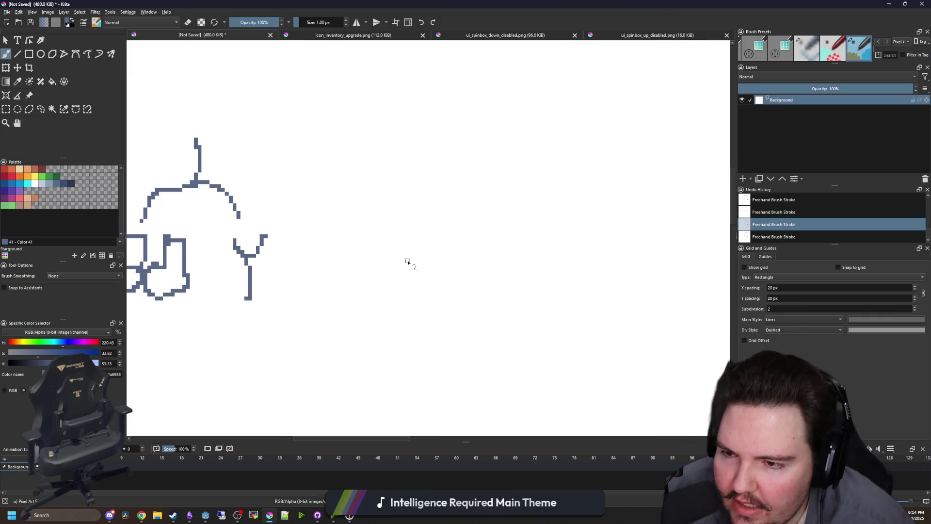
scroll(407, 262, "down", 3)
scroll(339, 216, "up", 3)
scroll(331, 231, "down", 2)
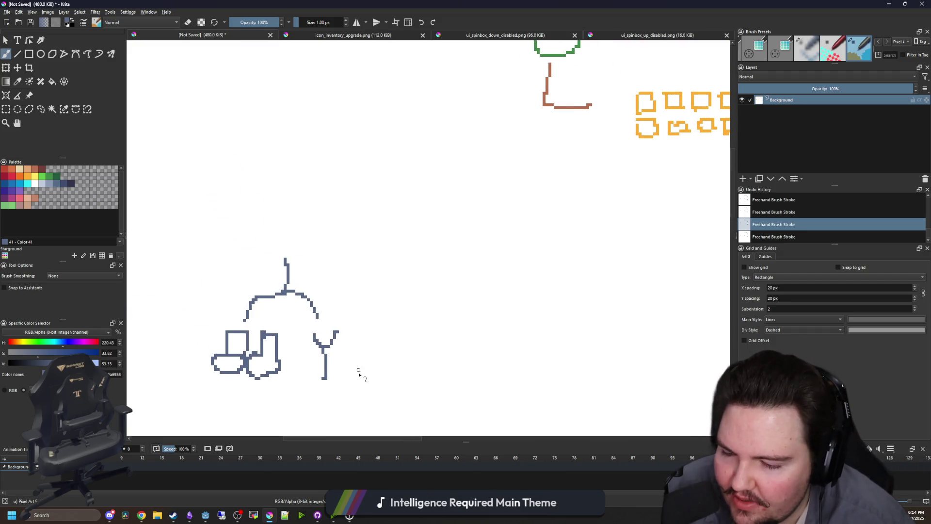